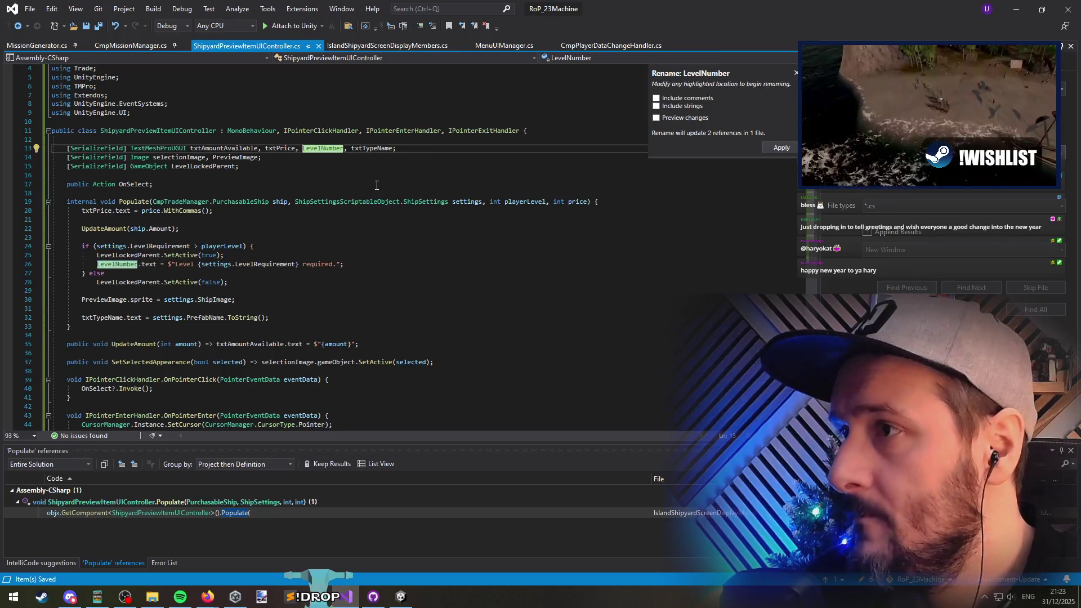
Step: Rename LevelNumber to txtLevelNumber and PreviewImage to previewImage
{"action": "key", "text": "Return"}
{"action": "left_click", "coordinate": [235, 157]}
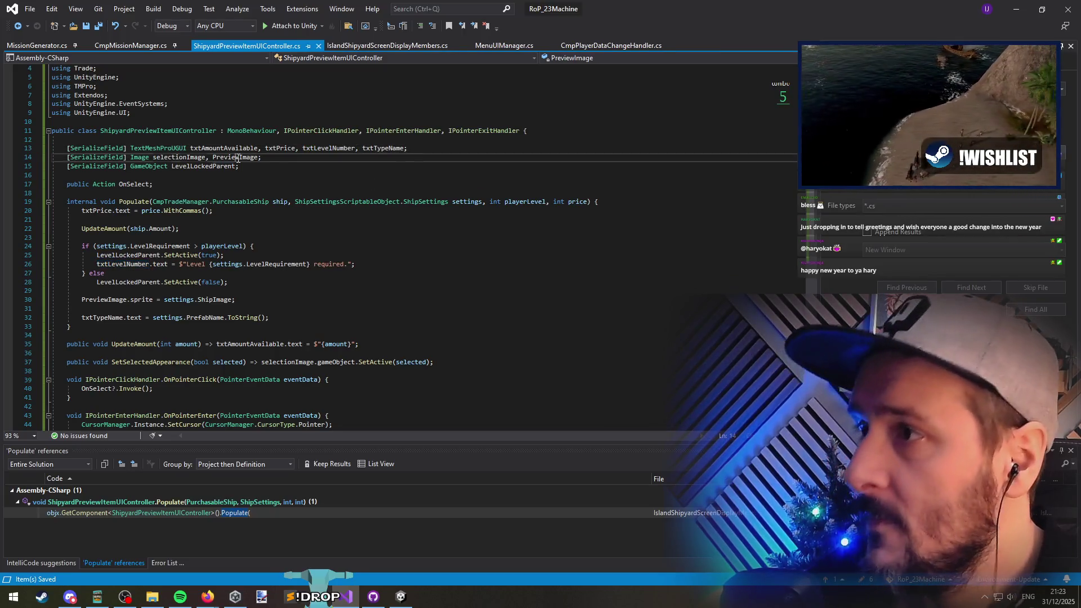
{"action": "key", "text": "ctrl+r"}
{"action": "key", "text": "ctrl+r"}
{"action": "type", "text": "previewImage"}
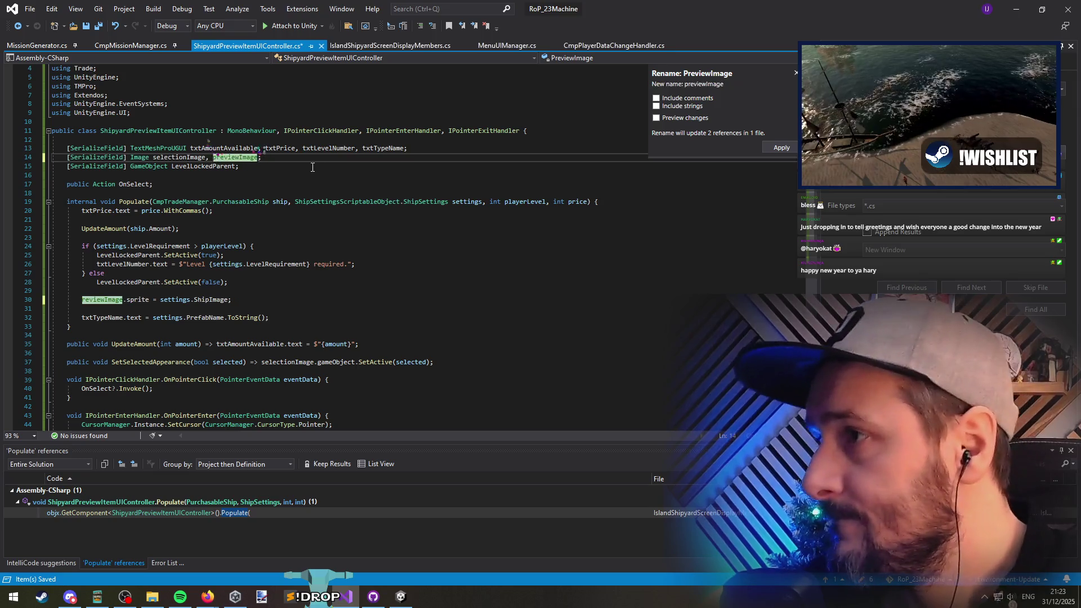
{"action": "key", "text": "Return"}
{"action": "left_click", "coordinate": [315, 166]}
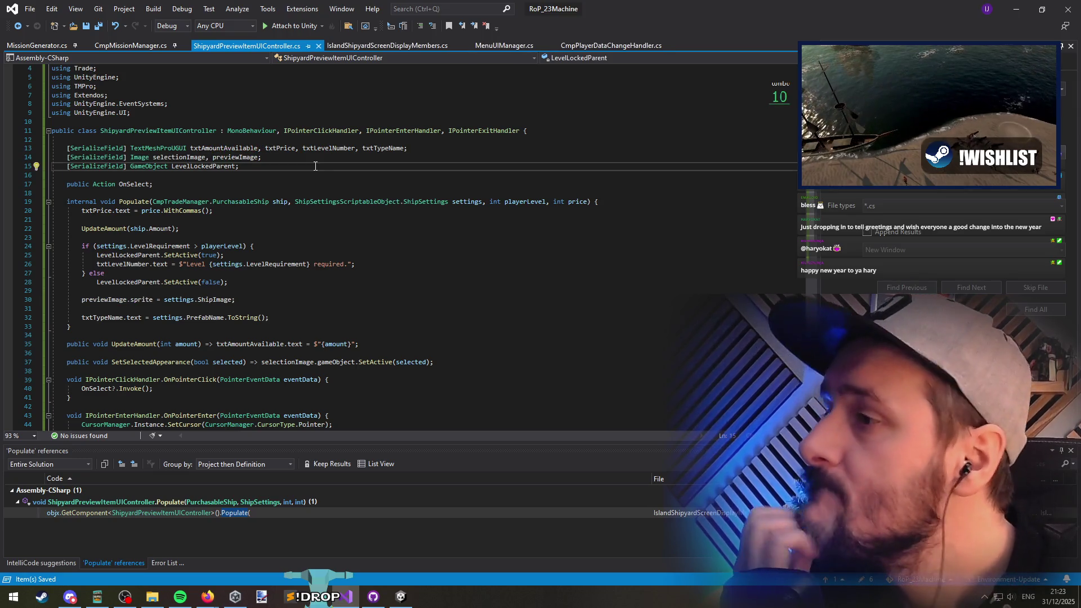
{"action": "scroll", "coordinate": [316, 166], "scroll_direction": "down", "scroll_amount": 5}
{"action": "scroll", "coordinate": [303, 302], "scroll_direction": "up", "scroll_amount": 6}
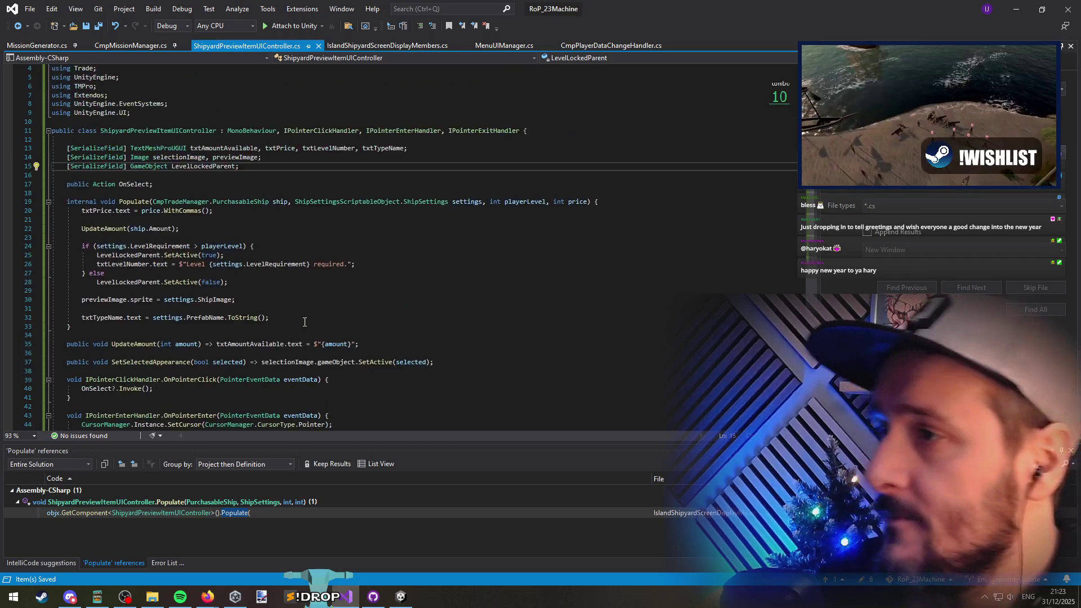
Step: Remove the unused System.Collections usings, save, and confirm 0 errors in the Error List
{"action": "left_click", "coordinate": [161, 76]}
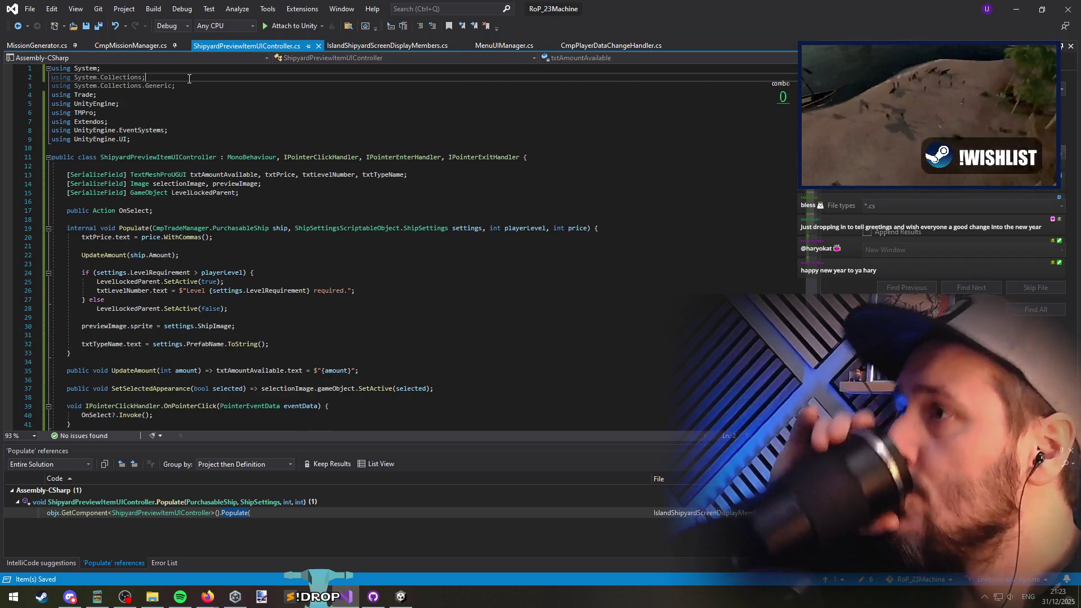
{"action": "key", "text": "ctrl+shift+l"}
{"action": "key", "text": "ctrl+shift+l"}
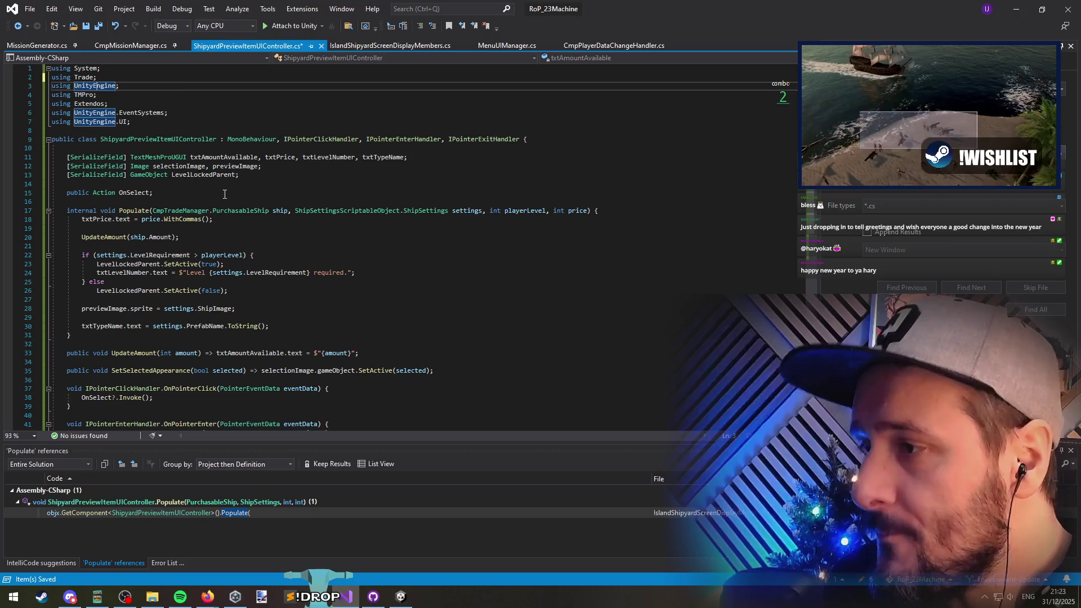
{"action": "key", "text": "ctrl+s"}
{"action": "left_click", "coordinate": [165, 562]}
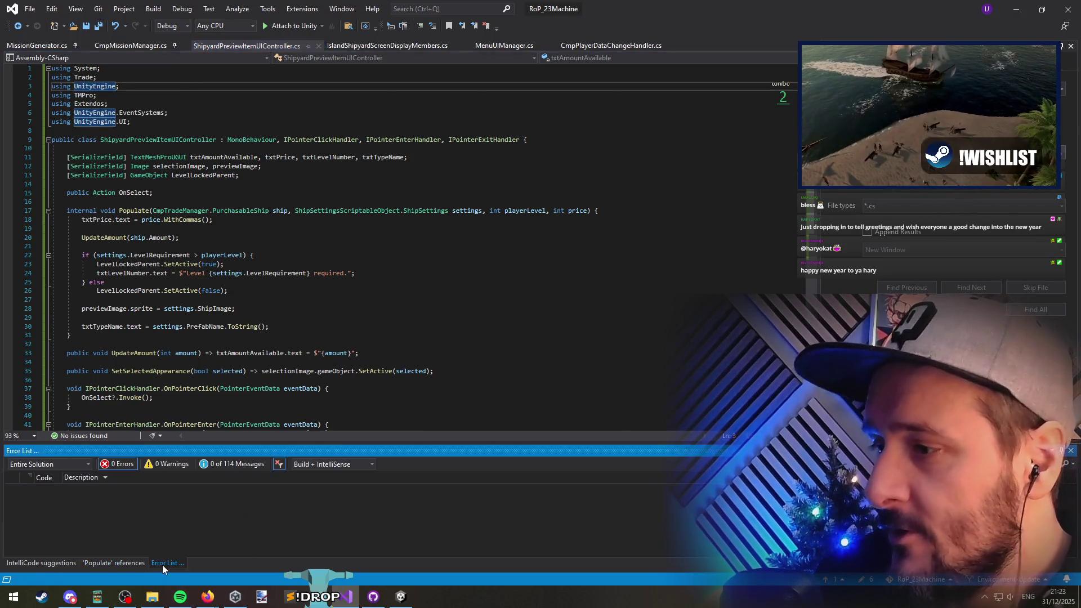
{"action": "left_click", "coordinate": [293, 265]}
{"action": "key", "text": "ctrl+s"}
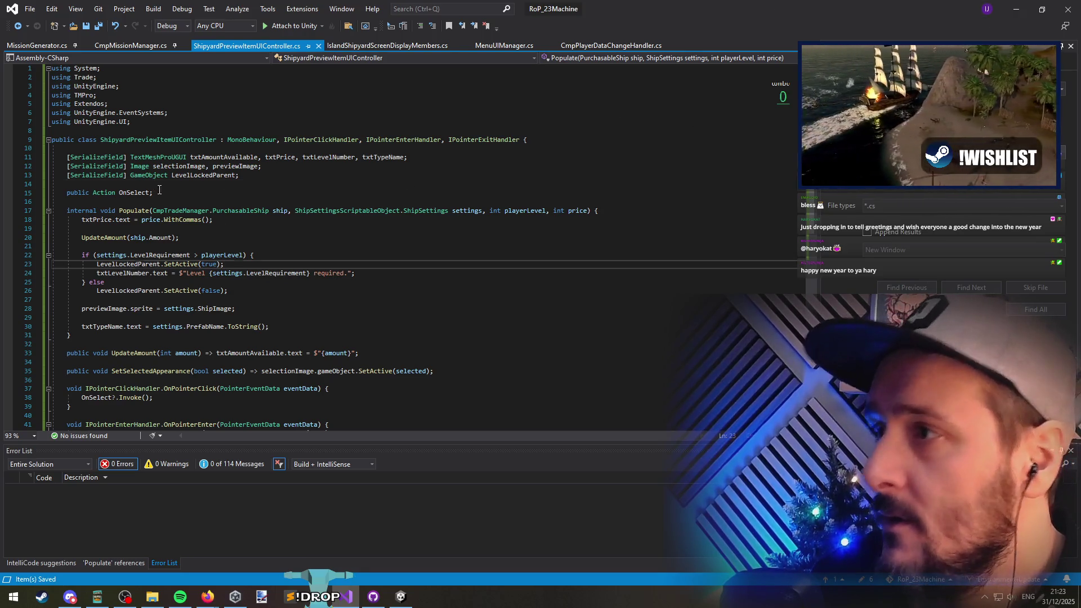
Step: Jump to OnSelect's definition and switch to IslandShipyardScreenDisplayMembers.cs
{"action": "left_click", "coordinate": [135, 192]}
{"action": "scroll", "coordinate": [126, 265], "scroll_direction": "down", "scroll_amount": 5}
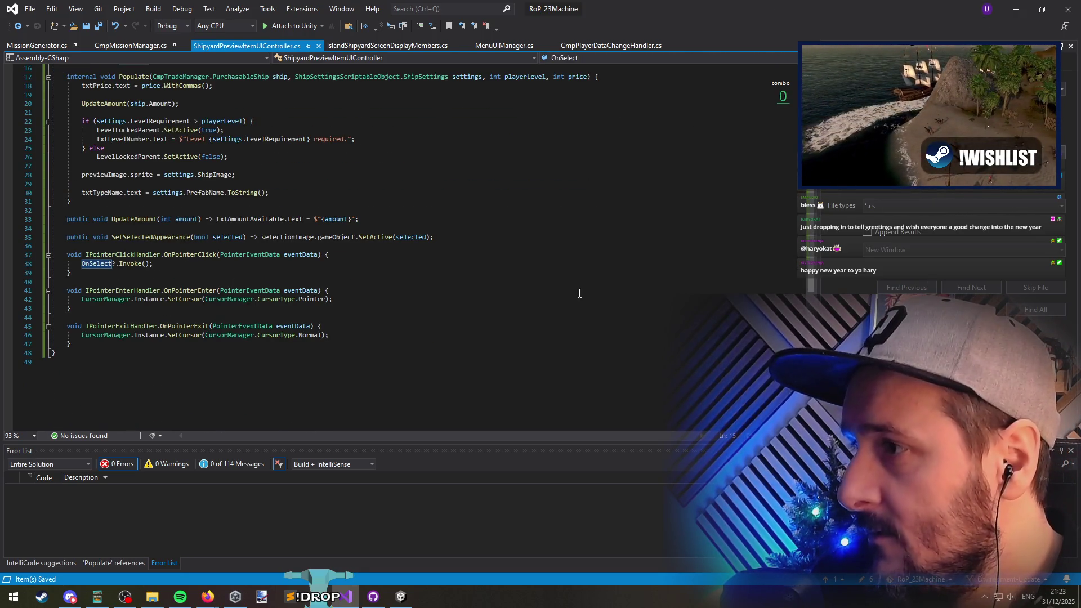
{"action": "key", "text": "F12"}
{"action": "key", "text": "ctrl+Tab"}
Step: Browse Populate around RefreshShipList(), DeselectAll() and the ShipTitleText TextMeshProUGUI field
{"action": "left_click", "coordinate": [286, 257]}
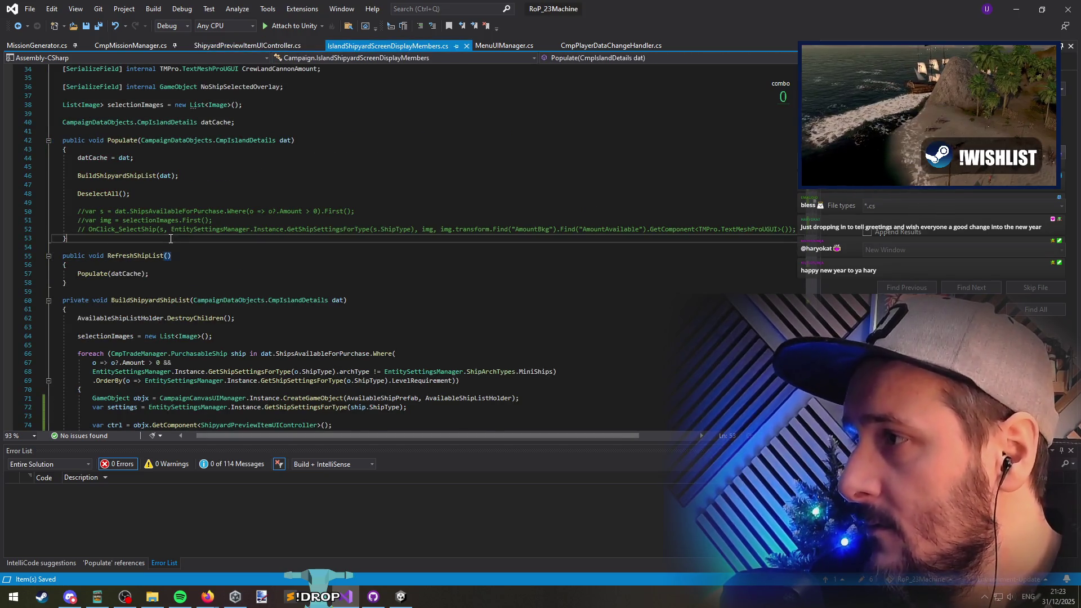
{"action": "scroll", "coordinate": [270, 262], "scroll_direction": "up", "scroll_amount": 3}
{"action": "left_click", "coordinate": [201, 274]}
{"action": "key", "text": "Down"}
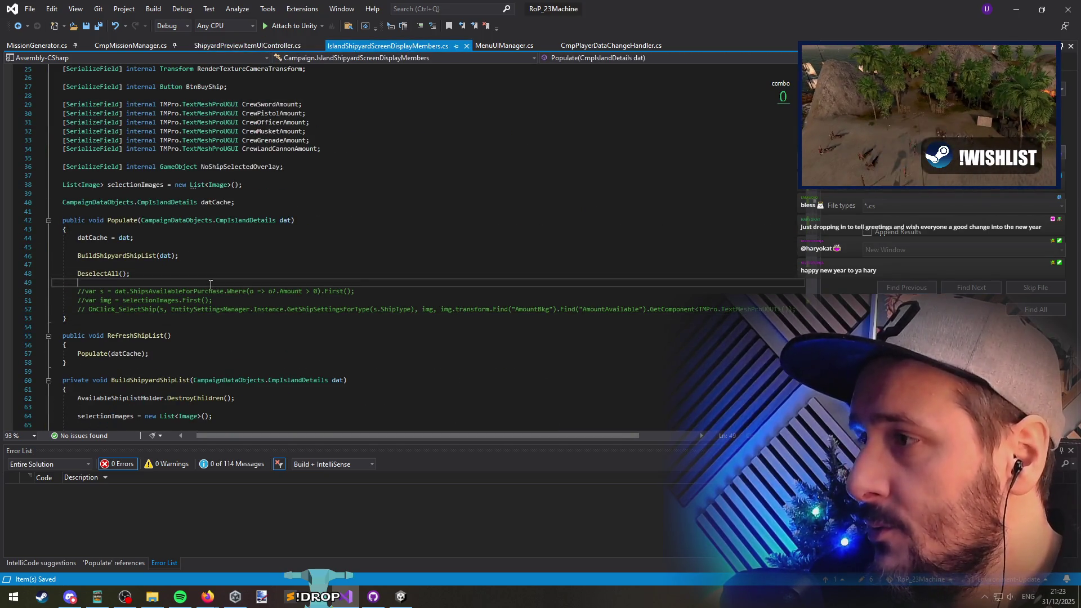
{"action": "scroll", "coordinate": [226, 281], "scroll_direction": "down", "scroll_amount": 3}
{"action": "scroll", "coordinate": [305, 310], "scroll_direction": "down", "scroll_amount": 5}
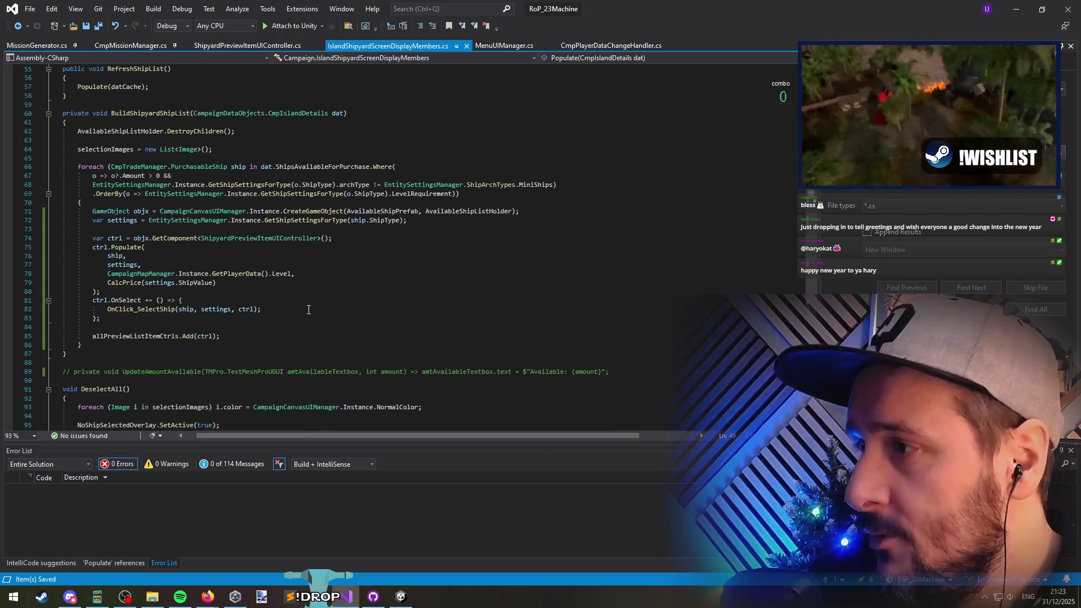
{"action": "scroll", "coordinate": [287, 304], "scroll_direction": "up", "scroll_amount": 17}
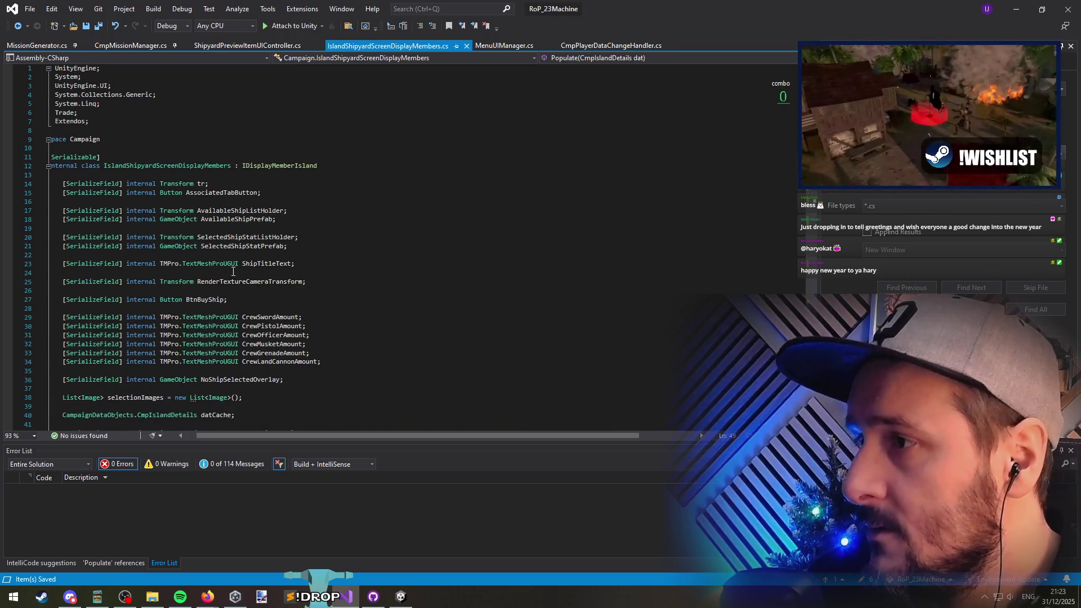
{"action": "left_click", "coordinate": [223, 264]}
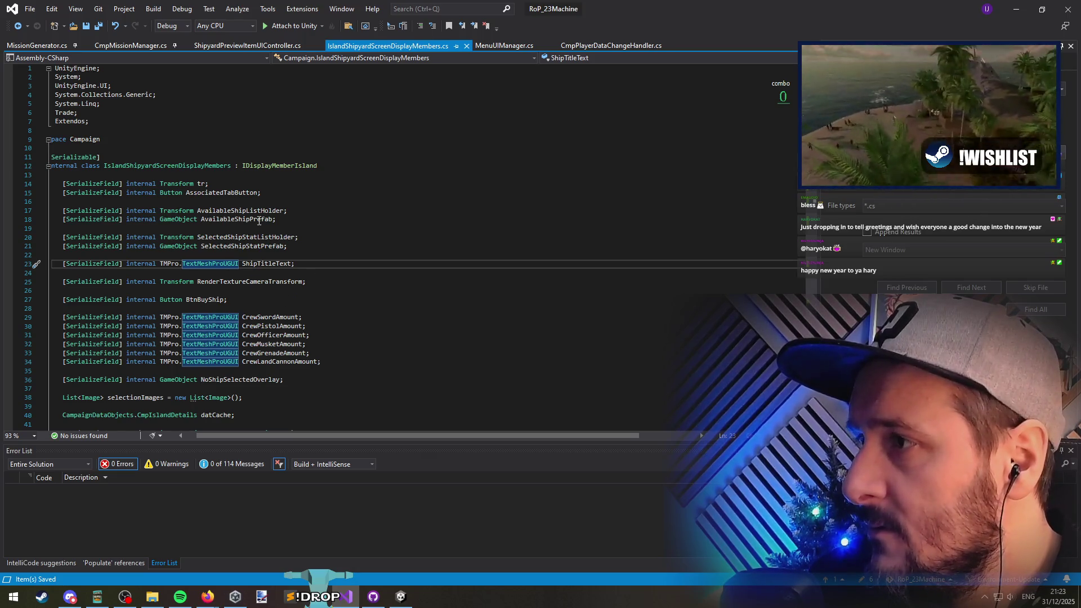
Step: Inspect the crew amount fields and the commented CalcPrice Price stat line
{"action": "left_click", "coordinate": [276, 344]}
{"action": "scroll", "coordinate": [302, 295], "scroll_direction": "down", "scroll_amount": 15}
{"action": "scroll", "coordinate": [302, 295], "scroll_direction": "up", "scroll_amount": 10}
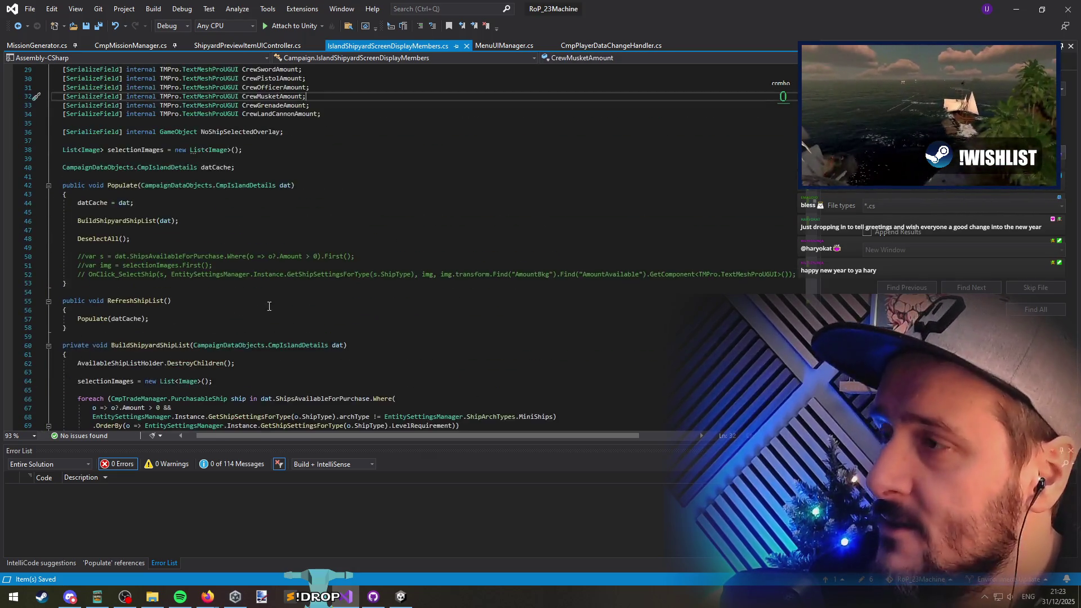
{"action": "scroll", "coordinate": [258, 318], "scroll_direction": "down", "scroll_amount": 20}
{"action": "scroll", "coordinate": [259, 318], "scroll_direction": "down", "scroll_amount": 9}
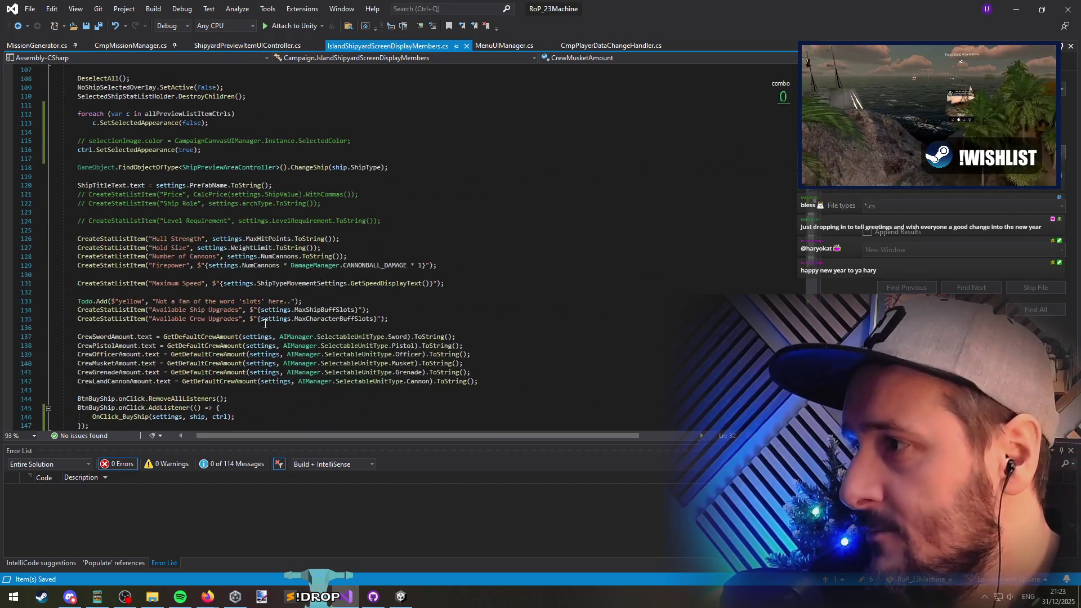
{"action": "left_click", "coordinate": [212, 194]}
{"action": "scroll", "coordinate": [258, 249], "scroll_direction": "up", "scroll_amount": 1}
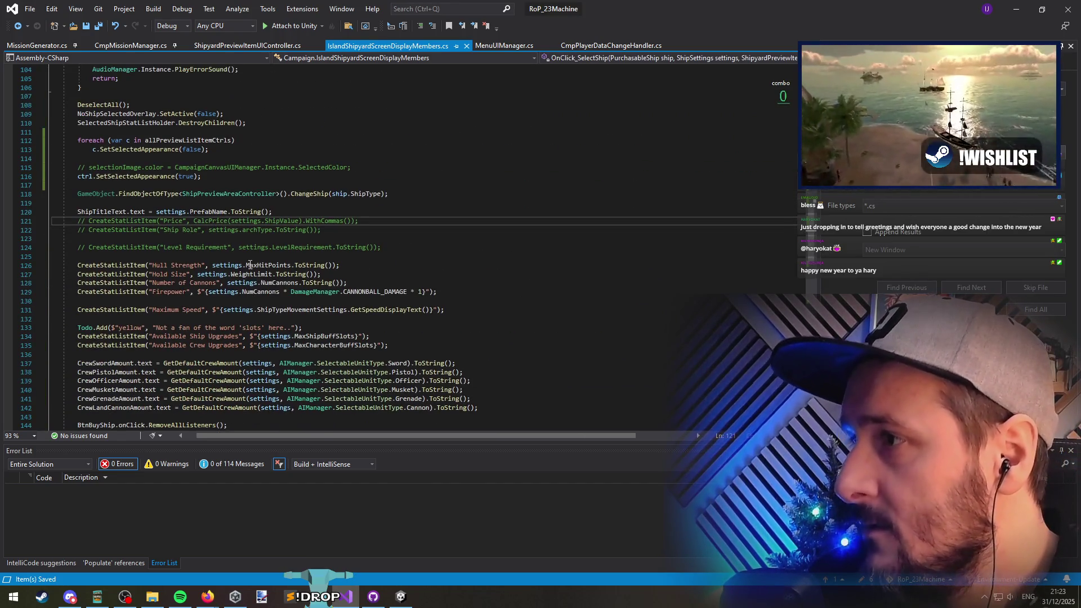
{"action": "double_click", "coordinate": [173, 221]}
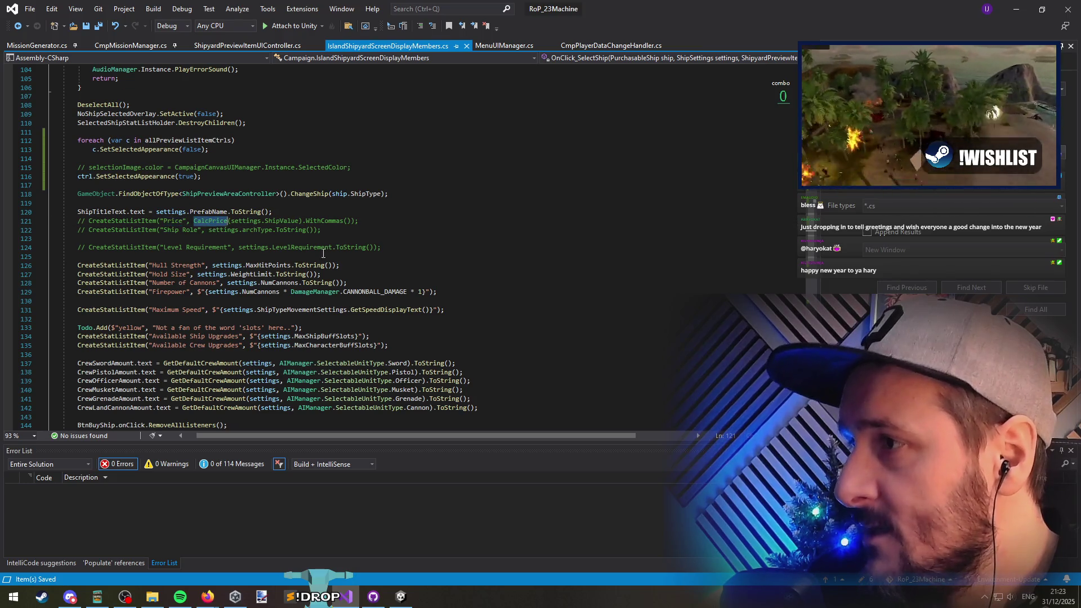
Step: Compare with ShipyardPreviewItemUIController.cs's Populate, then return to the ShipTitleText declaration
{"action": "key", "text": "ctrl+Tab"}
{"action": "left_click", "coordinate": [248, 233]}
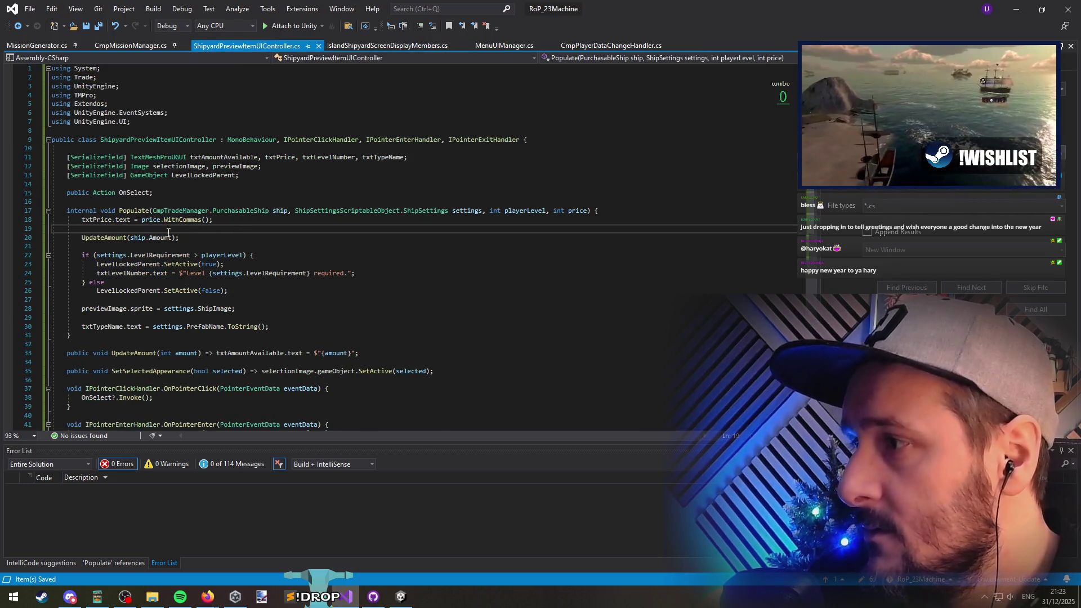
{"action": "key", "text": "ctrl+Tab"}
{"action": "key", "text": "Up"}
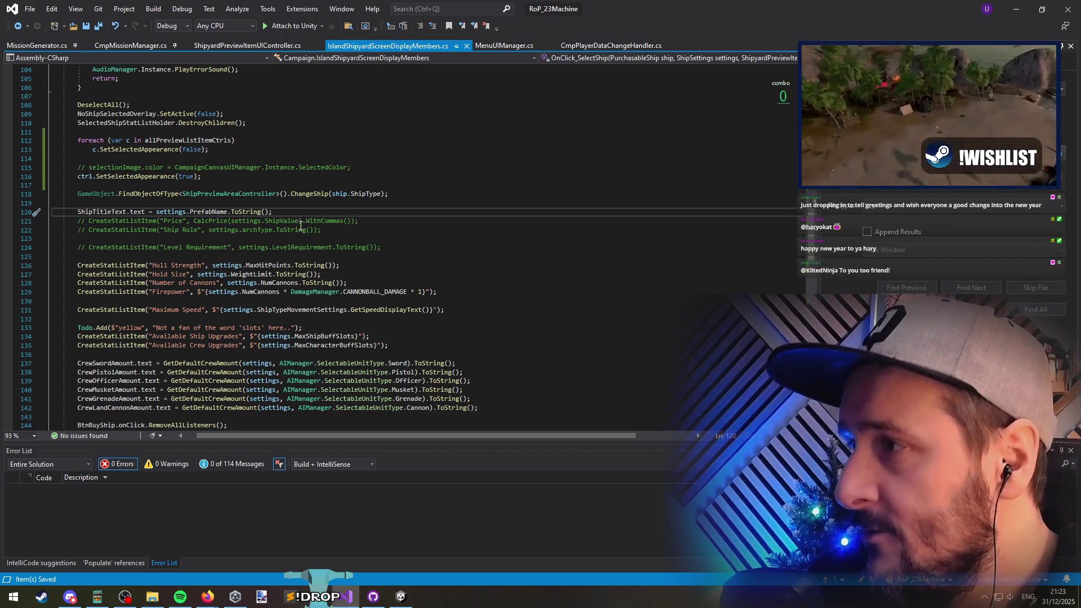
{"action": "scroll", "coordinate": [301, 225], "scroll_direction": "up", "scroll_amount": 20}
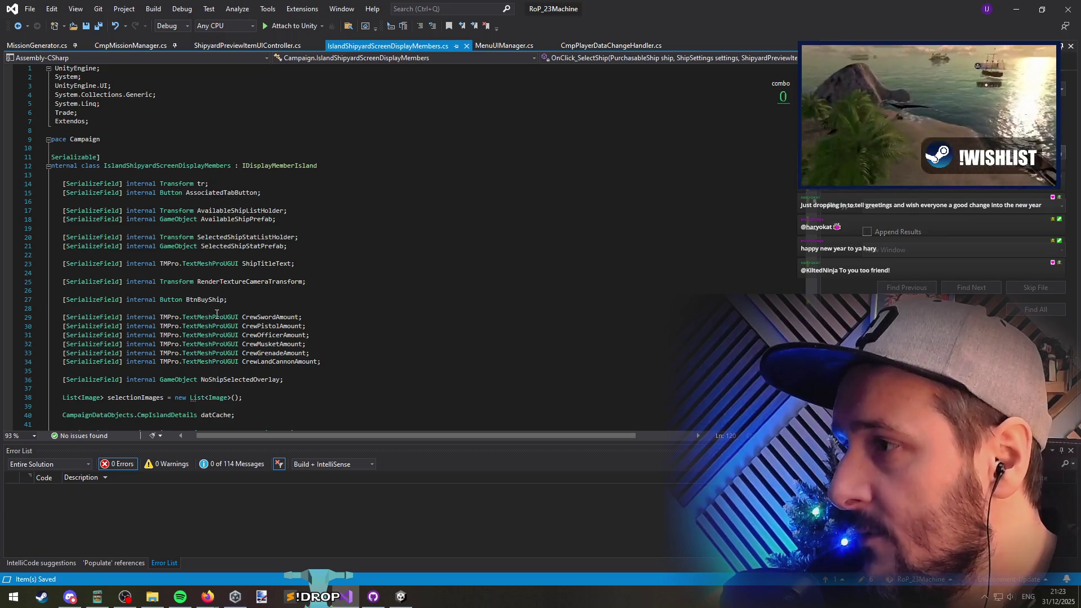
{"action": "left_click", "coordinate": [313, 264]}
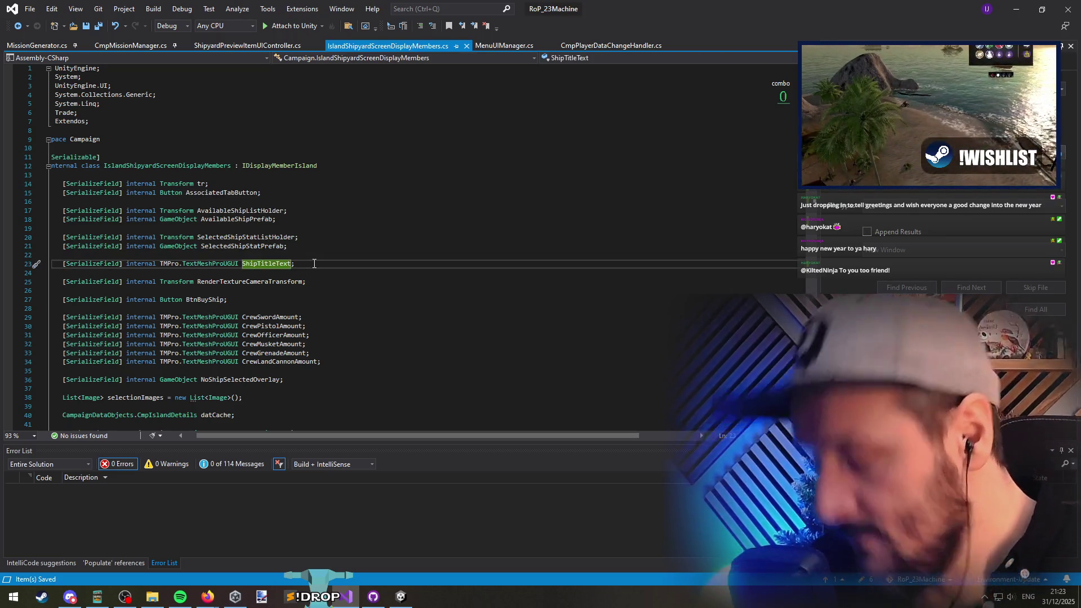
Step: Extend the ShipTitleText declaration with txtShipPrice and txtShipRole fields, then save
{"action": "type", "text": ","}
{"action": "key", "text": "Return"}
{"action": "type", "text": "ShpPriceTex"}
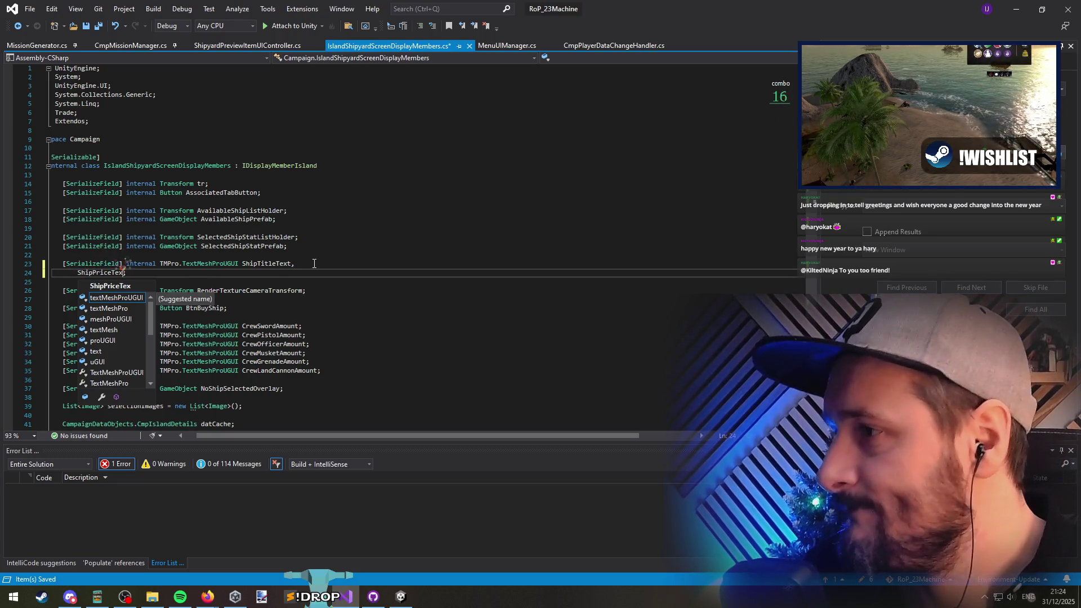
{"action": "type", "text": "txt"}
{"action": "key", "text": "End"}
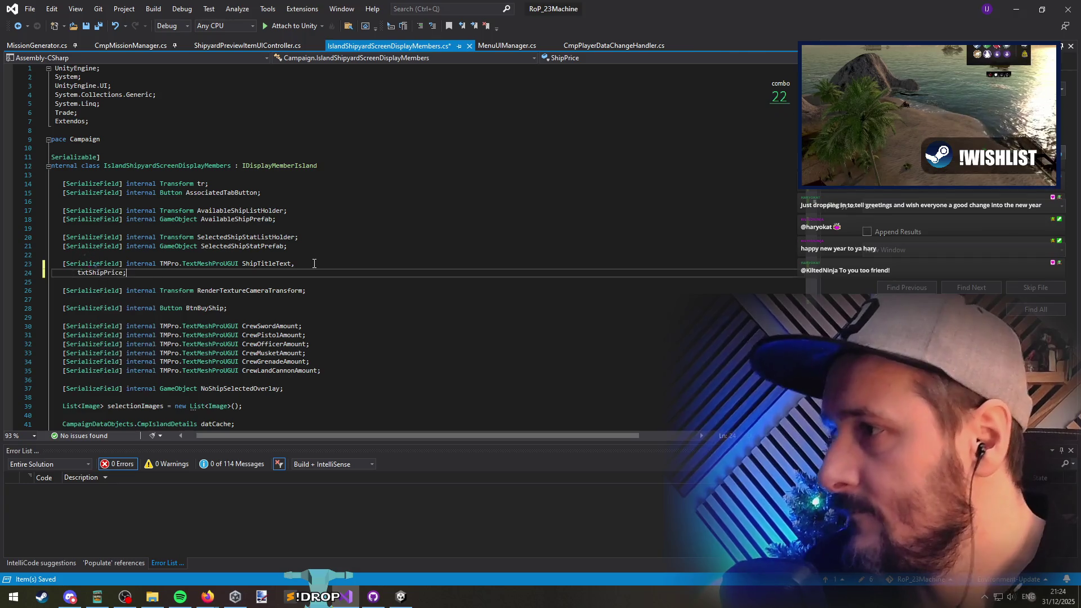
{"action": "key", "text": "Return"}
{"action": "type", "text": "txtShipRole"}
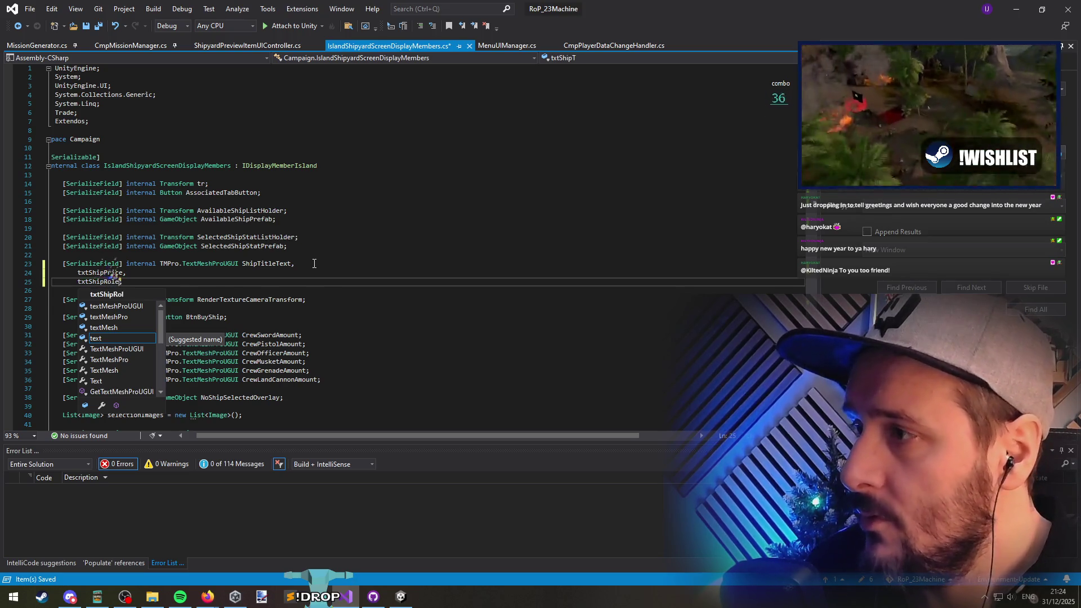
{"action": "type", "text": "e"}
{"action": "key", "text": "Down"}
{"action": "key", "text": "ctrl+s"}
{"action": "key", "text": "Up"}
{"action": "key", "text": "Up"}
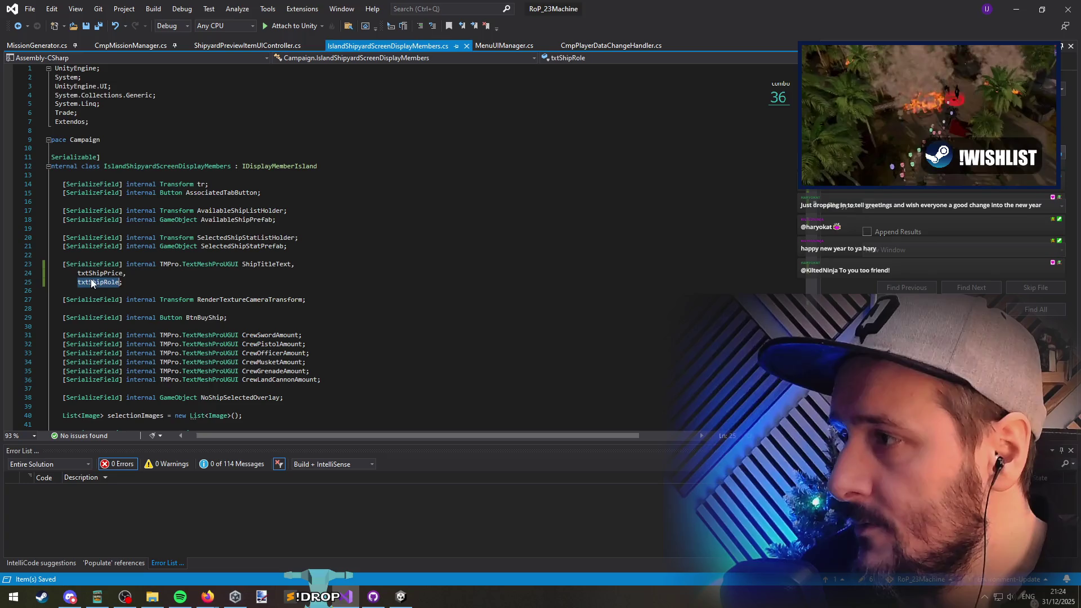
{"action": "scroll", "coordinate": [208, 213], "scroll_direction": "down", "scroll_amount": 15}
{"action": "scroll", "coordinate": [208, 214], "scroll_direction": "down", "scroll_amount": 17}
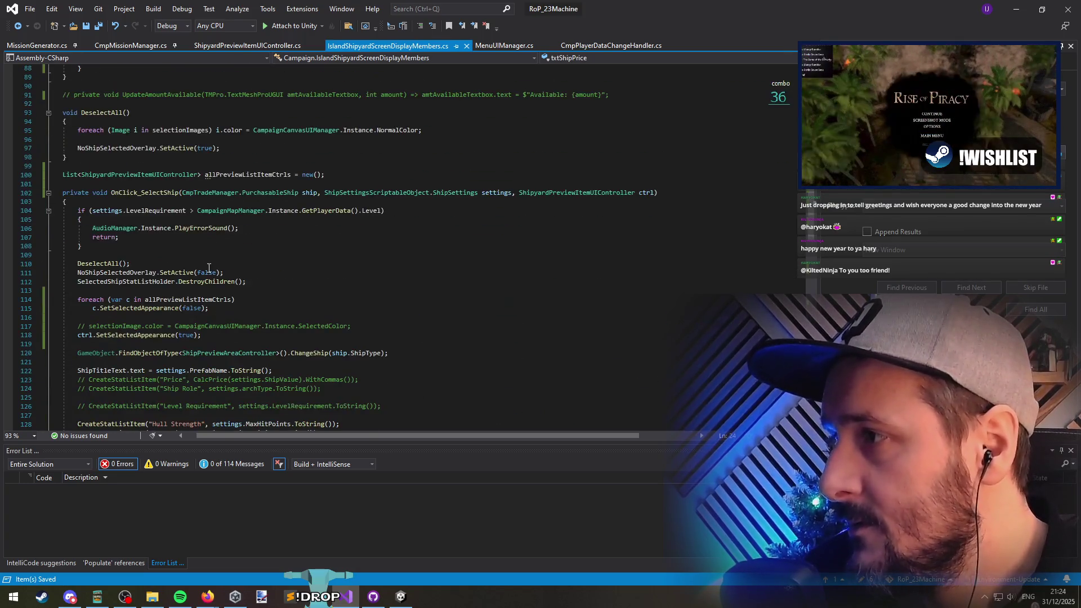
Step: Start a txtShipPrice.text = assignment below the ShipTitleText assignment
{"action": "left_click", "coordinate": [175, 212]}
{"action": "key", "text": "Up"}
{"action": "key", "text": "Up"}
{"action": "key", "text": "Up"}
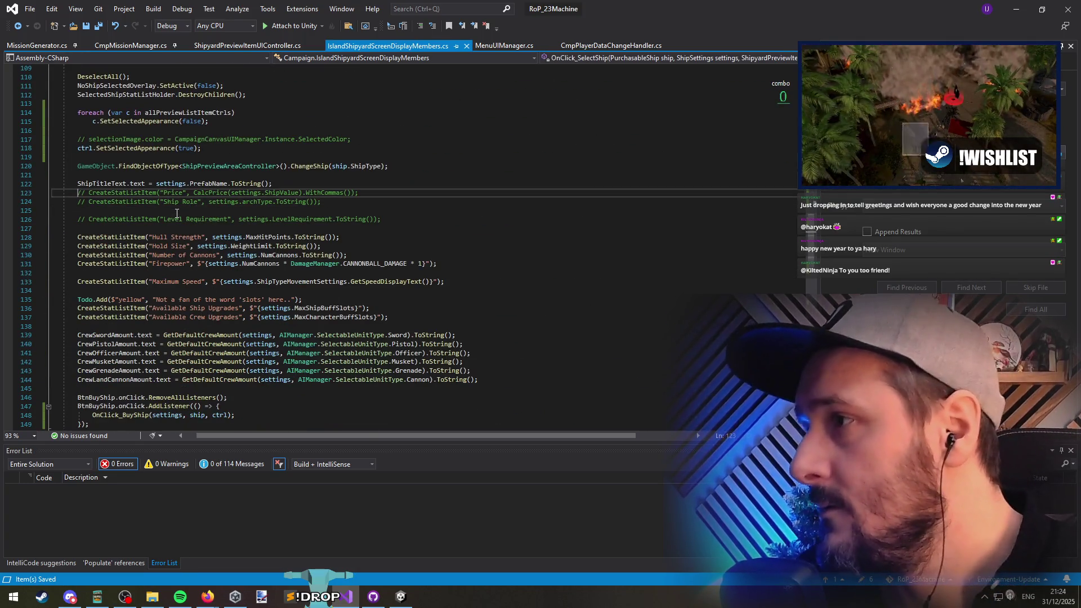
{"action": "key", "text": "End"}
{"action": "key", "text": "Return"}
{"action": "key", "text": "Return"}
{"action": "type", "text": "txtShipPrice"}
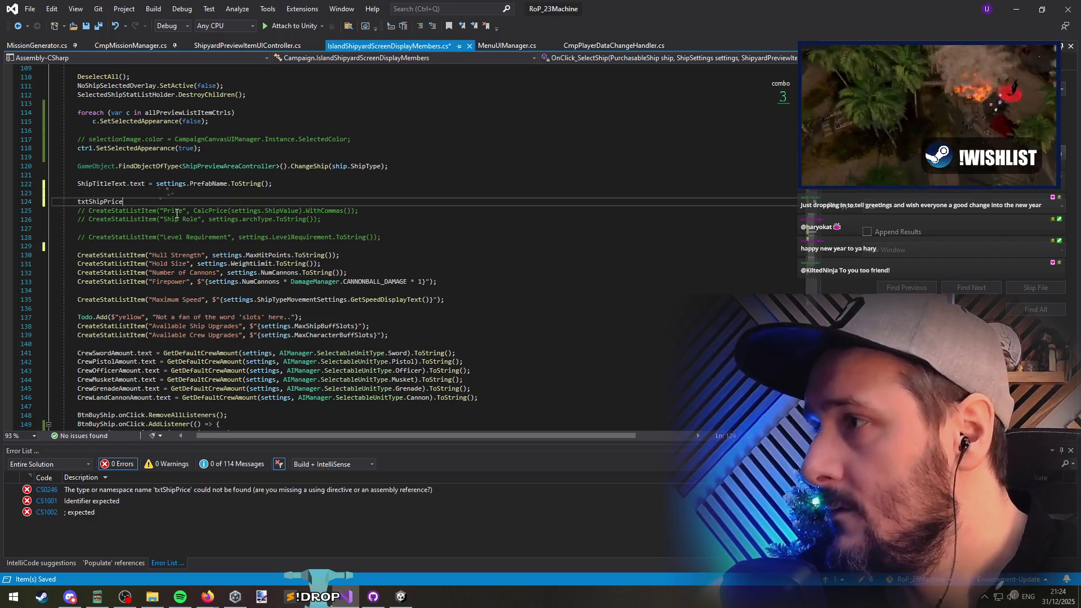
{"action": "type", "text": ".text ="}
{"action": "key", "text": "Down"}
{"action": "key", "text": "End"}
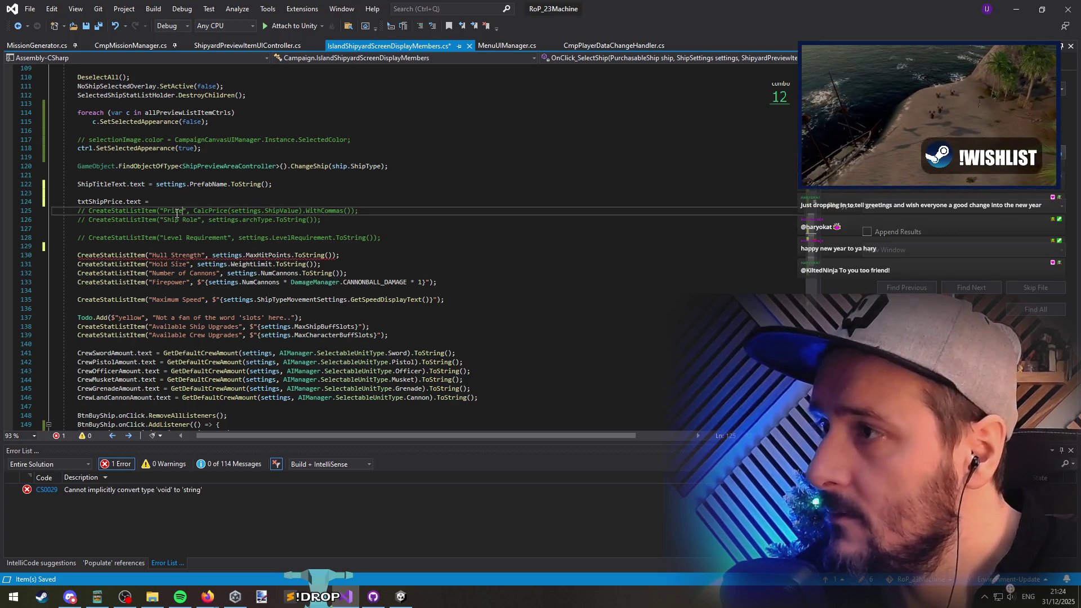
Step: Move CalcPrice(settings.ShipValue).WithCommas() from the comment into the txtShipPrice assignment
{"action": "key", "text": "shift+End"}
{"action": "key", "text": "shift+Left"}
{"action": "key", "text": "shift+Left"}
{"action": "key", "text": "ctrl+x"}
{"action": "key", "text": "Up"}
{"action": "key", "text": "End"}
{"action": "key", "text": "ctrl+v"}
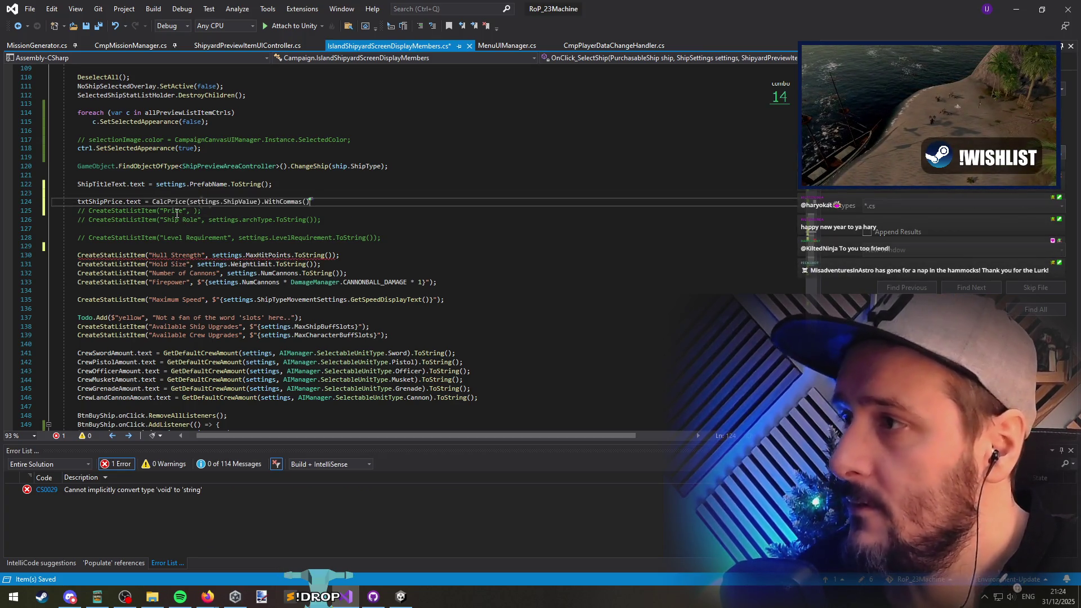
{"action": "key", "text": "Return"}
{"action": "key", "text": "Down"}
{"action": "key", "text": "Down"}
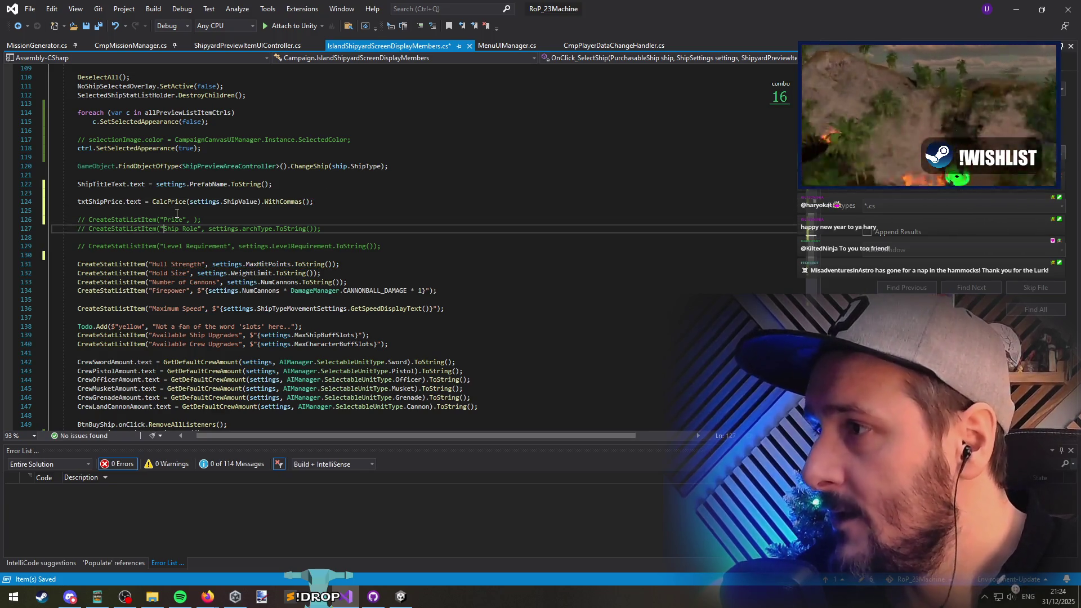
Step: Turn settings.archType.ToString() from the Ship Role comment into its own assignment line
{"action": "key", "text": "shift+End"}
{"action": "key", "text": "shift+Left"}
{"action": "key", "text": "shift+Left"}
{"action": "key", "text": "Delete"}
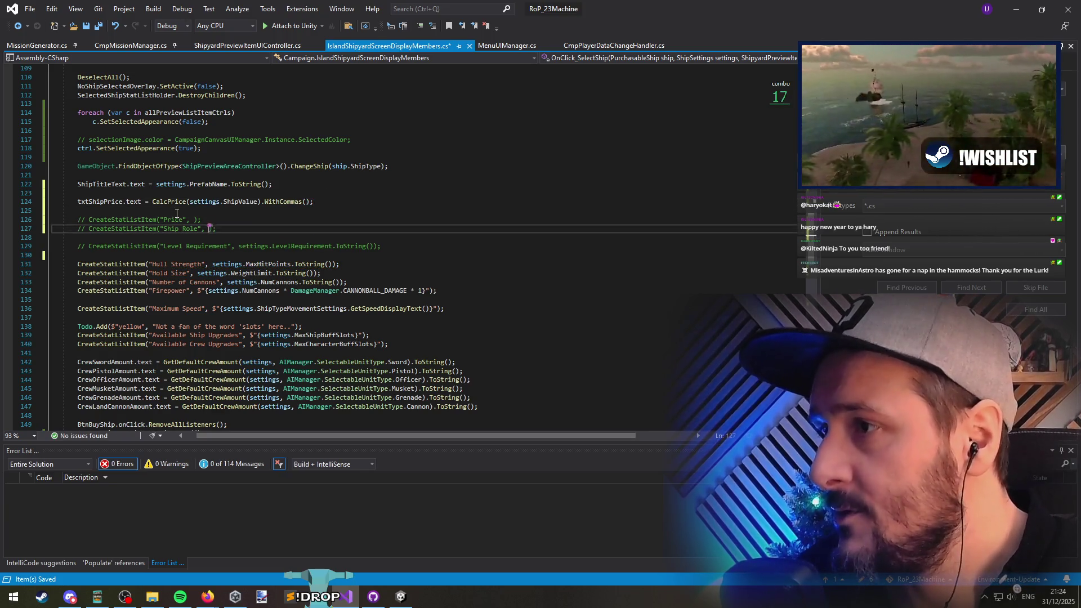
{"action": "key", "text": "Up"}
{"action": "key", "text": "Up"}
{"action": "key", "text": "ctrl+Right"}
{"action": "key", "text": "ctrl+Right"}
{"action": "key", "text": "ctrl+Right"}
{"action": "type", "text": "-= "}
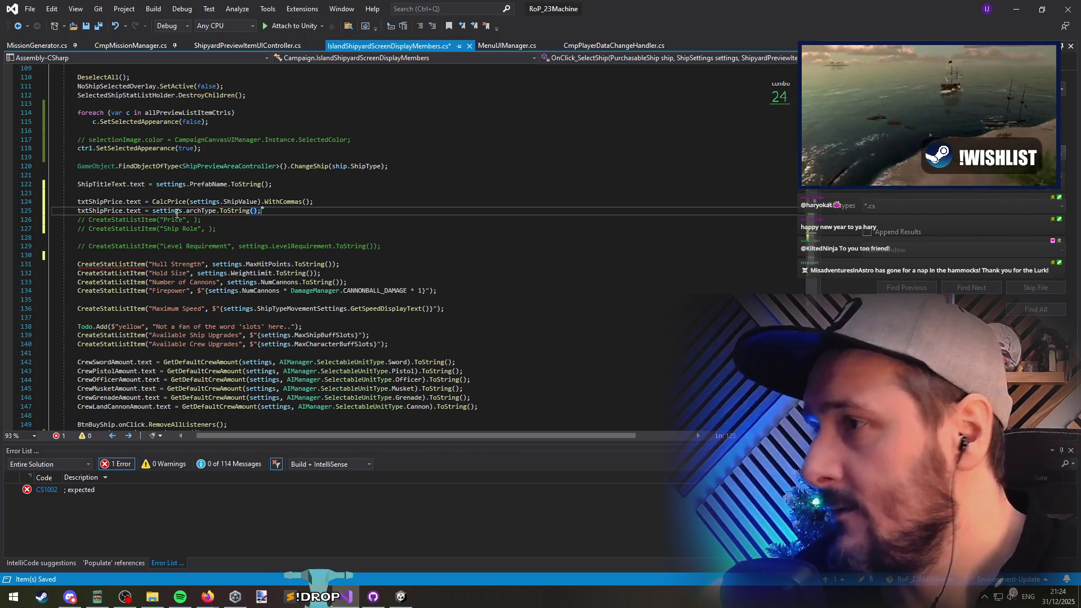
{"action": "type", "text": ";"}
{"action": "key", "text": "Return"}
{"action": "key", "text": "Up"}
{"action": "key", "text": "Up"}
{"action": "key", "text": "End"}
{"action": "key", "text": "Return"}
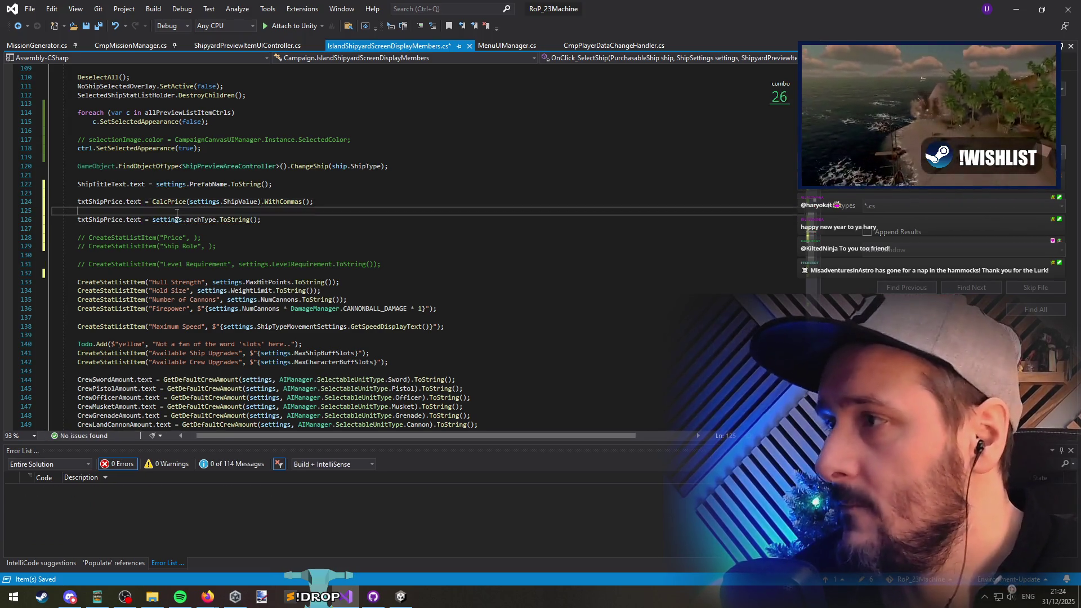
Step: Add a red Todo entry about the ship role and save the script
{"action": "type", "text": "Todo.Add"}
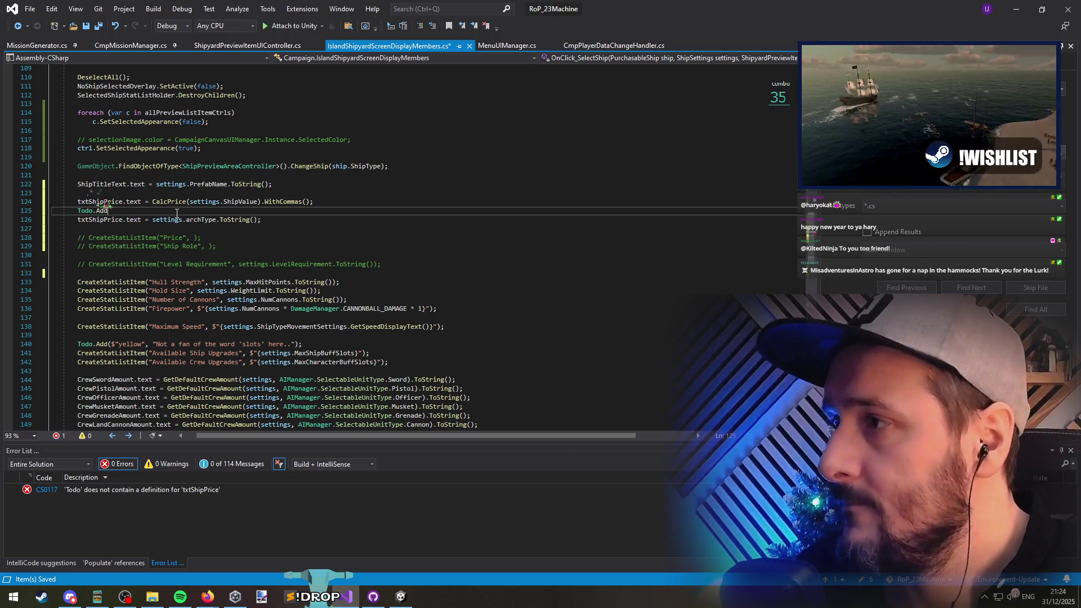
{"action": "key", "text": "Down"}
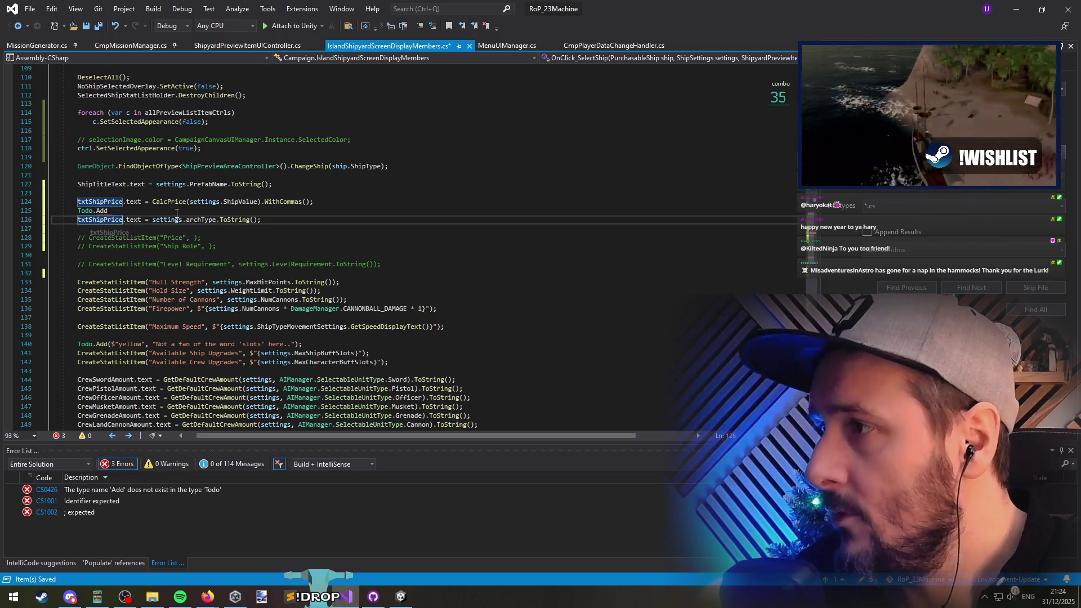
{"action": "key", "text": "ctrl+Left"}
{"action": "key", "text": "ctrl+shift+Right"}
{"action": "type", "text": "role"}
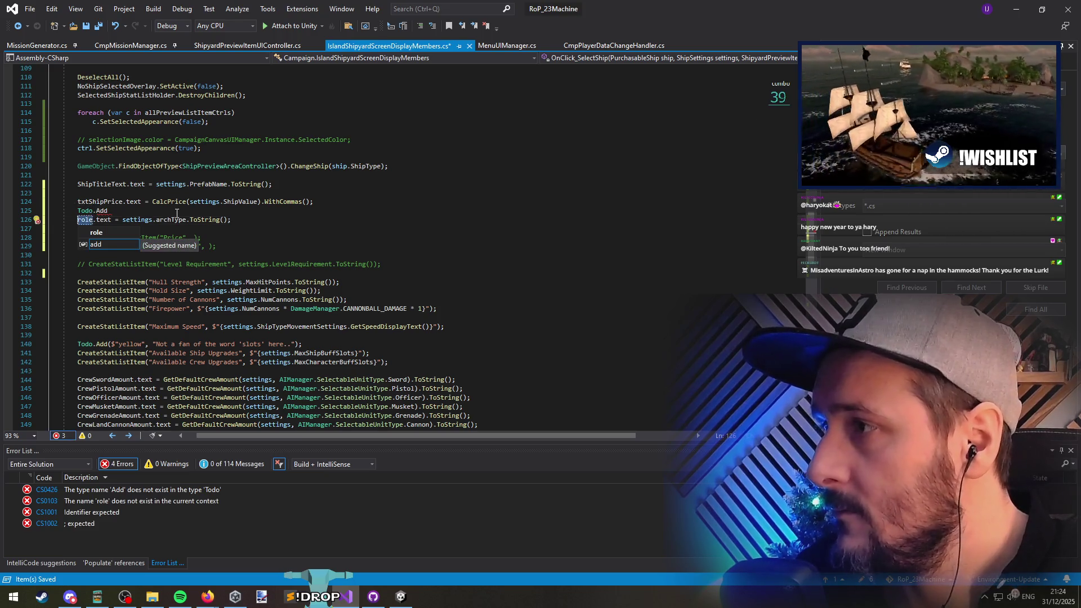
{"action": "key", "text": "Escape"}
{"action": "key", "text": "Up"}
{"action": "key", "text": "End"}
{"action": "type", "text": "(\""}
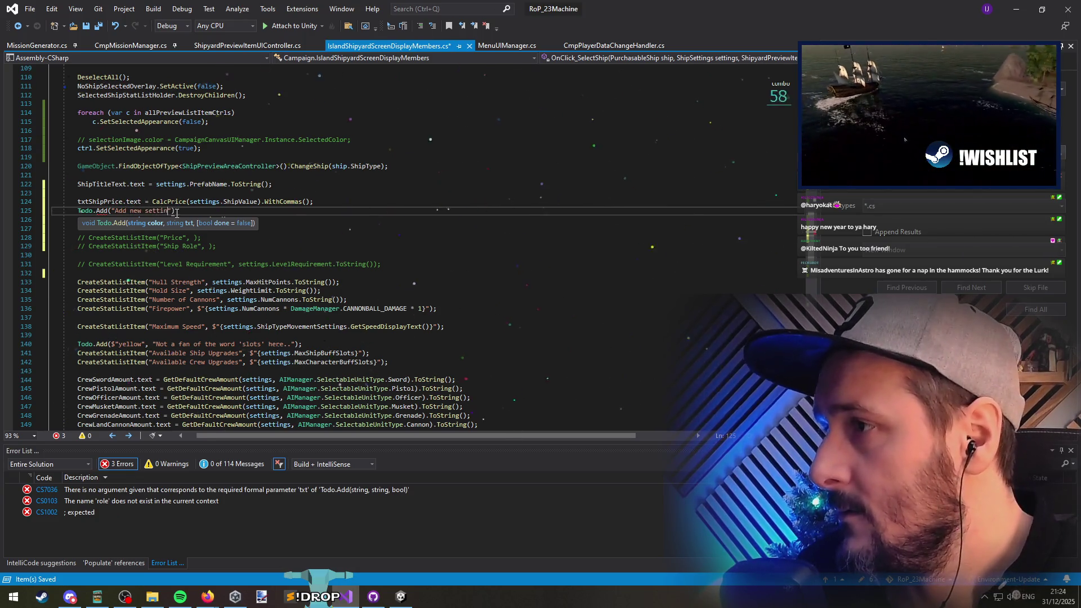
{"action": "type", "text": "g for Ship role"}
{"action": "type", "text": "\");"}
{"action": "type", "text": "\"\", "}
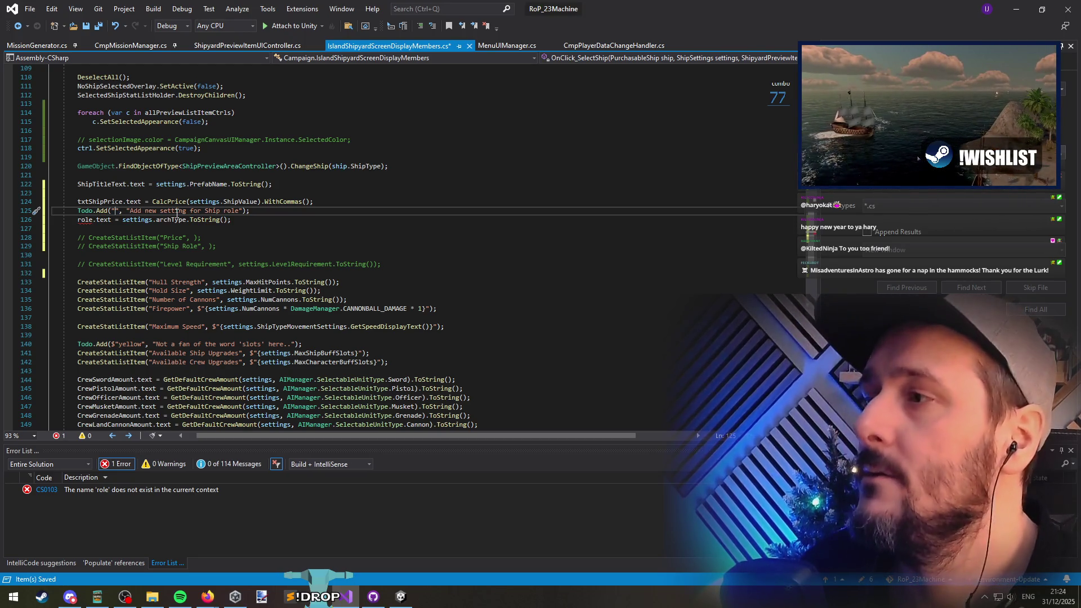
{"action": "type", "text": "red"}
{"action": "key", "text": "End"}
{"action": "key", "text": "Down"}
{"action": "key", "text": "ctrl+s"}
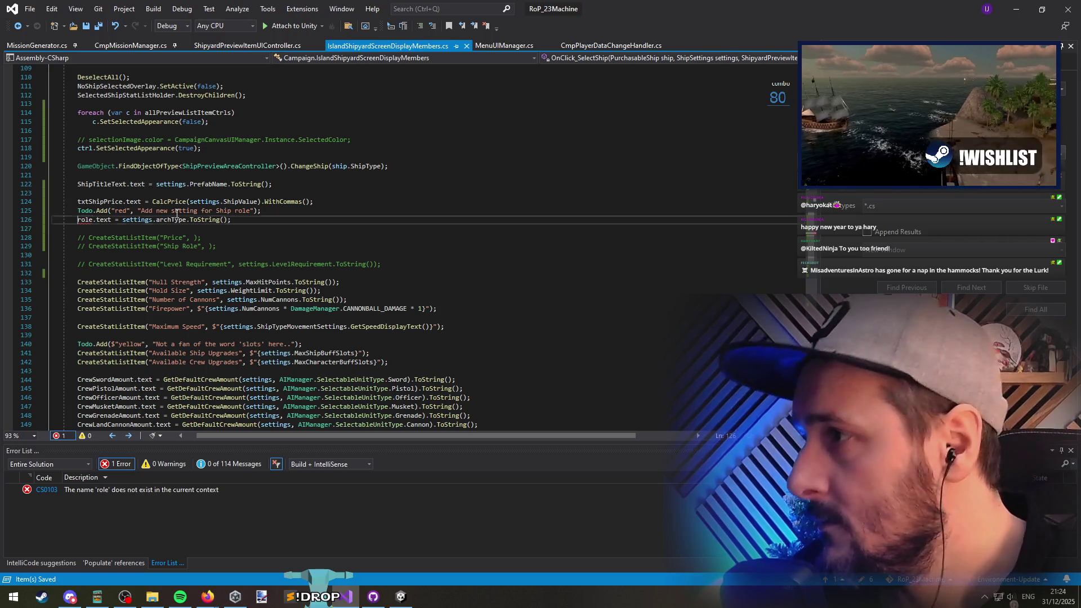
Step: Name the archType assignment's label txtShipRole
{"action": "type", "text": "txtShipR"}
{"action": "key", "text": "Delete"}
{"action": "key", "text": "Down"}
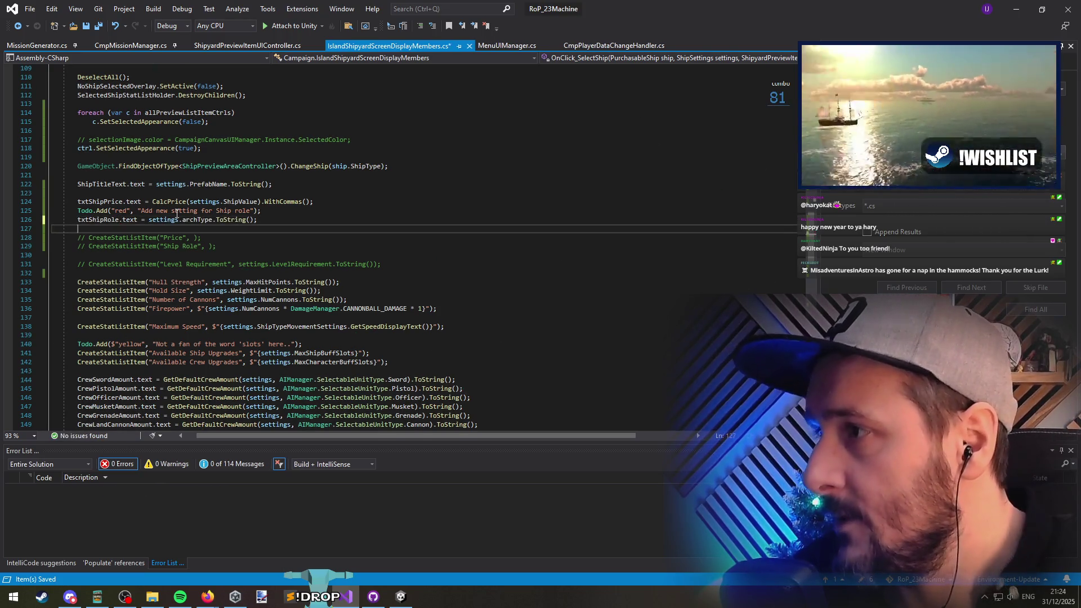
{"action": "scroll", "coordinate": [179, 213], "scroll_direction": "down", "scroll_amount": 5}
{"action": "scroll", "coordinate": [338, 212], "scroll_direction": "up", "scroll_amount": 4}
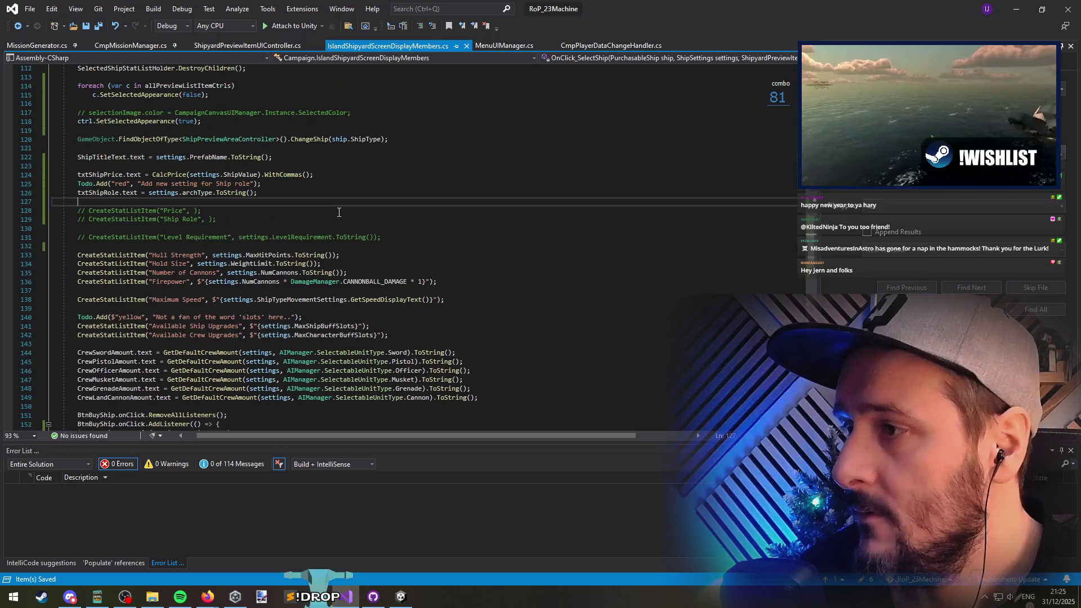
Step: Write txtLevelRequirement.text = on empty line 127, fixing the misspelled name
{"action": "double_click", "coordinate": [206, 237]}
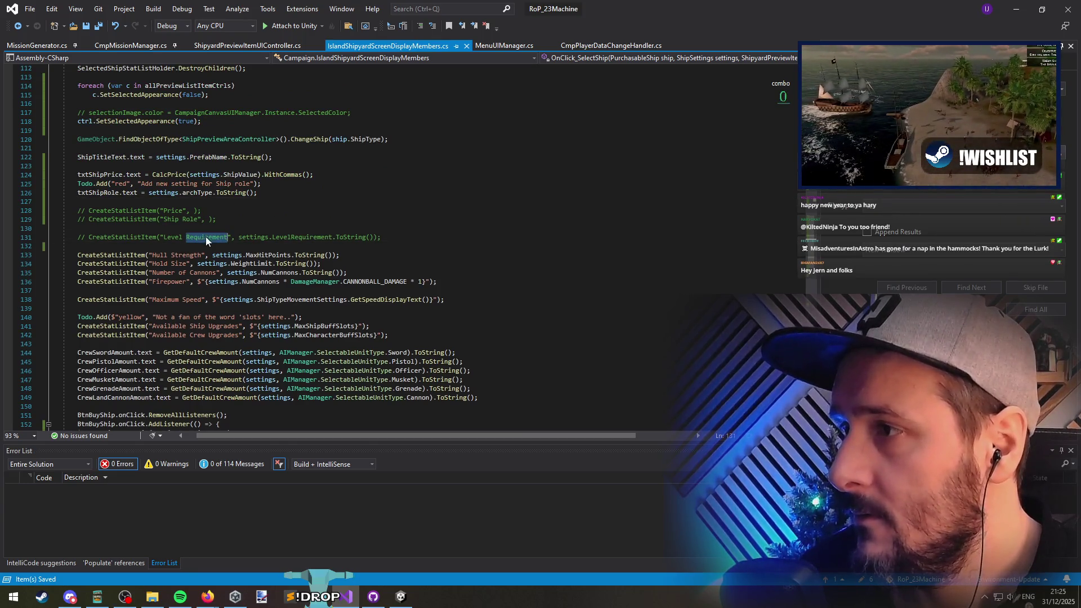
{"action": "left_click", "coordinate": [140, 200]}
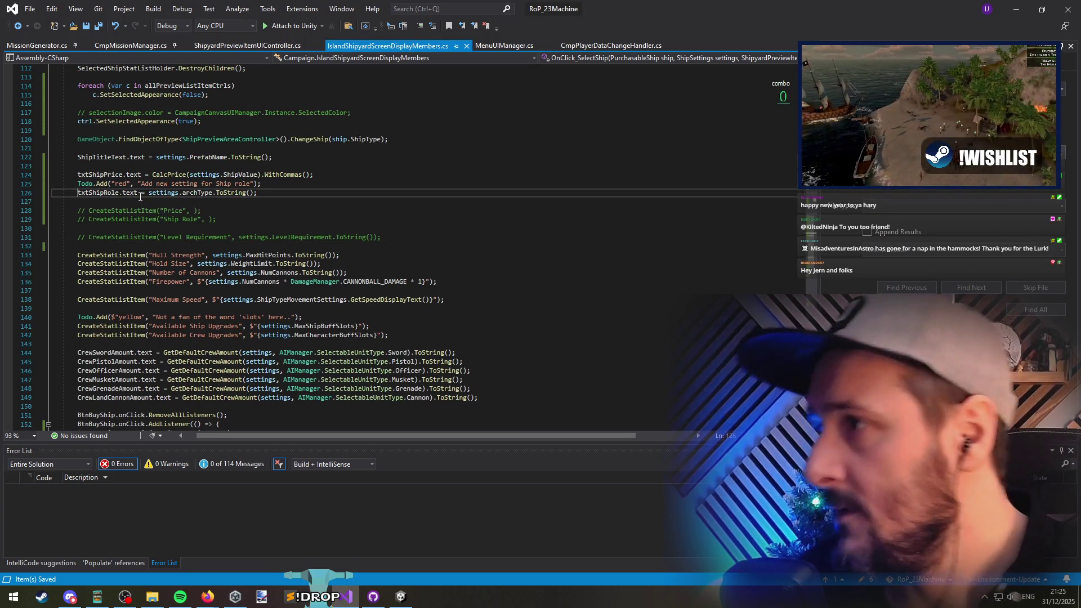
{"action": "type", "text": "txt"}
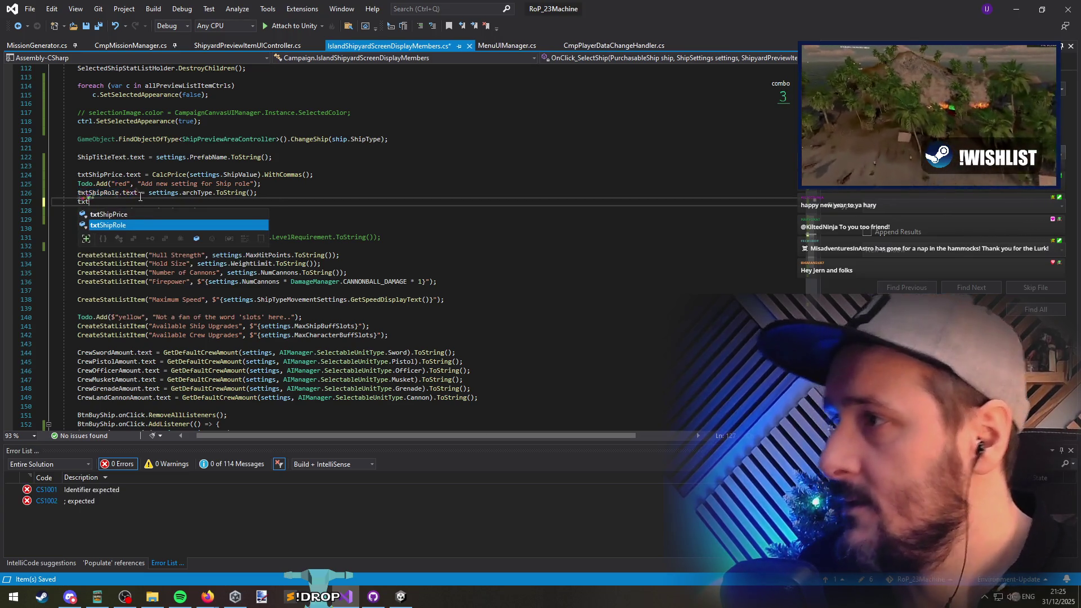
{"action": "type", "text": "LevelRequiement"}
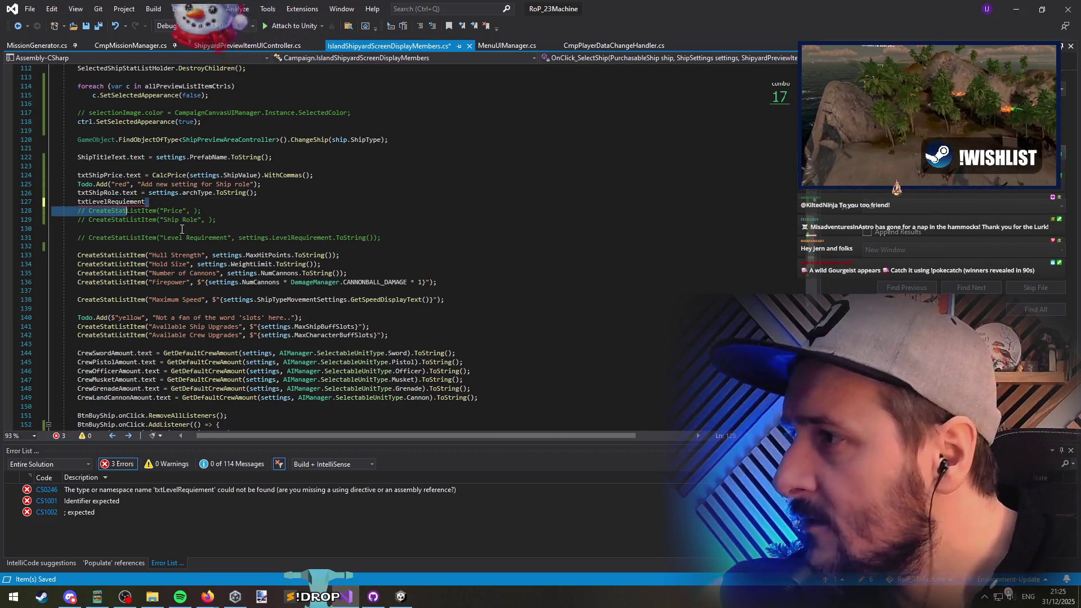
{"action": "key", "text": "Left"}
{"action": "key", "text": "Left"}
{"action": "key", "text": "Left"}
{"action": "type", "text": "r"}
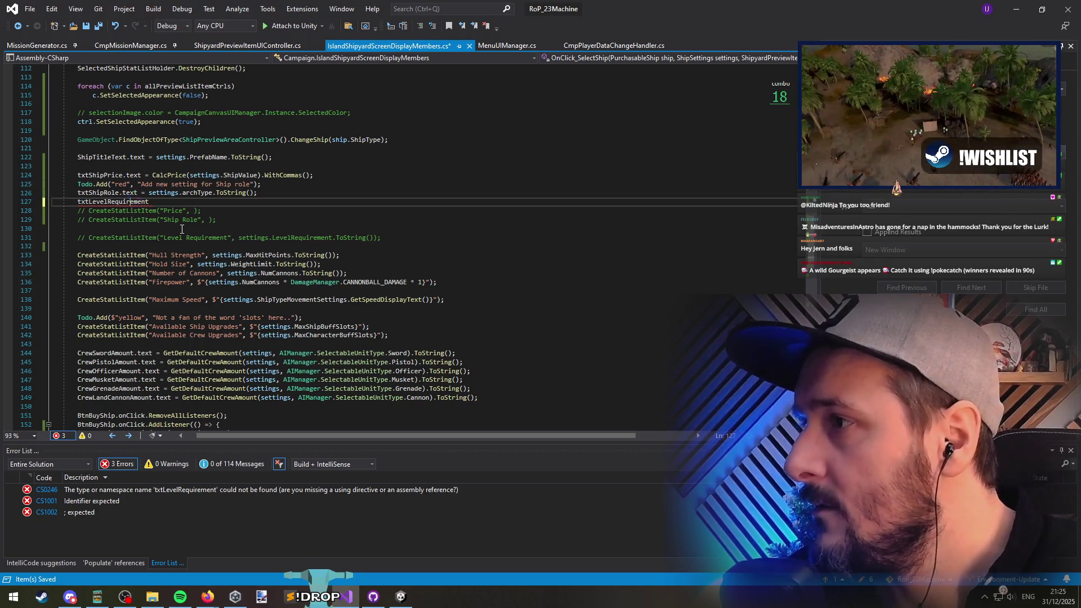
{"action": "key", "text": "End"}
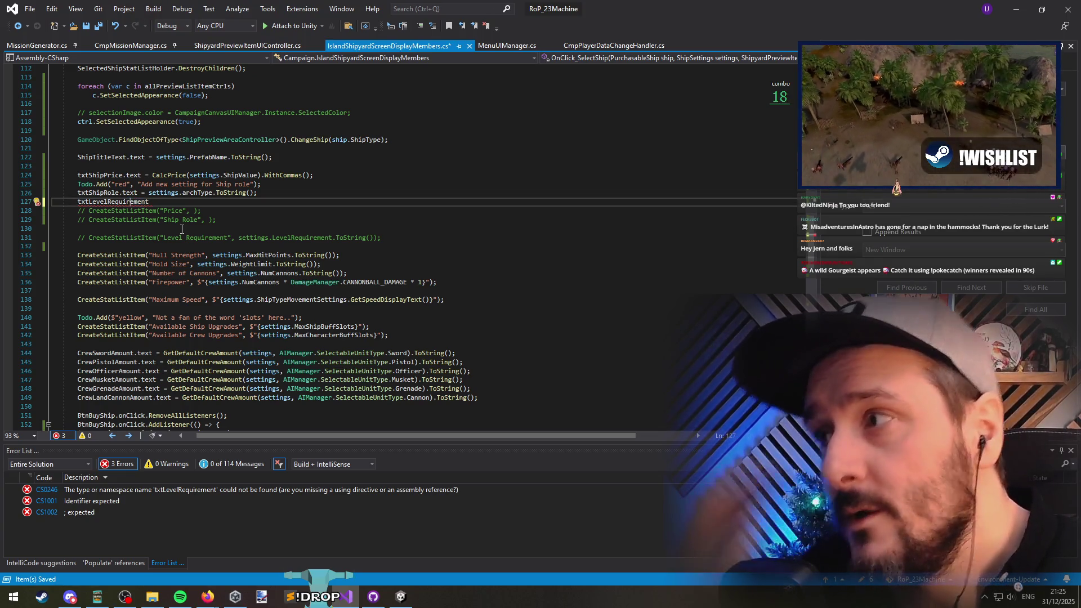
{"action": "type", "text": ".text ="}
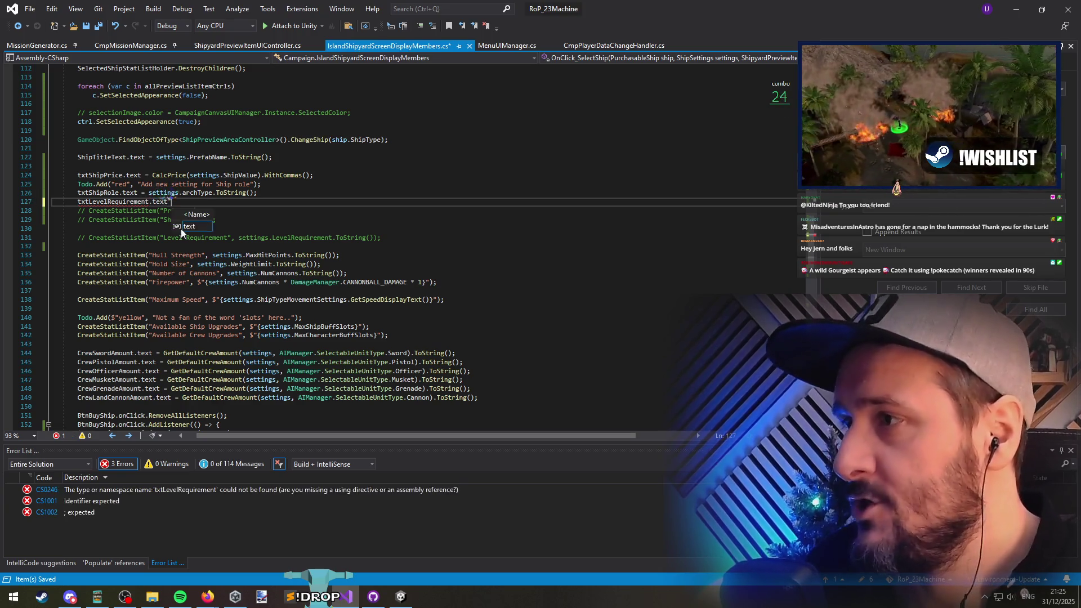
Step: Move settings.LevelRequirement.ToString() from the comment into the txtLevelRequirement assignment
{"action": "key", "text": "Down"}
{"action": "key", "text": "Down"}
{"action": "key", "text": "Down"}
{"action": "key", "text": "ctrl+Right"}
{"action": "key", "text": "ctrl+Right"}
{"action": "key", "text": "ctrl+Right"}
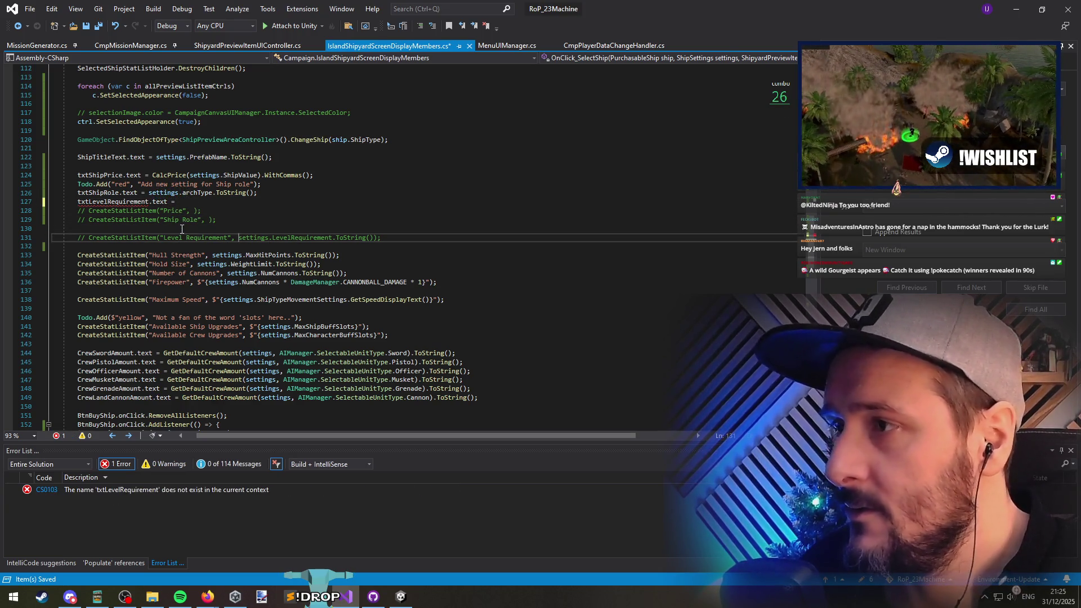
{"action": "key", "text": "shift+End"}
{"action": "key", "text": "shift+Left"}
{"action": "key", "text": "shift+Left"}
{"action": "key", "text": "ctrl+x"}
{"action": "key", "text": "Up"}
{"action": "key", "text": "Up"}
{"action": "key", "text": "Up"}
{"action": "key", "text": "ctrl+v"}
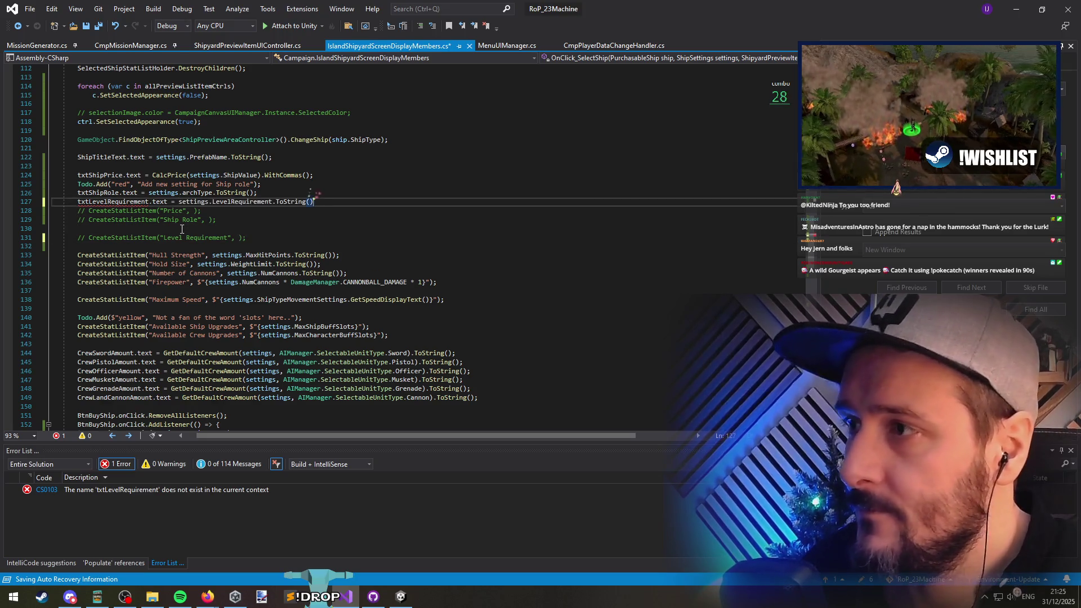
Step: Delete the commented Price, Ship Role and Level Requirement stat lines
{"action": "key", "text": "Down"}
{"action": "key", "text": "Home"}
{"action": "key", "text": "shift+Down"}
{"action": "key", "text": "shift+Down"}
{"action": "key", "text": "shift+Down"}
{"action": "key", "text": "Delete"}
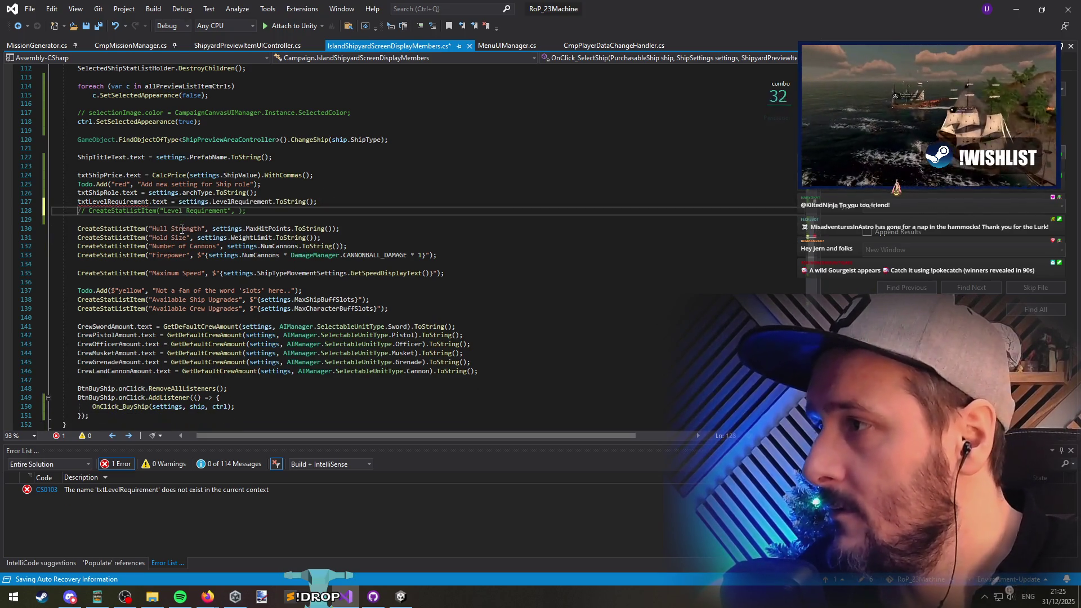
{"action": "key", "text": "shift+Down"}
{"action": "key", "text": "Delete"}
Step: Add a true argument to the yellow Todo call and save
{"action": "key", "text": "Down"}
{"action": "key", "text": "Down"}
{"action": "key", "text": "Down"}
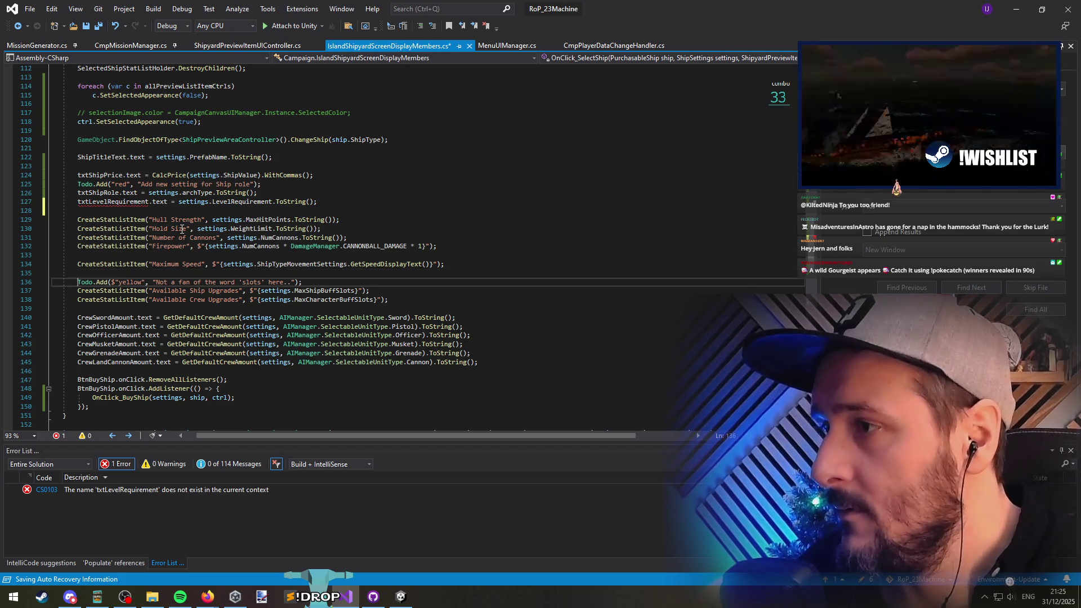
{"action": "key", "text": "Tab"}
{"action": "key", "text": "shift+Tab"}
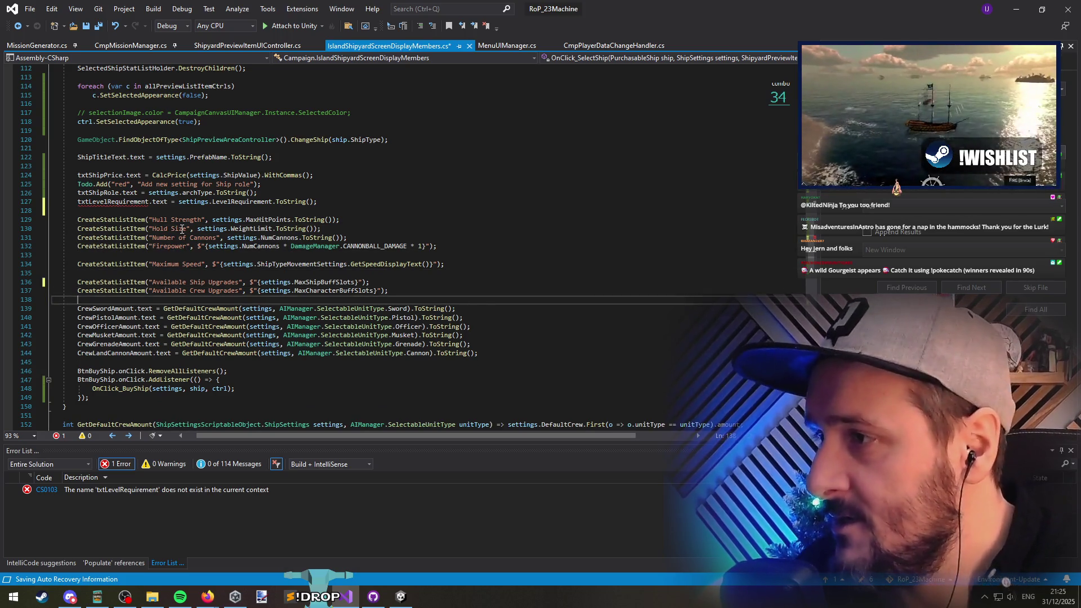
{"action": "key", "text": "End"}
{"action": "key", "text": "Left"}
{"action": "key", "text": "Left"}
{"action": "type", "text": ", true"}
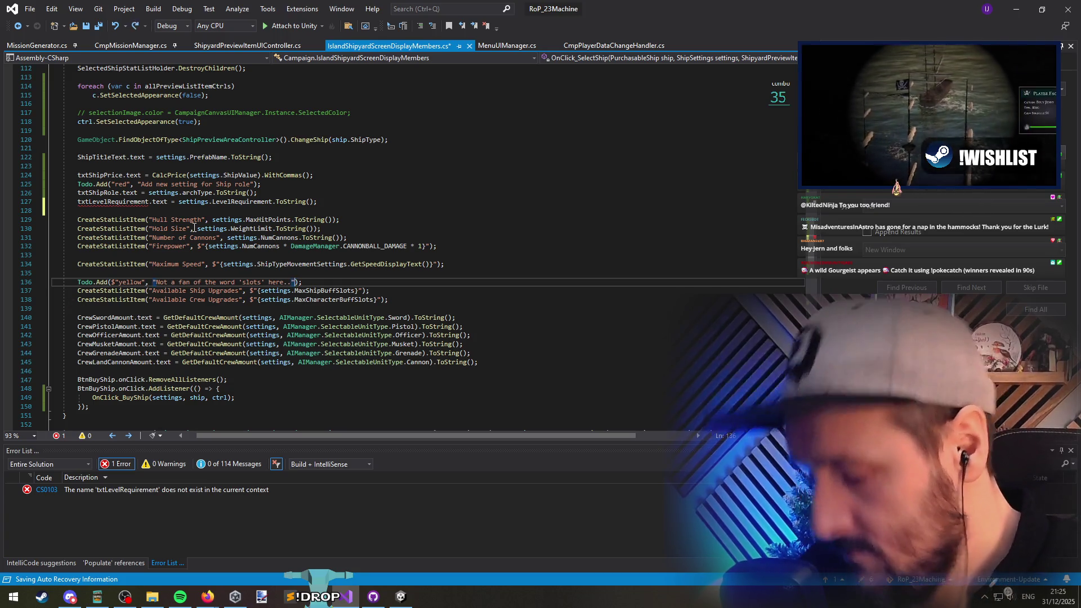
{"action": "key", "text": "Down"}
{"action": "key", "text": "ctrl+s"}
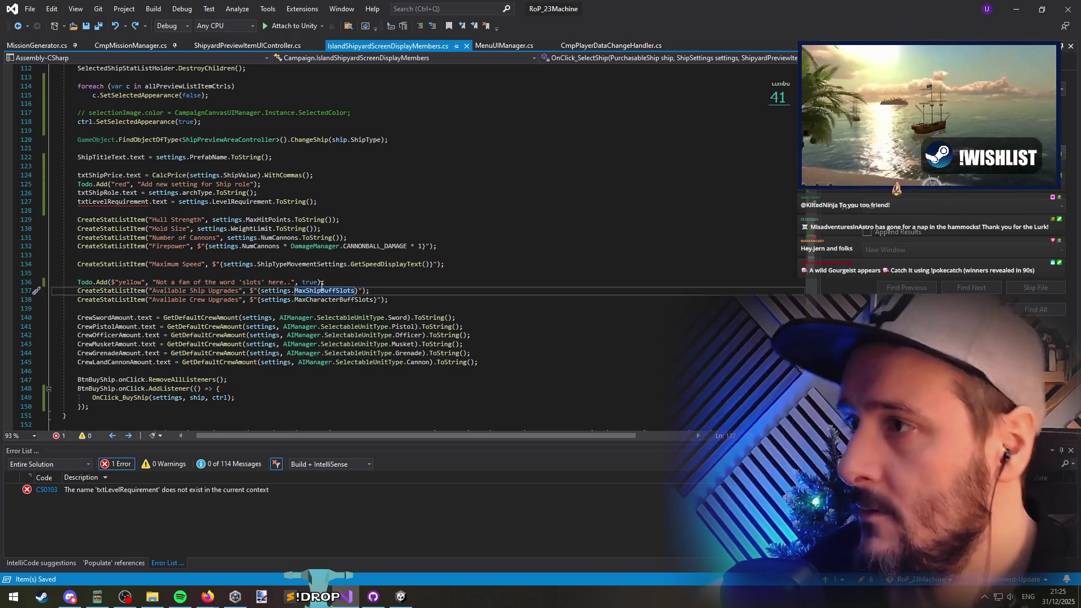
{"action": "scroll", "coordinate": [245, 220], "scroll_direction": "up", "scroll_amount": 1}
{"action": "left_click", "coordinate": [107, 219]}
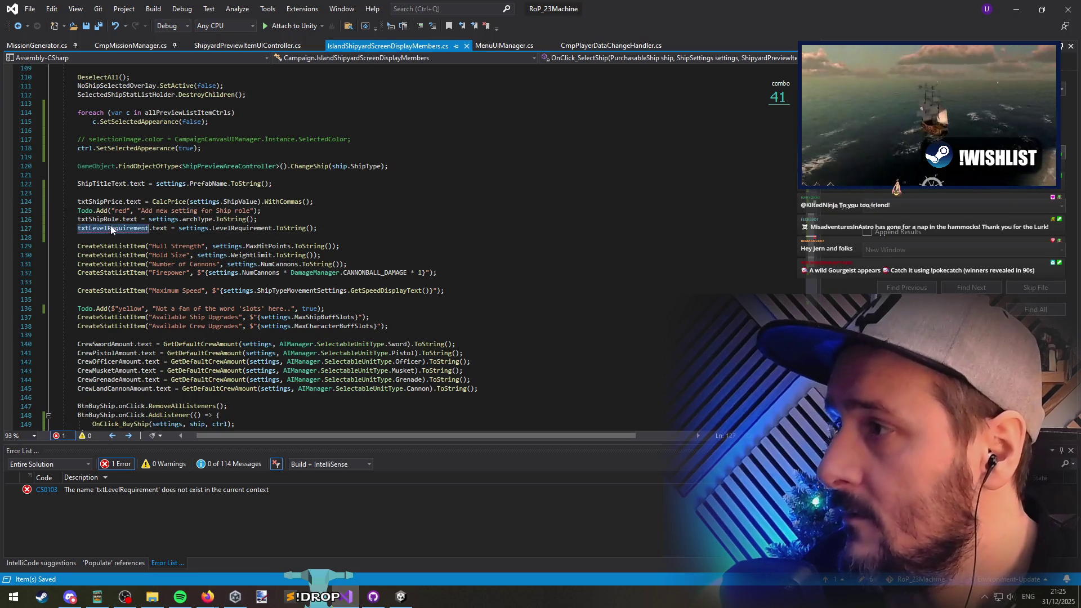
Step: Append txtLevelRequirement after txtShipRole in the TextMeshProUGUI field declaration
{"action": "key", "text": "F12"}
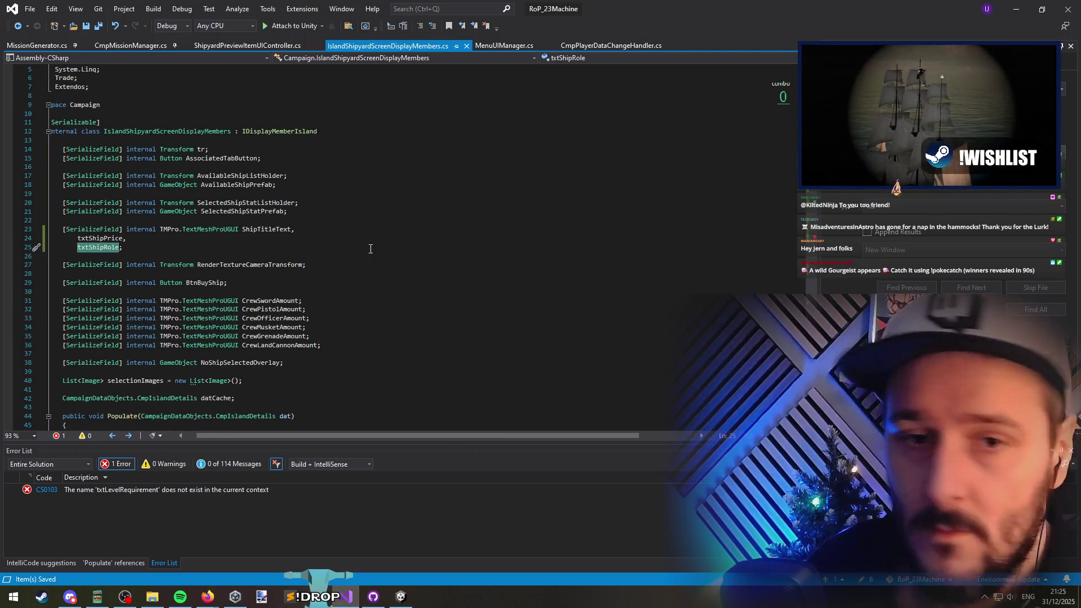
{"action": "left_click", "coordinate": [374, 248]}
{"action": "key", "text": "Return"}
{"action": "left_click", "coordinate": [374, 248]}
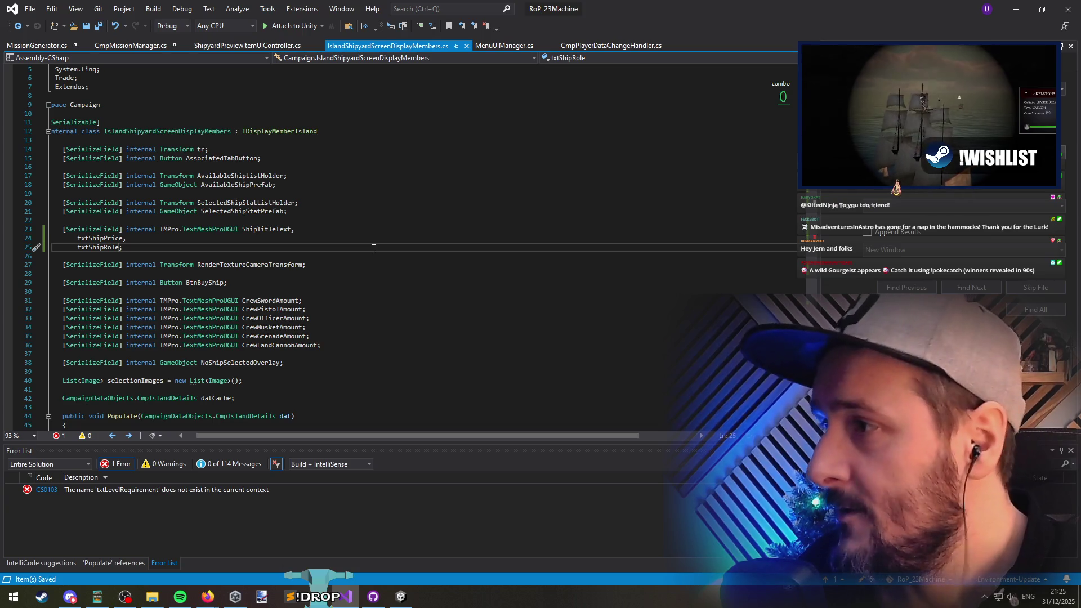
{"action": "type", "text": ","}
{"action": "key", "text": "Return"}
{"action": "key", "text": "Return"}
{"action": "key", "text": "Up"}
{"action": "key", "text": "ctrl+v"}
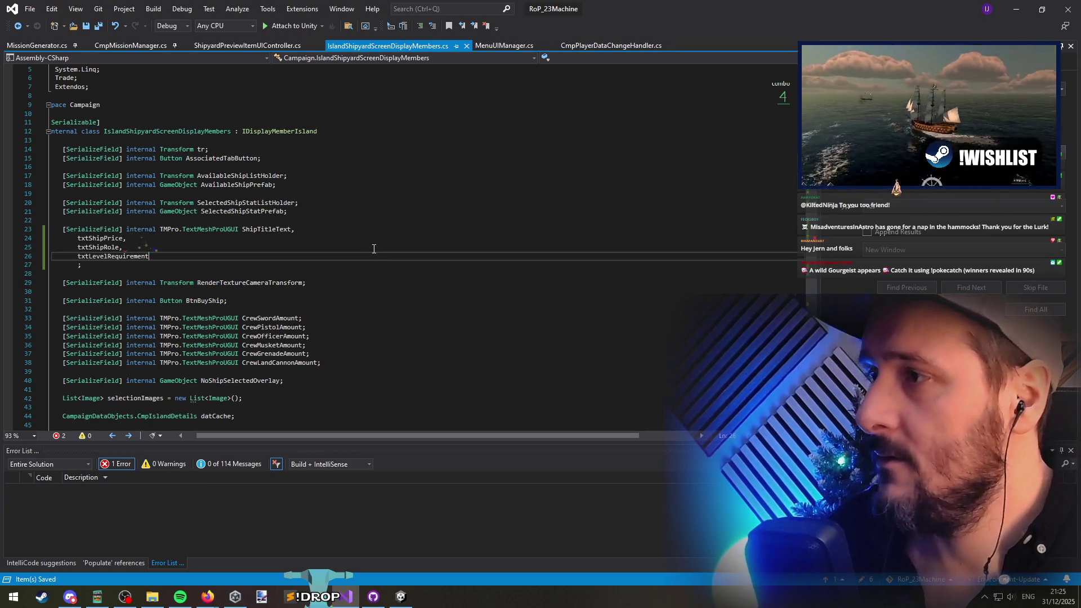
{"action": "key", "text": "Delete"}
{"action": "key", "text": "Down"}
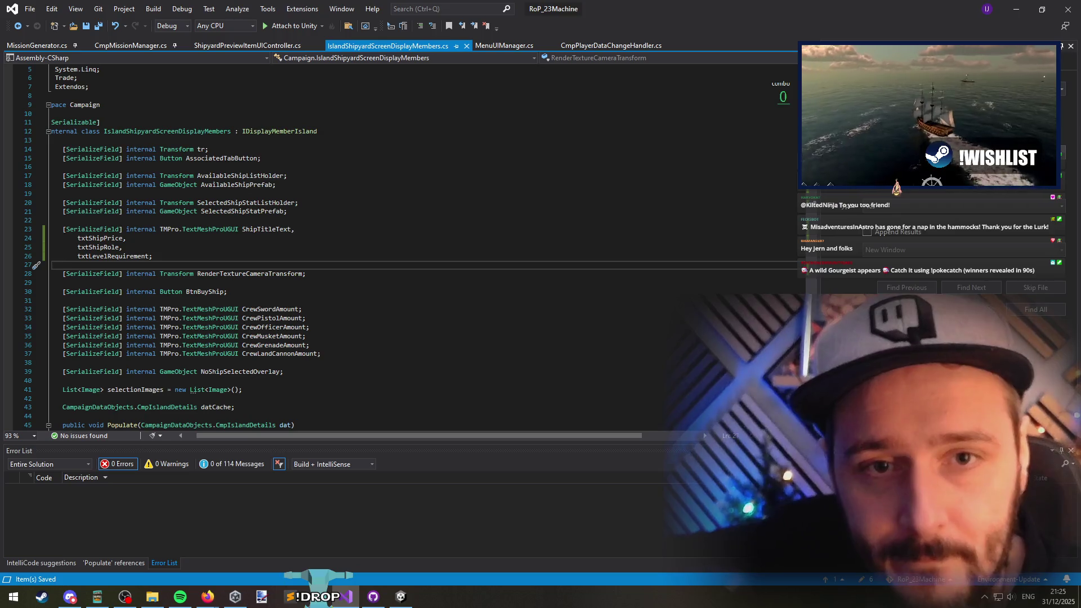
{"action": "key", "text": "alt+Tab"}
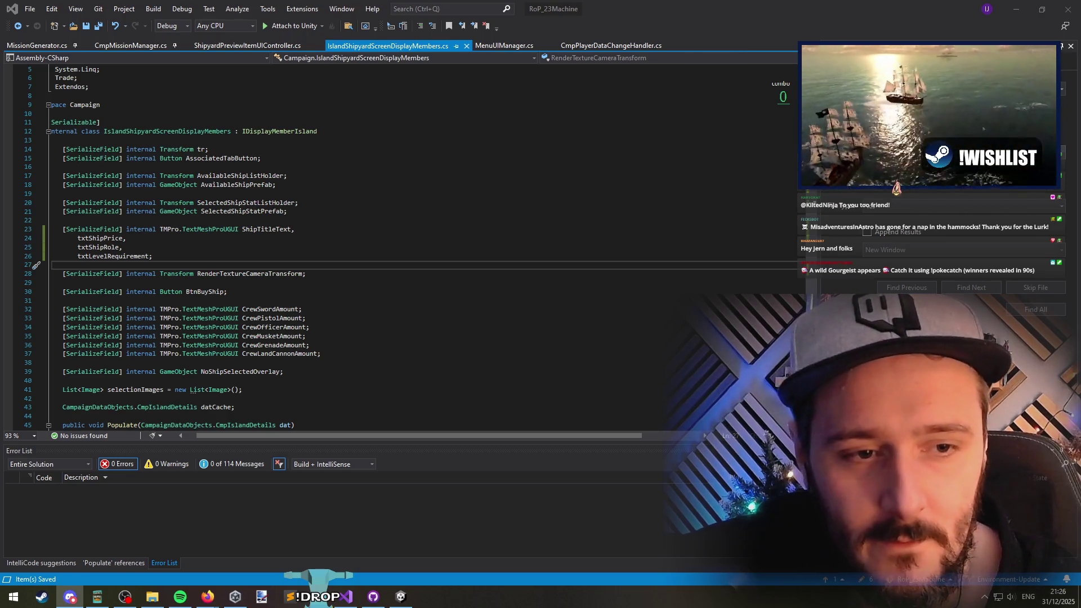
{"action": "key", "text": "Down"}
{"action": "key", "text": "Down"}
{"action": "key", "text": "Down"}
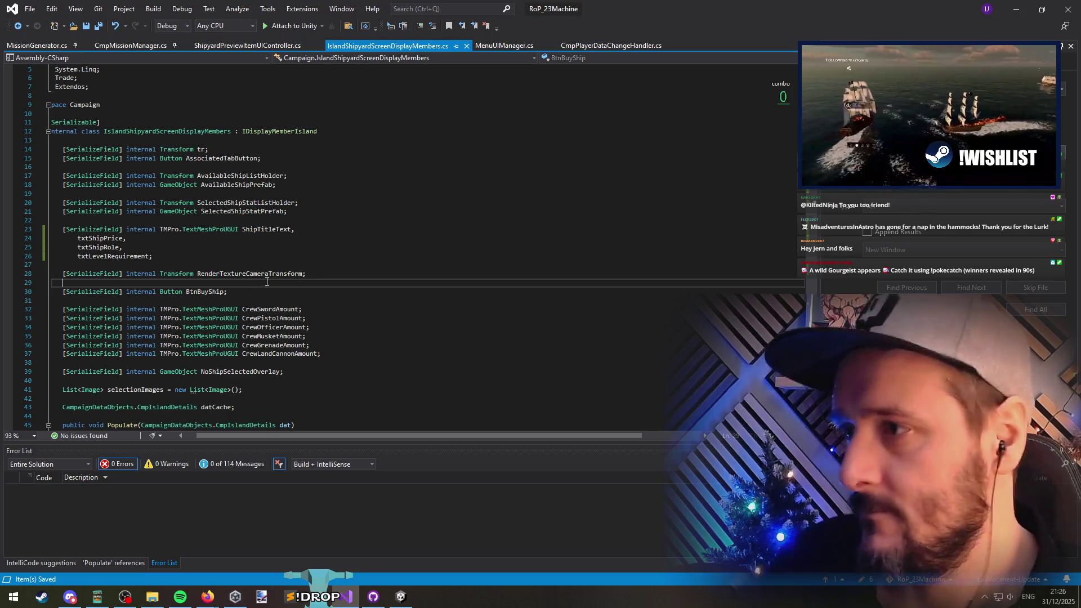
Step: Look through the open code files, including LoadingScreenController's OnDisable, and briefly check Unity
{"action": "key", "text": "ctrl+Tab"}
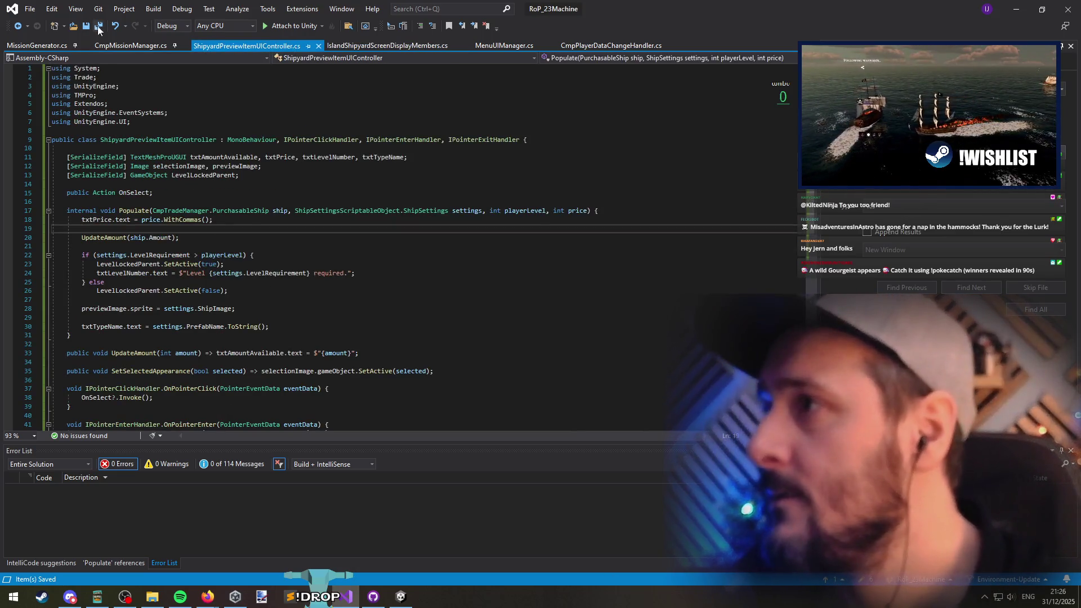
{"action": "key", "text": "ctrl+Tab"}
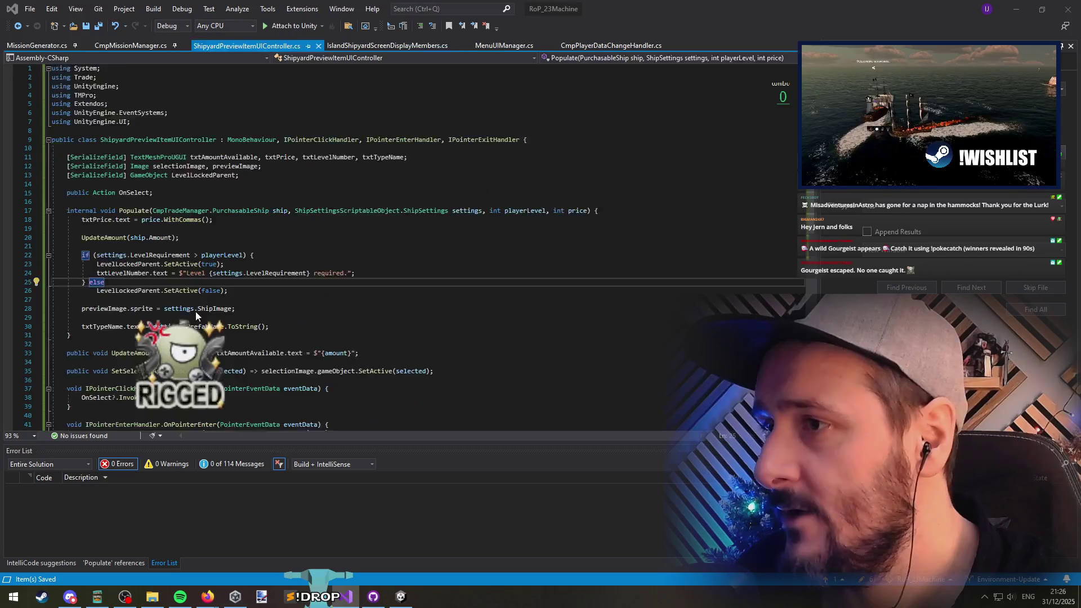
{"action": "left_click", "coordinate": [201, 290]}
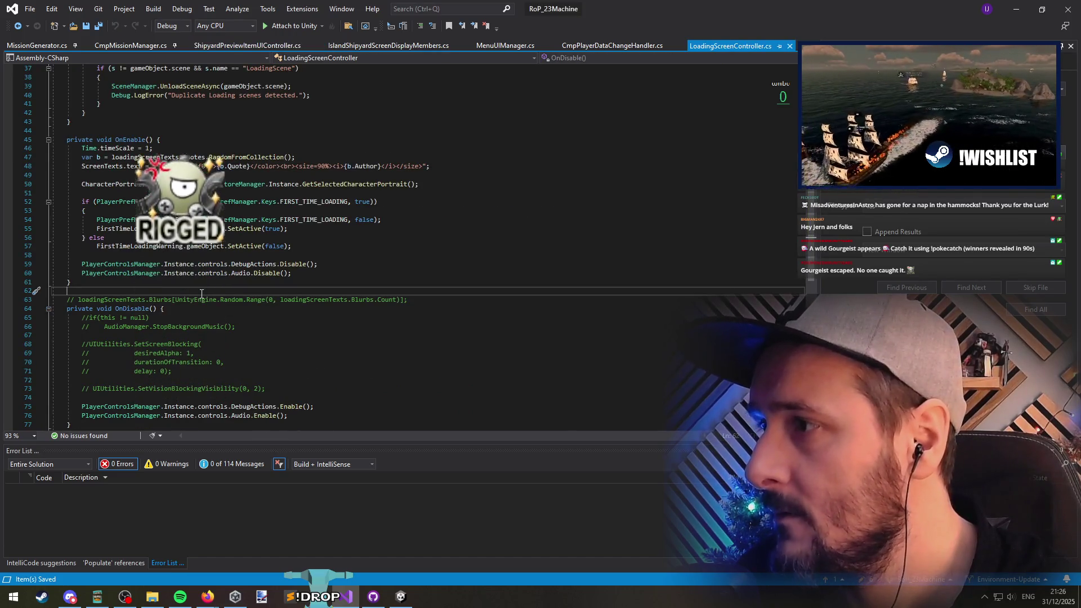
{"action": "key", "text": "alt+Tab"}
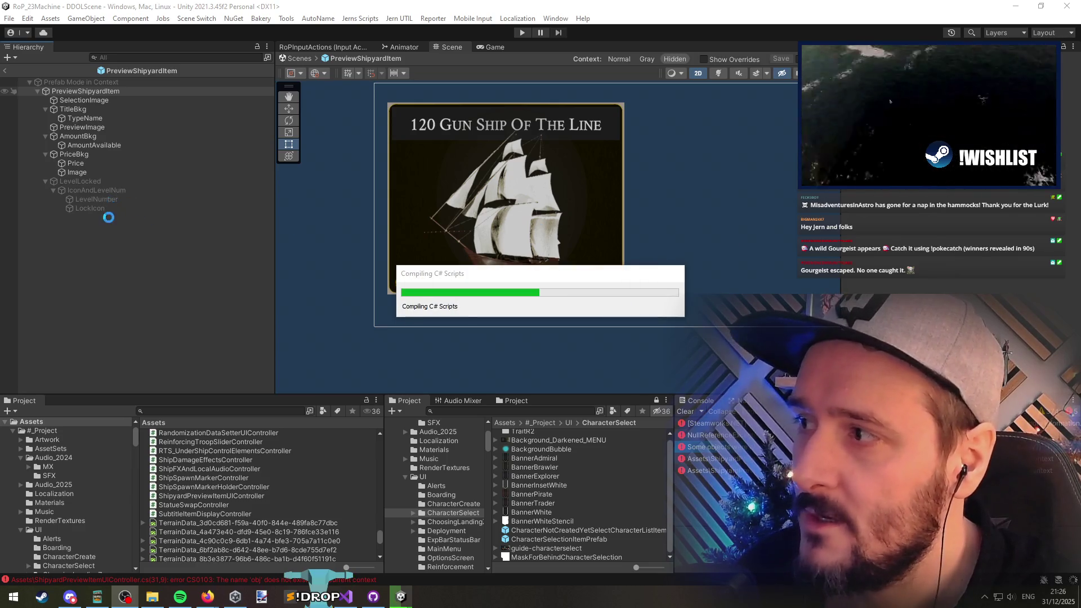
{"action": "key", "text": "alt+Tab"}
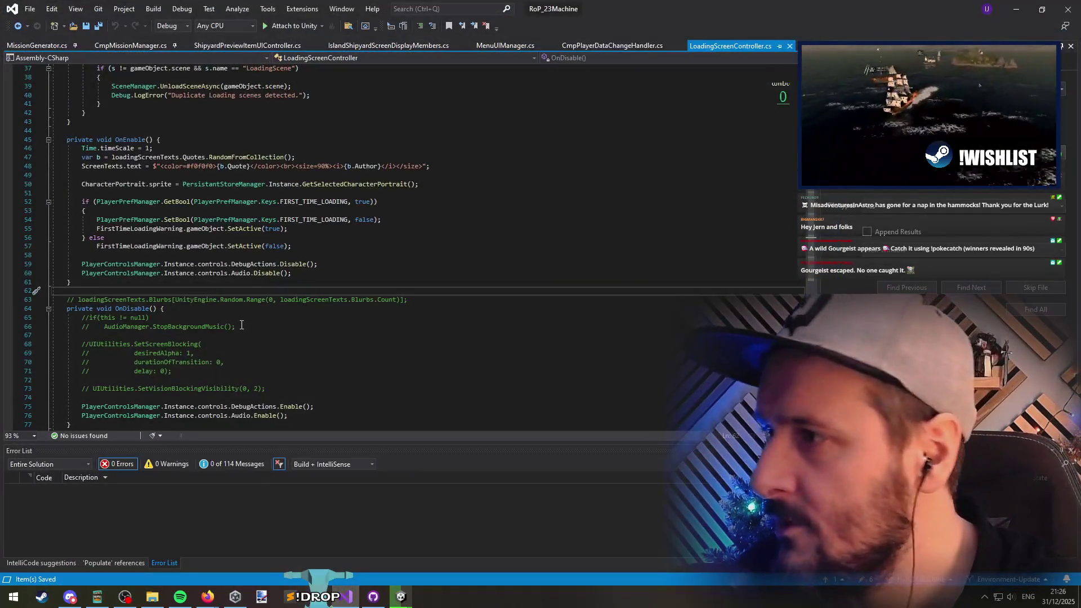
Step: Cycle through the open code files back to ShipyardPreviewItemUIController.cs
{"action": "scroll", "coordinate": [362, 294], "scroll_direction": "up", "scroll_amount": 1}
{"action": "key", "text": "ctrl+Tab"}
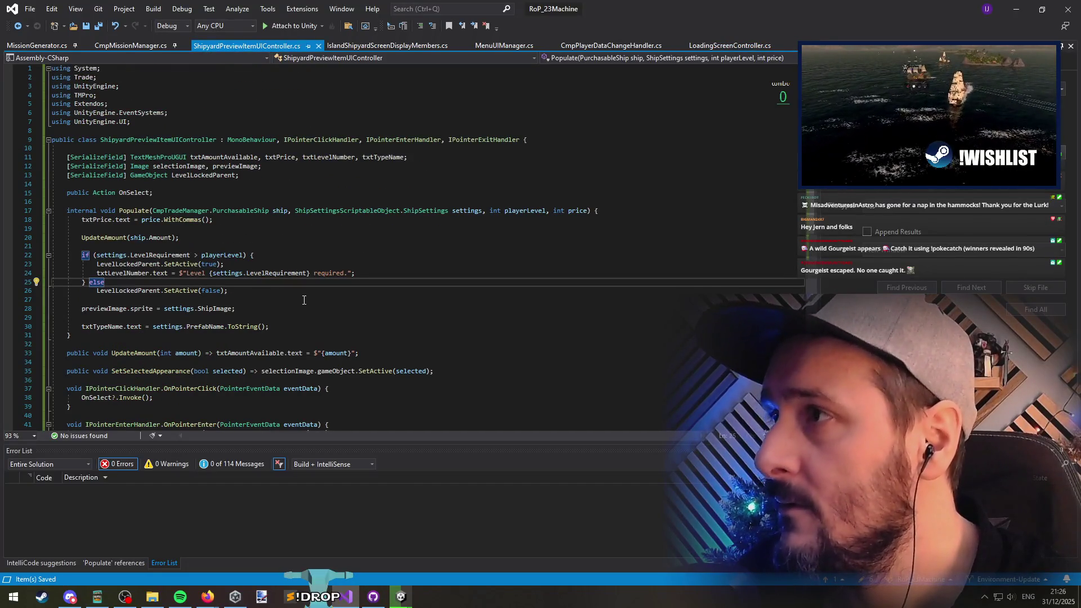
{"action": "key", "text": "ctrl+Tab"}
{"action": "key", "text": "ctrl+Tab"}
{"action": "key", "text": "Tab"}
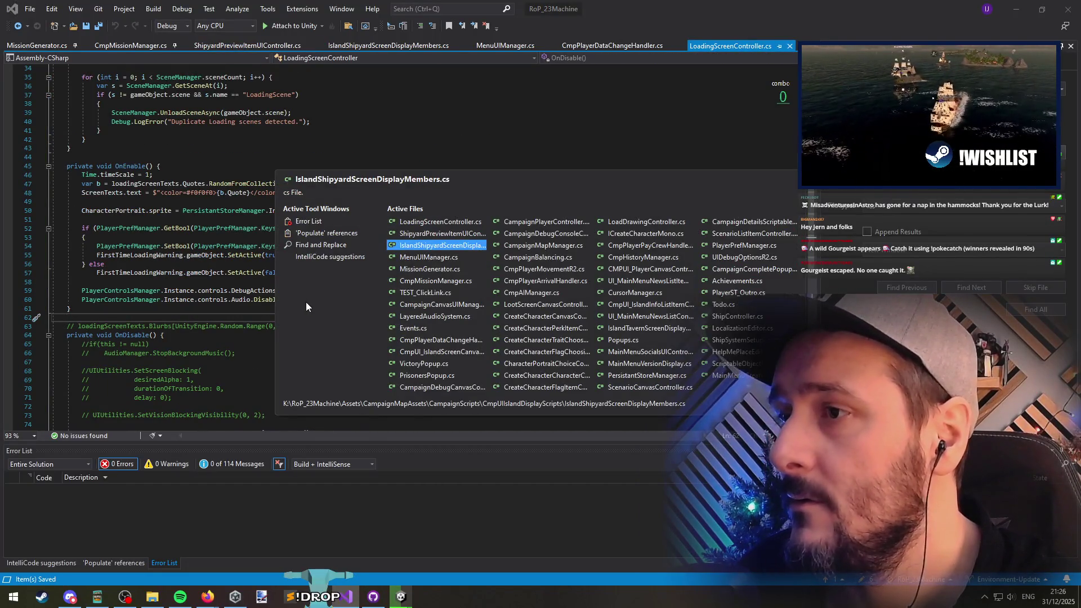
{"action": "key", "text": "ctrl+Tab"}
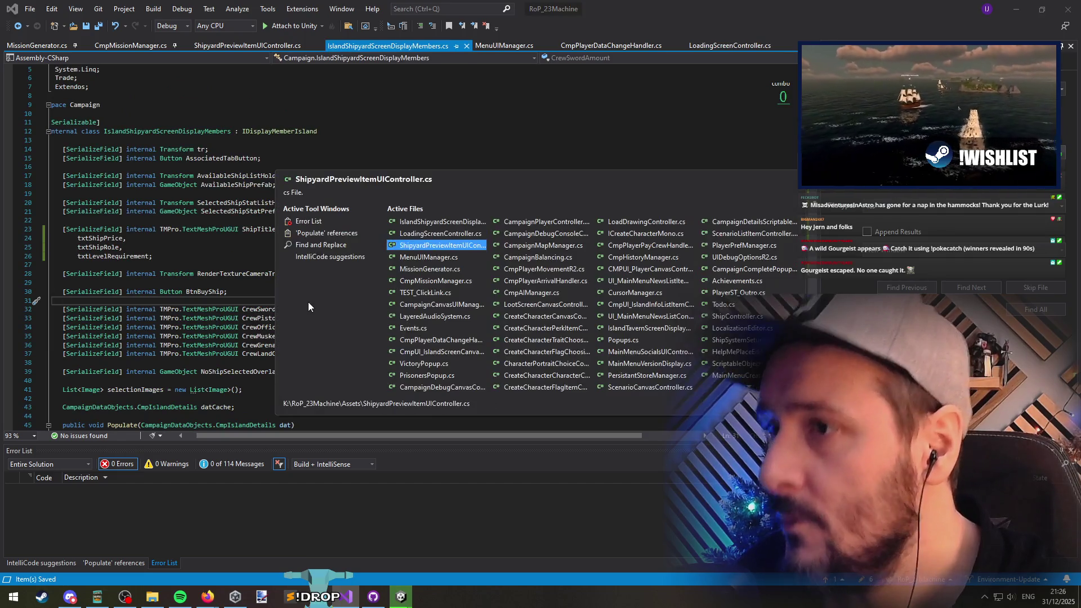
{"action": "key", "text": "ctrl+Tab"}
{"action": "key", "text": "ctrl+shift+Tab"}
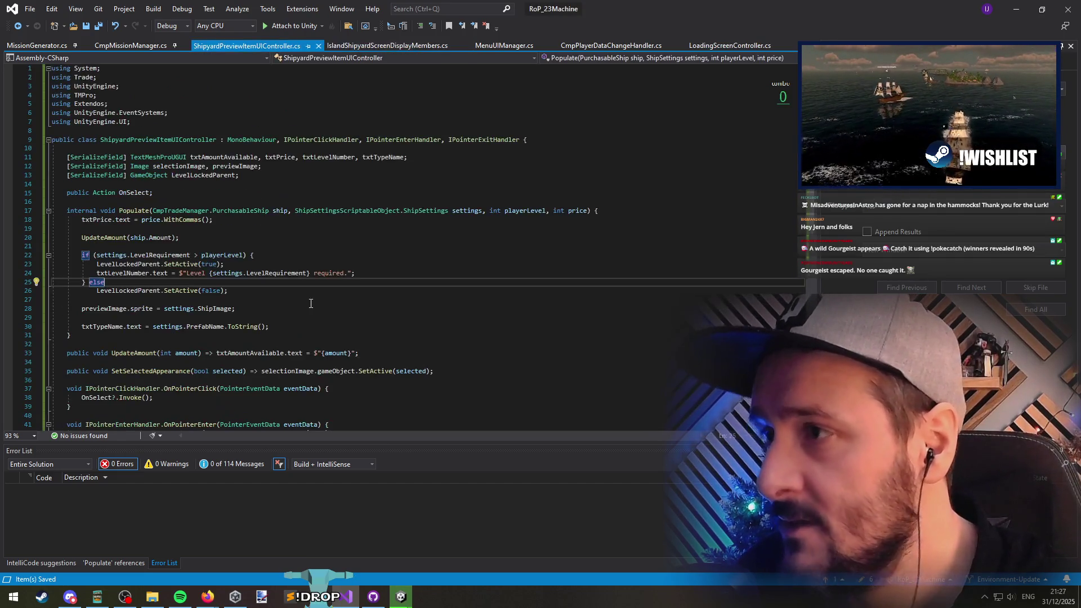
Step: Check where txtLevelNumber is filled in Populate, then let Unity reload the scripts
{"action": "left_click", "coordinate": [166, 144]}
{"action": "scroll", "coordinate": [166, 144], "scroll_direction": "down", "scroll_amount": 4}
{"action": "scroll", "coordinate": [118, 274], "scroll_direction": "up", "scroll_amount": 3}
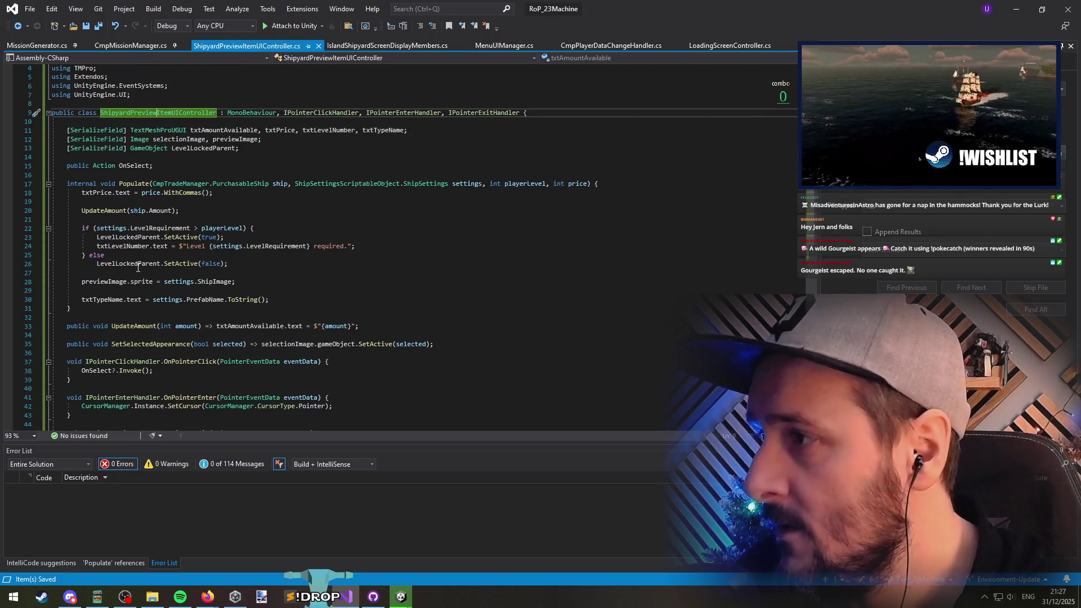
{"action": "left_click", "coordinate": [128, 246]}
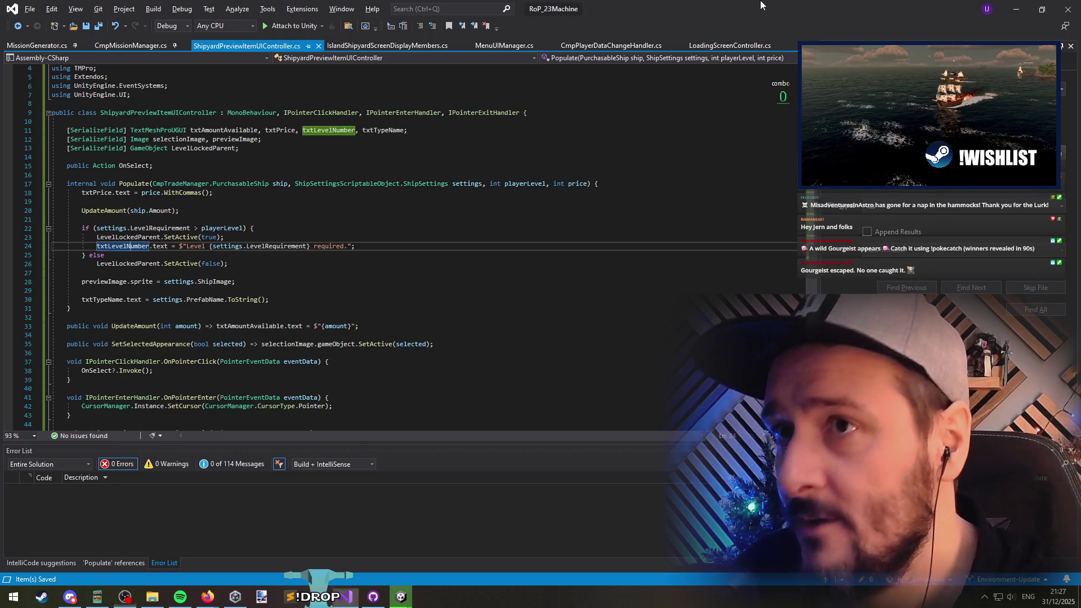
{"action": "key", "text": "alt+Tab"}
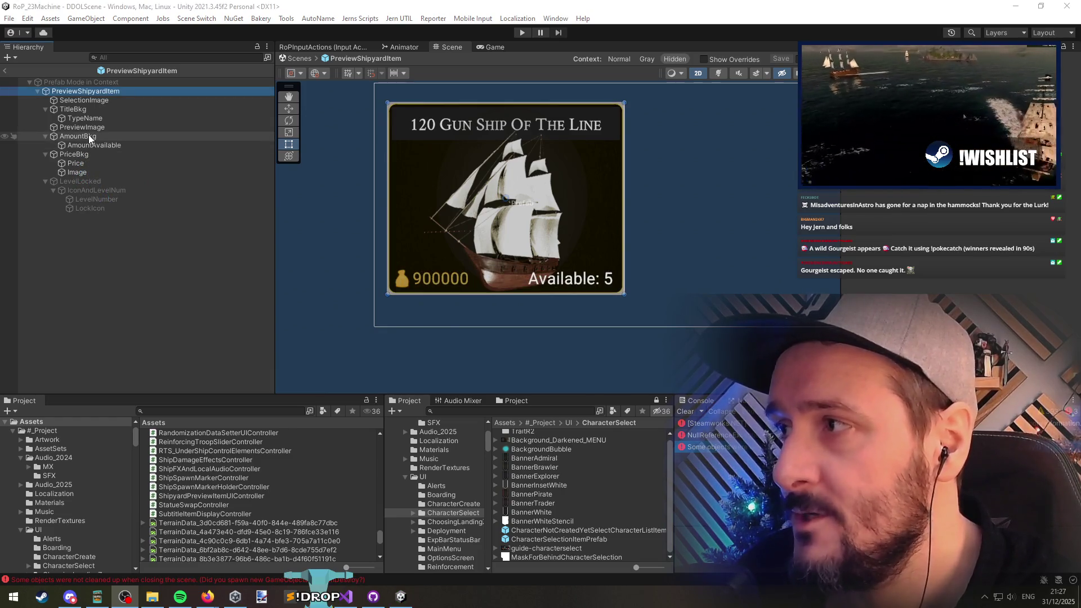
Step: Rename the price's coin Image object under PriceBkg to Icon
{"action": "left_click", "coordinate": [100, 173]}
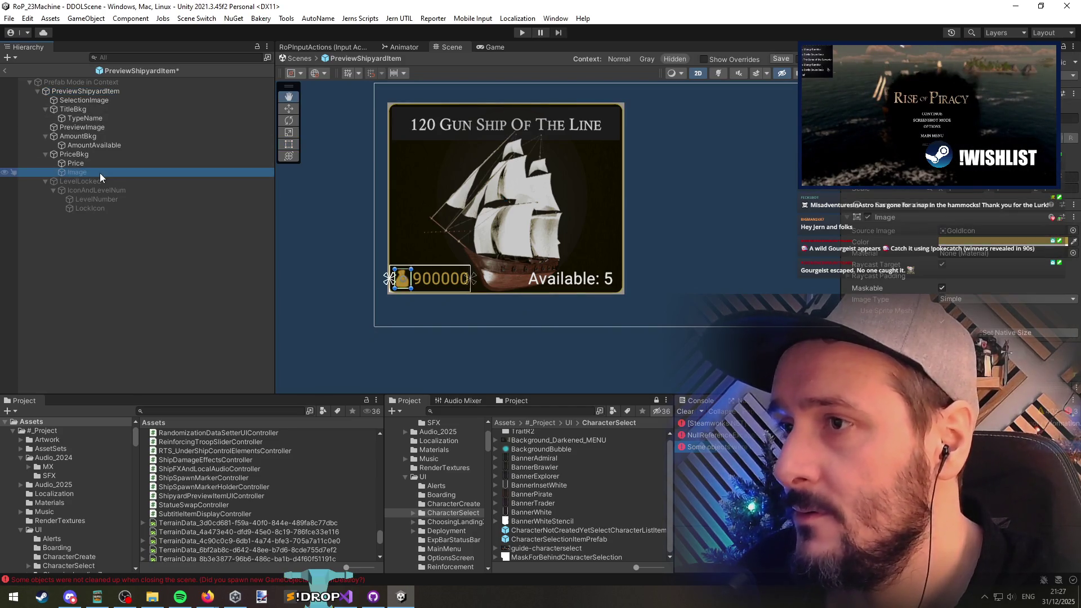
{"action": "left_click", "coordinate": [99, 173]}
{"action": "type", "text": "Icon"}
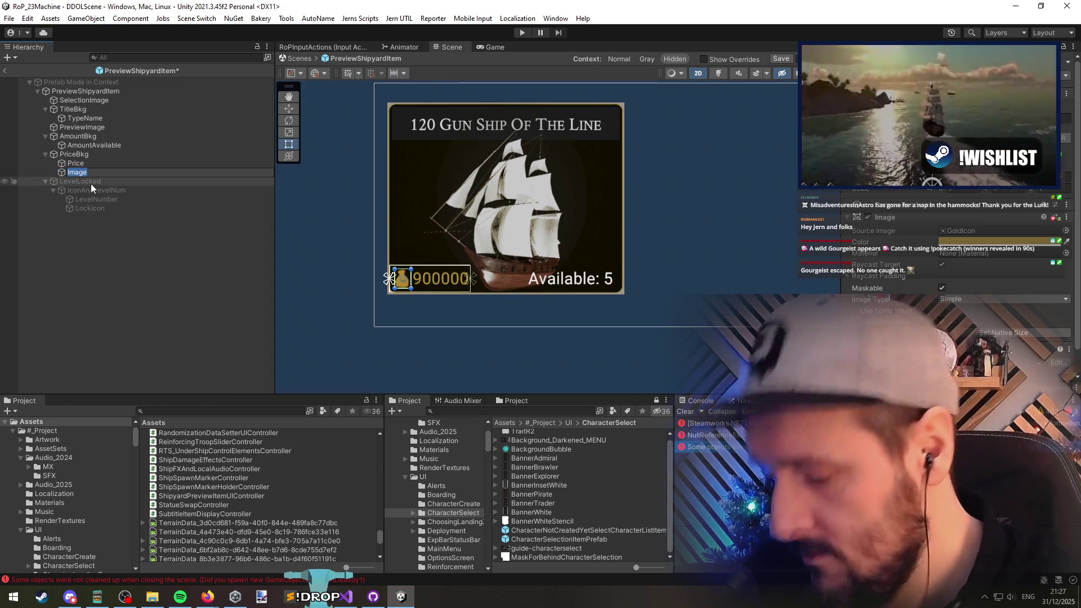
{"action": "key", "text": "Return"}
Step: Link AmountAvailable and LevelNumber to the preview item controller's text slots
{"action": "left_click", "coordinate": [80, 91]}
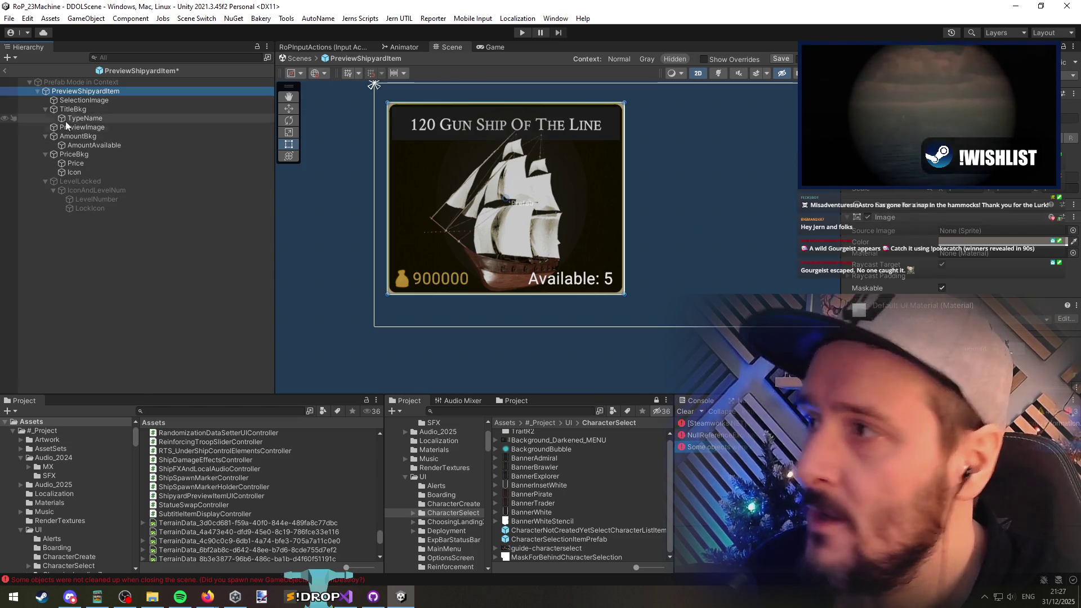
{"action": "left_click", "coordinate": [102, 102]}
{"action": "left_click", "coordinate": [101, 92]}
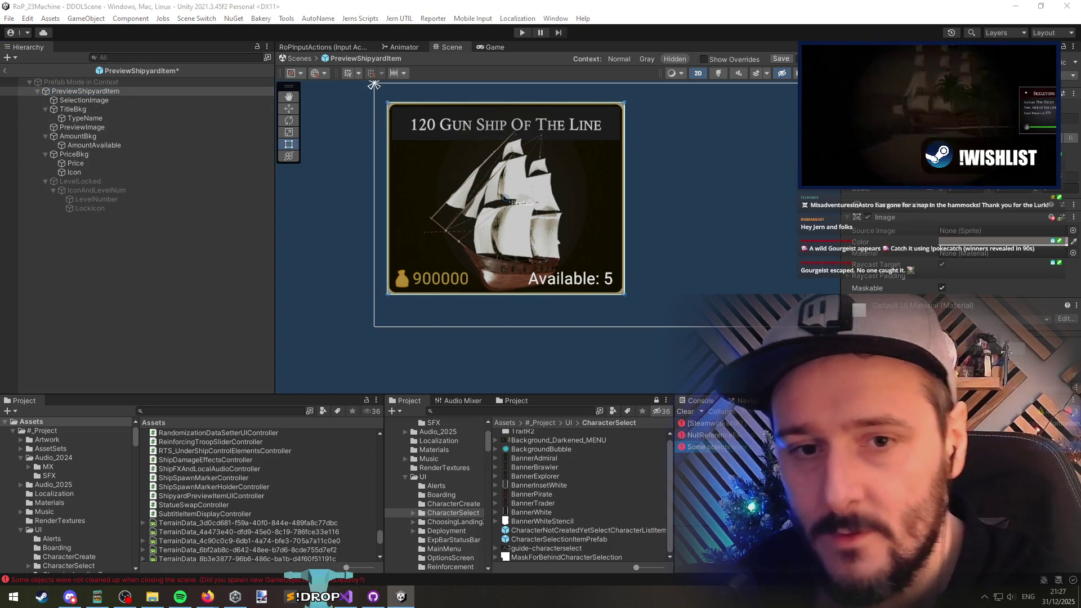
{"action": "scroll", "coordinate": [906, 289], "scroll_direction": "down", "scroll_amount": 4}
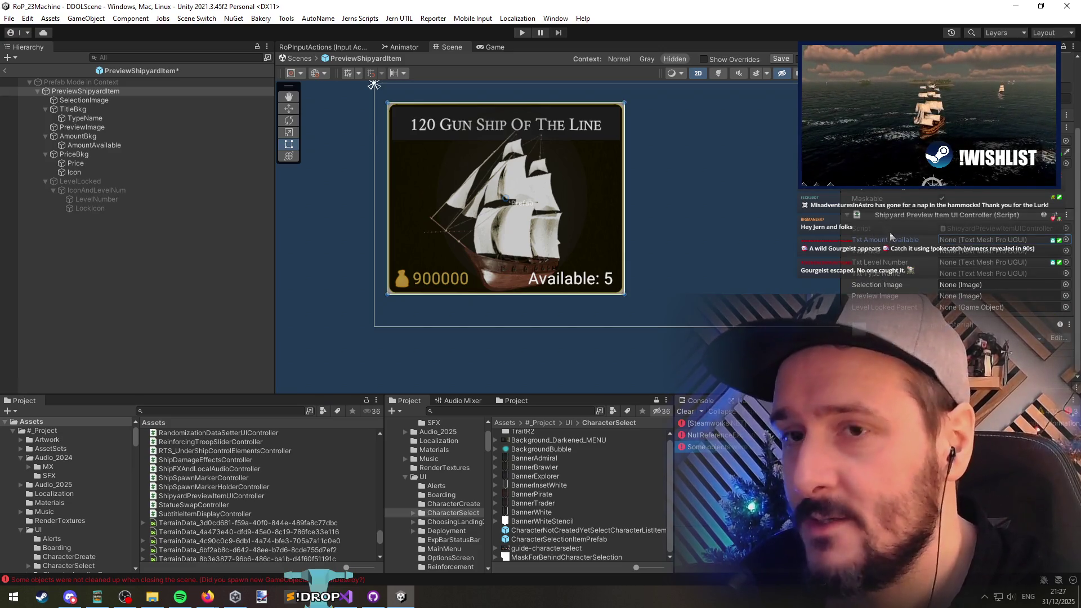
{"action": "left_click_drag", "start_coordinate": [93, 146], "coordinate": [948, 243]}
{"action": "left_click_drag", "start_coordinate": [75, 163], "coordinate": [966, 252]}
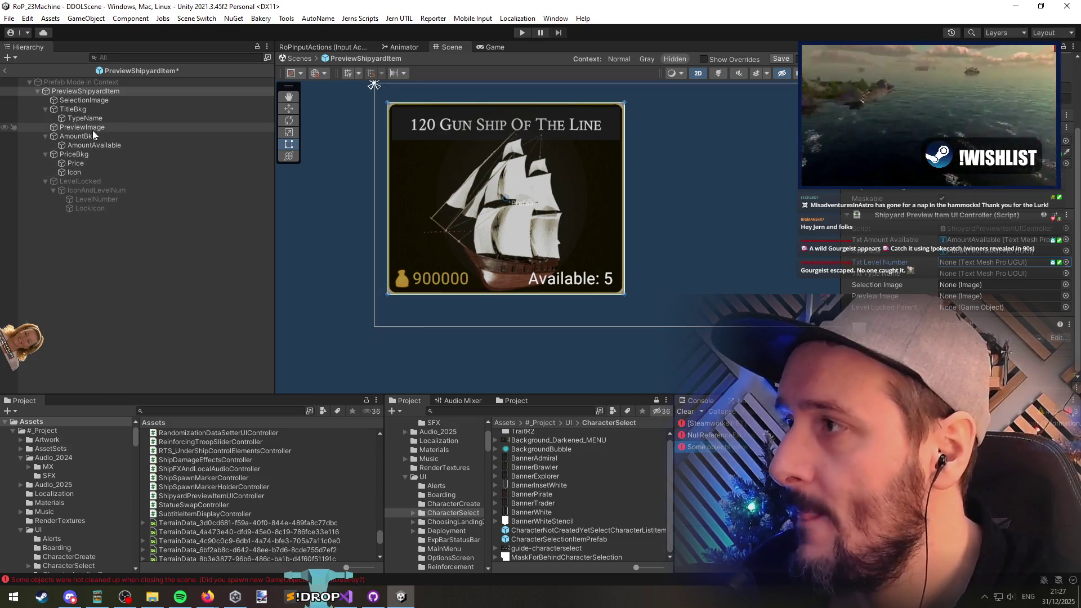
{"action": "left_click_drag", "start_coordinate": [96, 199], "coordinate": [953, 264]}
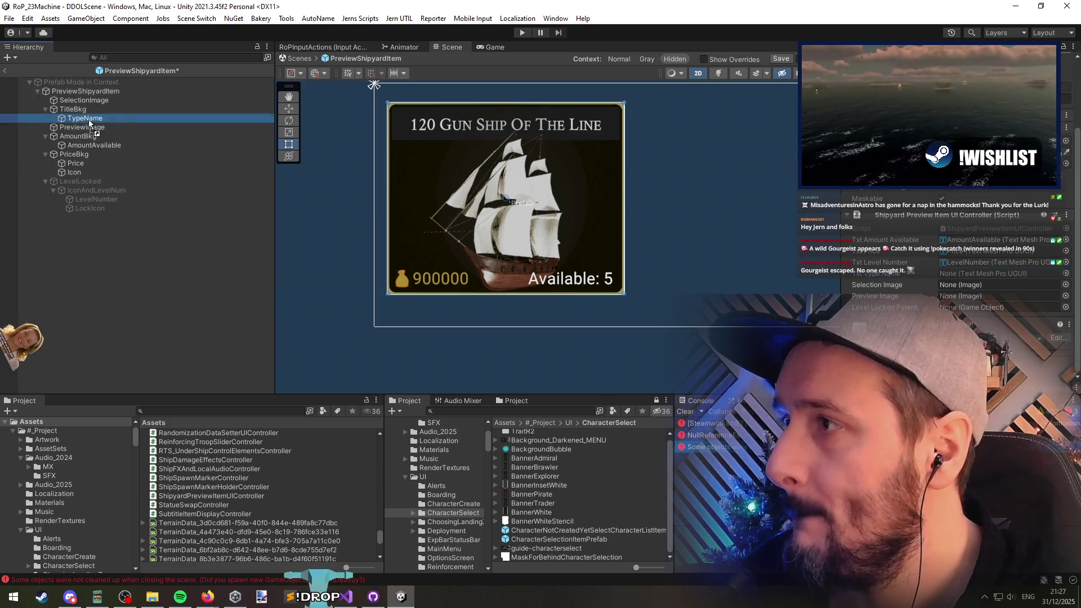
Step: Link TypeName, SelectionImage, PreviewImage and LevelLocked to the controller, then exit Prefab Mode
{"action": "left_click_drag", "start_coordinate": [85, 119], "coordinate": [968, 273]}
{"action": "left_click", "coordinate": [864, 284]}
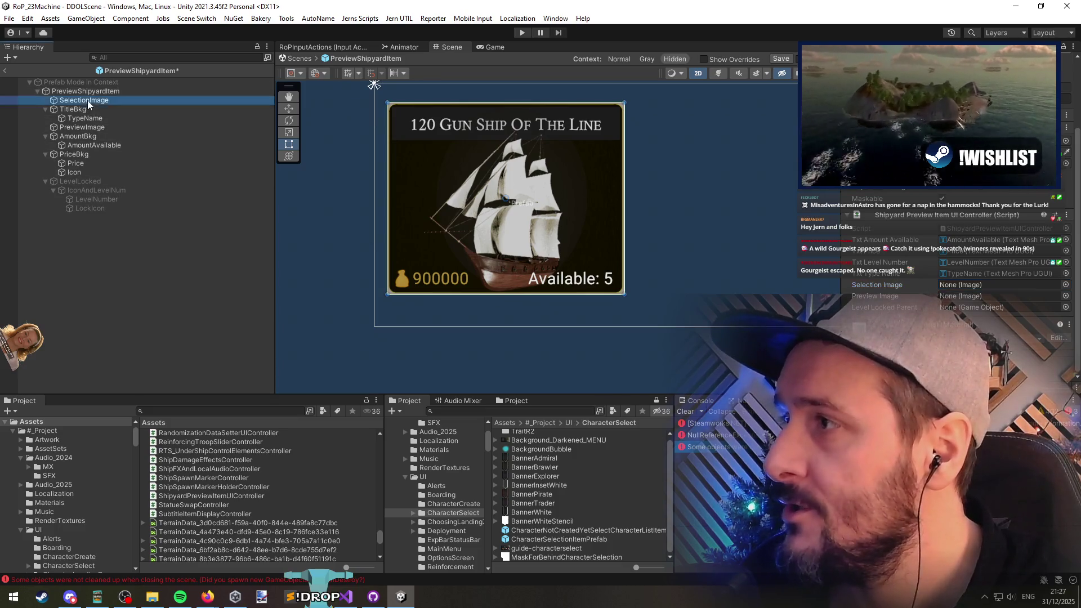
{"action": "left_click_drag", "start_coordinate": [87, 101], "coordinate": [991, 285]}
{"action": "left_click_drag", "start_coordinate": [82, 127], "coordinate": [991, 296]}
{"action": "mouse_move", "coordinate": [79, 182]}
{"action": "left_mouse_down"}
{"action": "mouse_move", "coordinate": [844, 304]}
{"action": "mouse_move", "coordinate": [991, 307]}
{"action": "left_mouse_up"}
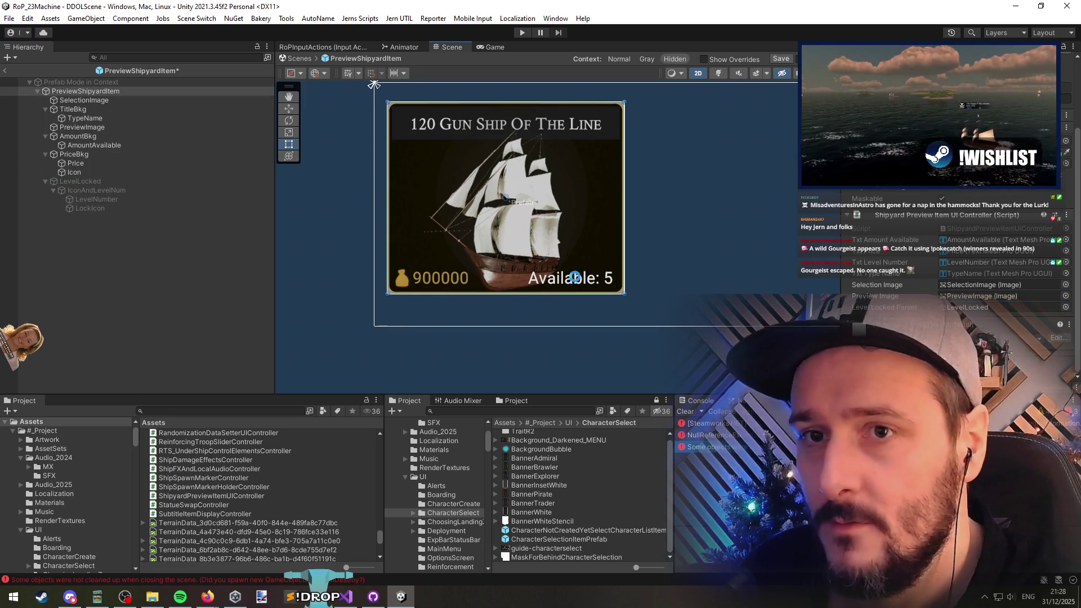
{"action": "left_click", "coordinate": [5, 70]}
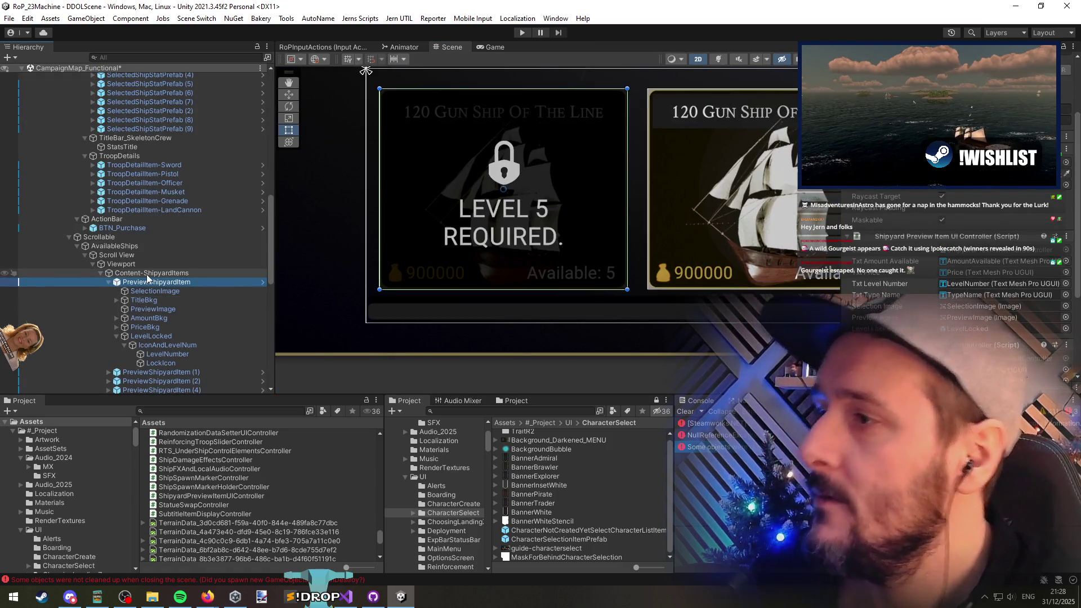
Step: Delete the PreviewShipyardItem instance from the scene and select IslandScreensCanvas
{"action": "key", "text": "Delete"}
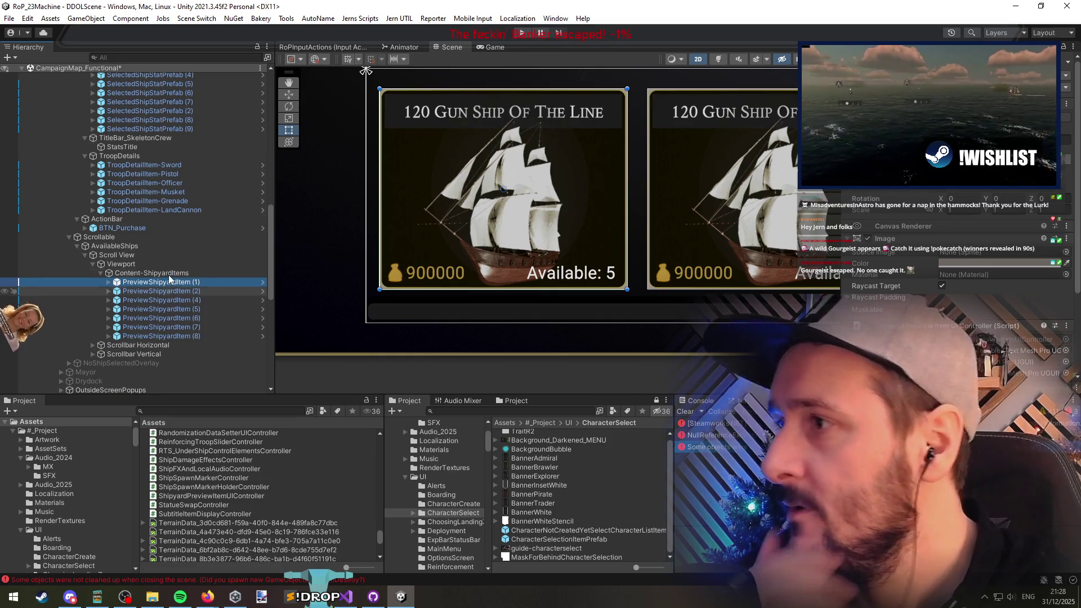
{"action": "scroll", "coordinate": [164, 272], "scroll_direction": "up", "scroll_amount": 15}
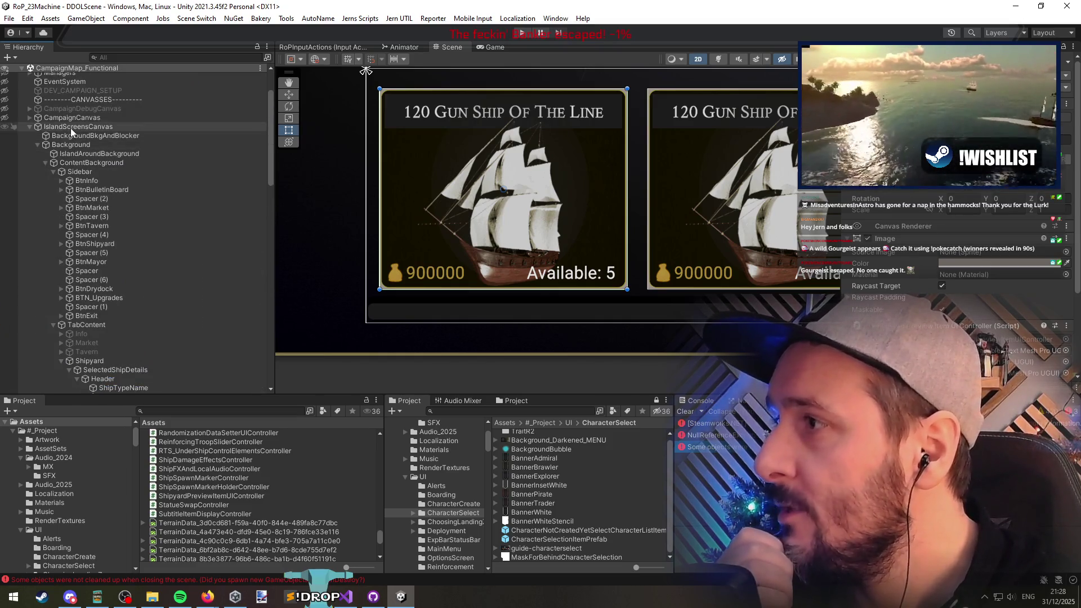
{"action": "left_click", "coordinate": [70, 128]}
Step: Scroll to the shipyard details panel showing Level Requirement 12 and Price 14,400
{"action": "scroll", "coordinate": [923, 282], "scroll_direction": "down", "scroll_amount": 2}
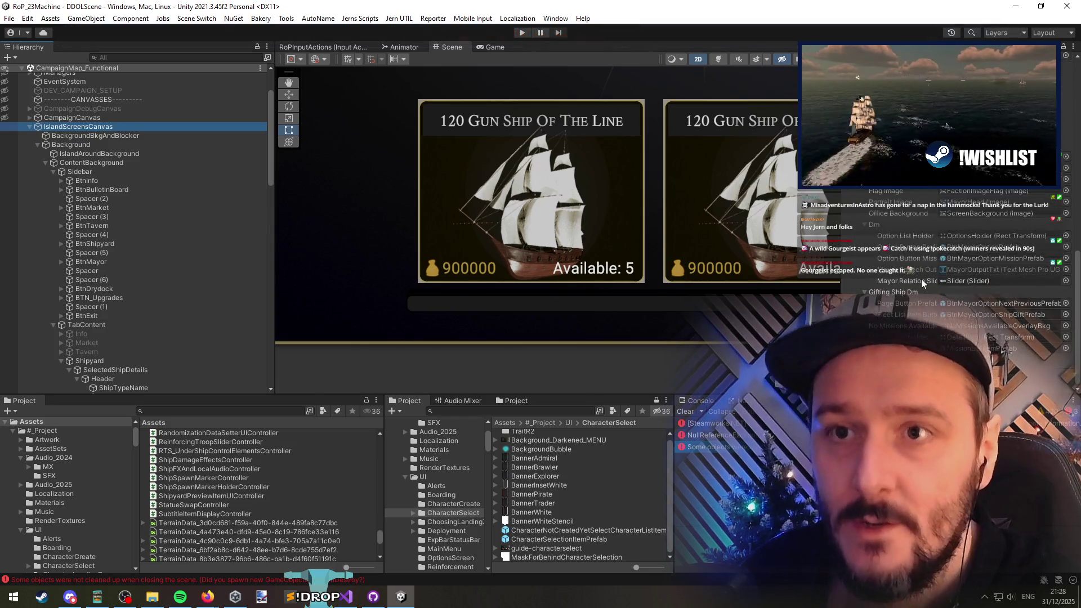
{"action": "scroll", "coordinate": [923, 282], "scroll_direction": "up", "scroll_amount": 3}
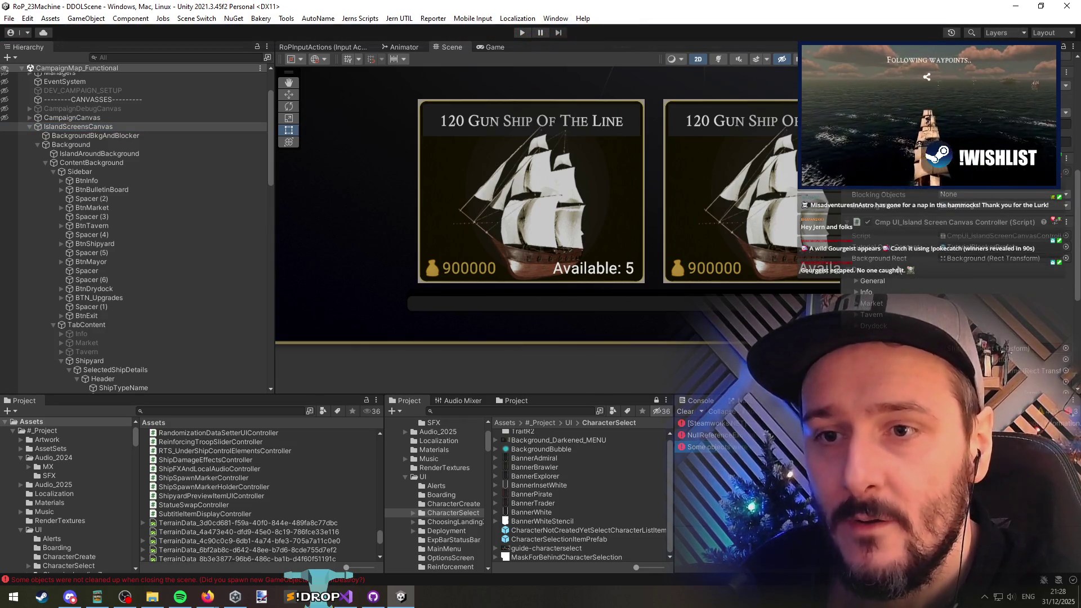
{"action": "scroll", "coordinate": [926, 283], "scroll_direction": "down", "scroll_amount": 5}
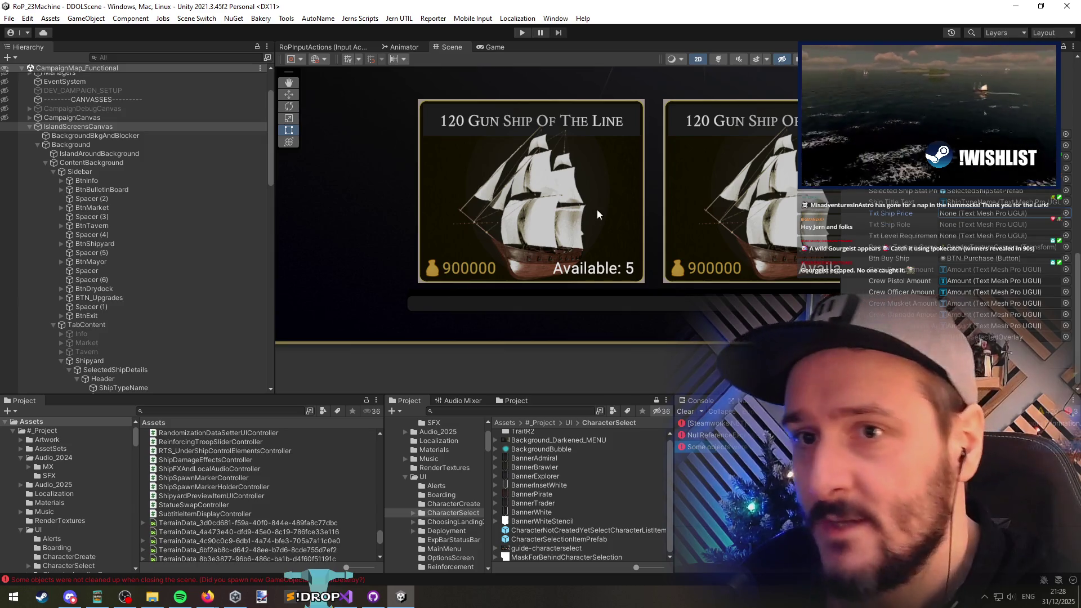
{"action": "scroll", "coordinate": [477, 261], "scroll_direction": "up", "scroll_amount": 5}
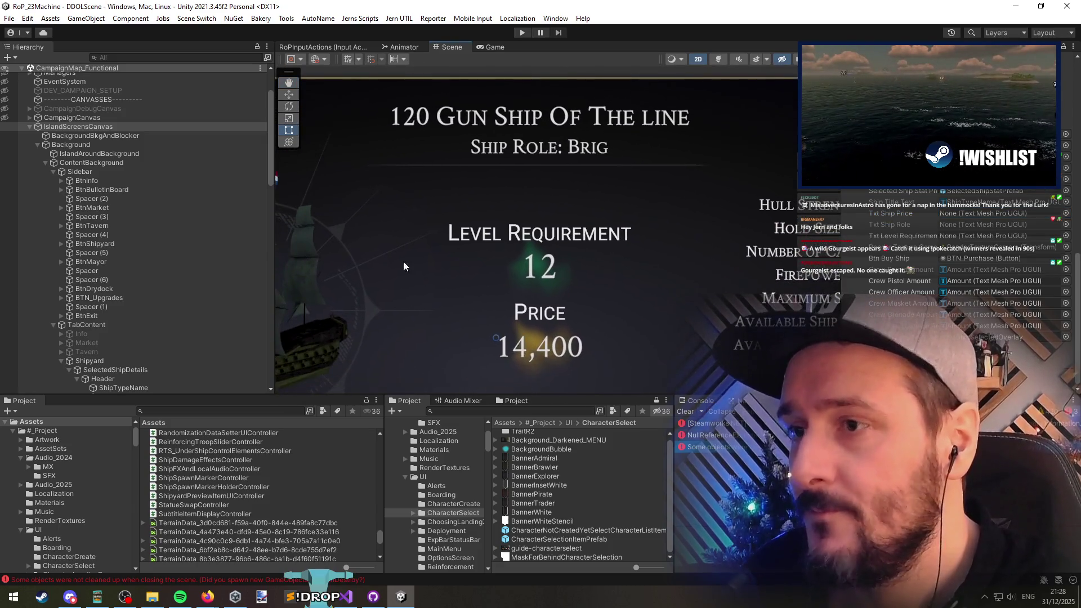
{"action": "scroll", "coordinate": [121, 175], "scroll_direction": "down", "scroll_amount": 7}
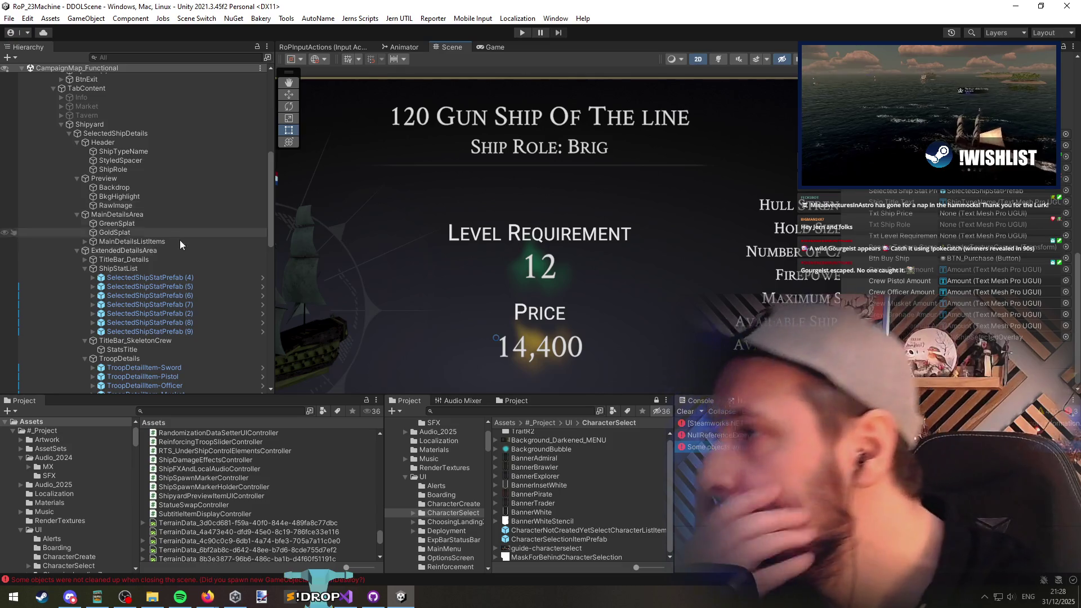
{"action": "scroll", "coordinate": [182, 265], "scroll_direction": "down", "scroll_amount": 3}
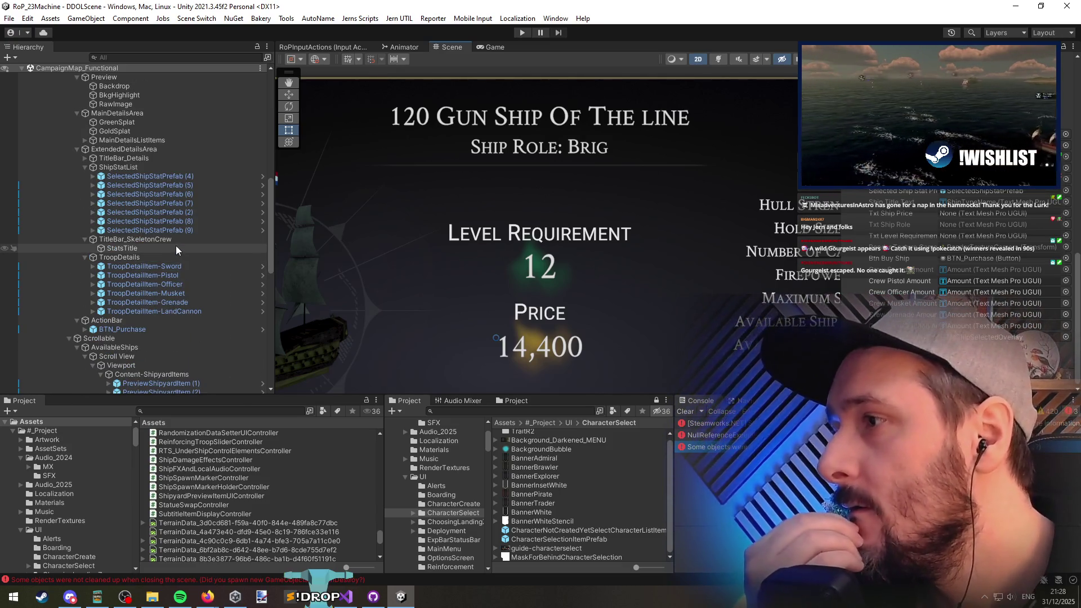
{"action": "scroll", "coordinate": [176, 247], "scroll_direction": "down", "scroll_amount": 2}
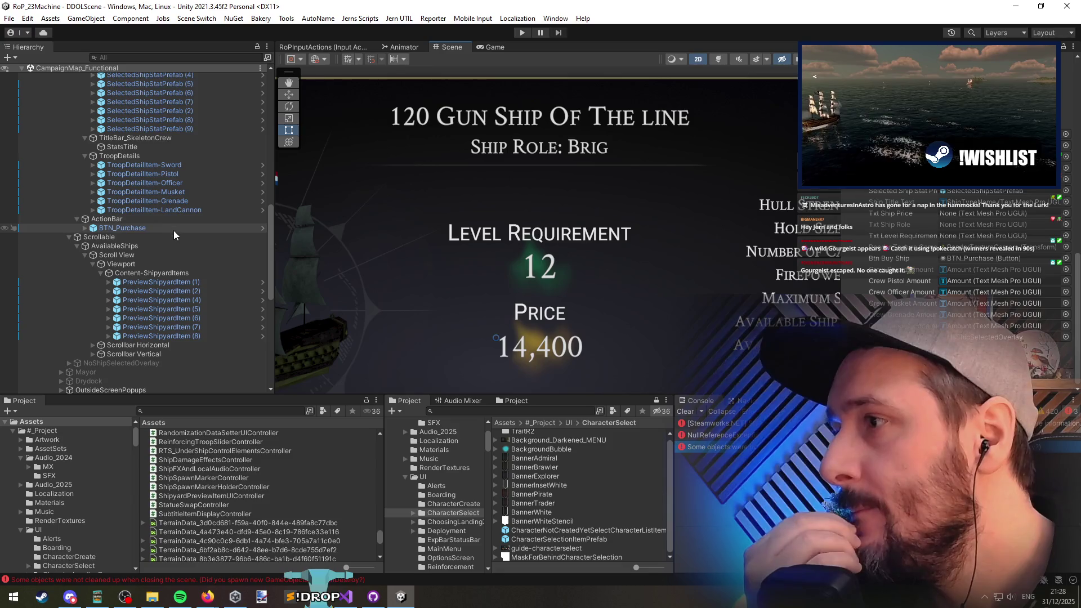
{"action": "scroll", "coordinate": [173, 231], "scroll_direction": "down", "scroll_amount": 2}
{"action": "scroll", "coordinate": [174, 232], "scroll_direction": "down", "scroll_amount": 3}
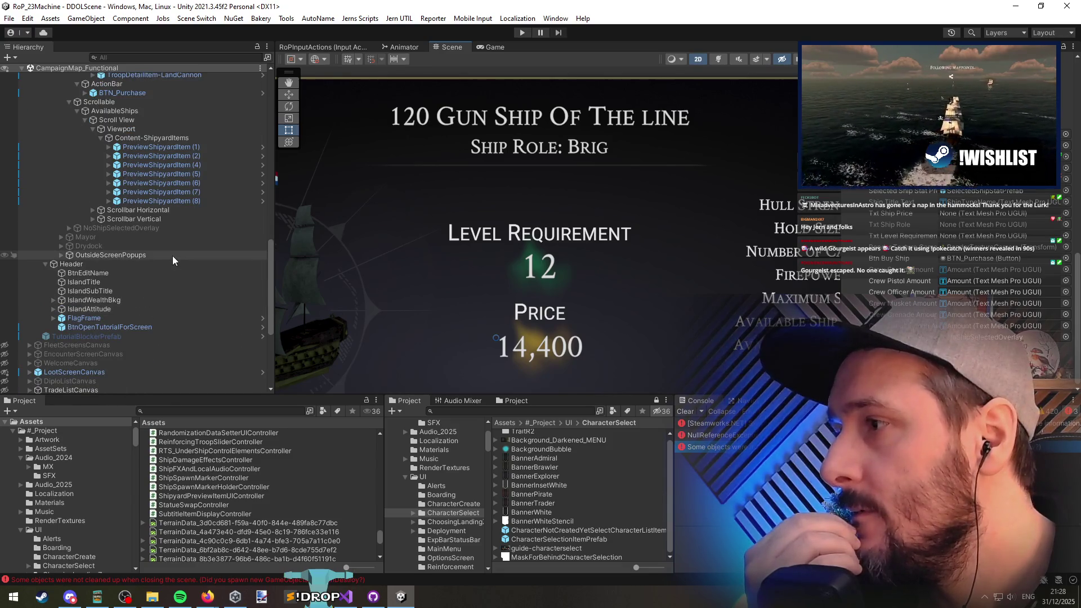
{"action": "scroll", "coordinate": [178, 265], "scroll_direction": "up", "scroll_amount": 10}
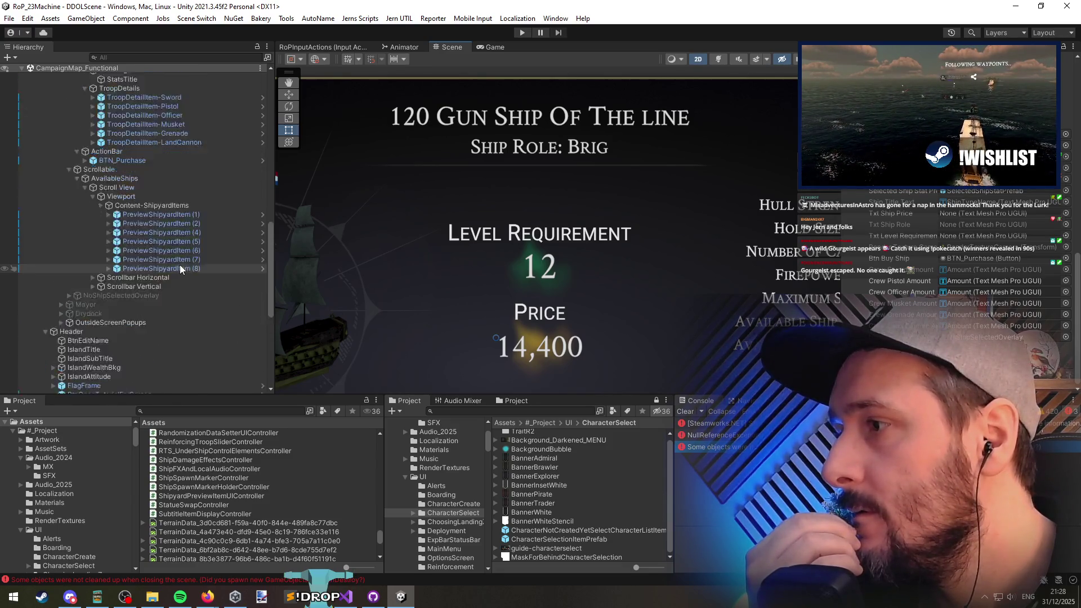
{"action": "scroll", "coordinate": [178, 269], "scroll_direction": "up", "scroll_amount": 1}
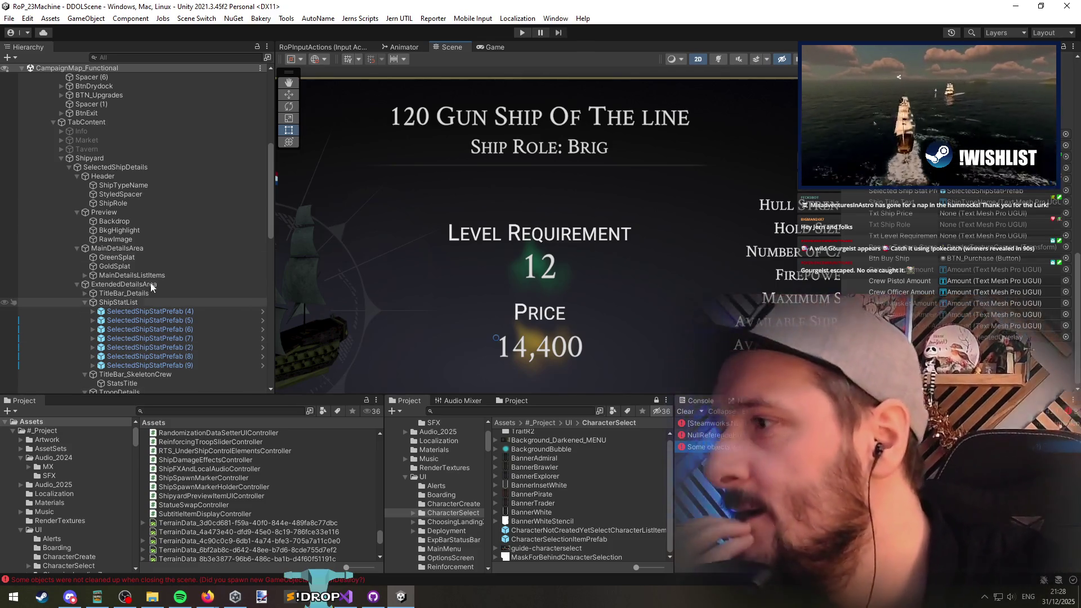
{"action": "scroll", "coordinate": [152, 270], "scroll_direction": "down", "scroll_amount": 3}
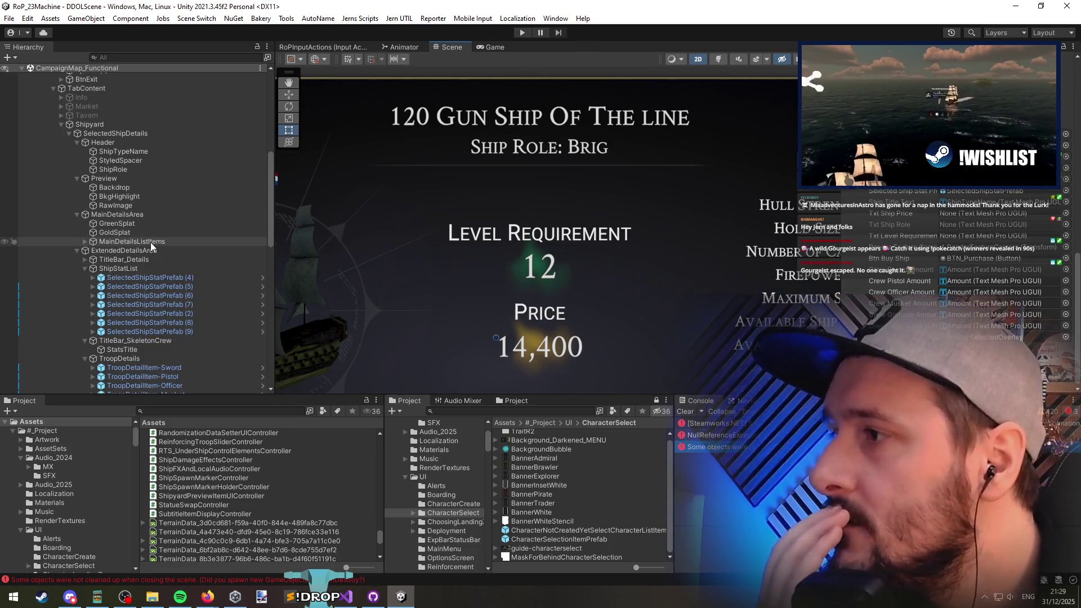
Step: Rename the two MainDetailsListItems children to TxtLevelRequirement and TxtPrice
{"action": "left_click", "coordinate": [150, 242]}
{"action": "left_click", "coordinate": [84, 241]}
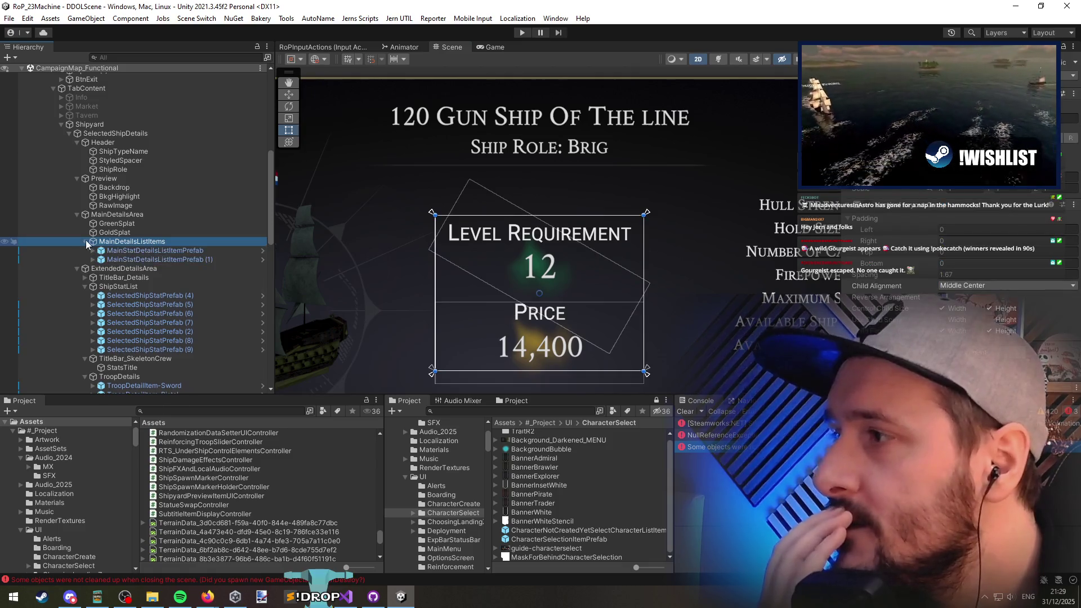
{"action": "left_click", "coordinate": [144, 249]}
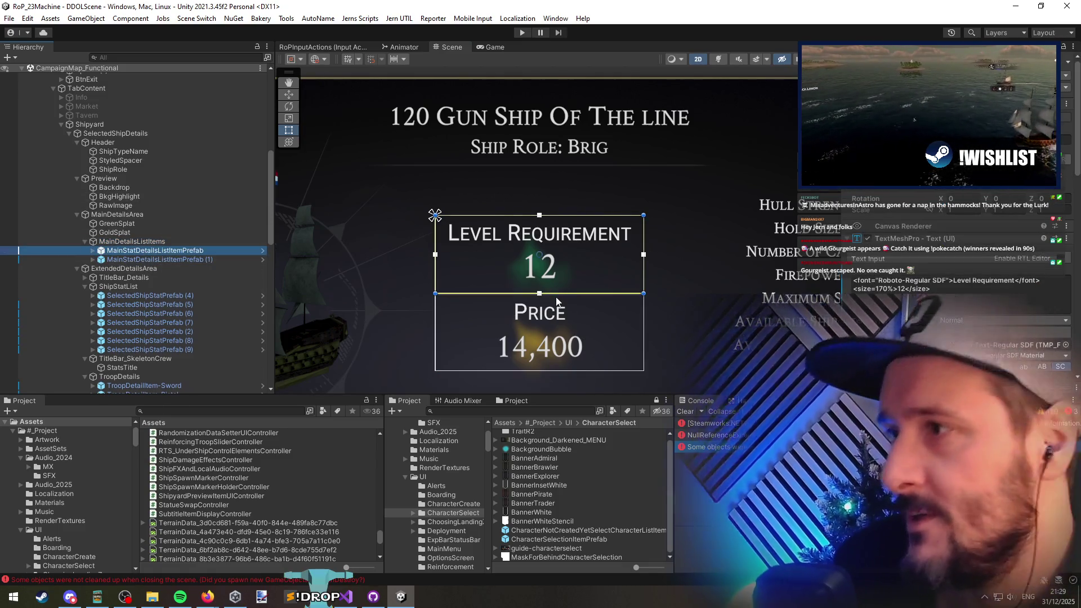
{"action": "key", "text": "F2"}
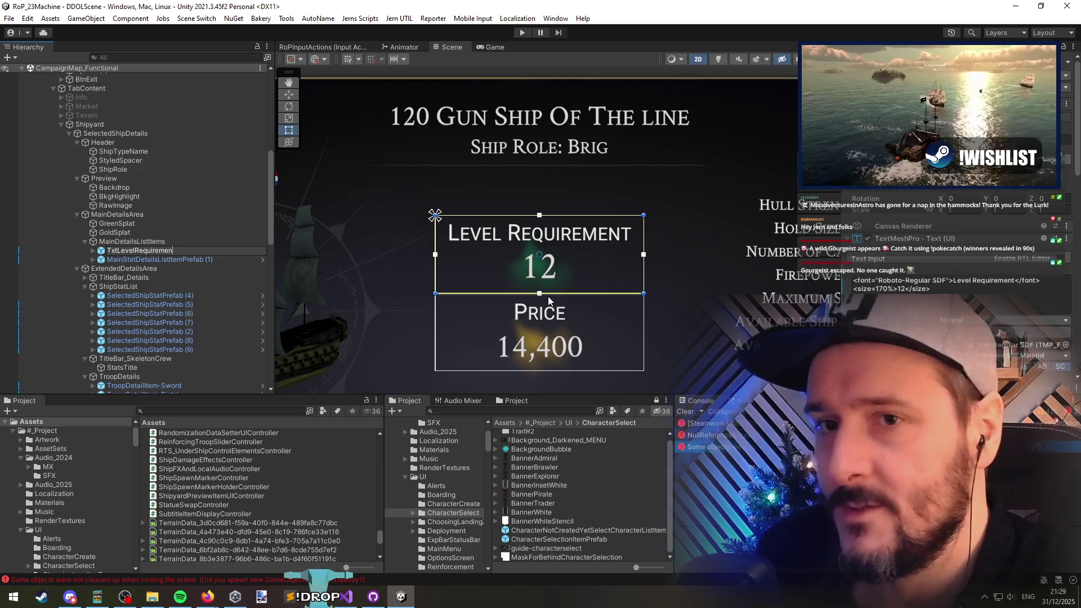
{"action": "type", "text": "t"}
{"action": "key", "text": "Return"}
{"action": "key", "text": "Down"}
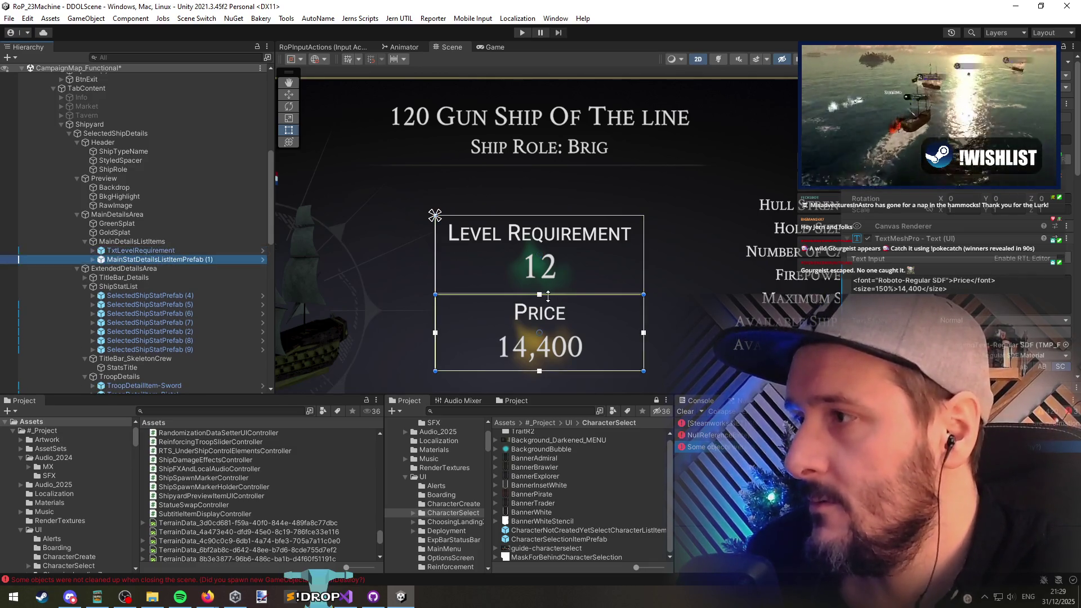
{"action": "key", "text": "F2"}
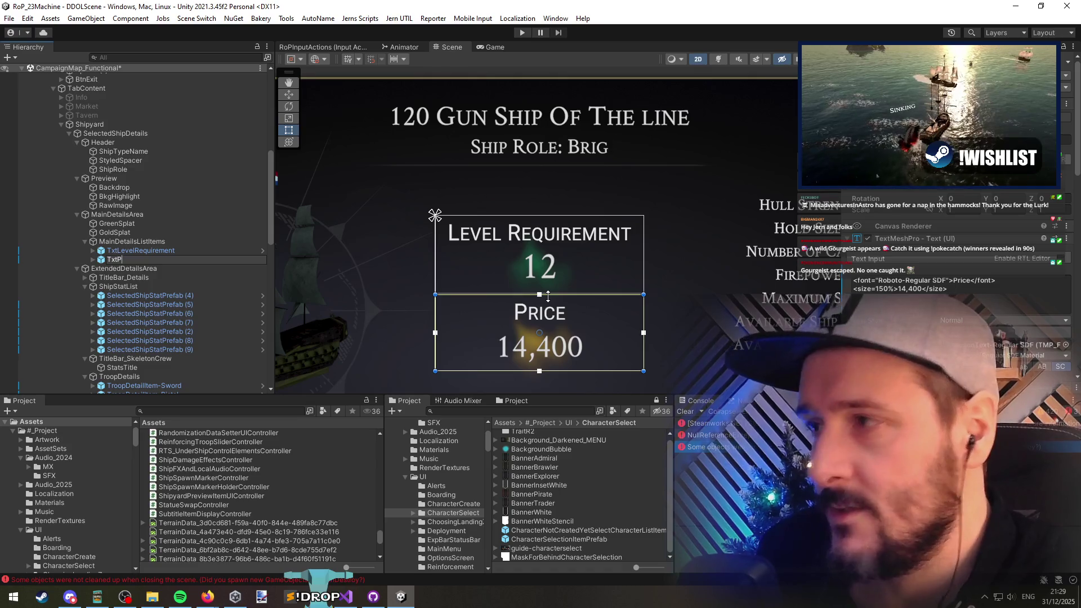
{"action": "type", "text": "rice"}
{"action": "key", "text": "Return"}
Step: Copy TxtLevelRequirement's rich-text markup, save the scene, and return to Visual Studio
{"action": "left_click", "coordinate": [183, 252]}
{"action": "left_click", "coordinate": [957, 285]}
{"action": "key", "text": "ctrl+s"}
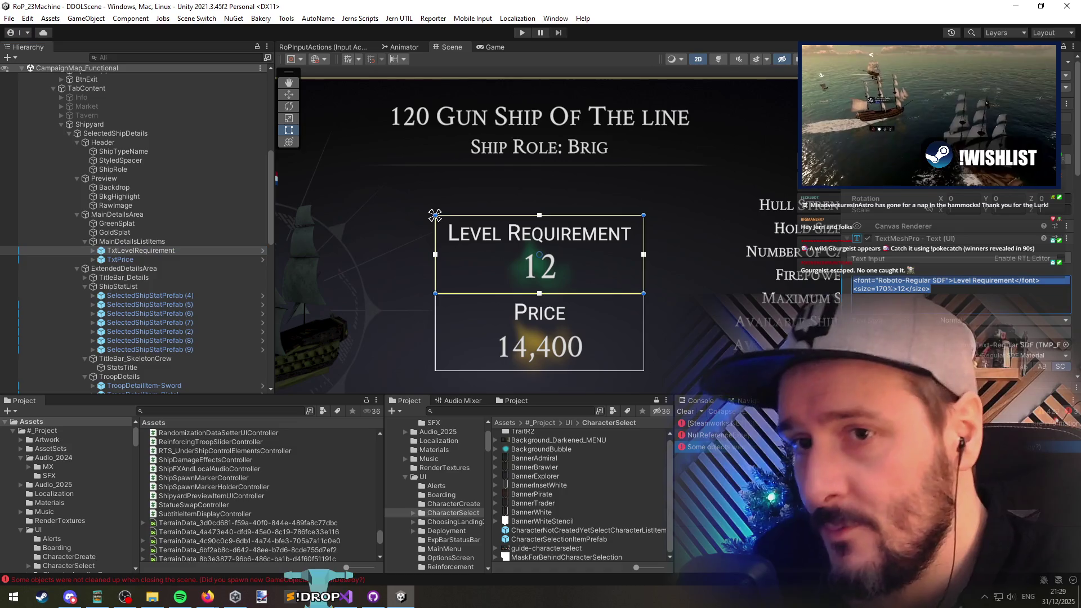
{"action": "left_click", "coordinate": [336, 604]}
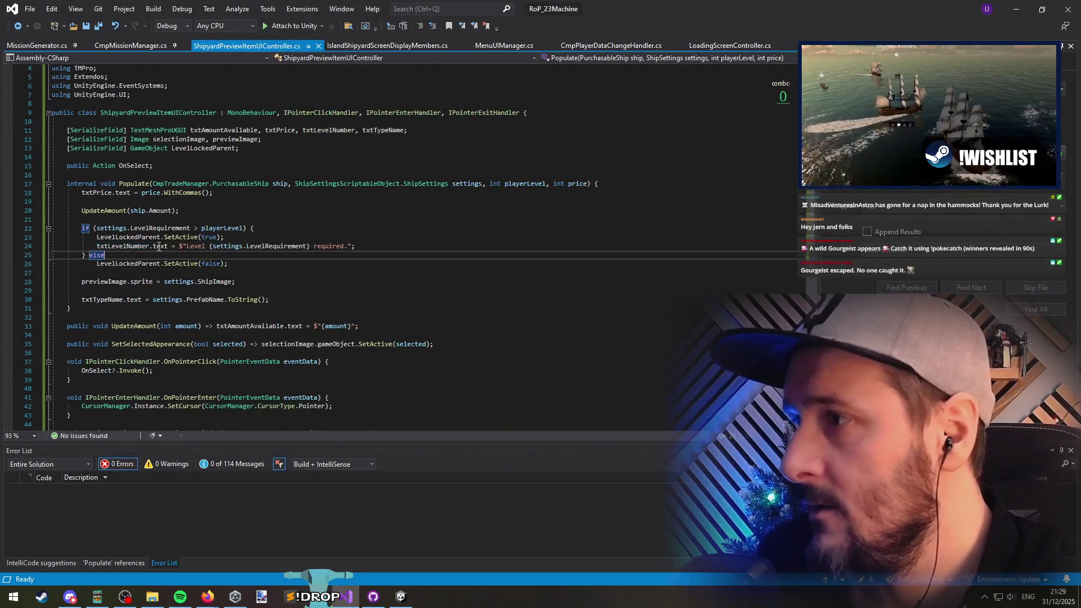
Step: Paste the copied font and size markup on a new line by the txtShipPrice assignment
{"action": "key", "text": "ctrl+s"}
{"action": "key", "text": "ctrl+Tab"}
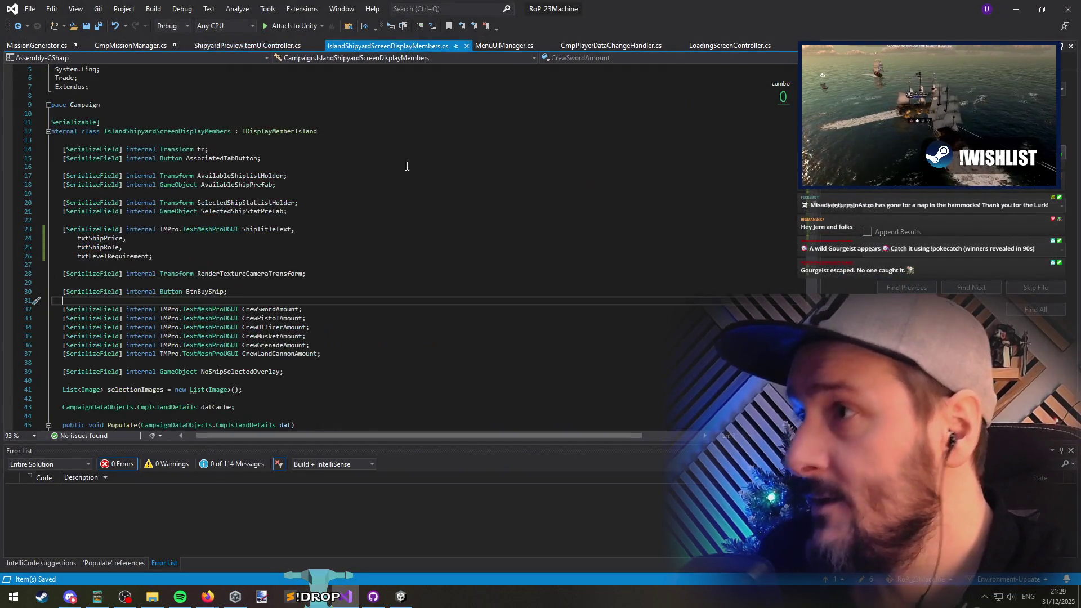
{"action": "double_click", "coordinate": [99, 238]}
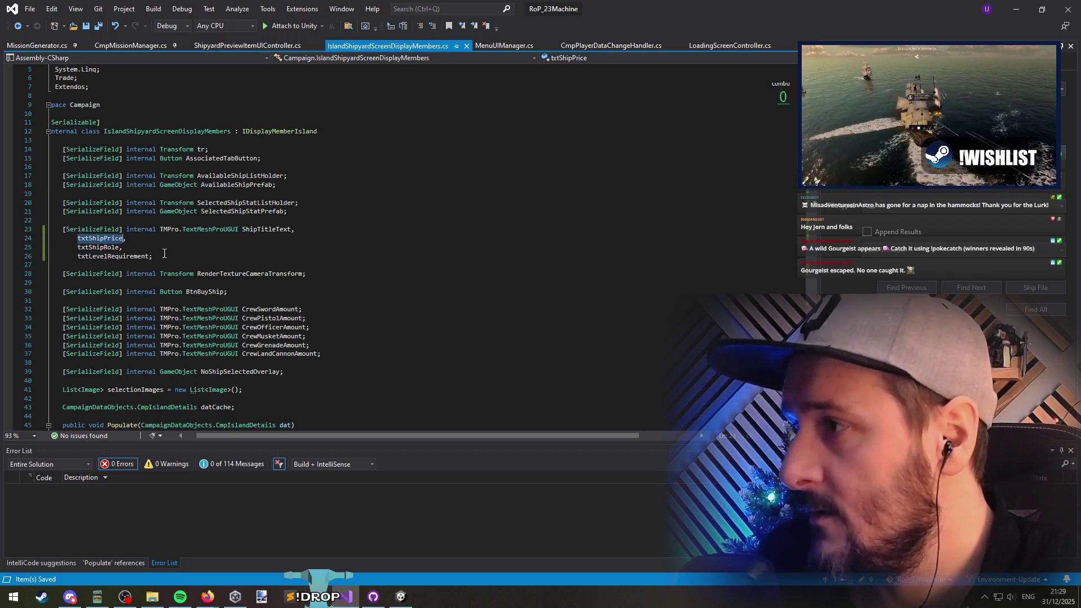
{"action": "key", "text": "ctrl+f"}
{"action": "key", "text": "Return"}
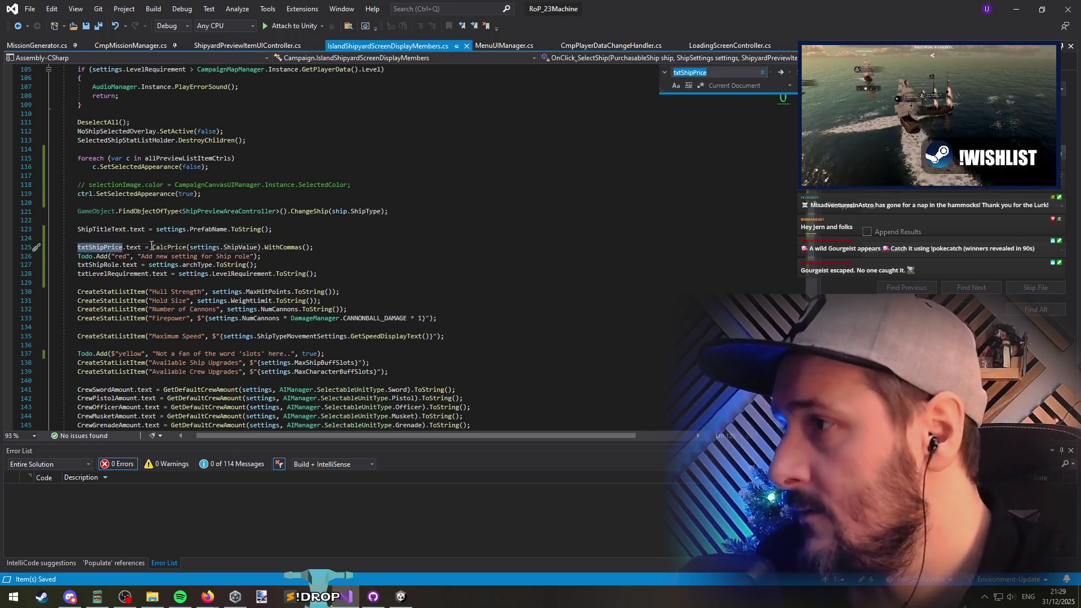
{"action": "left_click", "coordinate": [152, 246]}
{"action": "key", "text": "Return"}
{"action": "key", "text": "Return"}
{"action": "key", "text": "Up"}
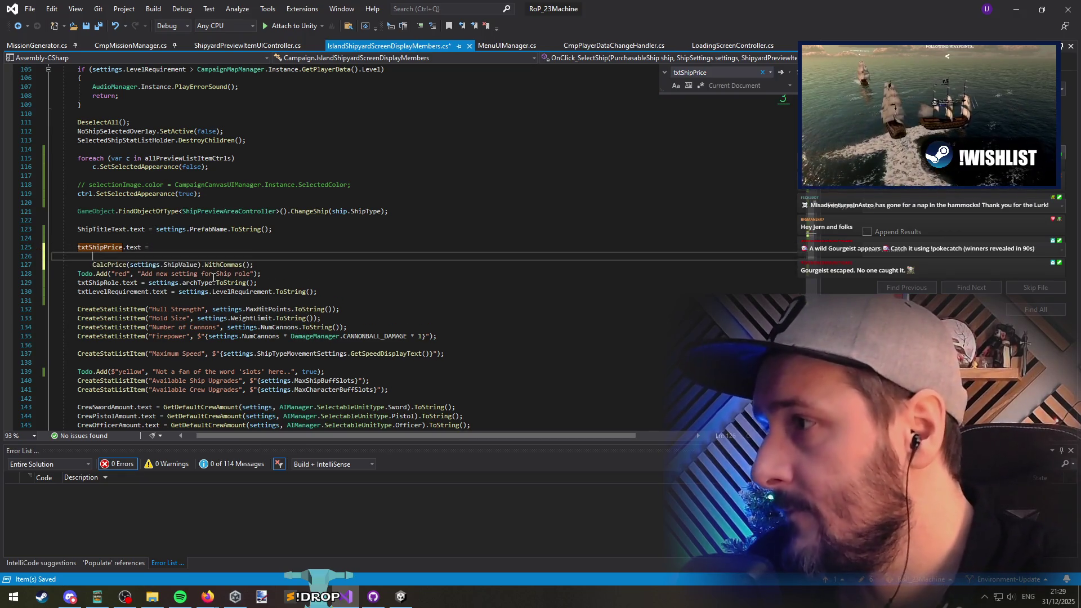
{"action": "type", "text": "<font=\"Roboto-Regular SDF\">Level Requirement</font> <size=170%>12</size>"}
{"action": "key", "text": "ctrl+z"}
Step: Escape the font name's quotes, terminate the markup statement with a semicolon, and save
{"action": "key", "text": "Up"}
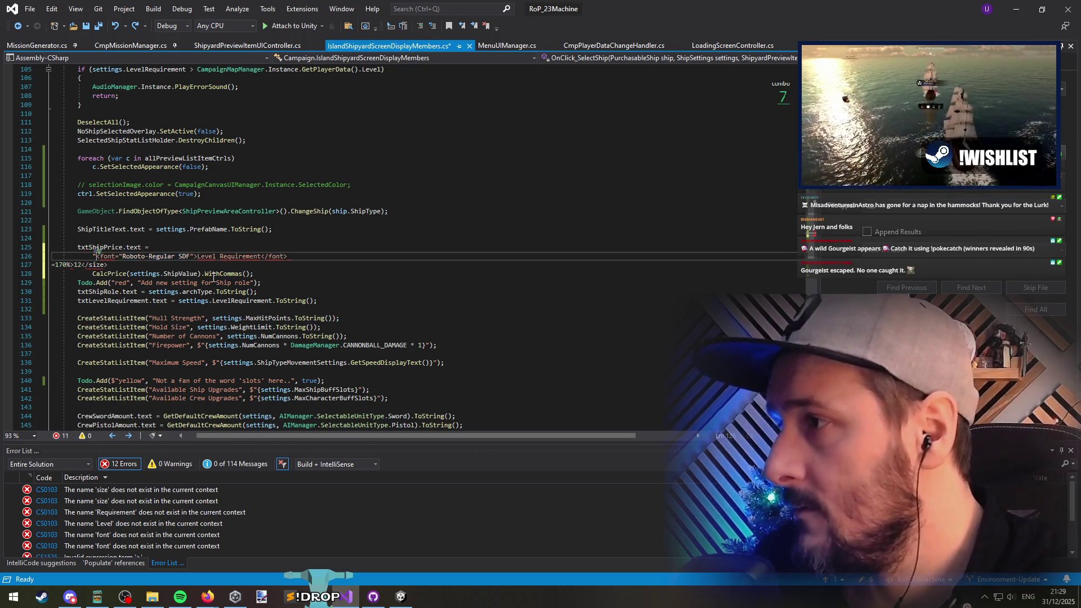
{"action": "key", "text": "End"}
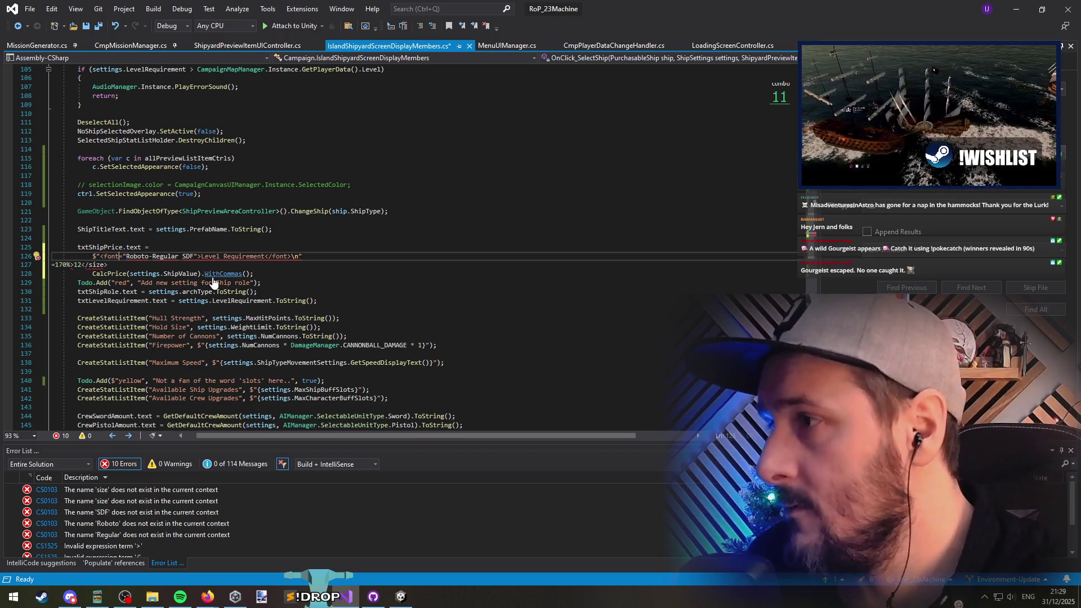
{"action": "key", "text": "ctrl+Right"}
{"action": "key", "text": "ctrl+Right"}
{"action": "type", "text": "\\"}
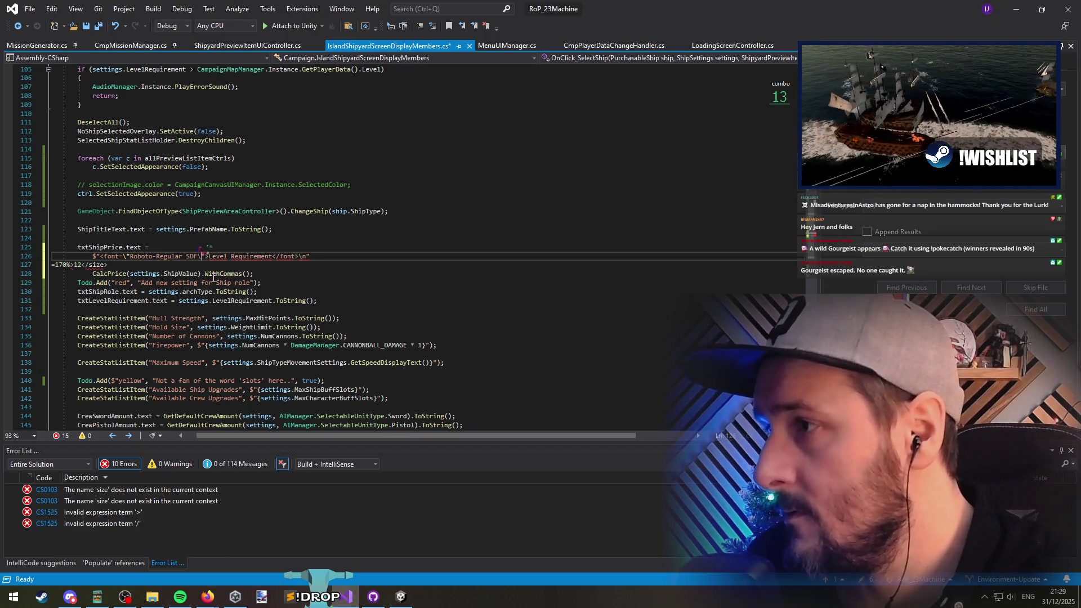
{"action": "key", "text": "End"}
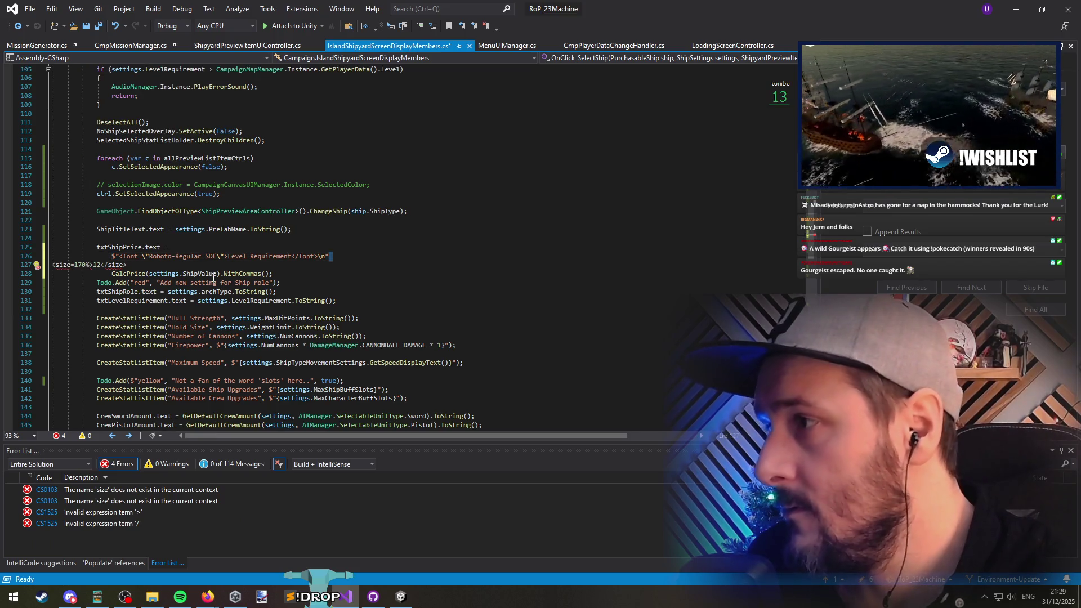
{"action": "key", "text": "Left"}
{"action": "key", "text": "Right"}
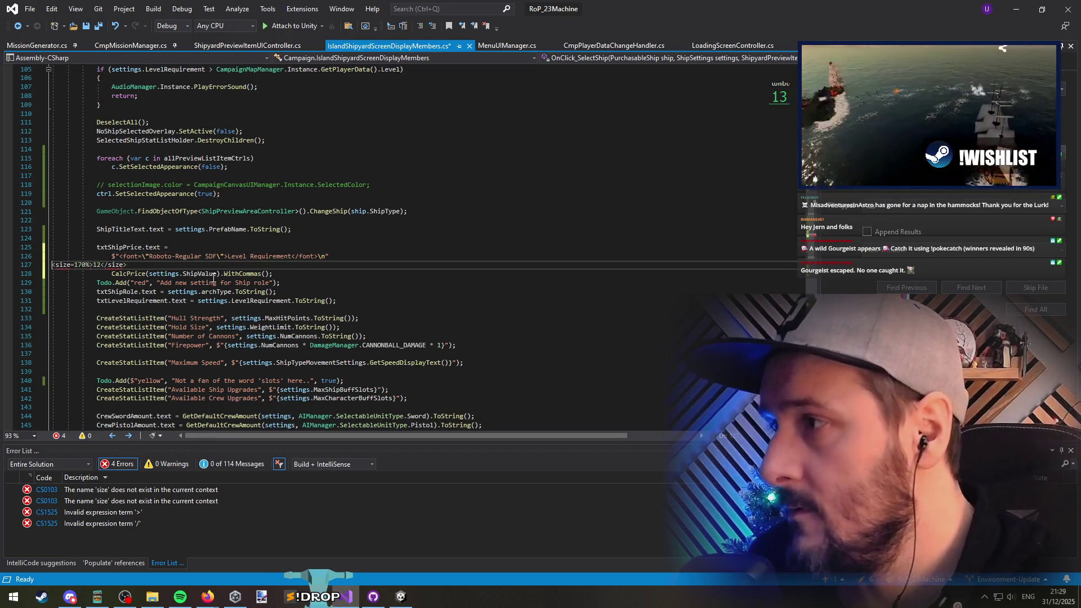
{"action": "key", "text": "End"}
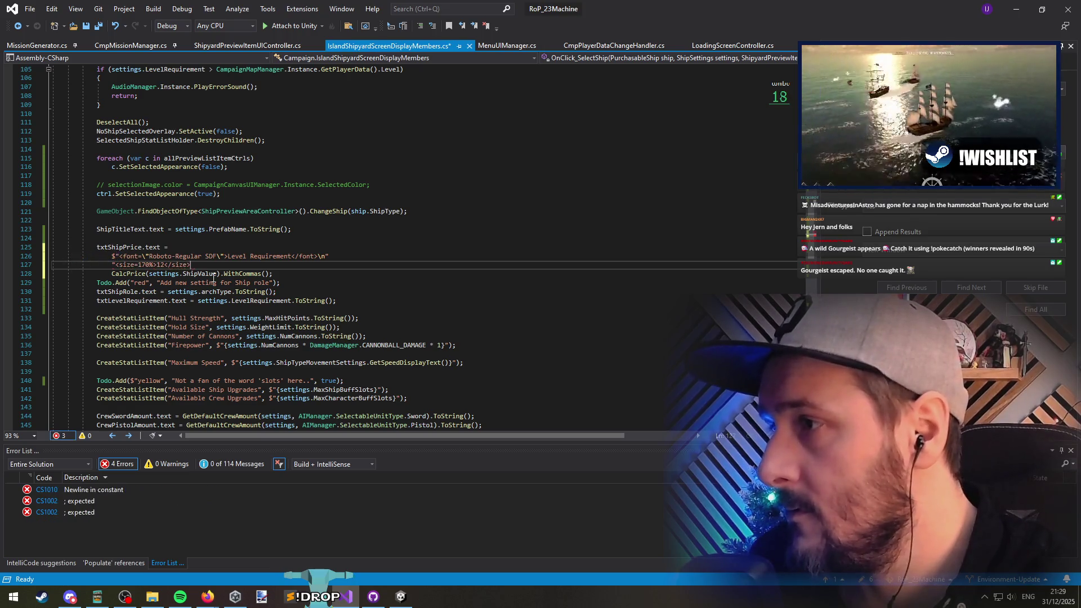
{"action": "key", "text": "Up"}
{"action": "key", "text": "Down"}
{"action": "type", "text": "l"}
{"action": "type", "text": ";"}
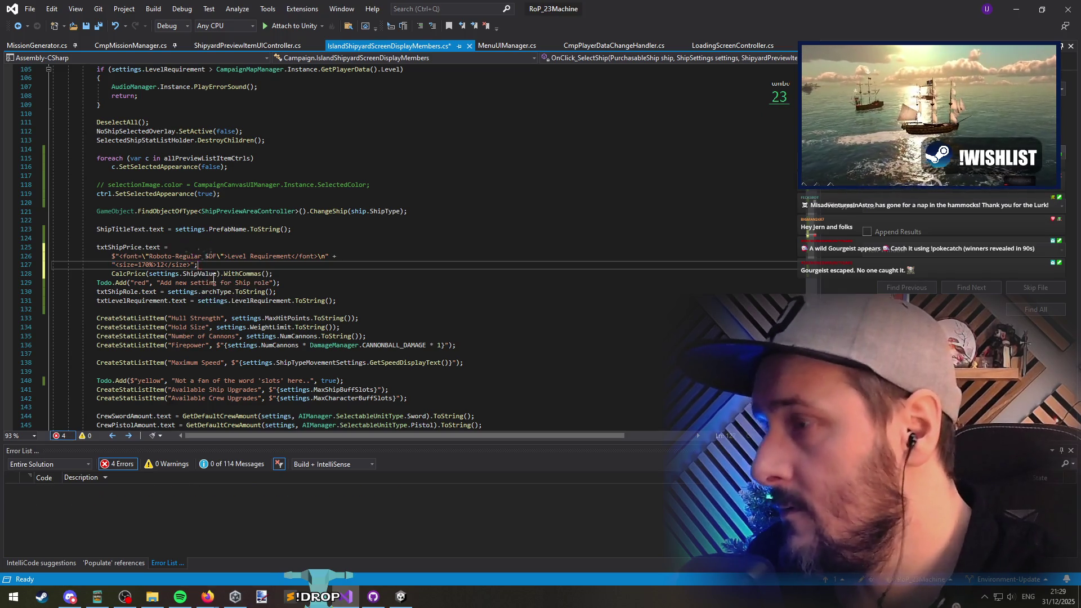
{"action": "key", "text": "Return"}
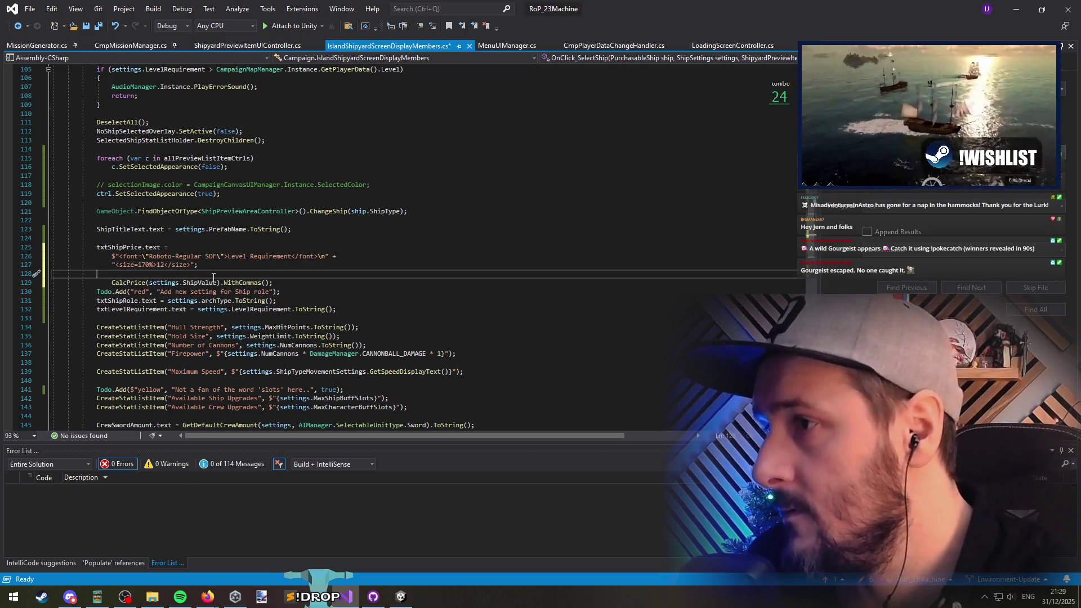
{"action": "key", "text": "ctrl+s"}
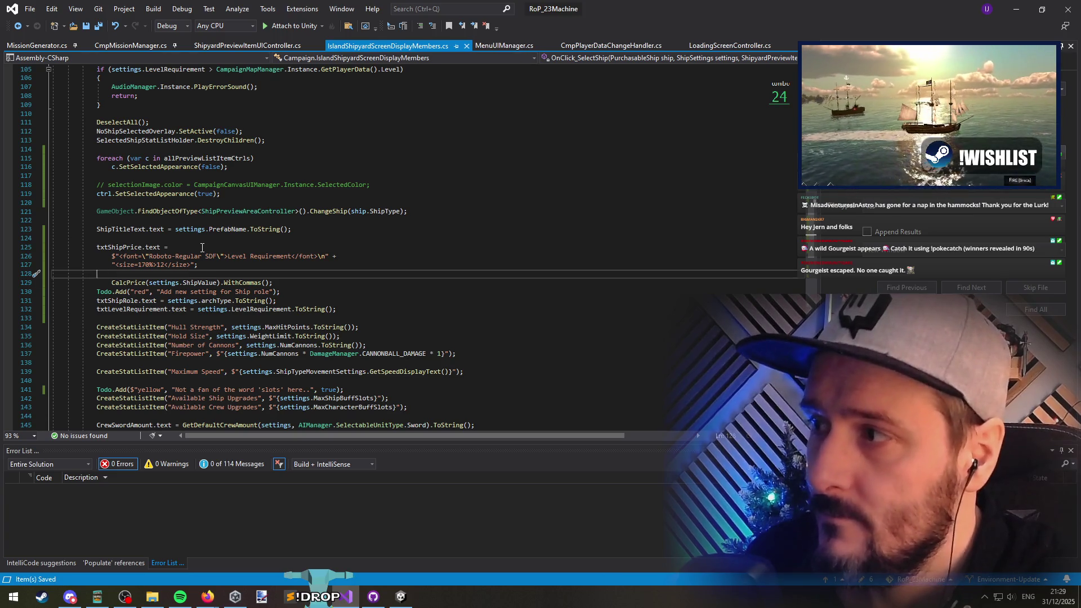
Step: Break the txtLevelRequirement assignment onto a new line after the equals sign
{"action": "left_click", "coordinate": [203, 265]}
{"action": "left_click", "coordinate": [248, 248]}
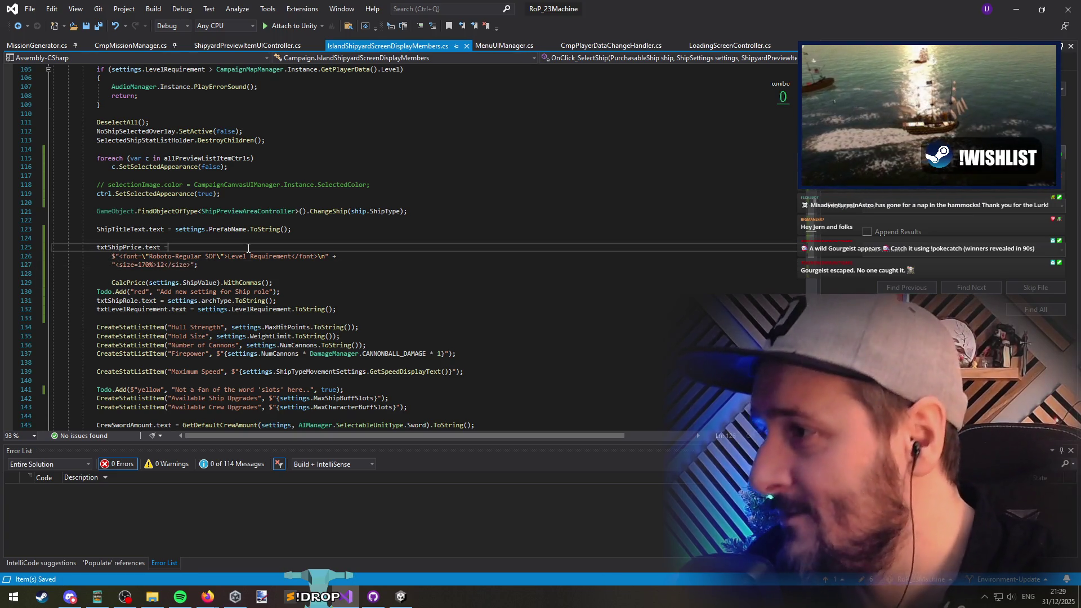
{"action": "left_click", "coordinate": [140, 309]}
{"action": "key", "text": "ctrl+Right"}
{"action": "key", "text": "ctrl+Right"}
{"action": "key", "text": "ctrl+Right"}
{"action": "key", "text": "Return"}
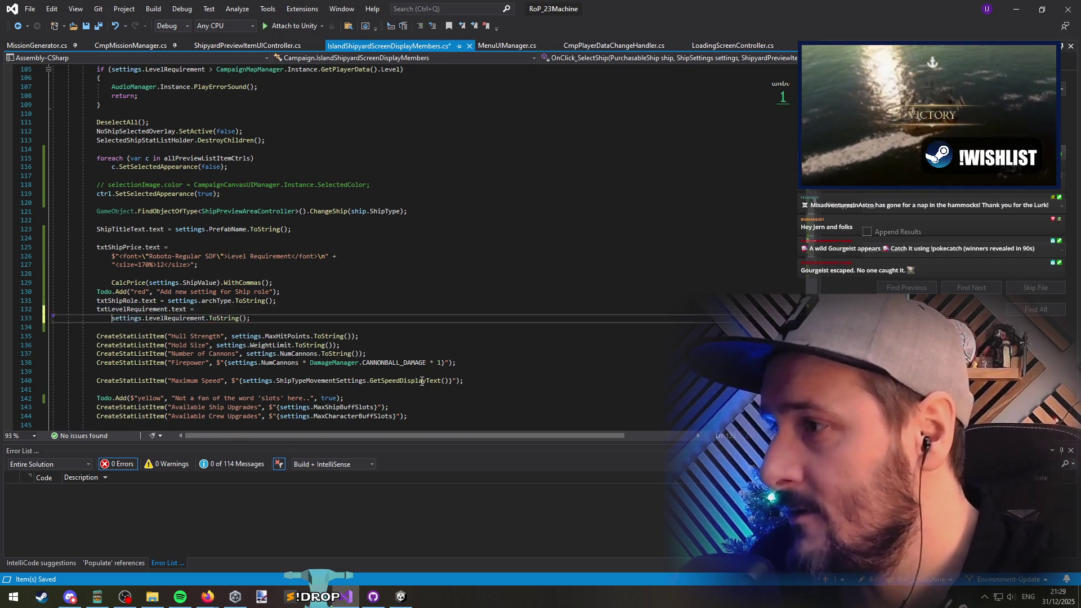
{"action": "key", "text": "shift+End"}
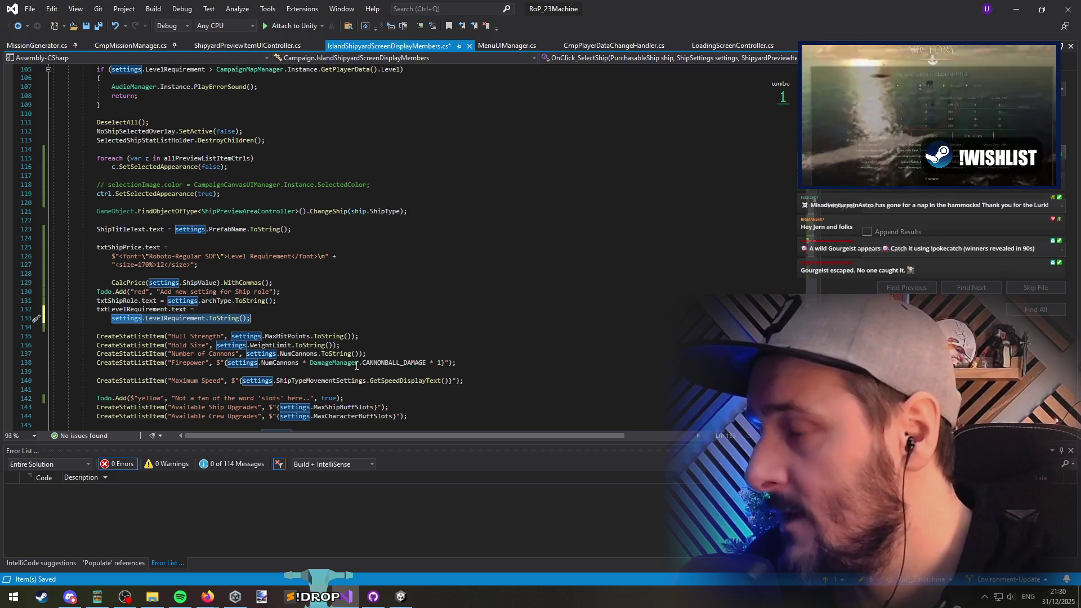
Step: Move the rich-text string from txtShipPrice to txtLevelRequirement.text = and cut settings.LevelRequirement.ToString()
{"action": "left_click", "coordinate": [170, 247]}
{"action": "key", "text": "shift+Down"}
{"action": "key", "text": "shift+Down"}
{"action": "key", "text": "shift+End"}
{"action": "key", "text": "ctrl+x"}
{"action": "left_click", "coordinate": [217, 291]}
{"action": "key", "text": "ctrl+v"}
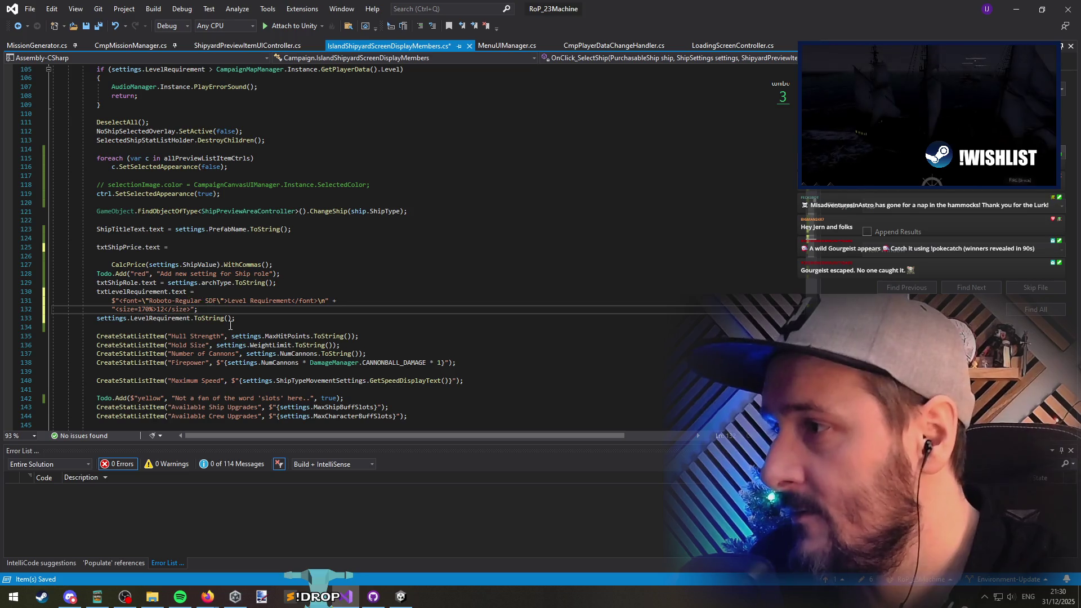
{"action": "left_click_drag", "start_coordinate": [97, 318], "coordinate": [232, 318]}
{"action": "key", "text": "ctrl+x"}
Step: Replace 12 with {settings.LevelRequirement}, add the $ prefix, and drop the ToString call
{"action": "left_click", "coordinate": [162, 309]}
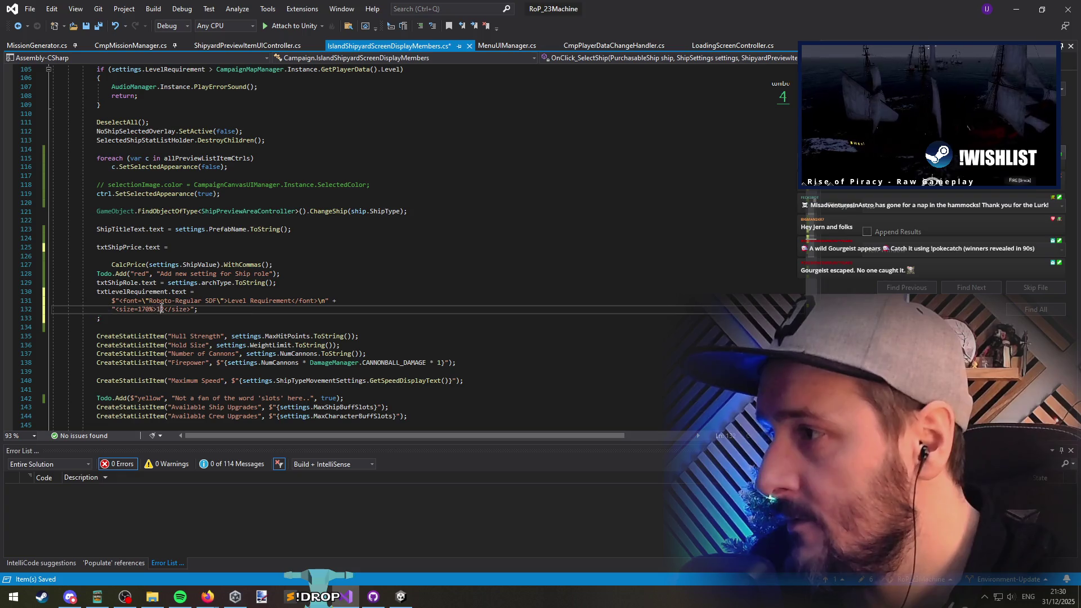
{"action": "double_click", "coordinate": [161, 309]}
{"action": "type", "text": "{}"}
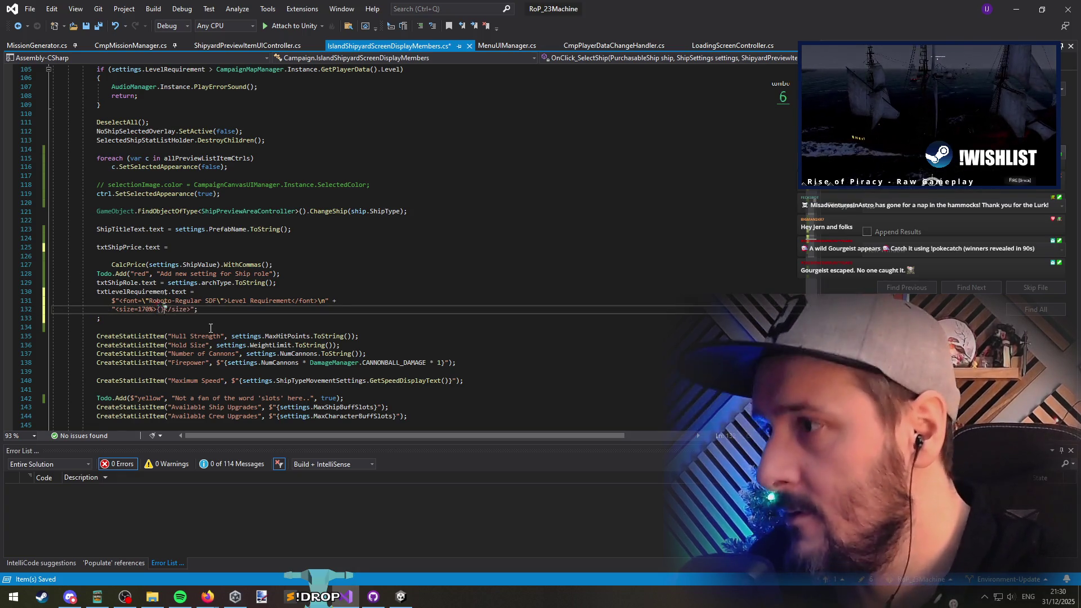
{"action": "key", "text": "ctrl+v"}
{"action": "type", "text": "$"}
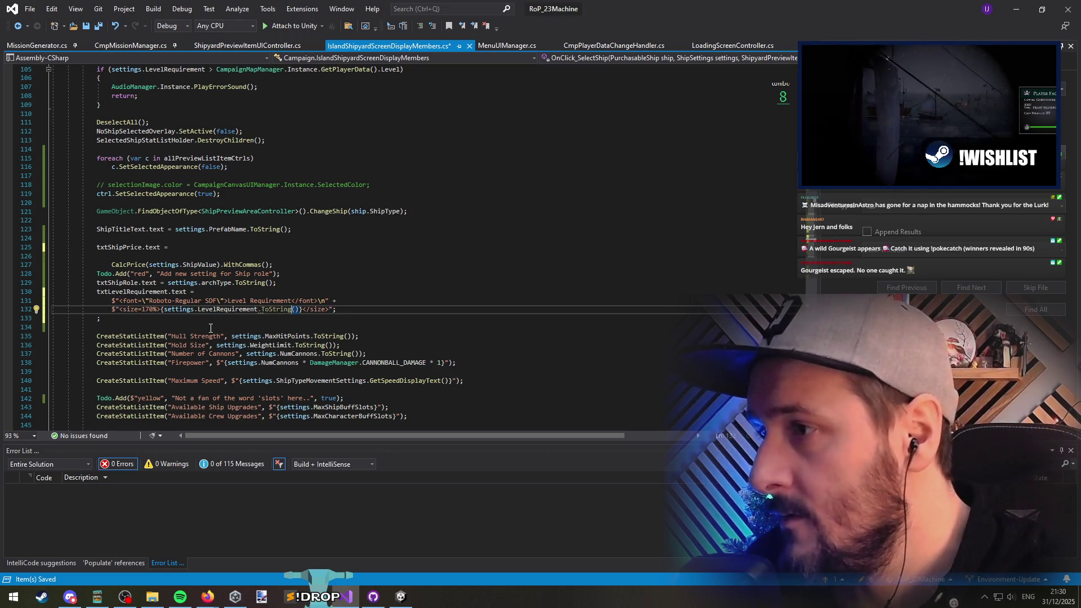
{"action": "key", "text": "BackSpace"}
{"action": "key", "text": "BackSpace"}
{"action": "key", "text": "BackSpace"}
{"action": "key", "text": "Down"}
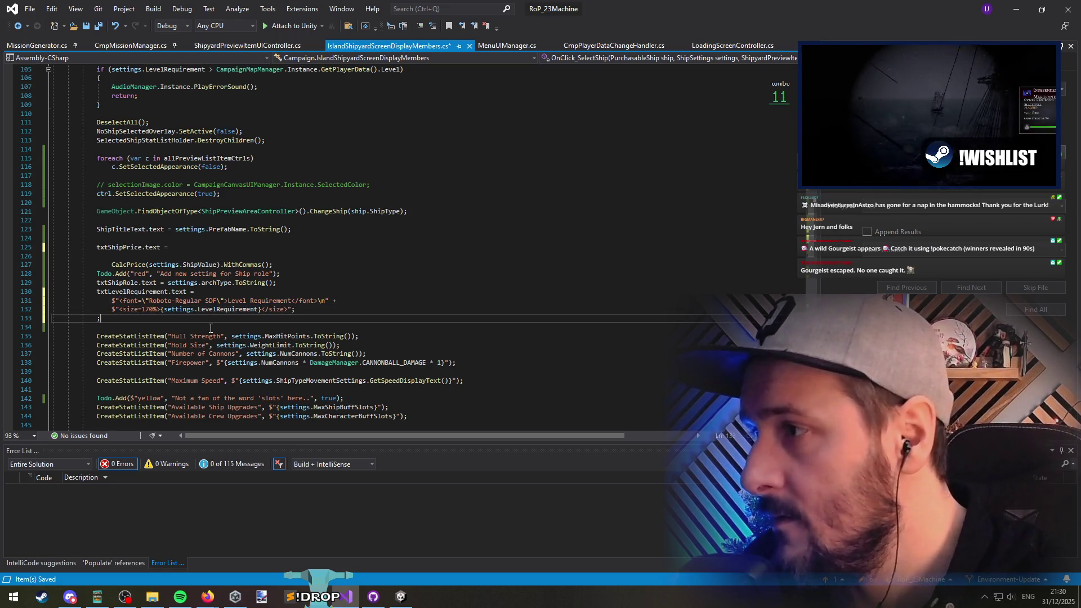
{"action": "left_click", "coordinate": [111, 247]}
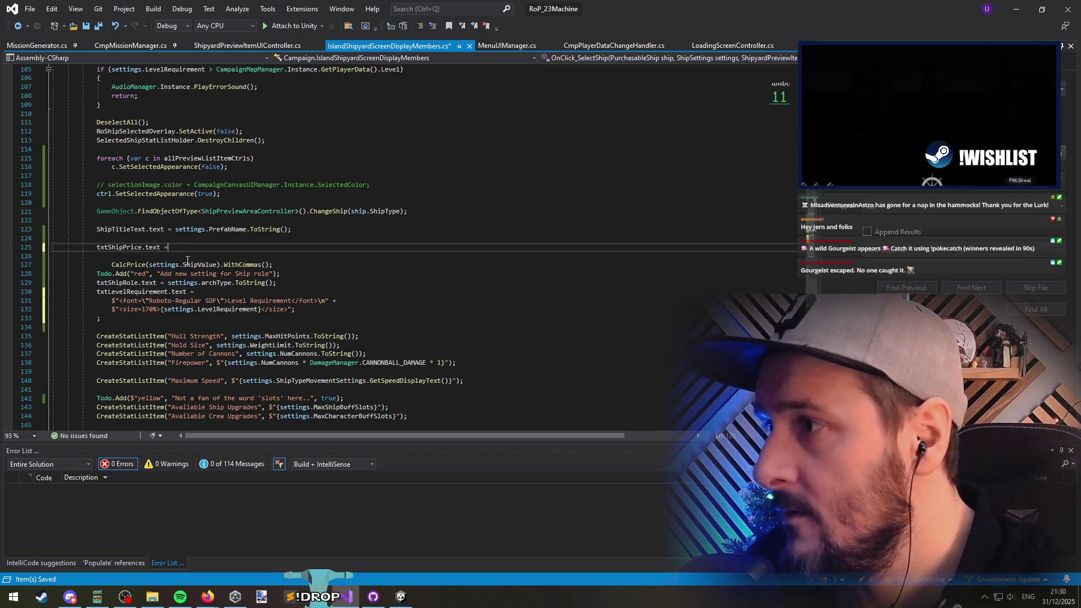
{"action": "key", "text": "alt+Tab"}
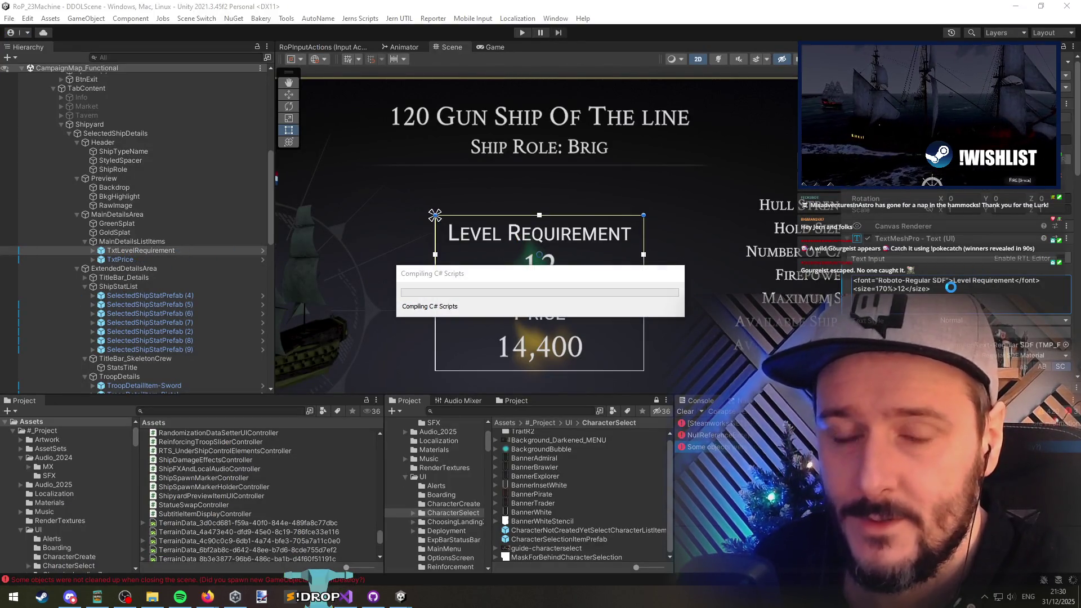
Step: Copy TxtPrice's Price/14,400 rich-text markup and paste it after txtShipPrice.text =
{"action": "left_click", "coordinate": [161, 259]}
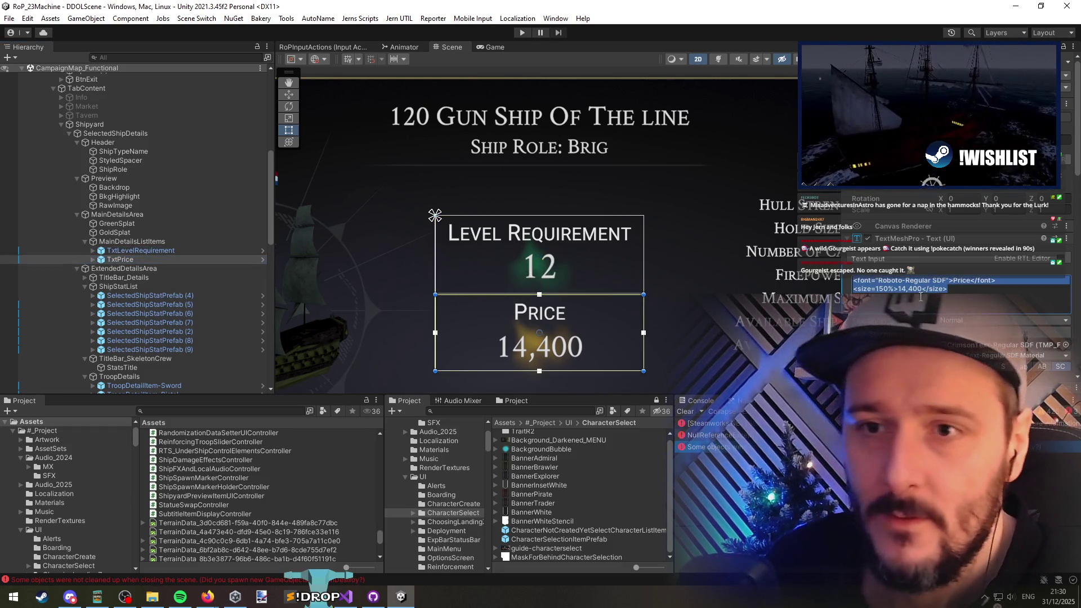
{"action": "key", "text": "alt+Tab"}
{"action": "key", "text": "ctrl+v"}
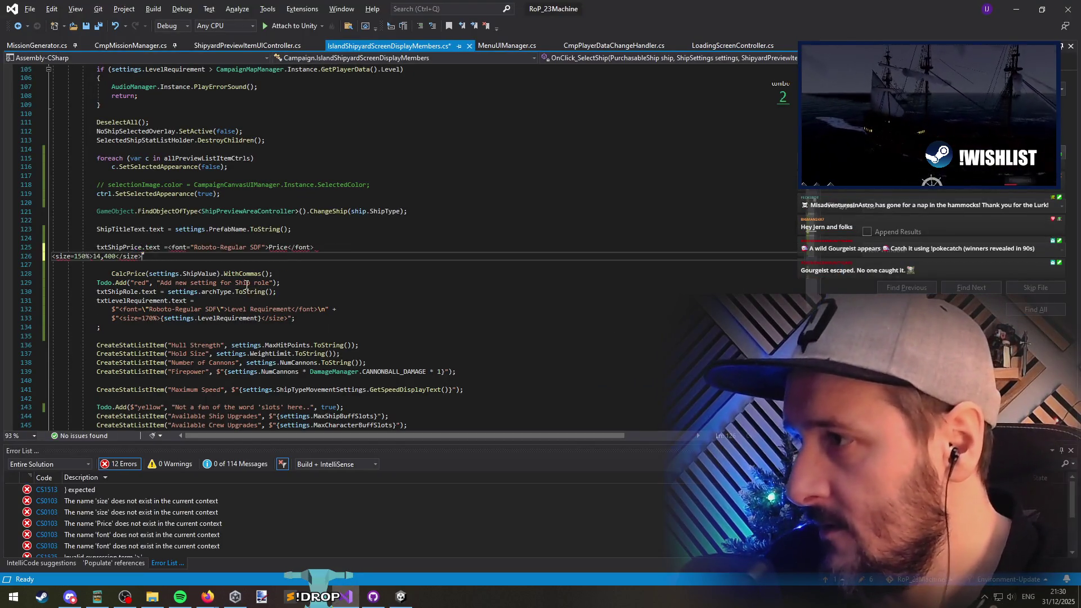
Step: Make the price text an interpolated $" string and close the size line with > and ;
{"action": "left_click", "coordinate": [171, 249]}
{"action": "type", "text": "$\""}
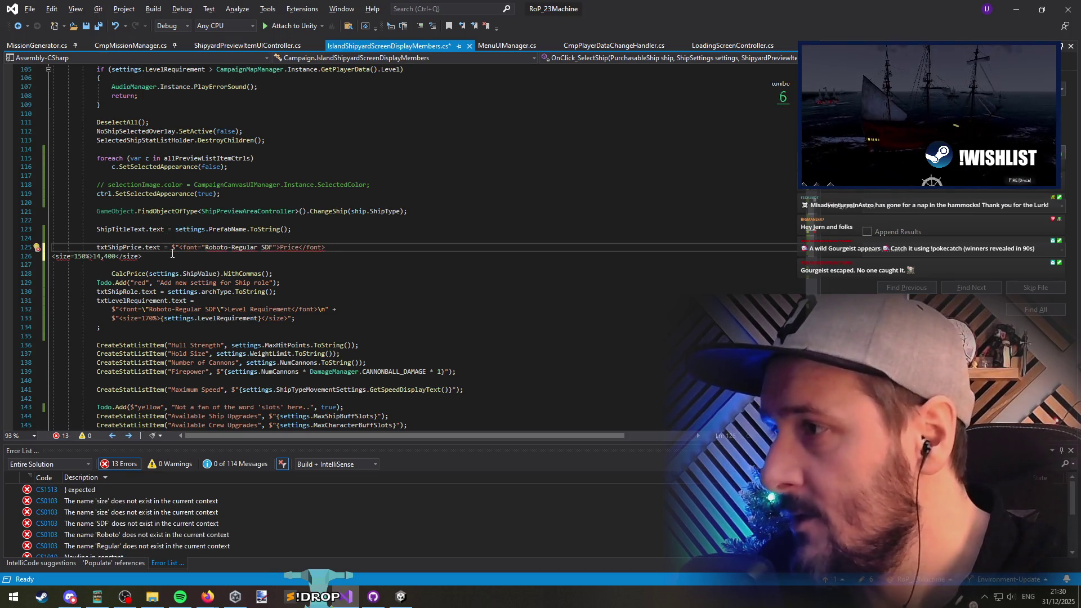
{"action": "left_click", "coordinate": [172, 254]}
{"action": "type", "text": "\" +"}
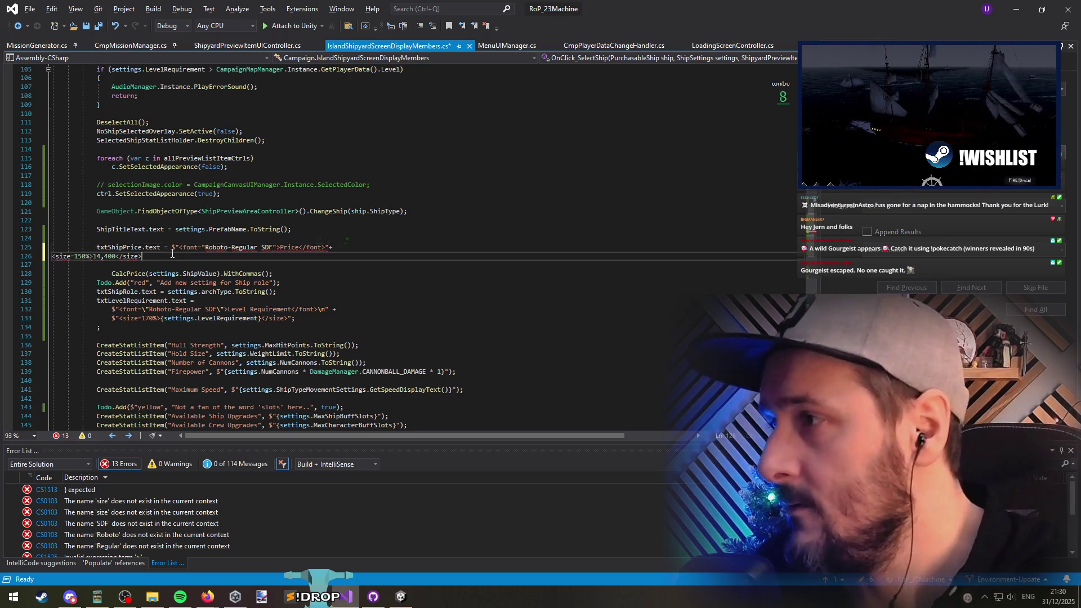
{"action": "key", "text": "Tab"}
{"action": "key", "text": "Tab"}
{"action": "key", "text": "Tab"}
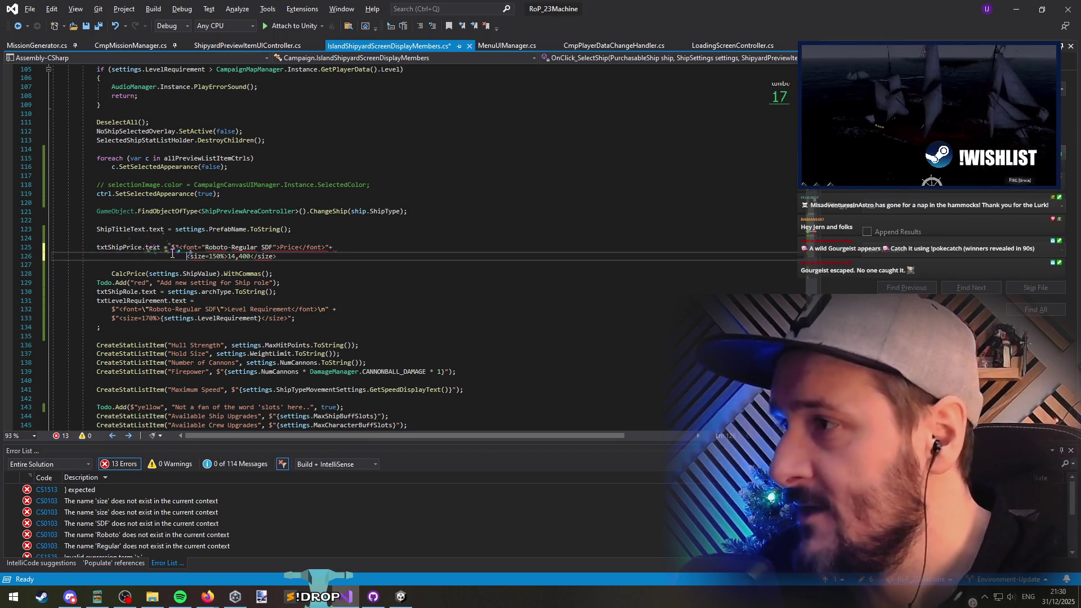
{"action": "key", "text": "Delete"}
{"action": "key", "text": "End"}
{"action": "type", "text": ">"}
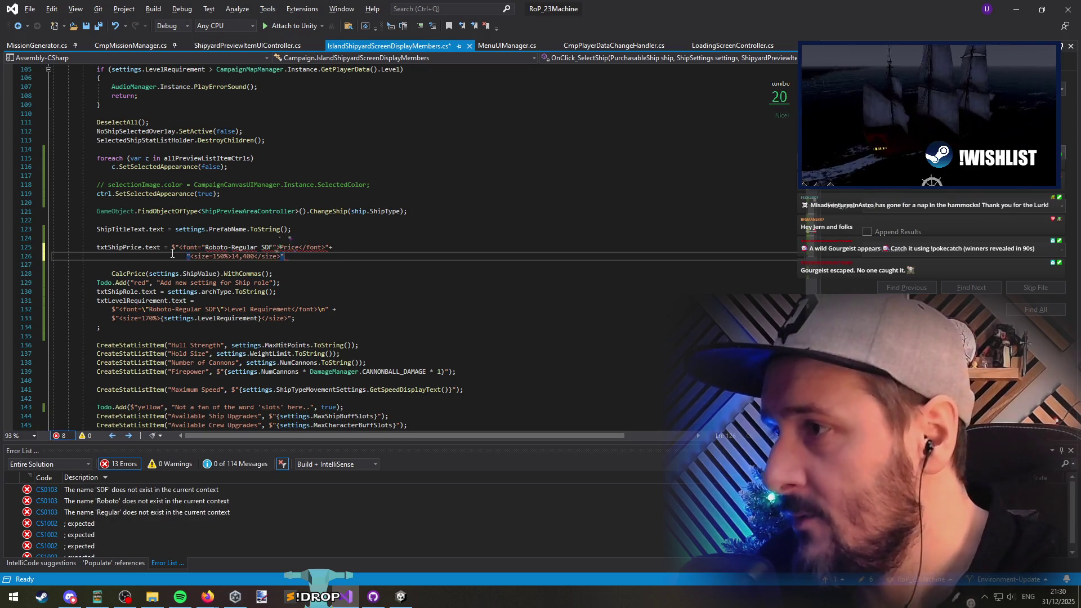
{"action": "key", "text": "Up"}
{"action": "key", "text": "Down"}
{"action": "type", "text": ";"}
Step: Replace the hardcoded 14,400 price with {CalcPrice(settings.ShipValue).WithCommas()}
{"action": "key", "text": "Up"}
{"action": "left_click", "coordinate": [172, 254]}
{"action": "type", "text": "$"}
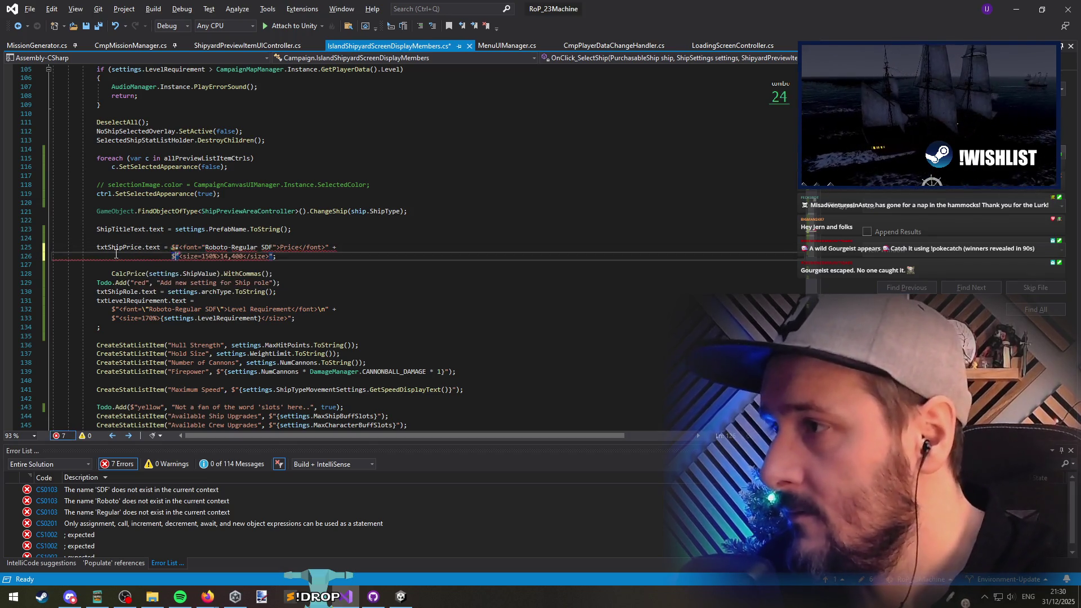
{"action": "key", "text": "ctrl+shift+Right"}
{"action": "key", "text": "ctrl+shift+Right"}
{"action": "key", "text": "ctrl+shift+Right"}
{"action": "key", "text": "Delete"}
{"action": "key", "text": "Down"}
{"action": "key", "text": "Down"}
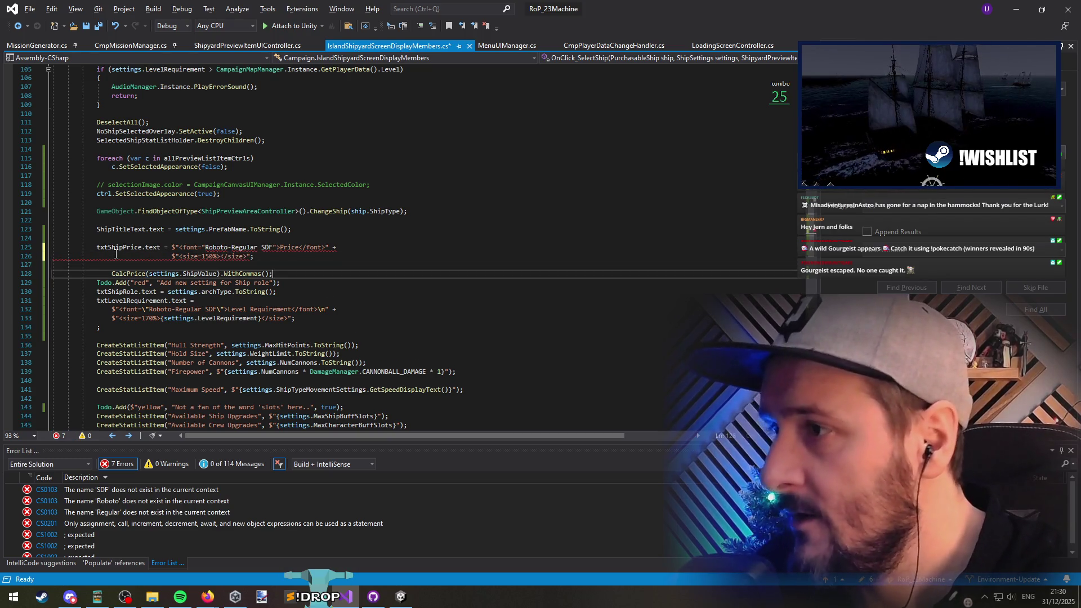
{"action": "key", "text": "shift+Home"}
{"action": "key", "text": "ctrl+x"}
{"action": "left_click", "coordinate": [116, 255]}
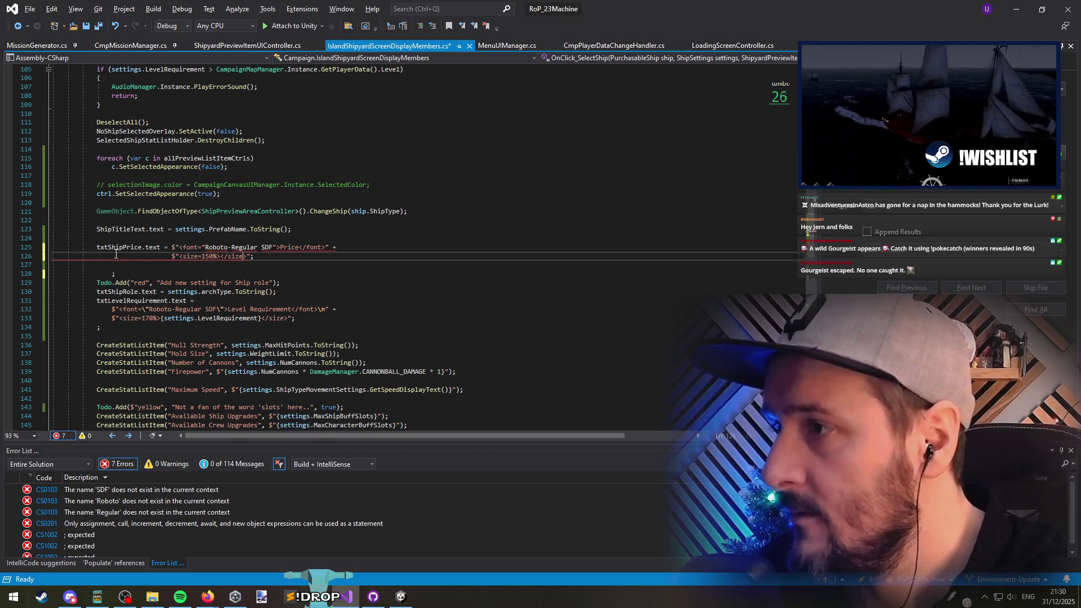
{"action": "type", "text": "{"}
{"action": "key", "text": "ctrl+v"}
Step: Escape the font-name quotes in the Price heading, remove leftover blank lines, and save
{"action": "key", "text": "Up"}
{"action": "key", "text": "Home"}
{"action": "type", "text": "\\"}
{"action": "key", "text": "ctrl+Right"}
{"action": "key", "text": "ctrl+Right"}
{"action": "key", "text": "ctrl+Right"}
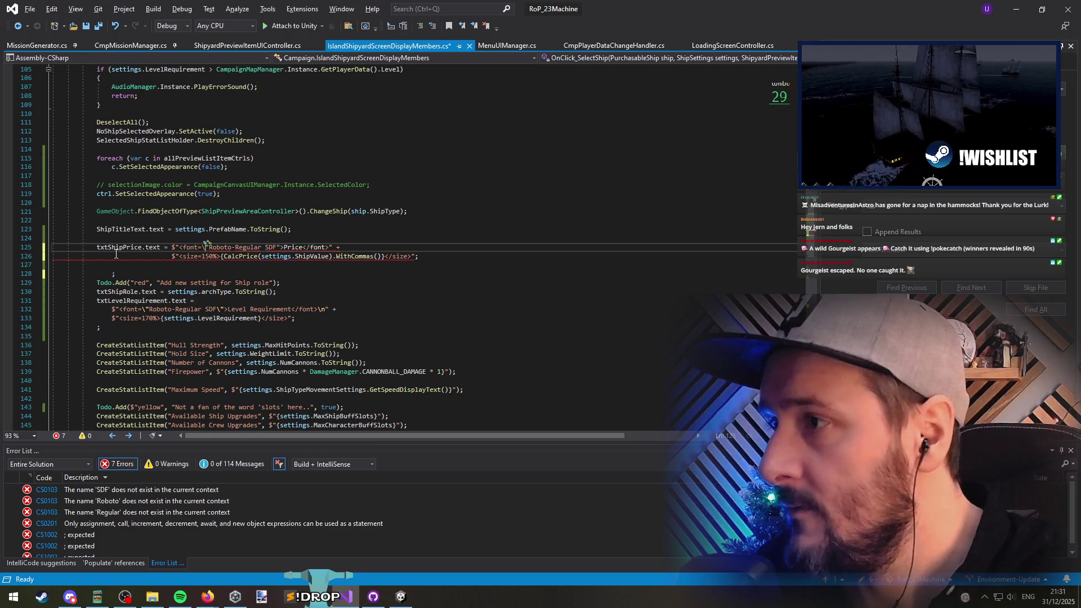
{"action": "key", "text": "End"}
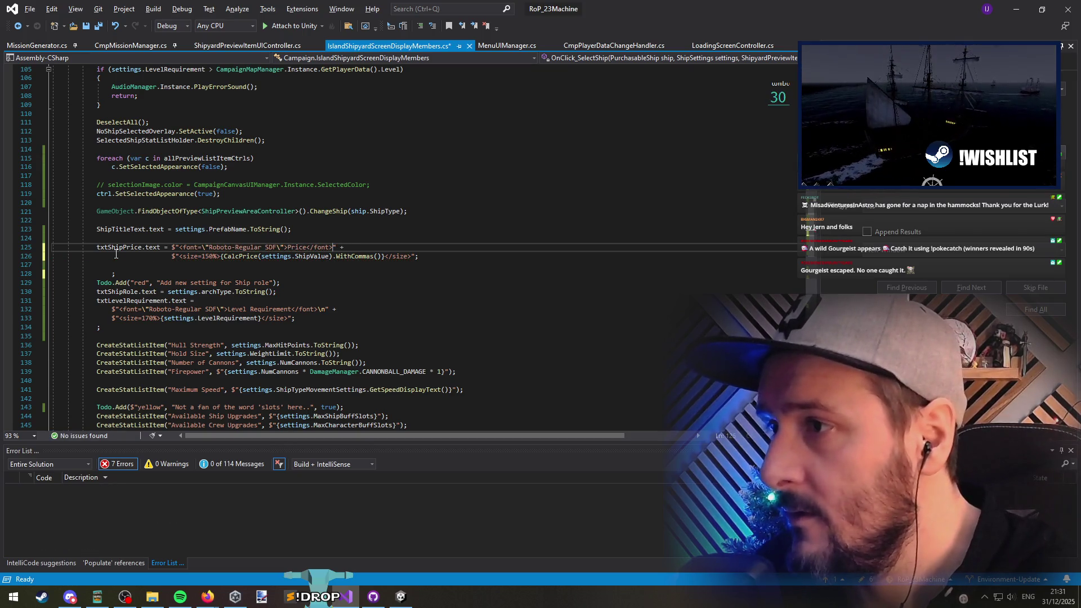
{"action": "key", "text": "Left"}
{"action": "key", "text": "Left"}
{"action": "key", "text": "Left"}
{"action": "key", "text": "Down"}
{"action": "key", "text": "Down"}
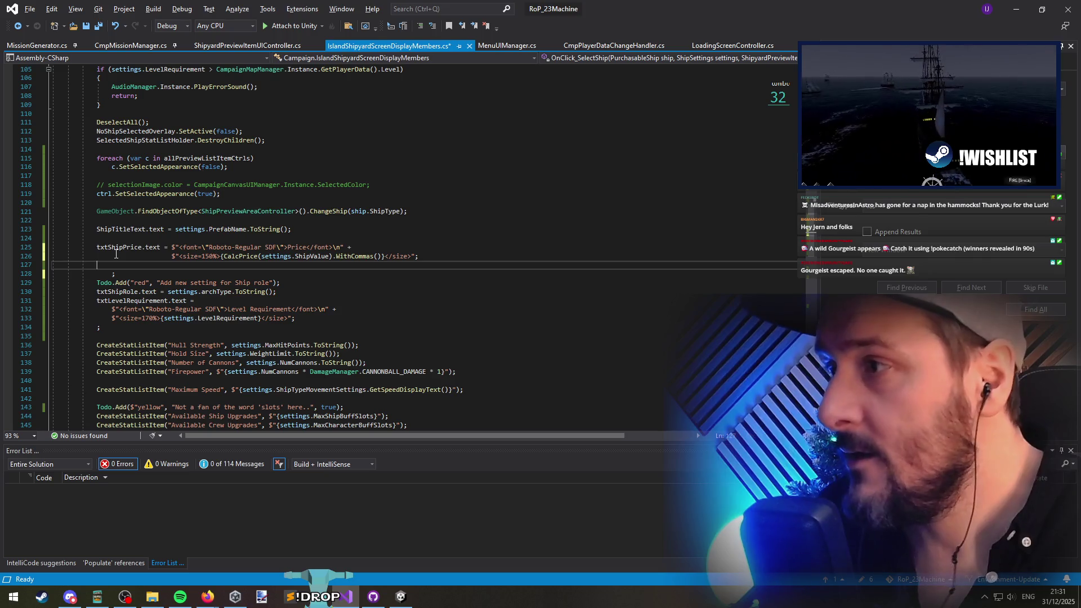
{"action": "key", "text": "ctrl+x"}
{"action": "key", "text": "BackSpace"}
{"action": "key", "text": "BackSpace"}
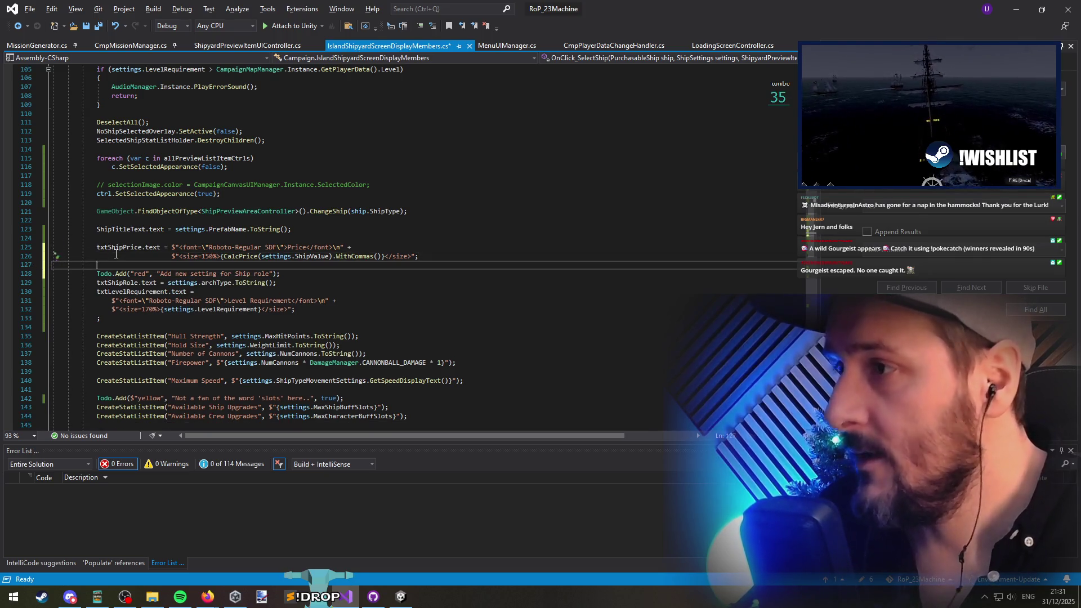
{"action": "key", "text": "ctrl+s"}
Step: Move the txtShipRole line and the Todo note below the level requirement block, then save
{"action": "left_click", "coordinate": [316, 282]}
{"action": "key", "text": "alt+Down"}
{"action": "key", "text": "alt+Down"}
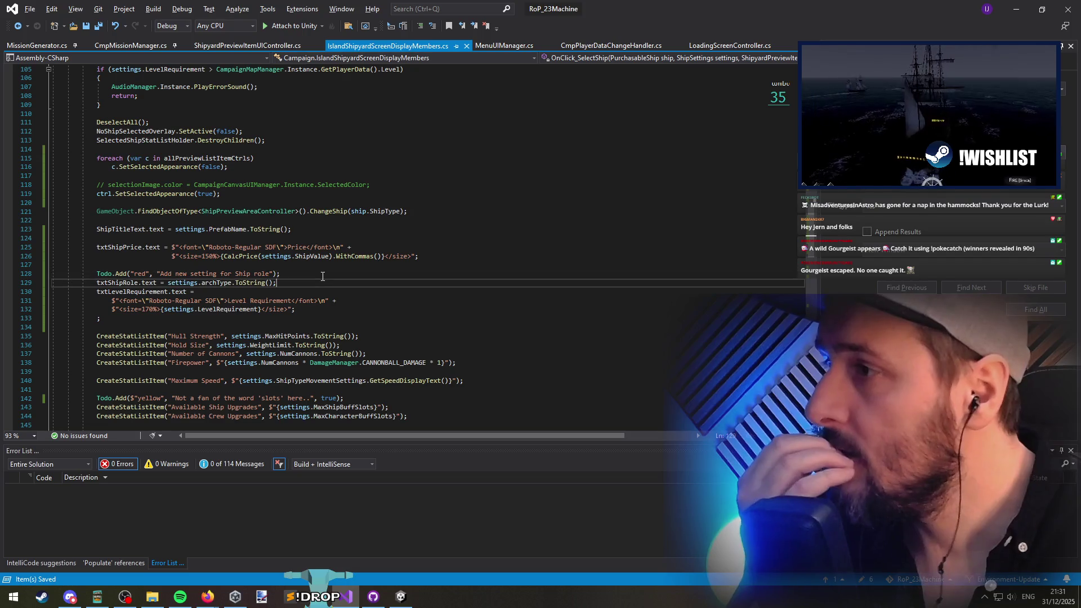
{"action": "key", "text": "alt+Down"}
{"action": "key", "text": "alt+Down"}
{"action": "key", "text": "alt+Down"}
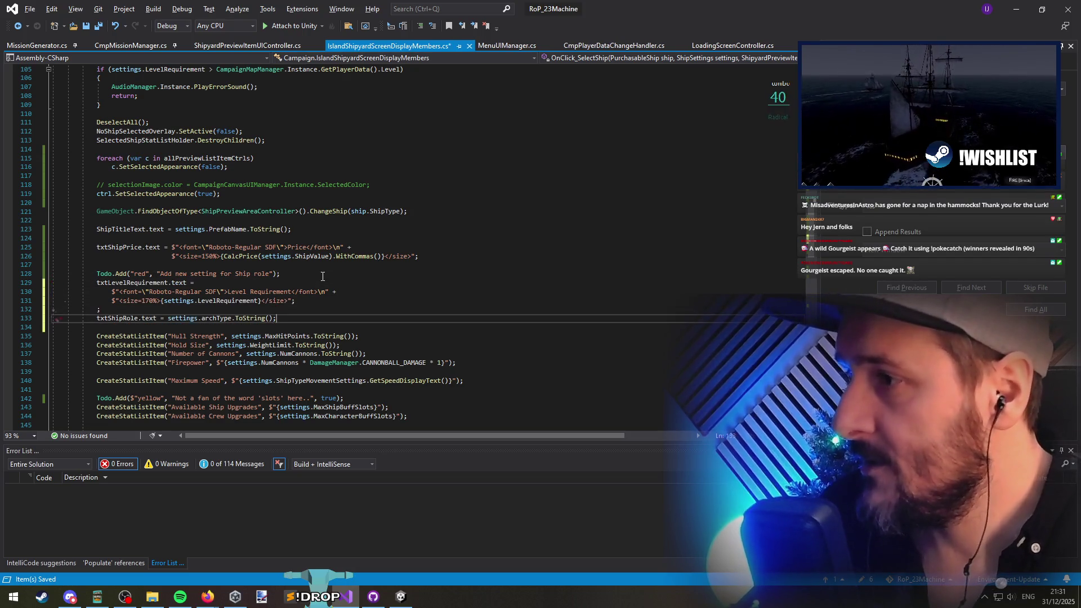
{"action": "key", "text": "Up"}
{"action": "key", "text": "Up"}
{"action": "key", "text": "Up"}
{"action": "key", "text": "Home"}
{"action": "key", "text": "Up"}
{"action": "key", "text": "alt+Down"}
{"action": "key", "text": "alt+Down"}
{"action": "key", "text": "alt+Down"}
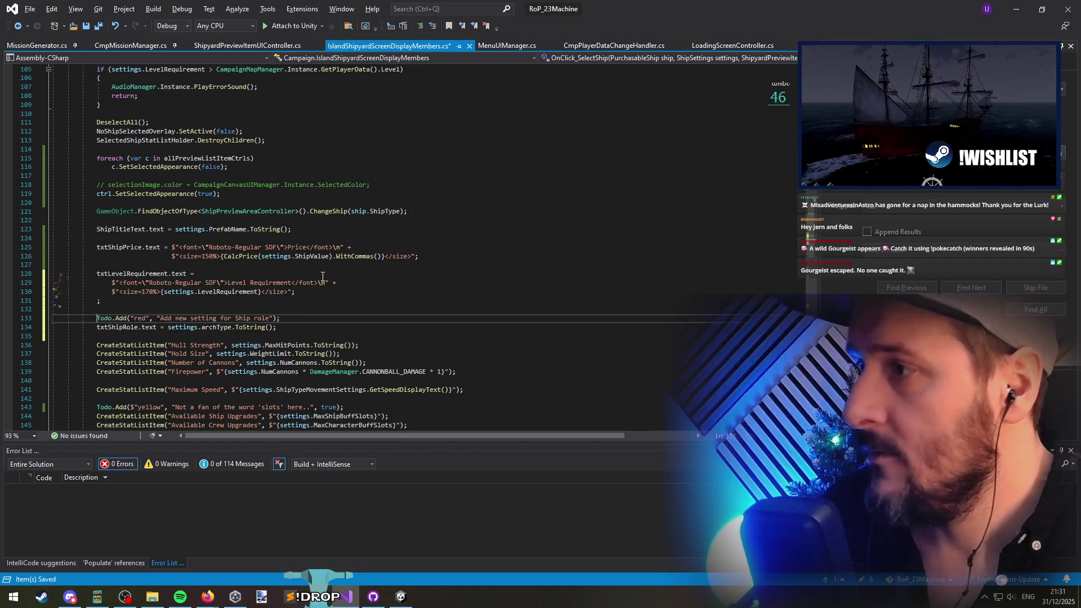
{"action": "key", "text": "Up"}
{"action": "key", "text": "Up"}
{"action": "key", "text": "Up"}
{"action": "key", "text": "ctrl+s"}
Step: Put the price string on indented lines with the semicolon alone, save, and return to Unity
{"action": "left_click", "coordinate": [174, 248]}
{"action": "key", "text": "Return"}
{"action": "key", "text": "Down"}
{"action": "key", "text": "shift+Tab"}
{"action": "key", "text": "shift+Tab"}
{"action": "key", "text": "shift+Tab"}
{"action": "key", "text": "Down"}
{"action": "key", "text": "Up"}
{"action": "key", "text": "End"}
{"action": "key", "text": "Left"}
{"action": "key", "text": "Return"}
{"action": "key", "text": "Down"}
{"action": "key", "text": "ctrl+s"}
{"action": "left_click", "coordinate": [475, 239]}
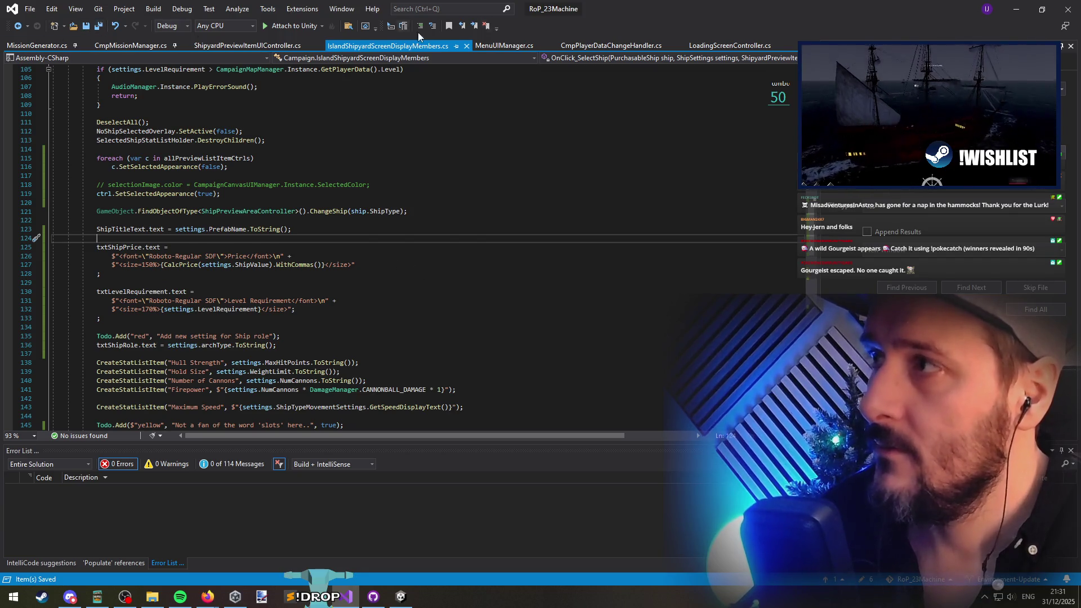
{"action": "key", "text": "alt+Tab"}
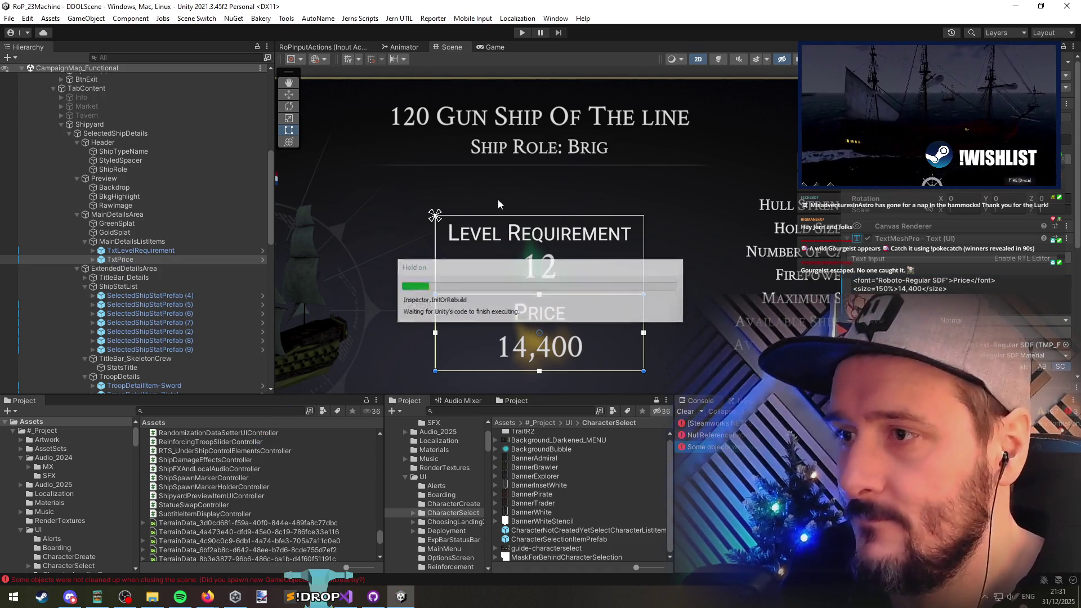
Step: Inspect TxtLevelRequirement, MainDetailsListItems, TitleBar_Details and TitleBar_SkeletonCrew in the Hierarchy
{"action": "scroll", "coordinate": [964, 293], "scroll_direction": "down", "scroll_amount": 3}
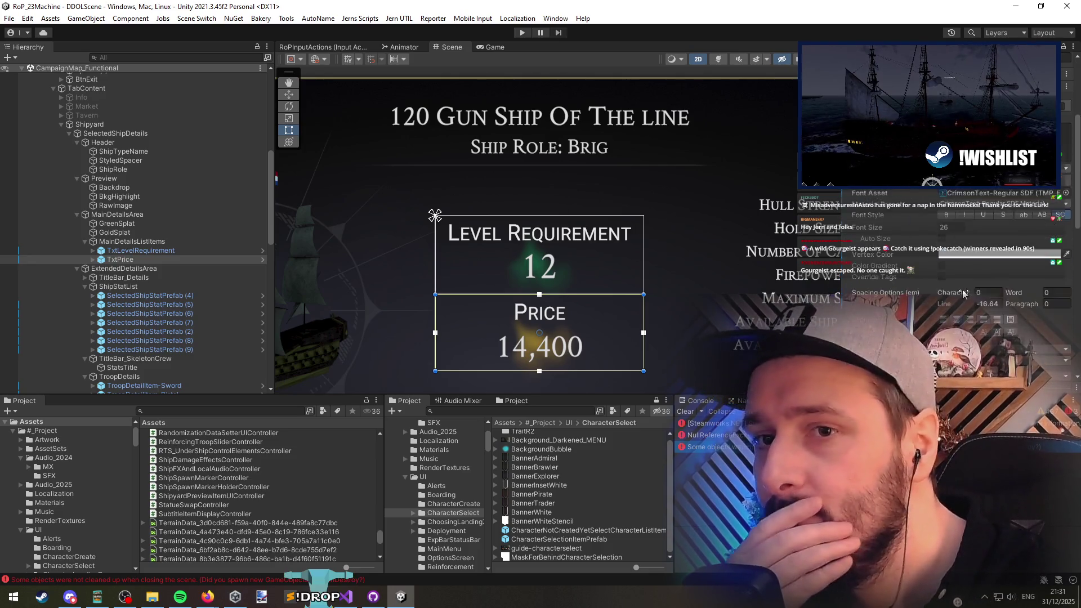
{"action": "scroll", "coordinate": [963, 293], "scroll_direction": "up", "scroll_amount": 5}
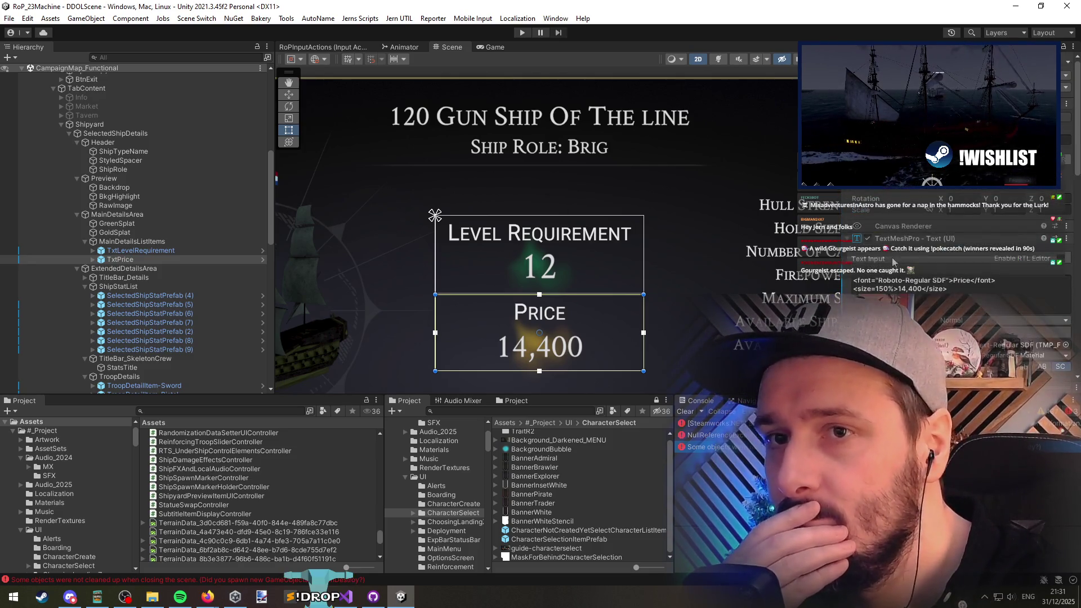
{"action": "left_click", "coordinate": [135, 251]}
{"action": "left_click", "coordinate": [124, 243]}
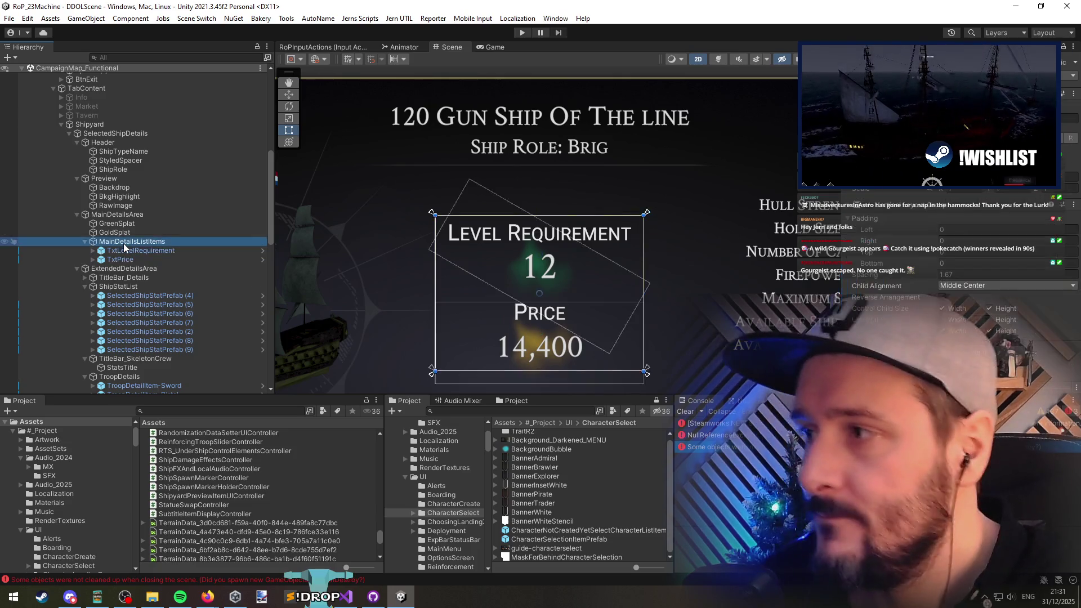
{"action": "left_click", "coordinate": [116, 278]}
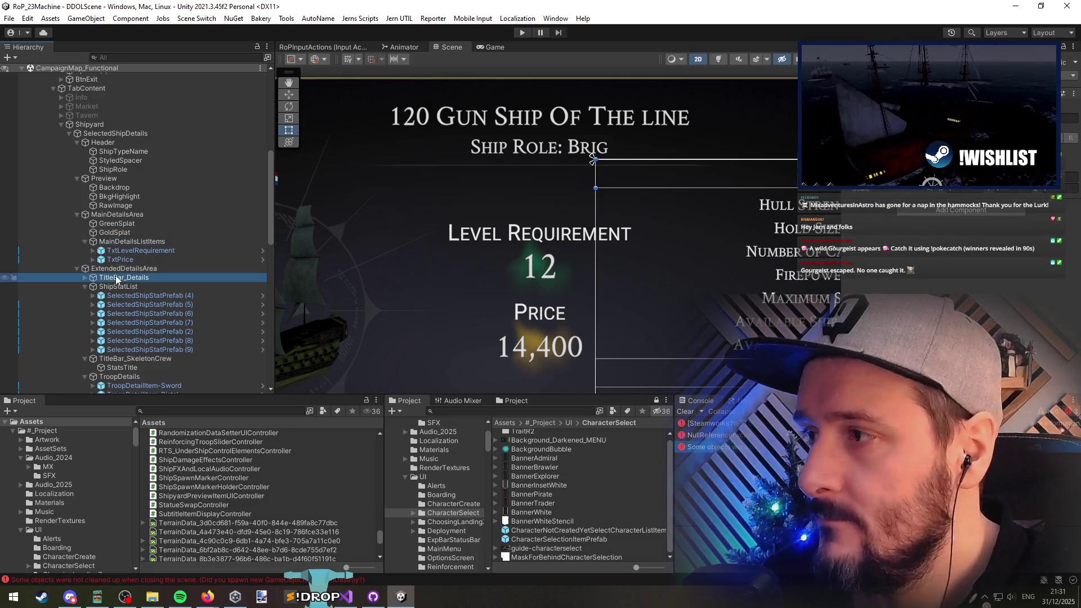
{"action": "key", "text": "Right"}
{"action": "key", "text": "Left"}
{"action": "scroll", "coordinate": [153, 288], "scroll_direction": "down", "scroll_amount": 5}
{"action": "left_click", "coordinate": [146, 232]}
{"action": "scroll", "coordinate": [148, 232], "scroll_direction": "down", "scroll_amount": 1}
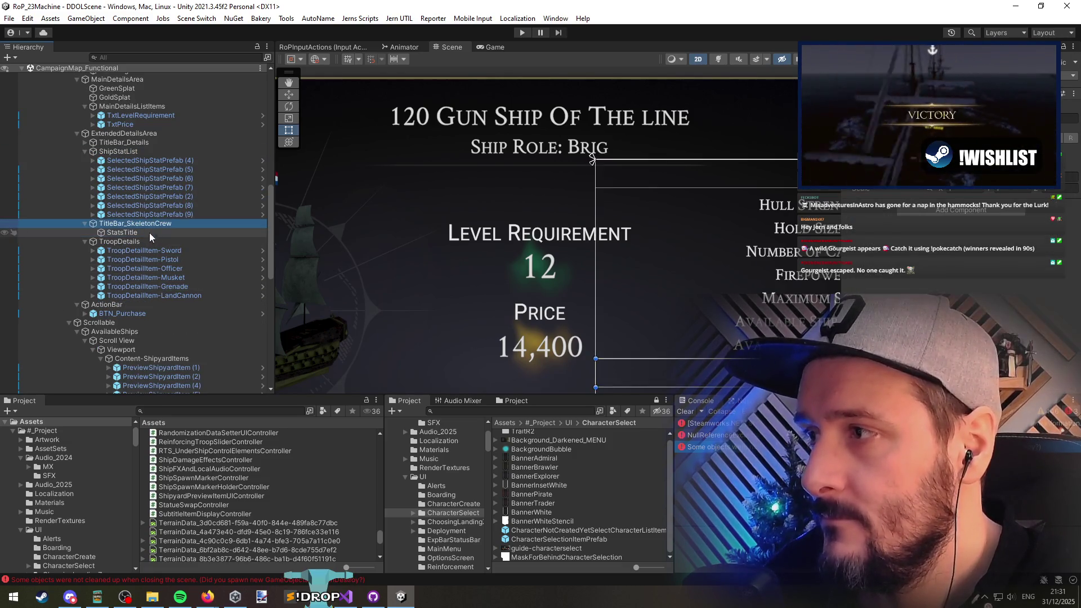
{"action": "key", "text": "Left"}
{"action": "scroll", "coordinate": [586, 272], "scroll_direction": "down", "scroll_amount": 2}
{"action": "scroll", "coordinate": [524, 275], "scroll_direction": "up", "scroll_amount": 3}
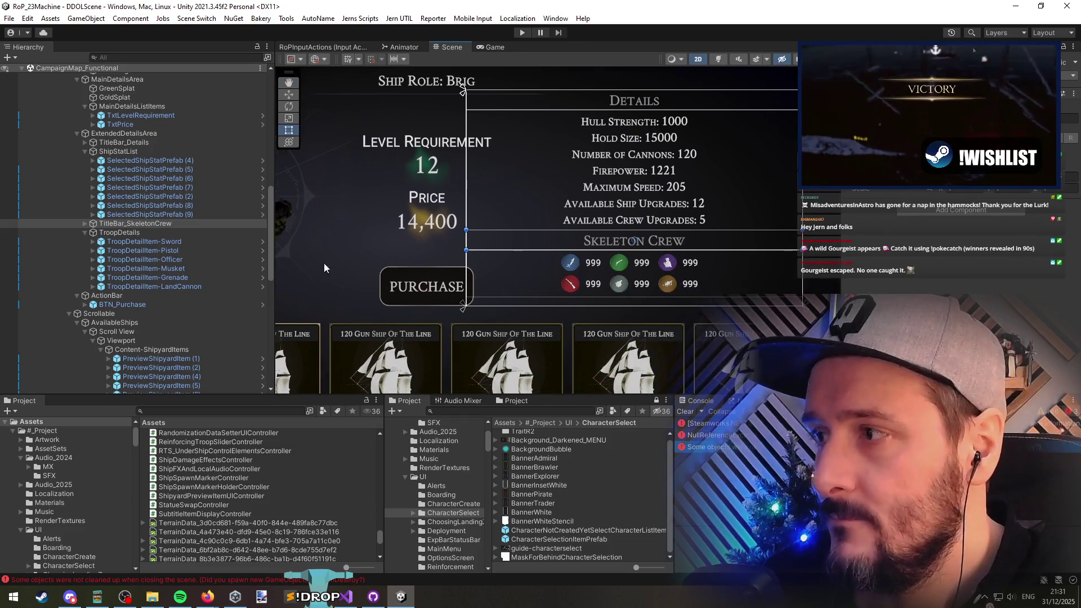
{"action": "scroll", "coordinate": [146, 197], "scroll_direction": "up", "scroll_amount": 15}
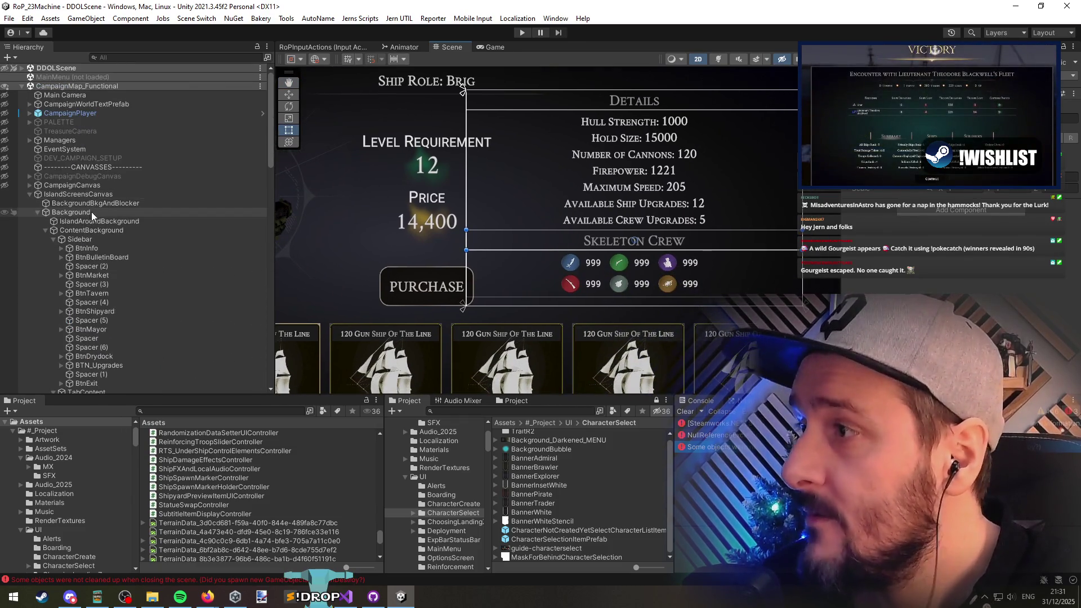
Step: Assign TxtLevelRequirement, TxtPrice and ShipRole to the controller's Level Requirement, Ship Price and Ship Role fields
{"action": "left_click", "coordinate": [130, 194]}
{"action": "scroll", "coordinate": [164, 237], "scroll_direction": "down", "scroll_amount": 15}
{"action": "scroll", "coordinate": [907, 253], "scroll_direction": "down", "scroll_amount": 3}
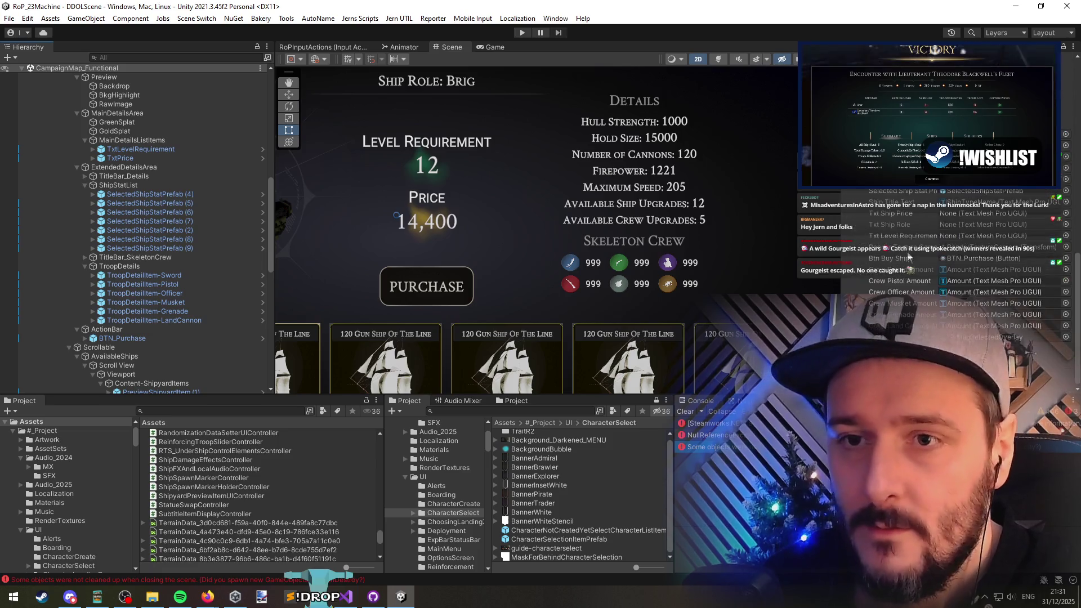
{"action": "scroll", "coordinate": [167, 248], "scroll_direction": "up", "scroll_amount": 4}
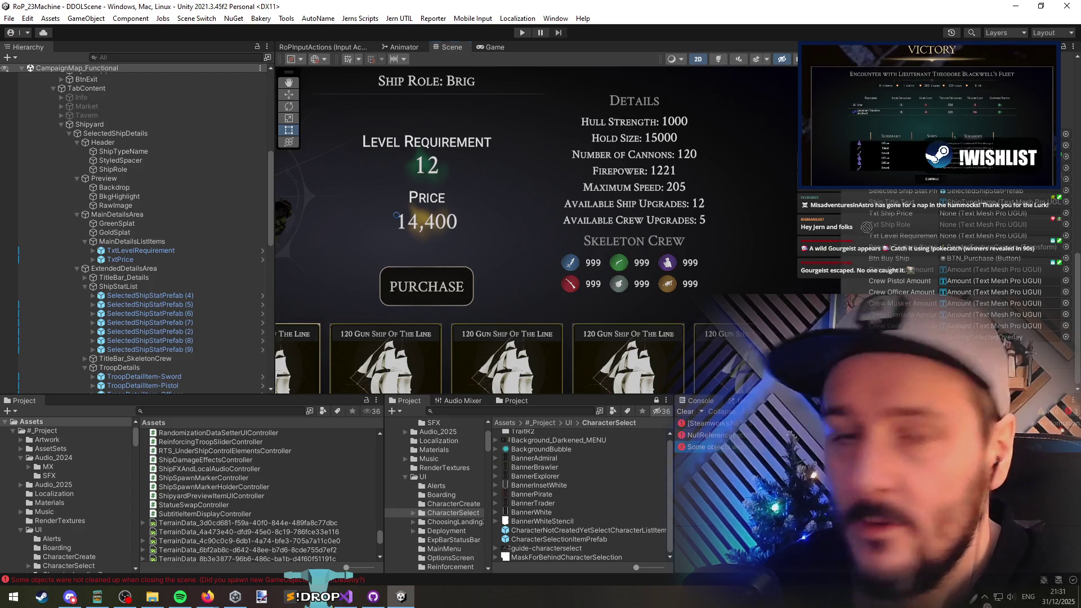
{"action": "left_click_drag", "start_coordinate": [141, 250], "coordinate": [979, 236]}
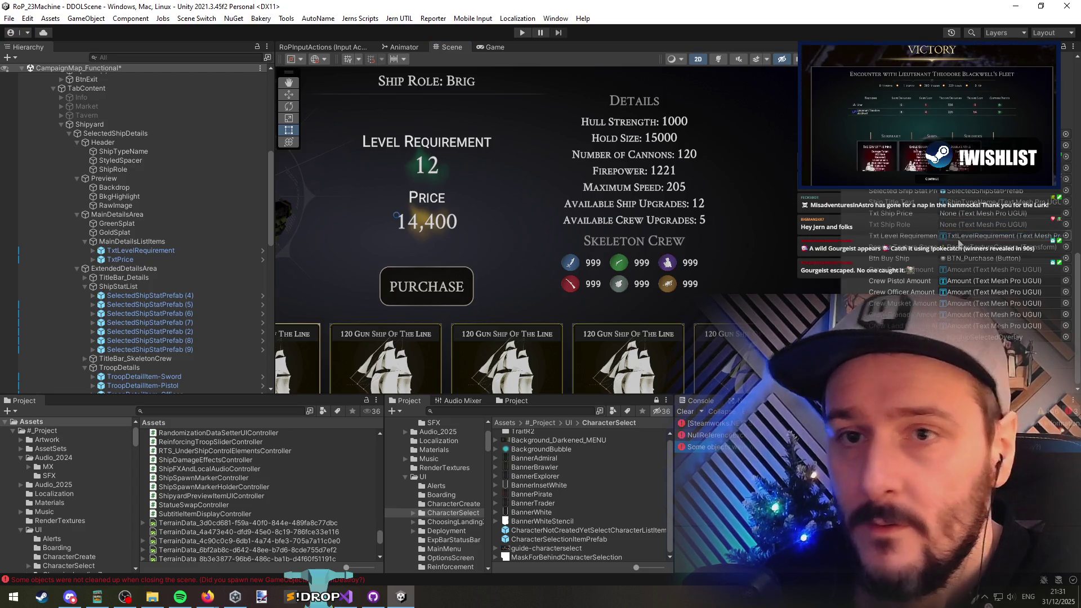
{"action": "mouse_move", "coordinate": [121, 259]}
{"action": "left_mouse_down"}
{"action": "mouse_move", "coordinate": [956, 242]}
{"action": "mouse_move", "coordinate": [982, 236]}
{"action": "mouse_move", "coordinate": [985, 214]}
{"action": "left_mouse_up"}
{"action": "left_click_drag", "start_coordinate": [447, 83], "coordinate": [511, 173]}
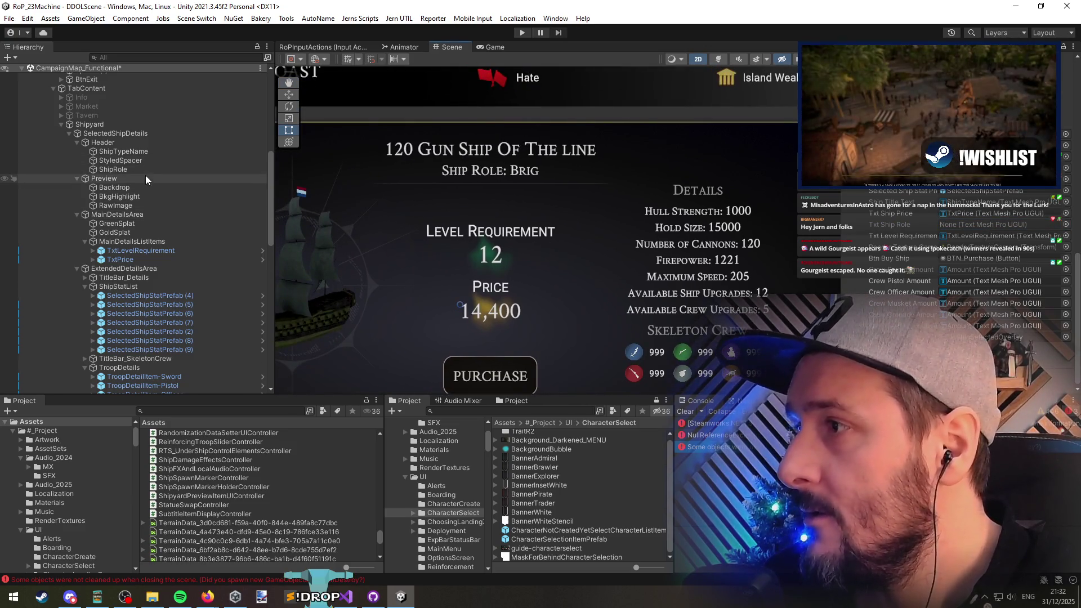
{"action": "left_click_drag", "start_coordinate": [560, 194], "coordinate": [985, 225]}
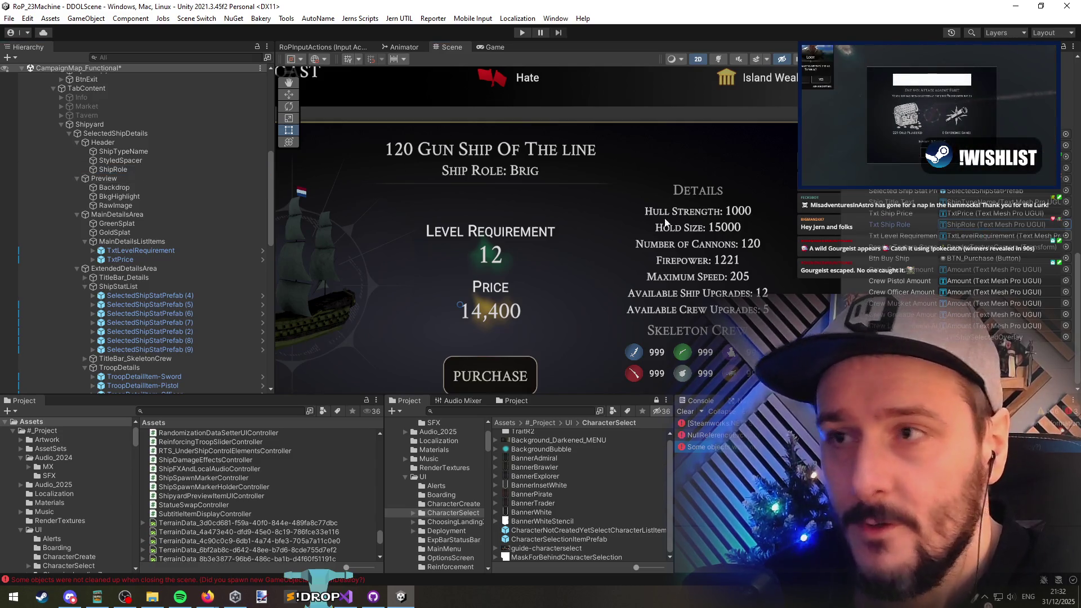
{"action": "key", "text": "alt+Tab"}
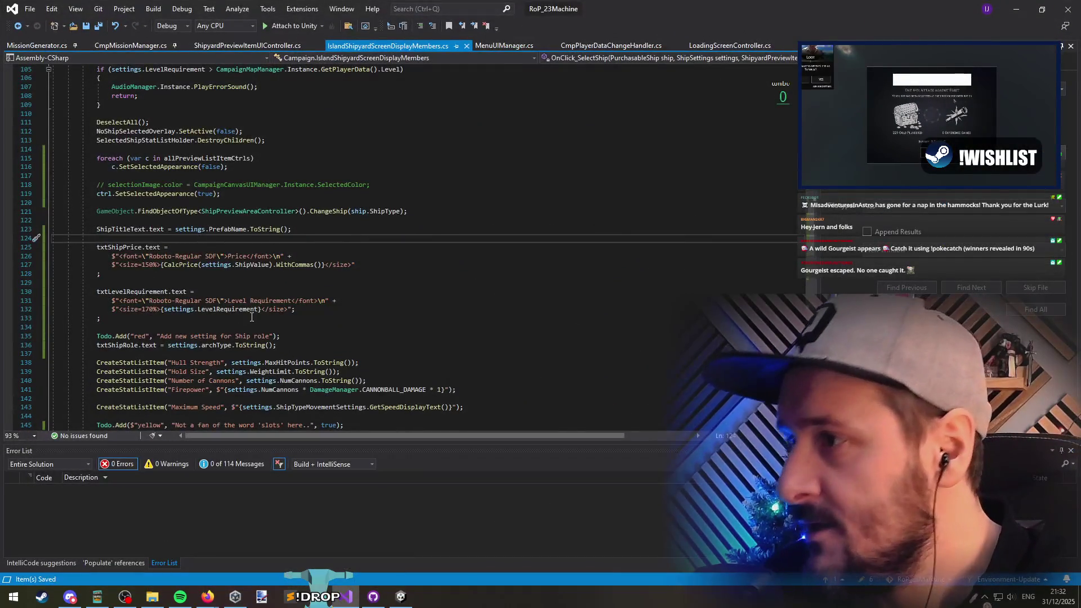
Step: Change the ship role text to $"Ship {settings.archType}" without .ToString(), and save
{"action": "left_click", "coordinate": [168, 347]}
{"action": "type", "text": "$\""}
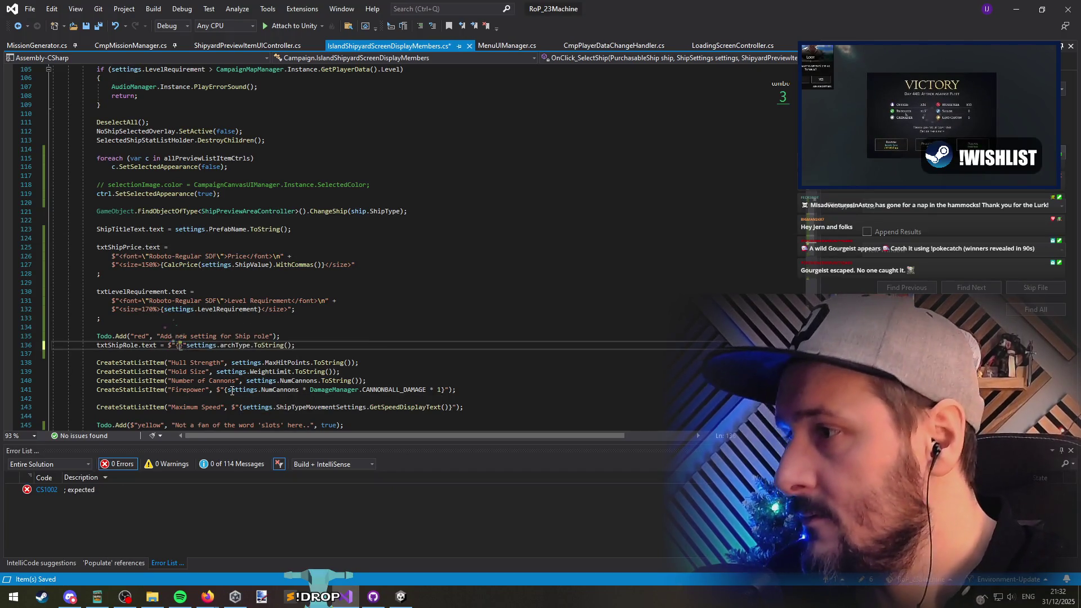
{"action": "type", "text": "{"}
{"action": "key", "text": "End"}
{"action": "key", "text": "Left"}
{"action": "type", "text": "}\""}
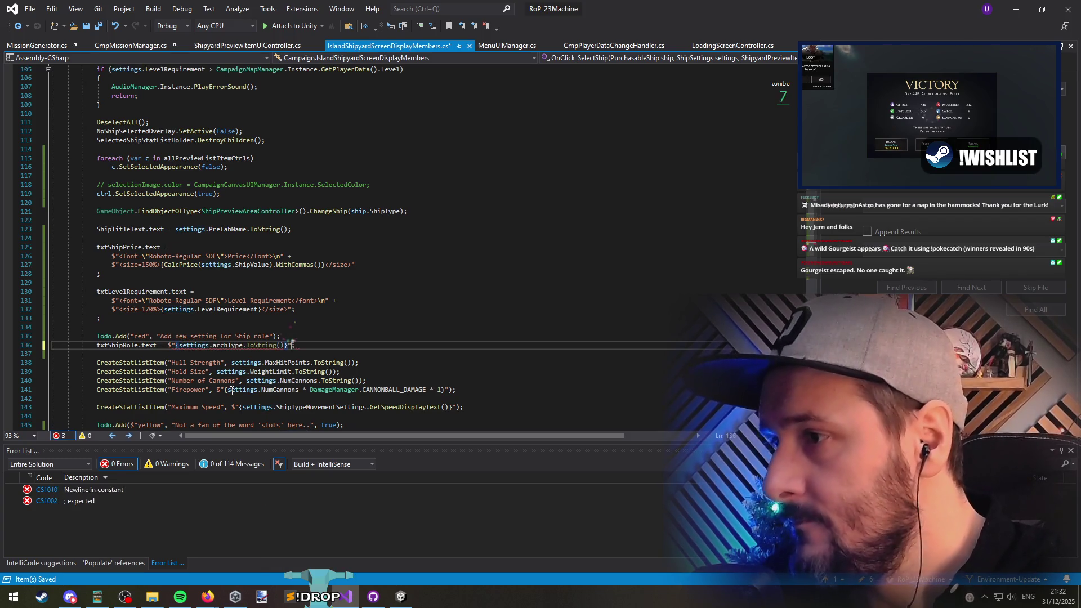
{"action": "key", "text": "Left"}
{"action": "key", "text": "Left"}
{"action": "key", "text": "ctrl+shift+Left"}
{"action": "key", "text": "ctrl+shift+Left"}
{"action": "key", "text": "ctrl+shift+Left"}
{"action": "key", "text": "BackSpace"}
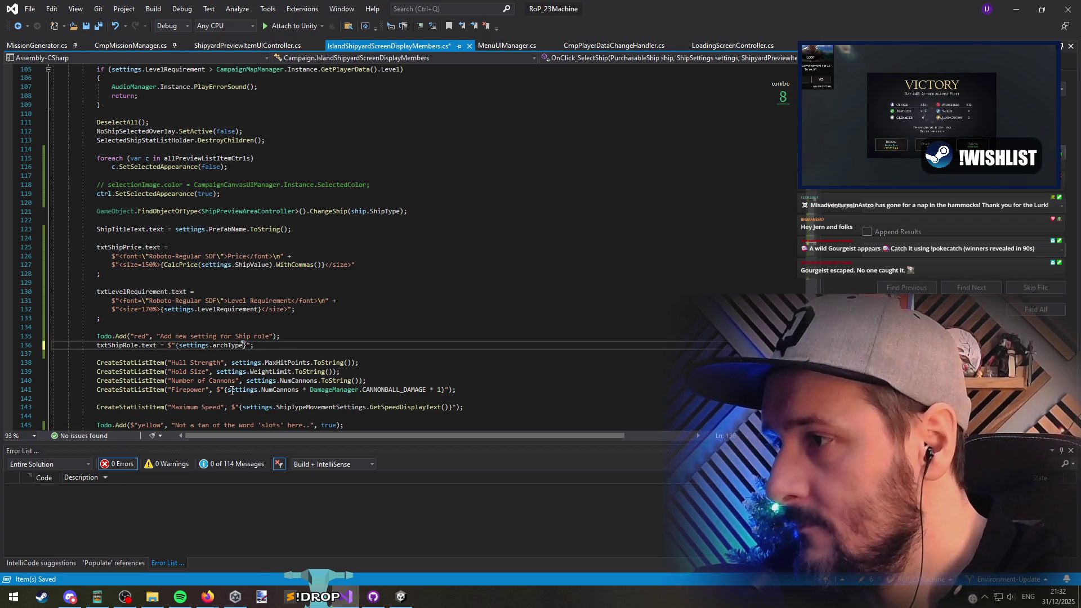
{"action": "key", "text": "ctrl+Left"}
{"action": "key", "text": "ctrl+Left"}
{"action": "key", "text": "ctrl+Left"}
{"action": "type", "text": "Ship"}
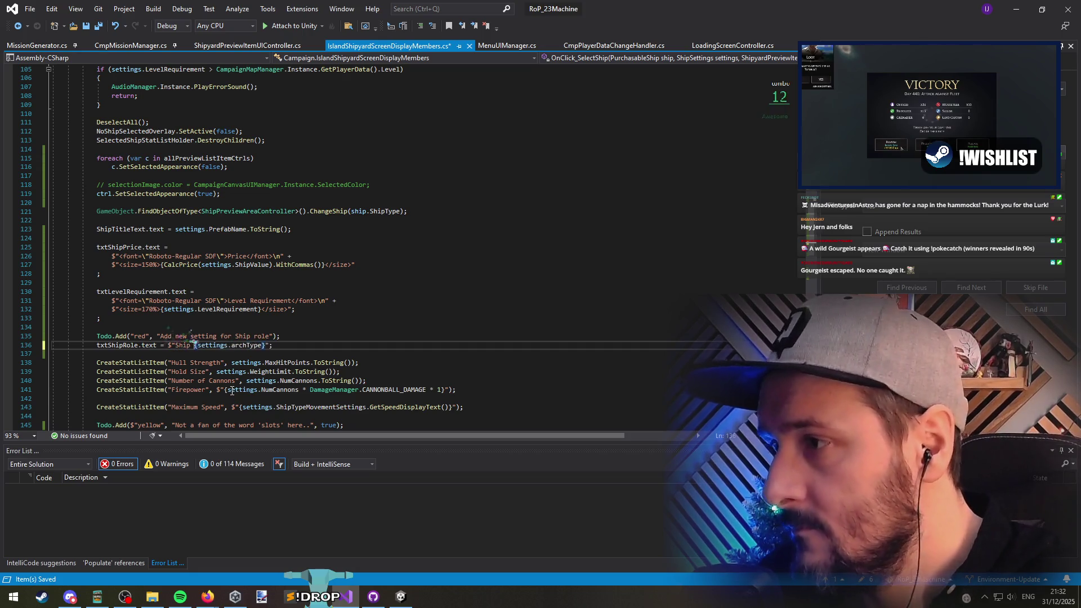
{"action": "key", "text": "ctrl+s"}
{"action": "key", "text": "alt+Tab"}
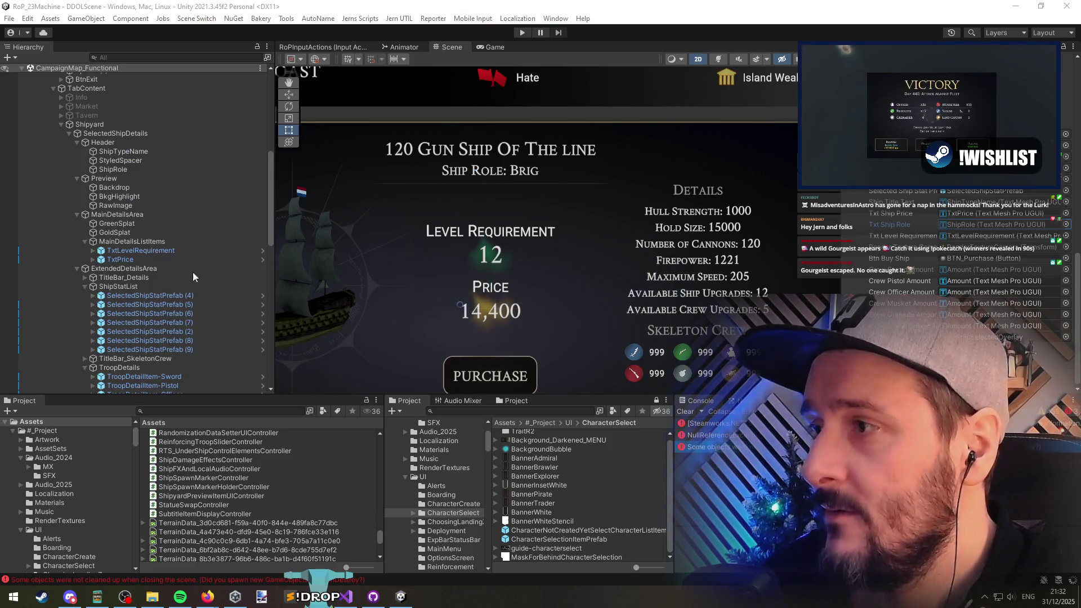
Step: Replace the ShipRole placeholder text Brig with 'Ship of the Line'
{"action": "left_click", "coordinate": [126, 170]}
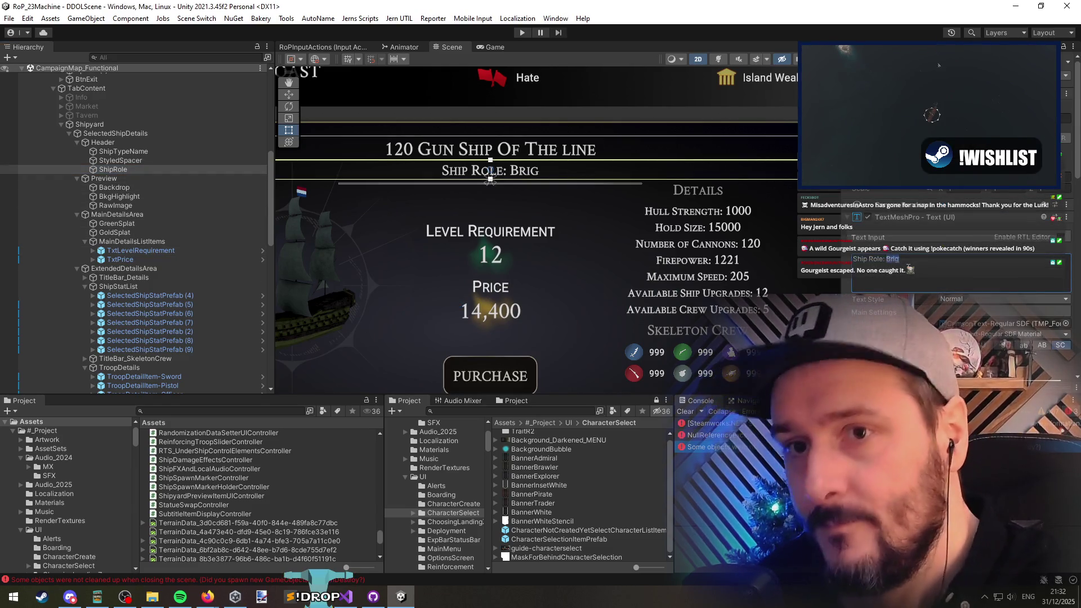
{"action": "type", "text": "Ship of the L"}
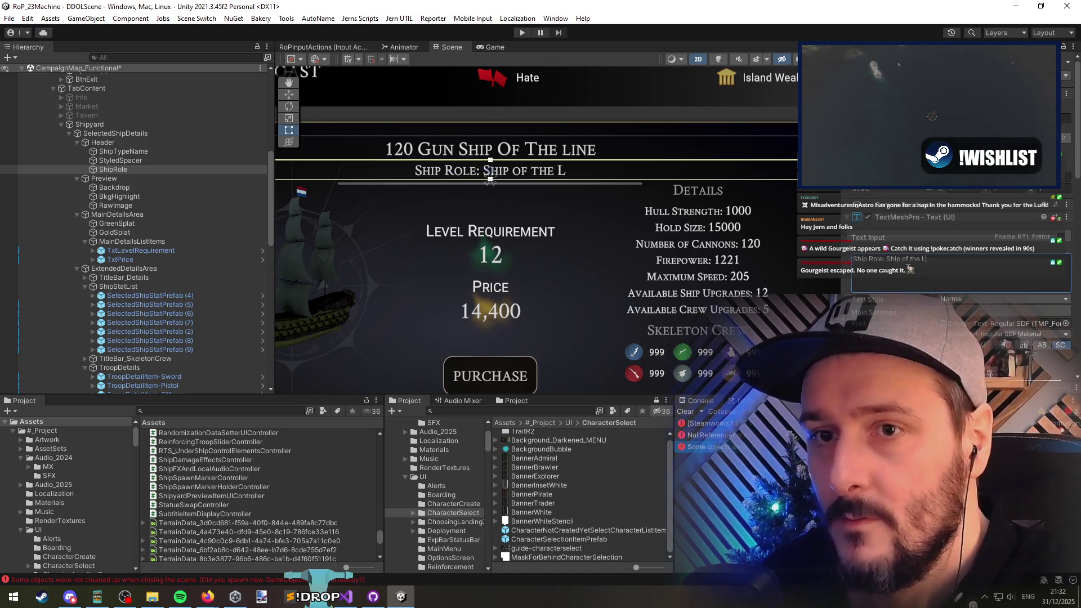
{"action": "type", "text": "ine"}
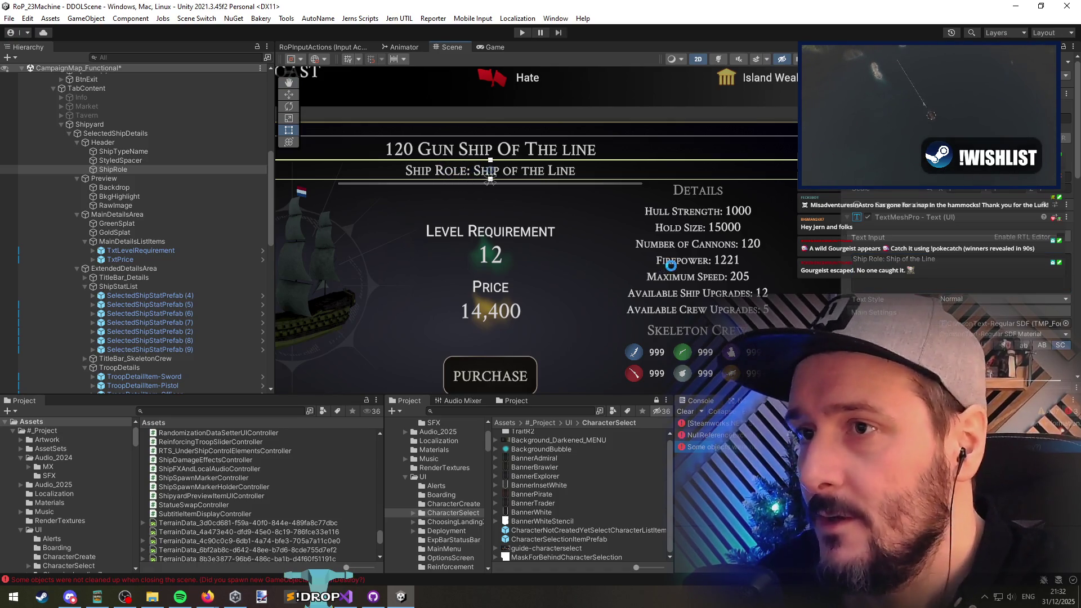
{"action": "scroll", "coordinate": [578, 174], "scroll_direction": "down", "scroll_amount": 2}
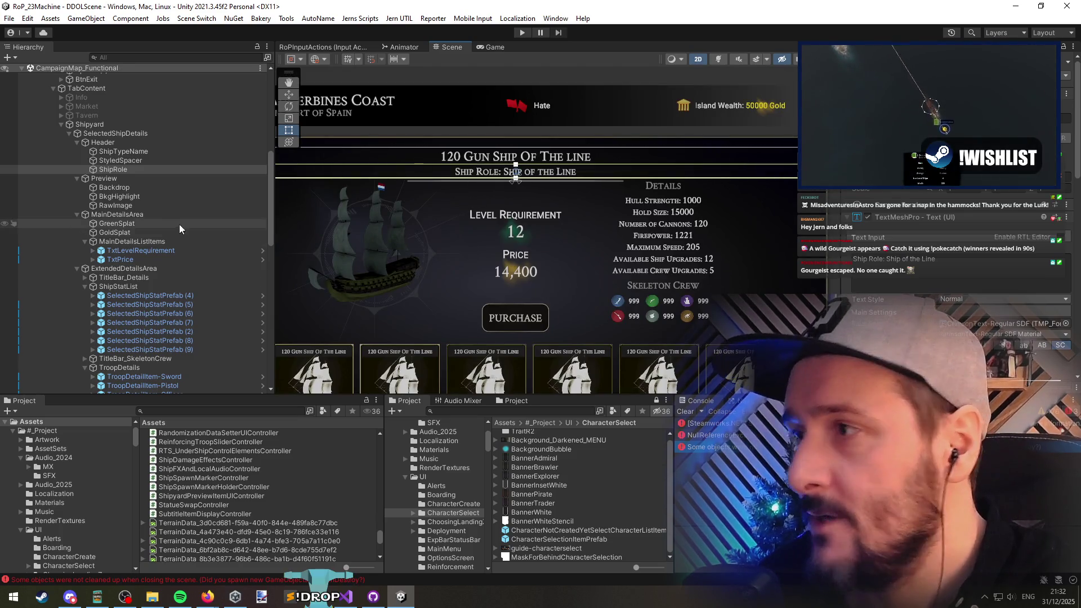
{"action": "left_click", "coordinate": [125, 152]}
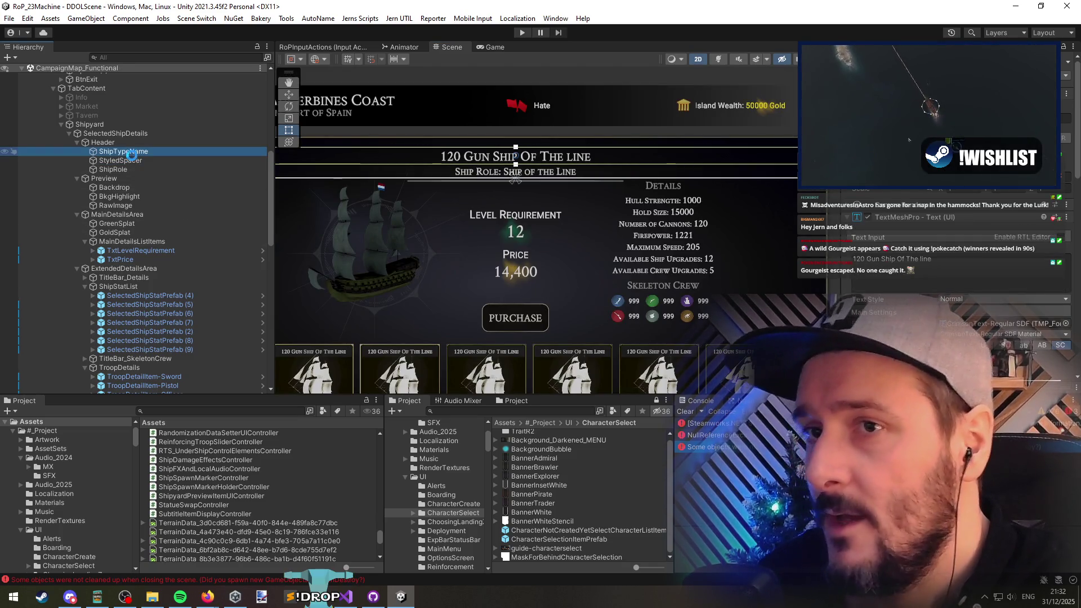
{"action": "left_click", "coordinate": [106, 127]}
{"action": "scroll", "coordinate": [122, 142], "scroll_direction": "up", "scroll_amount": 5}
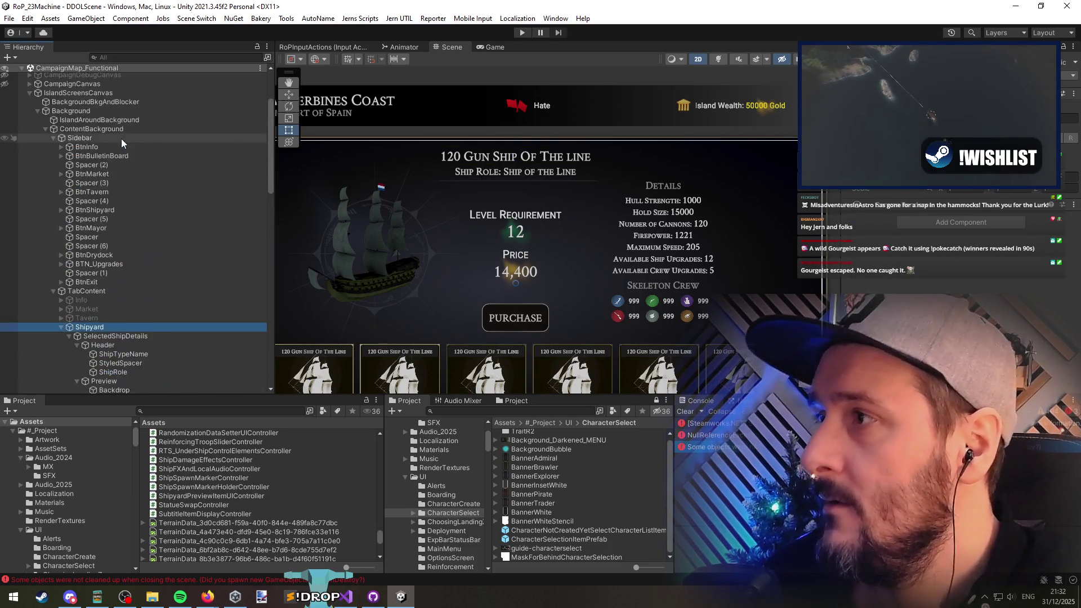
{"action": "scroll", "coordinate": [120, 139], "scroll_direction": "up", "scroll_amount": 3}
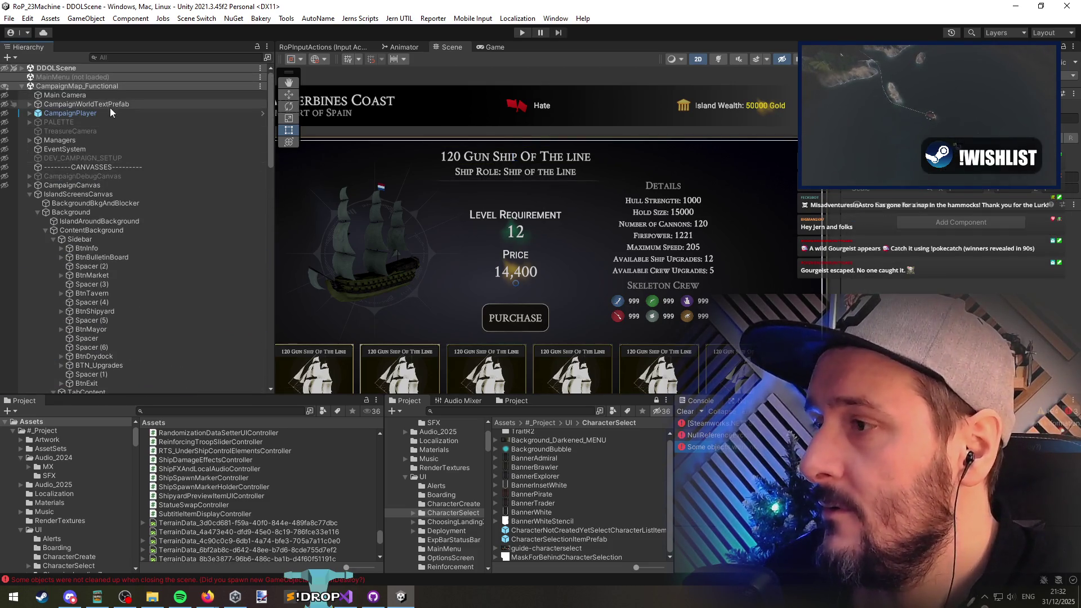
Step: Unload the CampaignMap_Functional scene from the Hierarchy
{"action": "left_click", "coordinate": [79, 193]}
{"action": "scroll", "coordinate": [932, 234], "scroll_direction": "down", "scroll_amount": 1}
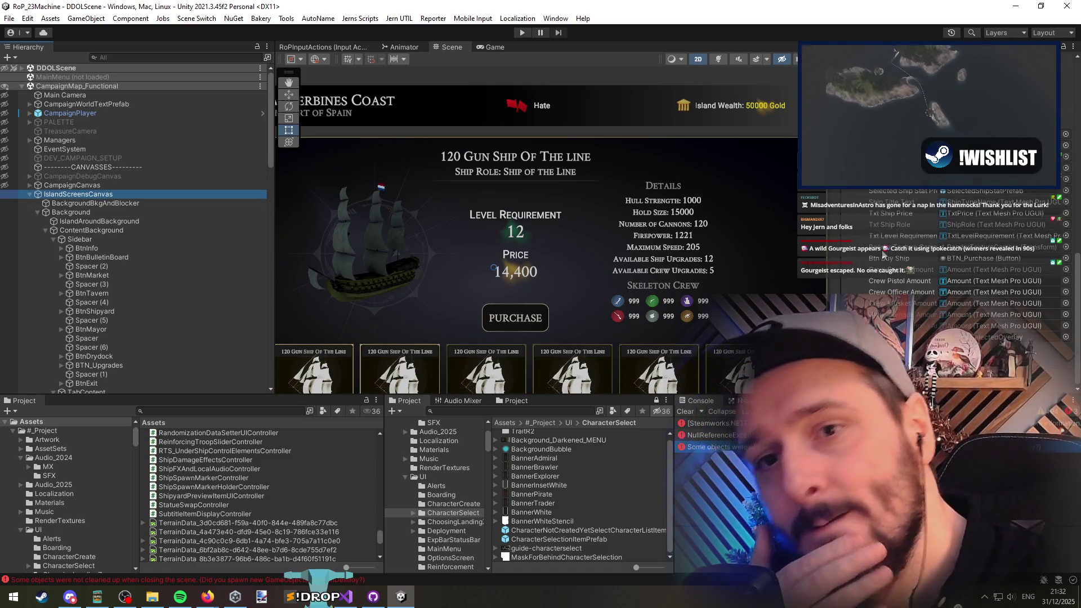
{"action": "scroll", "coordinate": [823, 277], "scroll_direction": "up", "scroll_amount": 5}
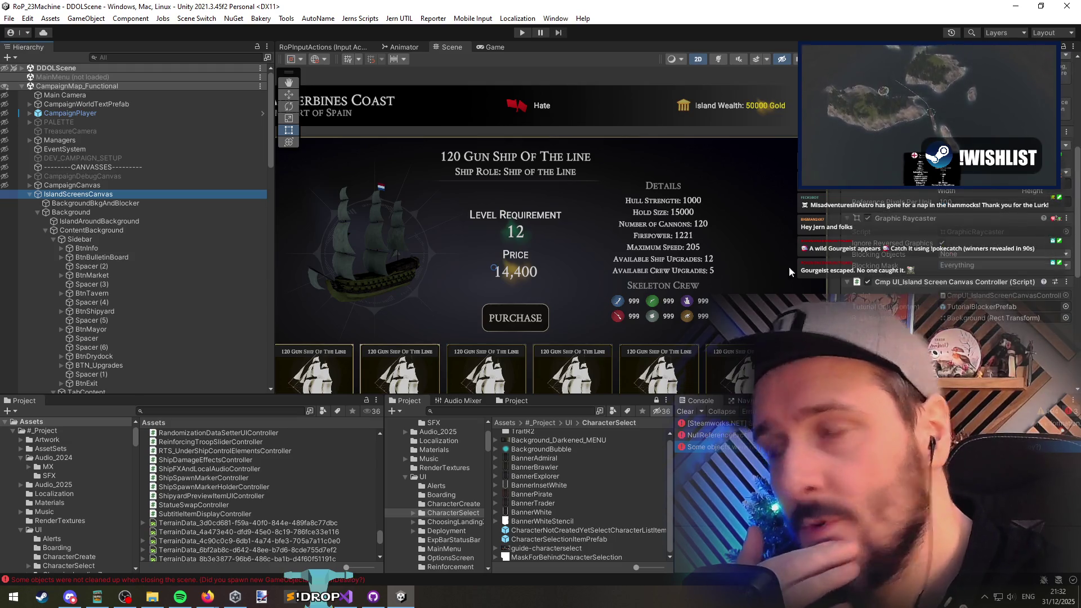
{"action": "scroll", "coordinate": [490, 272], "scroll_direction": "down", "scroll_amount": 6}
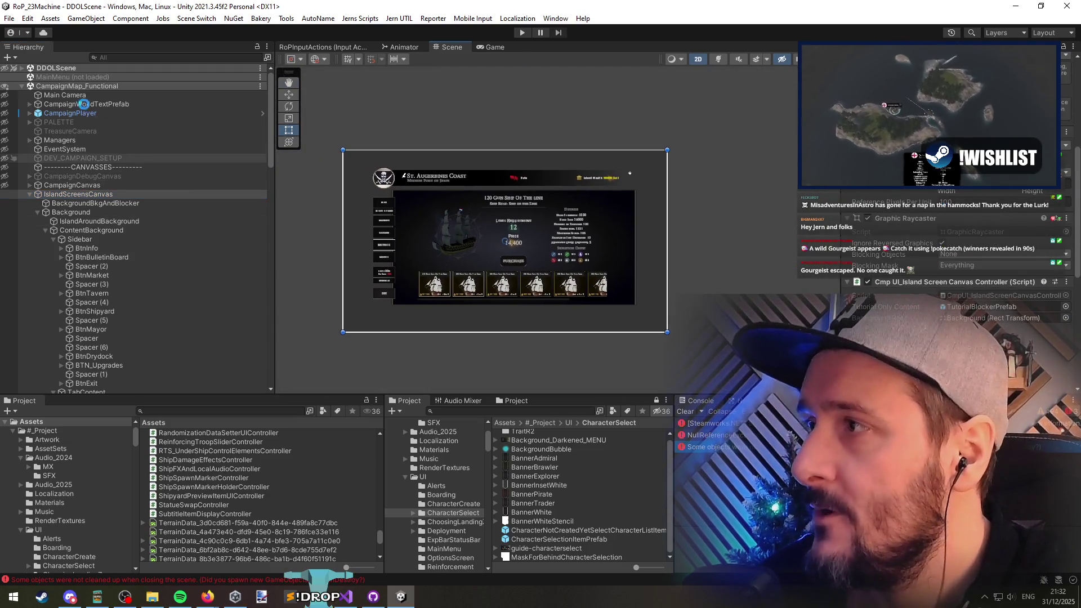
{"action": "right_click", "coordinate": [80, 86]}
{"action": "left_click", "coordinate": [107, 156]}
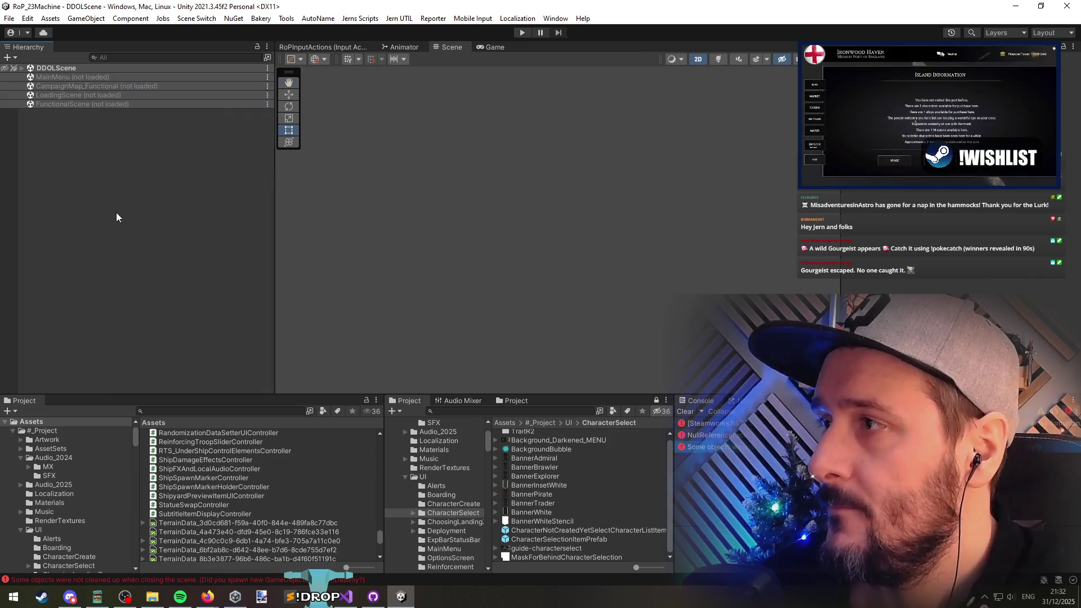
Step: Enter play mode so the game launches to the Rise of Piracy main menu
{"action": "left_click", "coordinate": [521, 32]}
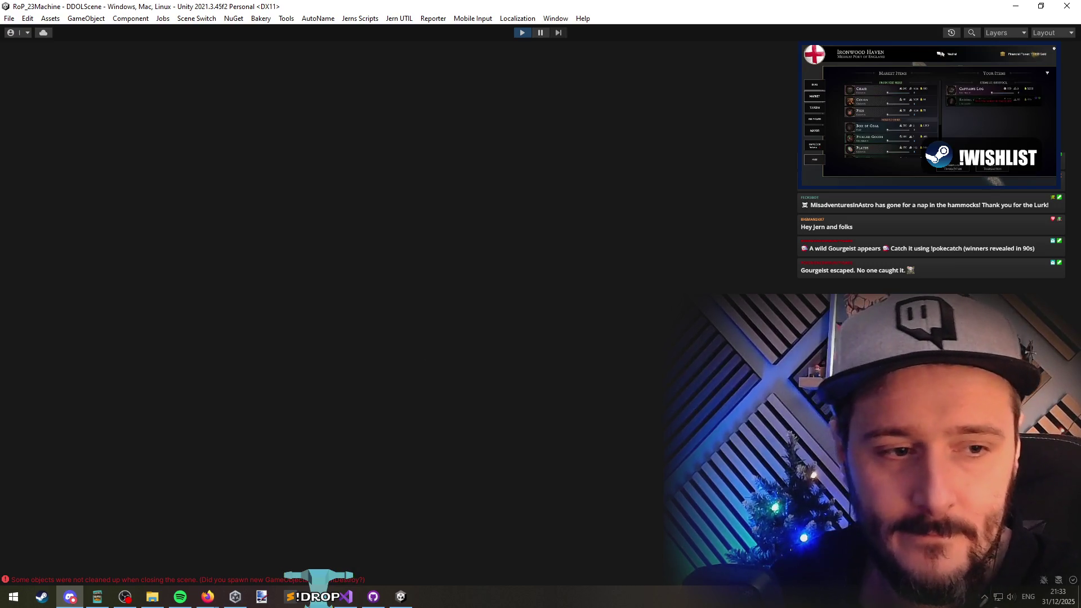
{"action": "key", "text": "alt+Tab"}
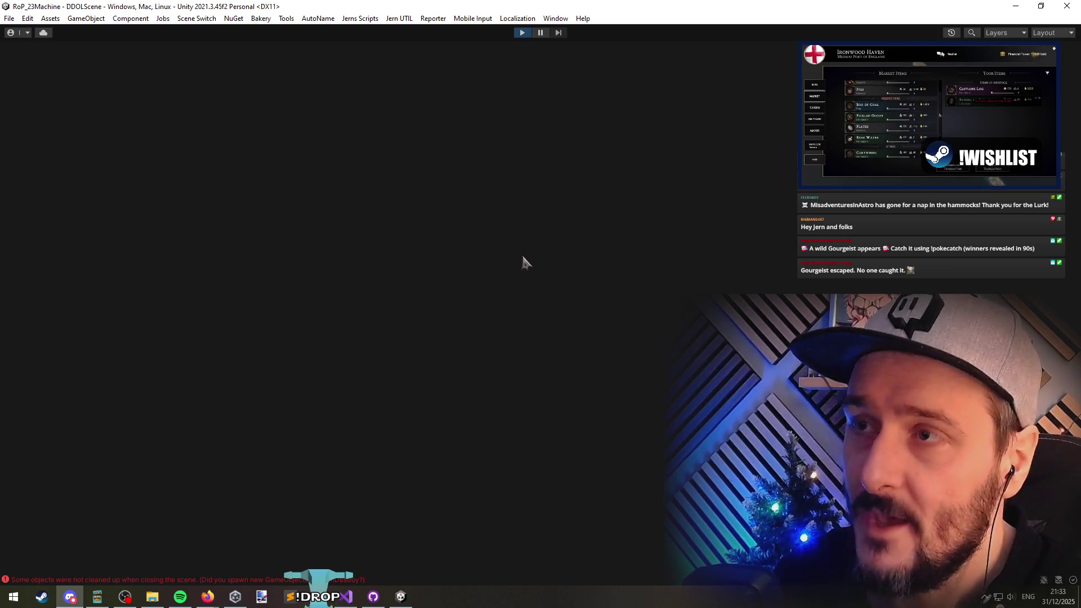
{"action": "left_click", "coordinate": [345, 597]}
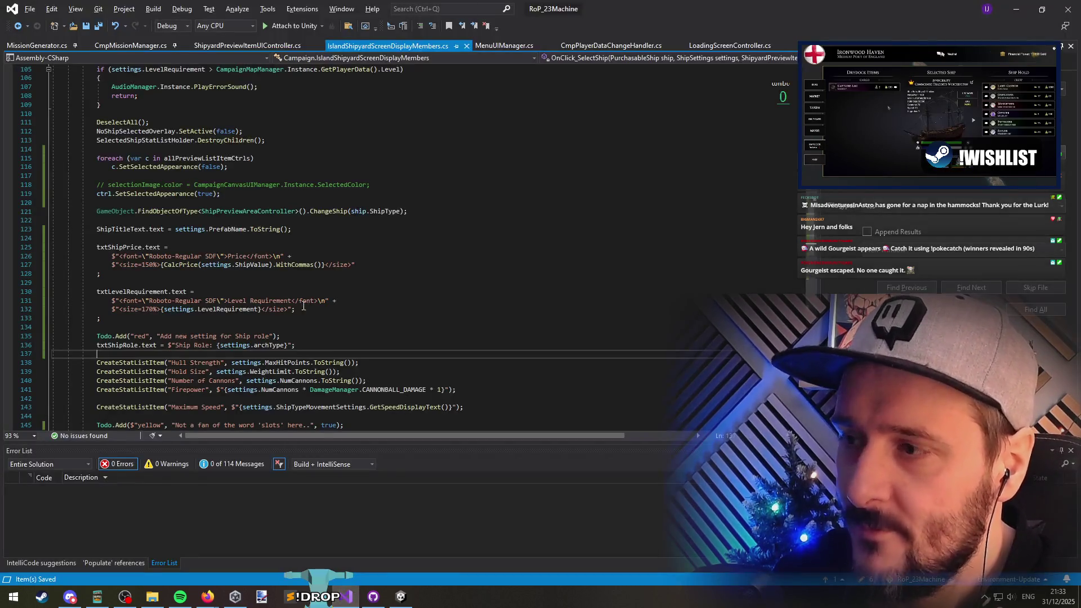
{"action": "left_click", "coordinate": [400, 597]}
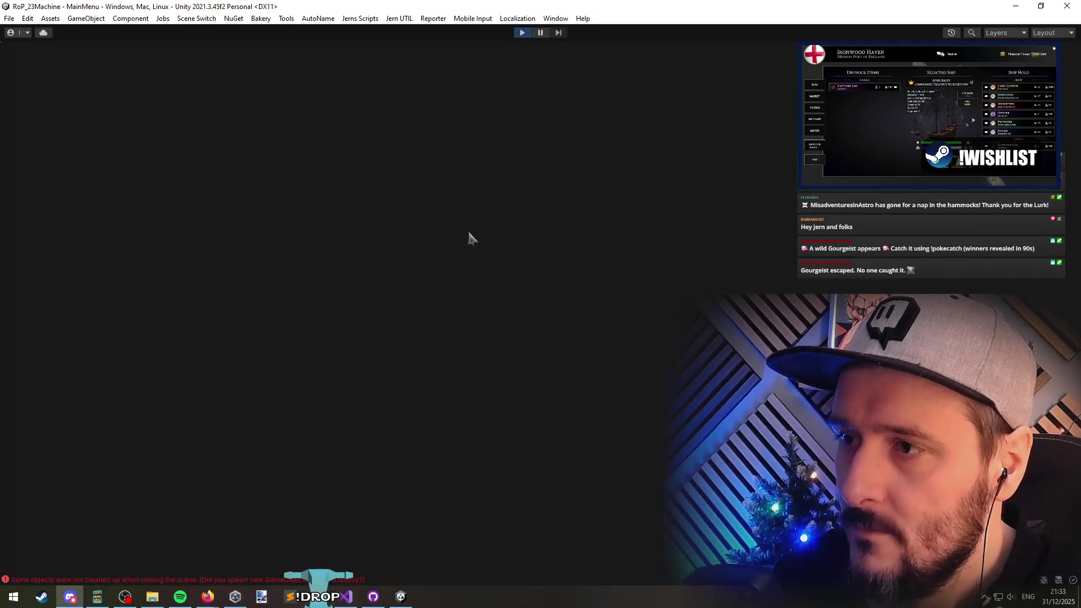
{"action": "left_click", "coordinate": [522, 32]}
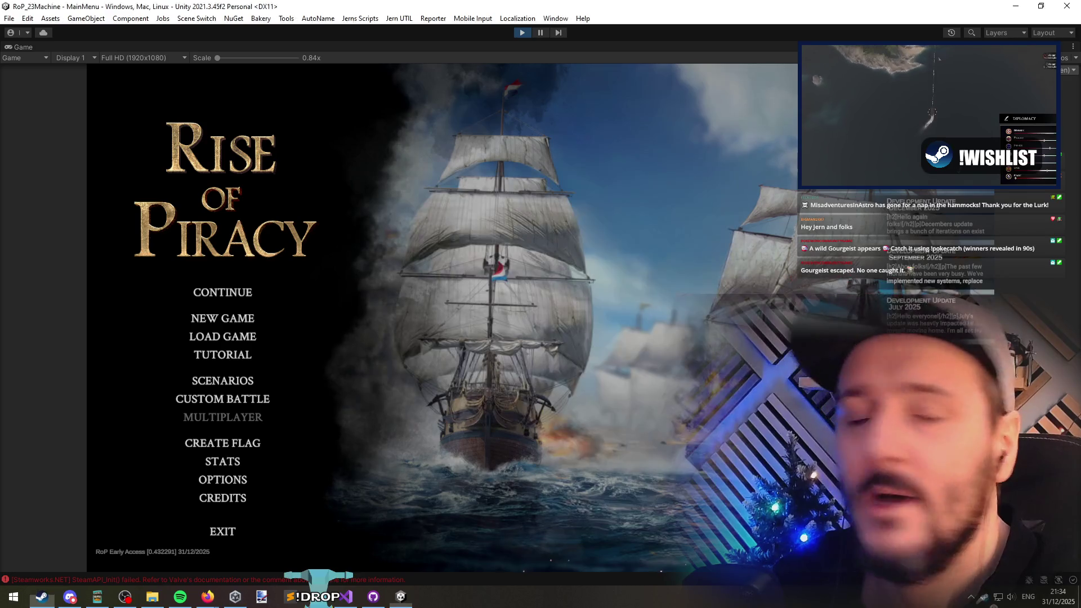
Step: Read through the Development Update - March 2025 announcement, selecting its opening paragraph, then leave it
{"action": "left_click", "coordinate": [921, 213]}
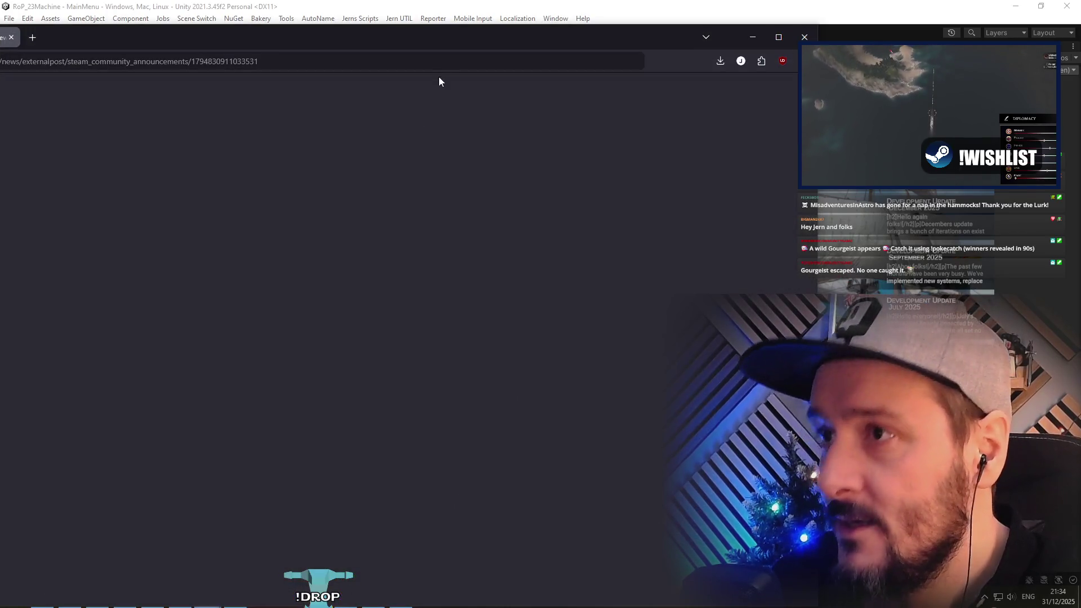
{"action": "mouse_move", "coordinate": [585, 39]}
{"action": "left_mouse_down"}
{"action": "mouse_move", "coordinate": [745, 39]}
{"action": "mouse_move", "coordinate": [746, 54]}
{"action": "mouse_move", "coordinate": [757, 52]}
{"action": "mouse_move", "coordinate": [720, 36]}
{"action": "left_mouse_up"}
{"action": "scroll", "coordinate": [450, 253], "scroll_direction": "down", "scroll_amount": 15}
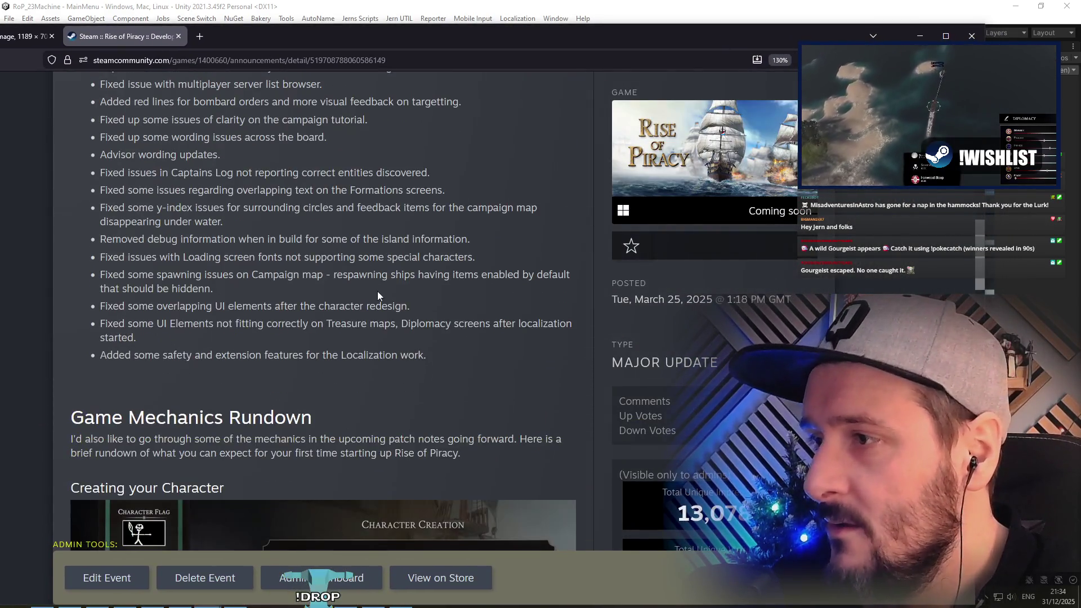
{"action": "scroll", "coordinate": [349, 272], "scroll_direction": "down", "scroll_amount": 10}
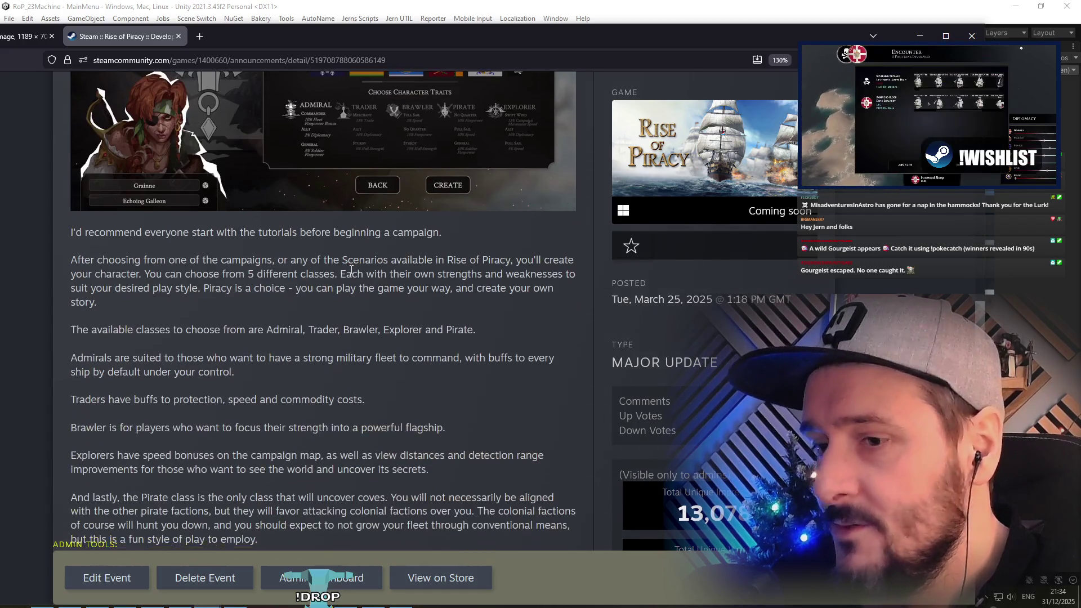
{"action": "scroll", "coordinate": [351, 269], "scroll_direction": "down", "scroll_amount": 3}
{"action": "scroll", "coordinate": [233, 263], "scroll_direction": "down", "scroll_amount": 2}
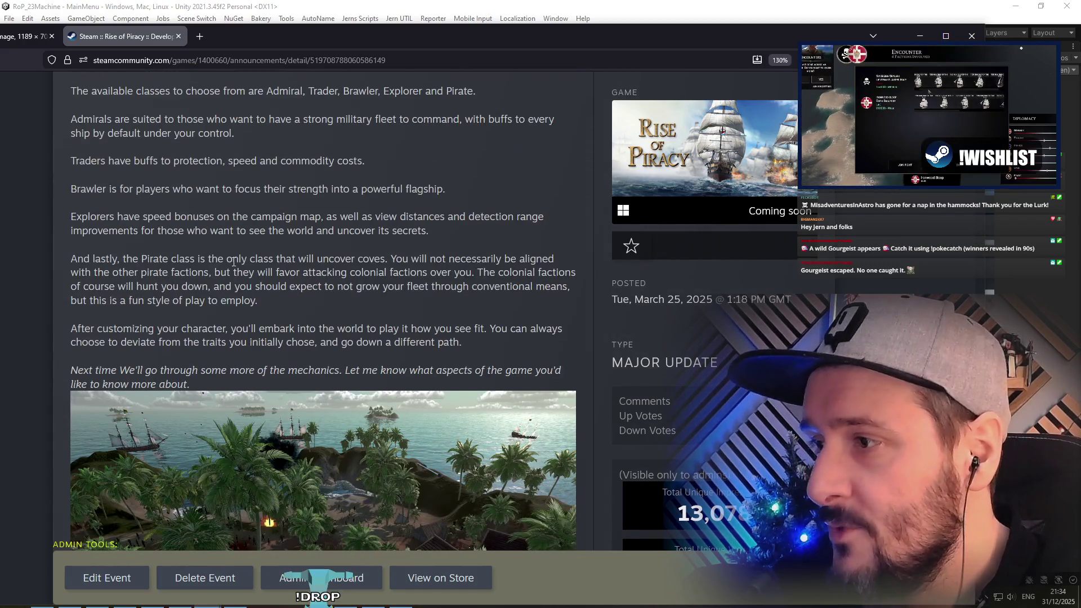
{"action": "scroll", "coordinate": [234, 263], "scroll_direction": "down", "scroll_amount": 10}
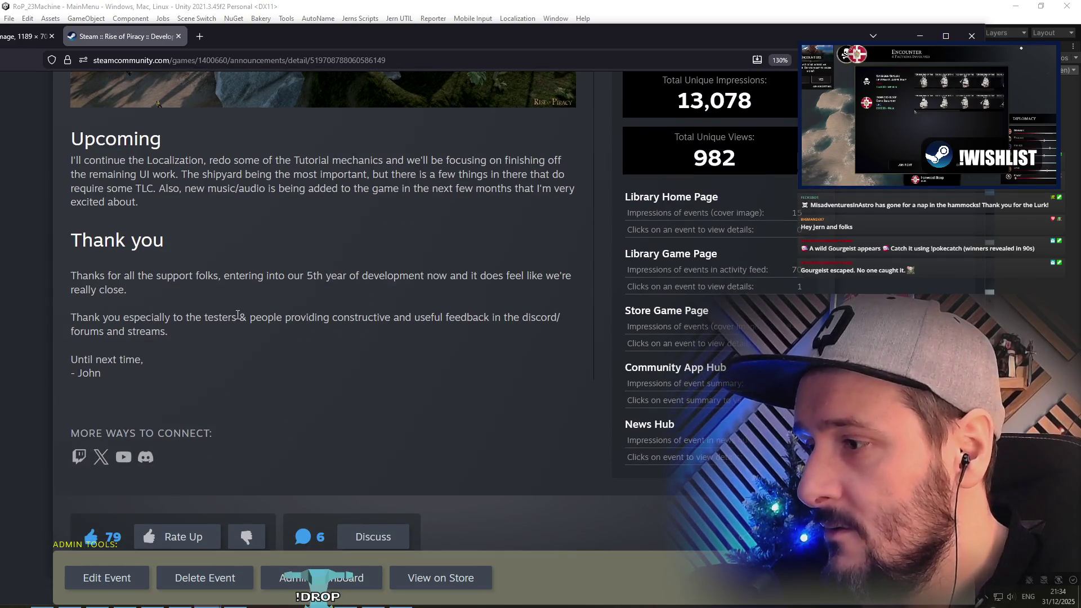
{"action": "scroll", "coordinate": [236, 316], "scroll_direction": "down", "scroll_amount": 2}
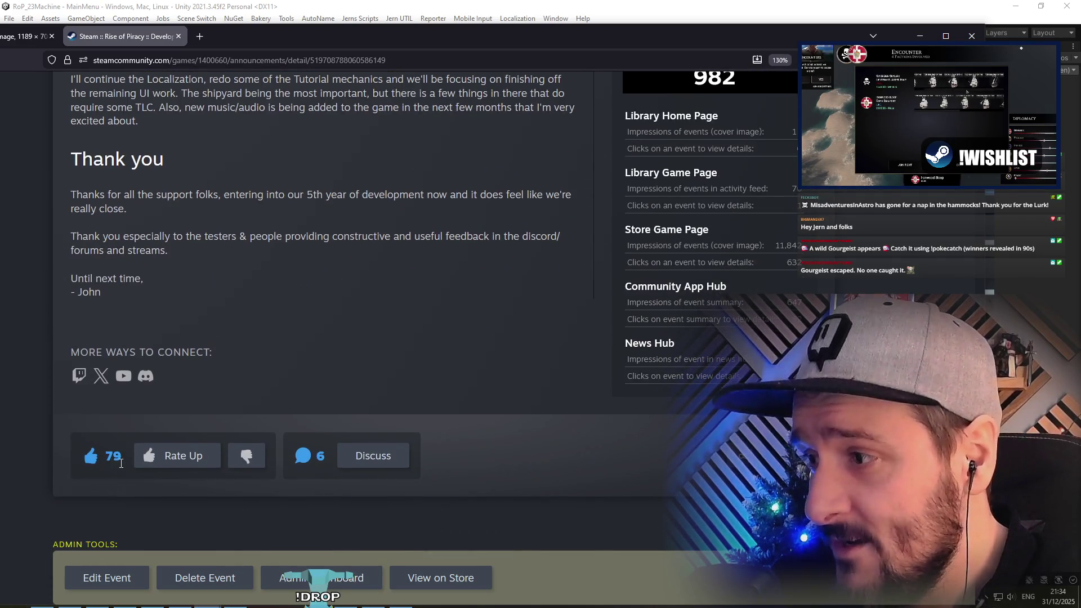
{"action": "scroll", "coordinate": [235, 339], "scroll_direction": "up", "scroll_amount": 15}
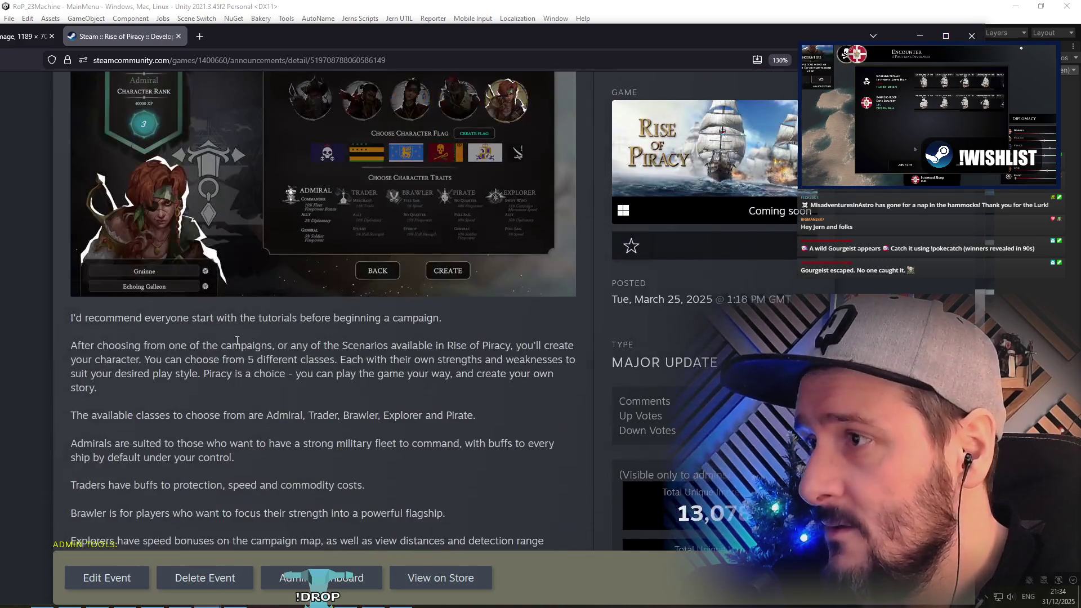
{"action": "scroll", "coordinate": [239, 343], "scroll_direction": "up", "scroll_amount": 15}
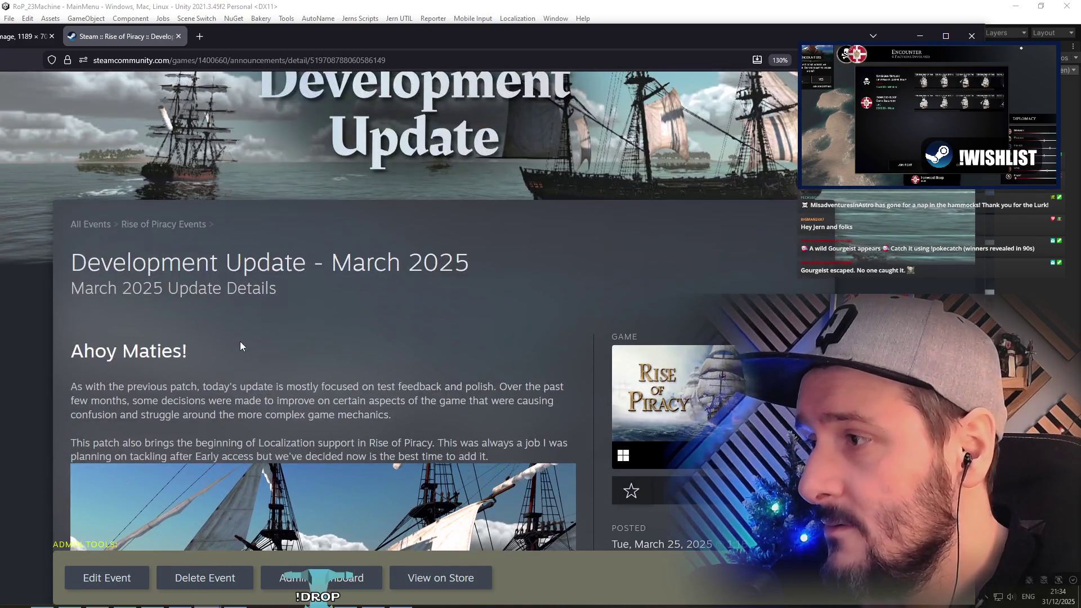
{"action": "scroll", "coordinate": [208, 242], "scroll_direction": "down", "scroll_amount": 3}
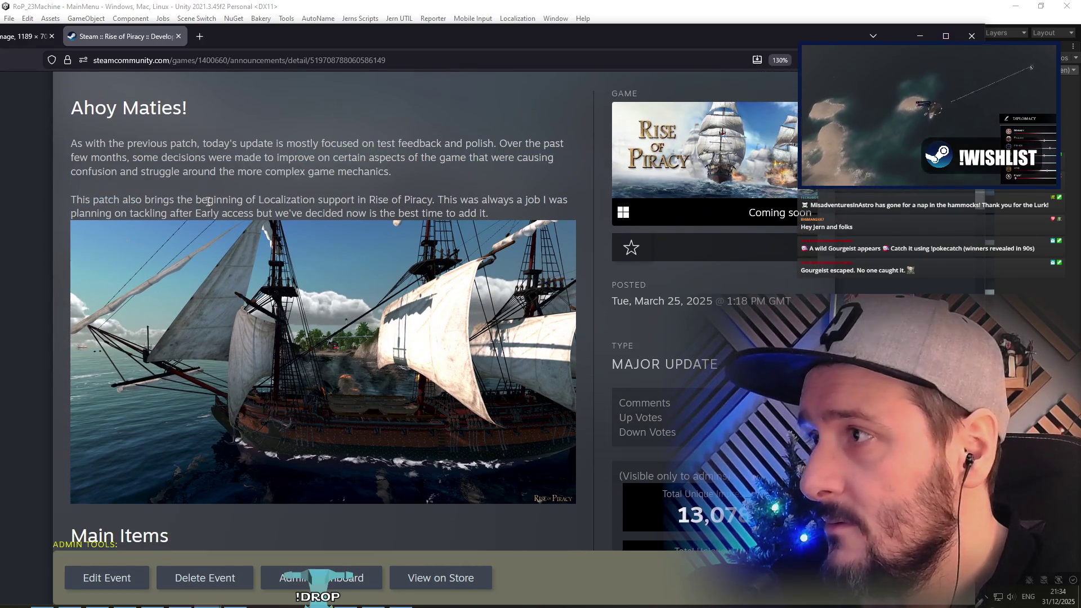
{"action": "scroll", "coordinate": [241, 289], "scroll_direction": "down", "scroll_amount": 8}
{"action": "scroll", "coordinate": [240, 290], "scroll_direction": "down", "scroll_amount": 5}
{"action": "scroll", "coordinate": [207, 273], "scroll_direction": "up", "scroll_amount": 12}
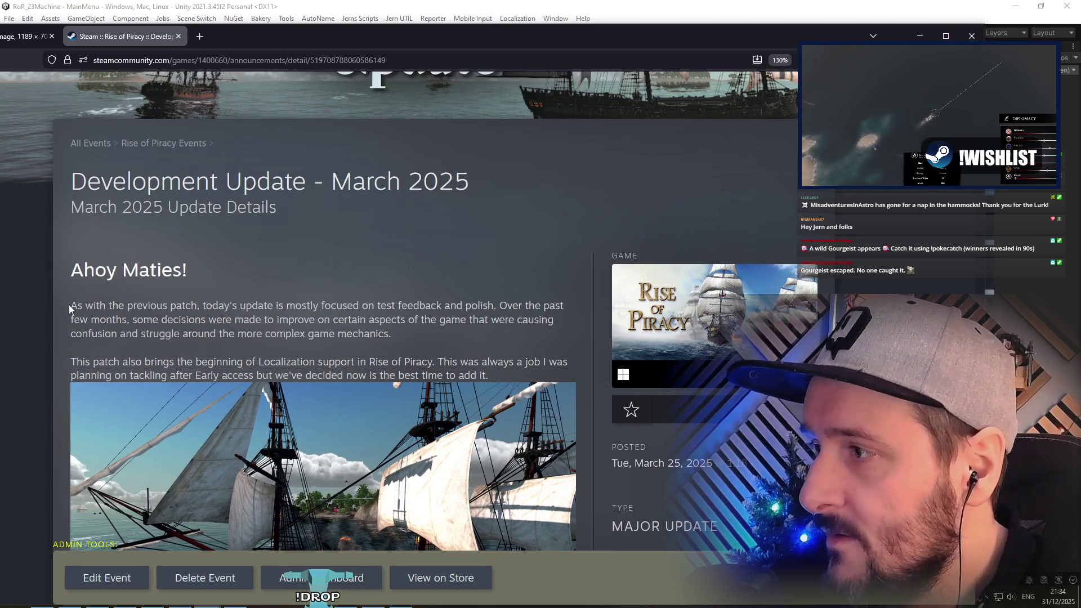
{"action": "left_click_drag", "start_coordinate": [69, 305], "coordinate": [438, 346]}
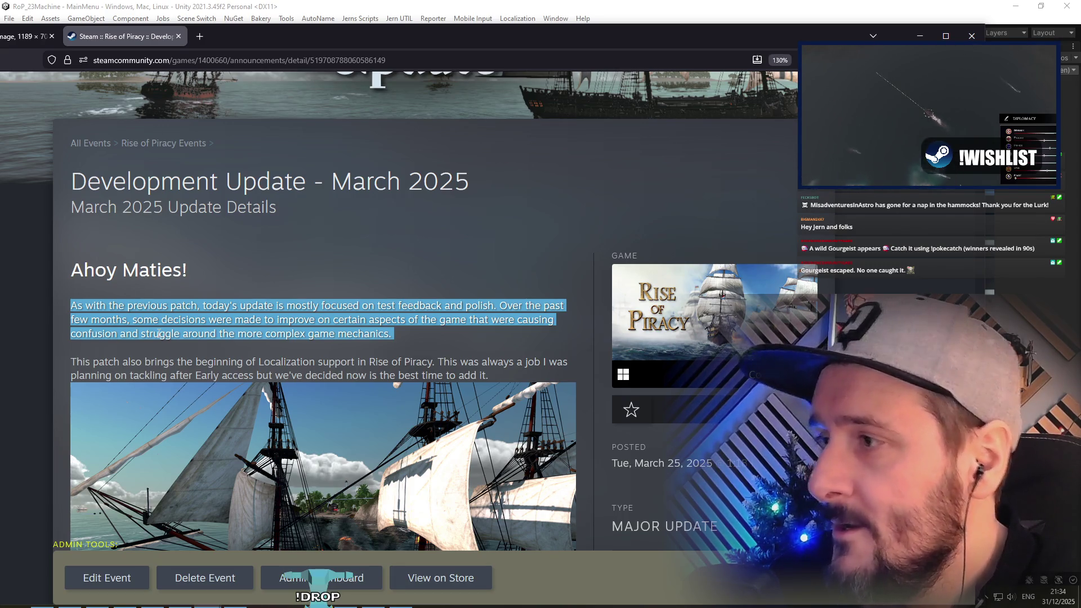
{"action": "key", "text": "alt+Tab"}
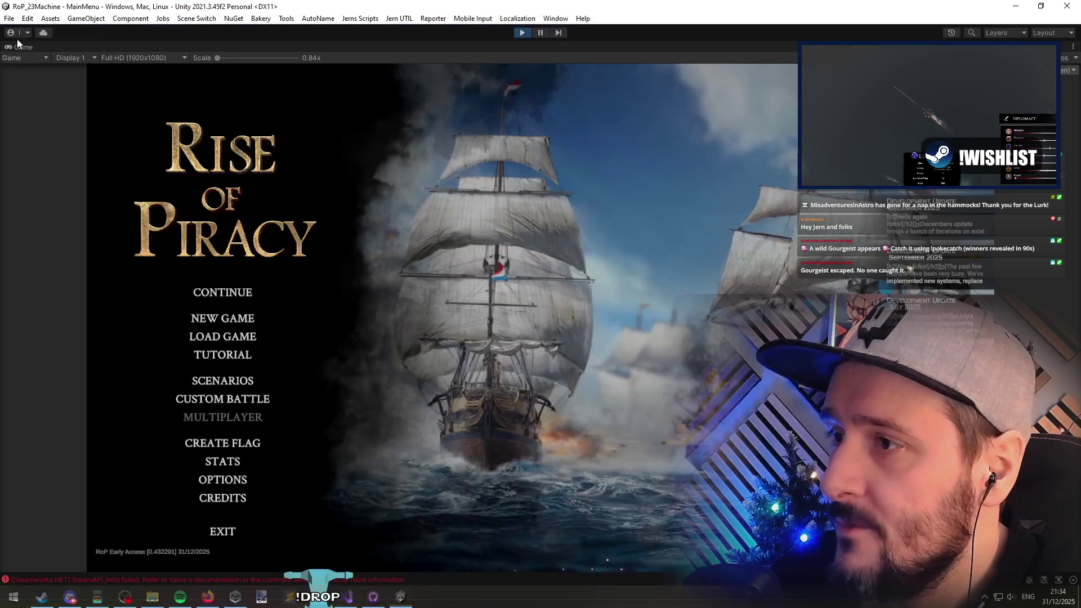
Step: Start a new A New Beginning campaign and choose the Trader captain
{"action": "left_click", "coordinate": [224, 388]}
{"action": "left_click", "coordinate": [509, 451]}
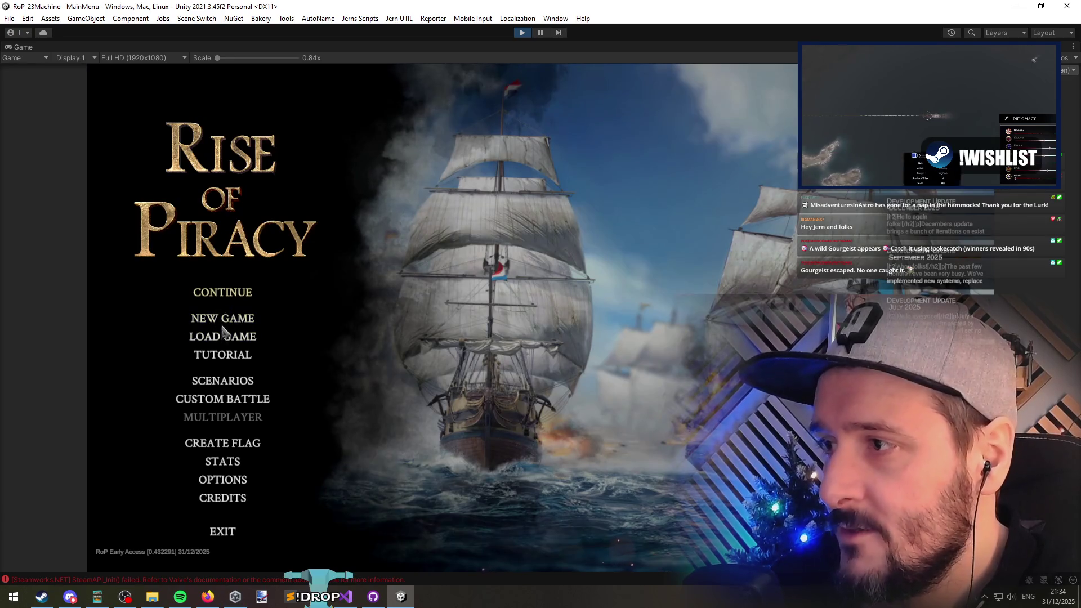
{"action": "left_click", "coordinate": [224, 323]}
{"action": "left_click", "coordinate": [590, 445]}
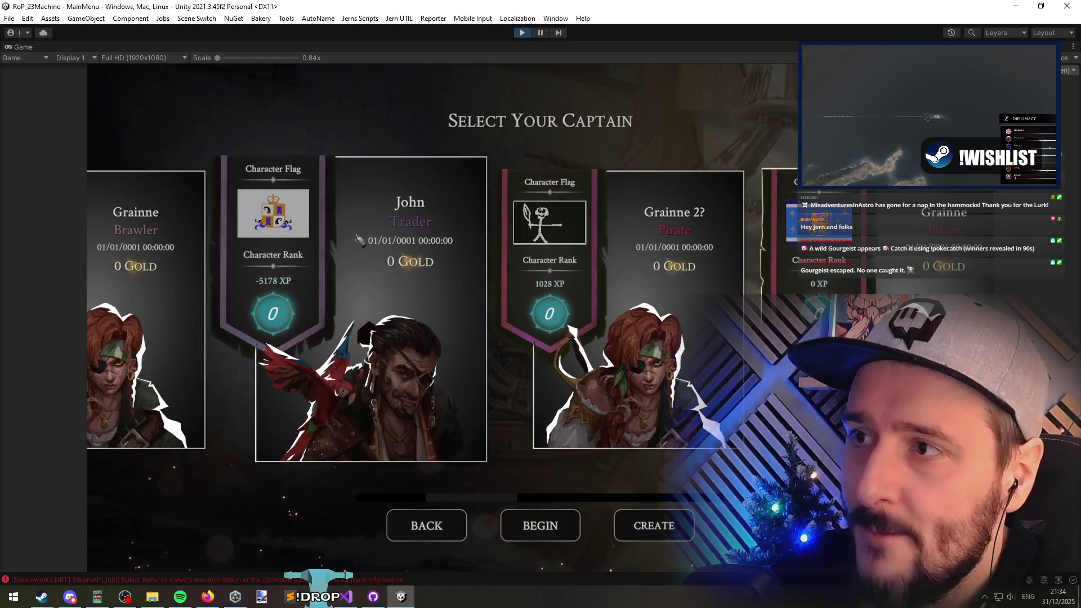
{"action": "left_click", "coordinate": [324, 225]}
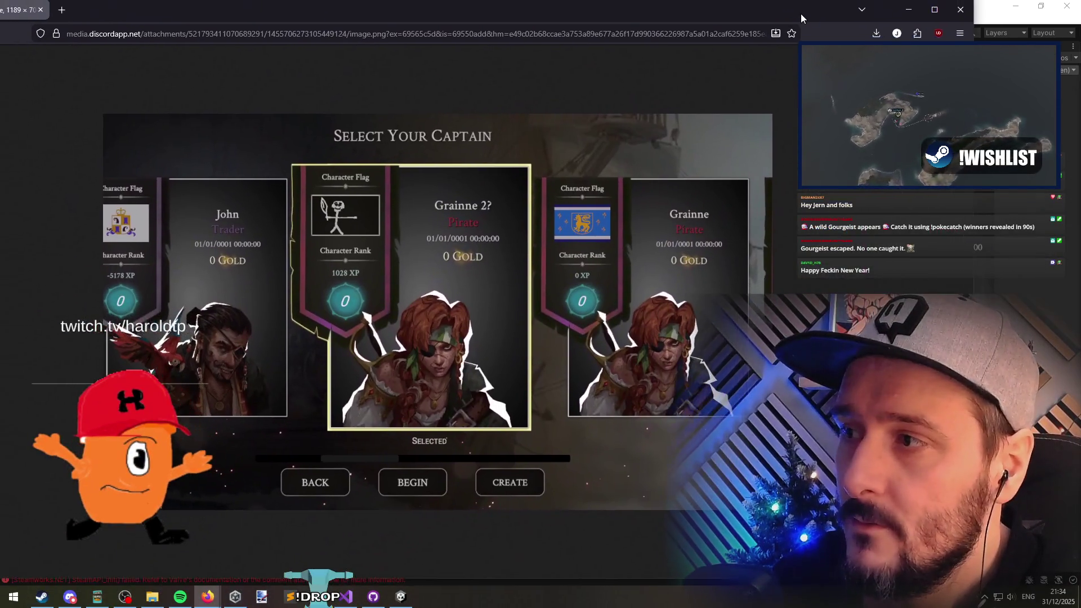
{"action": "mouse_move", "coordinate": [800, 13]}
{"action": "left_mouse_down"}
{"action": "mouse_move", "coordinate": [816, 25]}
{"action": "mouse_move", "coordinate": [796, 128]}
{"action": "mouse_move", "coordinate": [796, 306]}
{"action": "mouse_move", "coordinate": [795, 105]}
{"action": "mouse_move", "coordinate": [798, 247]}
{"action": "left_mouse_up"}
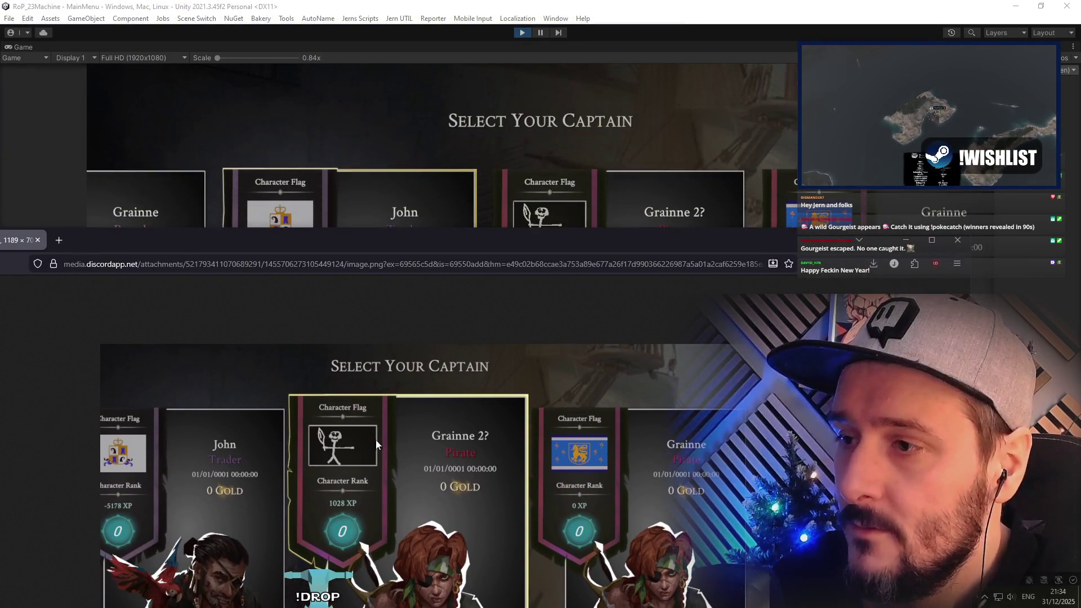
Step: Drag the screenshot browser window down below the Unity Game view
{"action": "left_click_drag", "start_coordinate": [561, 232], "coordinate": [568, 438]}
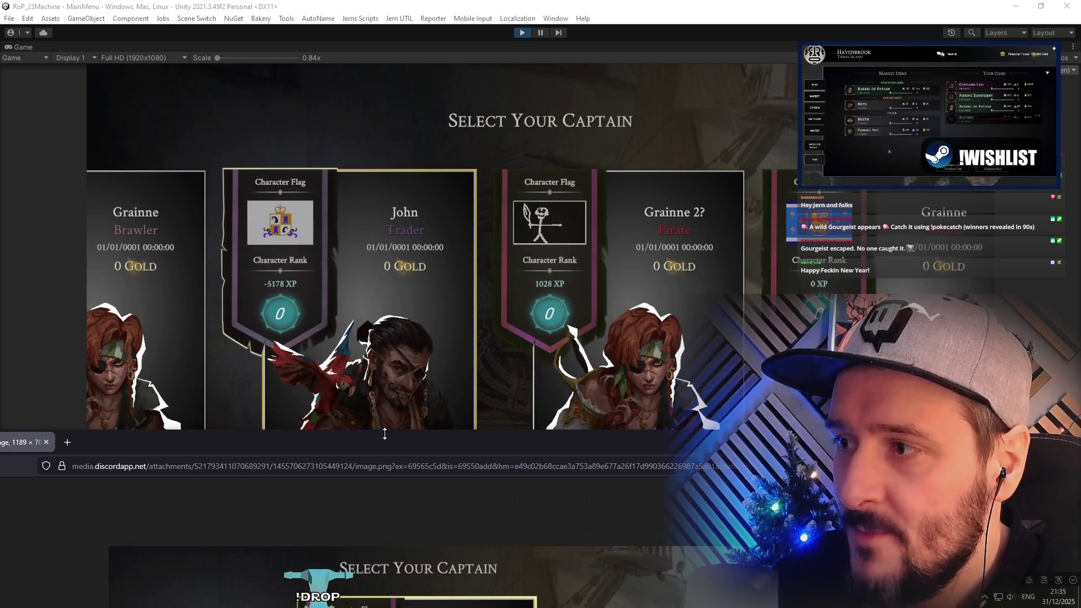
{"action": "mouse_move", "coordinate": [322, 441]}
{"action": "left_mouse_down"}
{"action": "mouse_move", "coordinate": [335, 572]}
{"action": "mouse_move", "coordinate": [335, 389]}
{"action": "mouse_move", "coordinate": [300, 54]}
{"action": "left_mouse_up"}
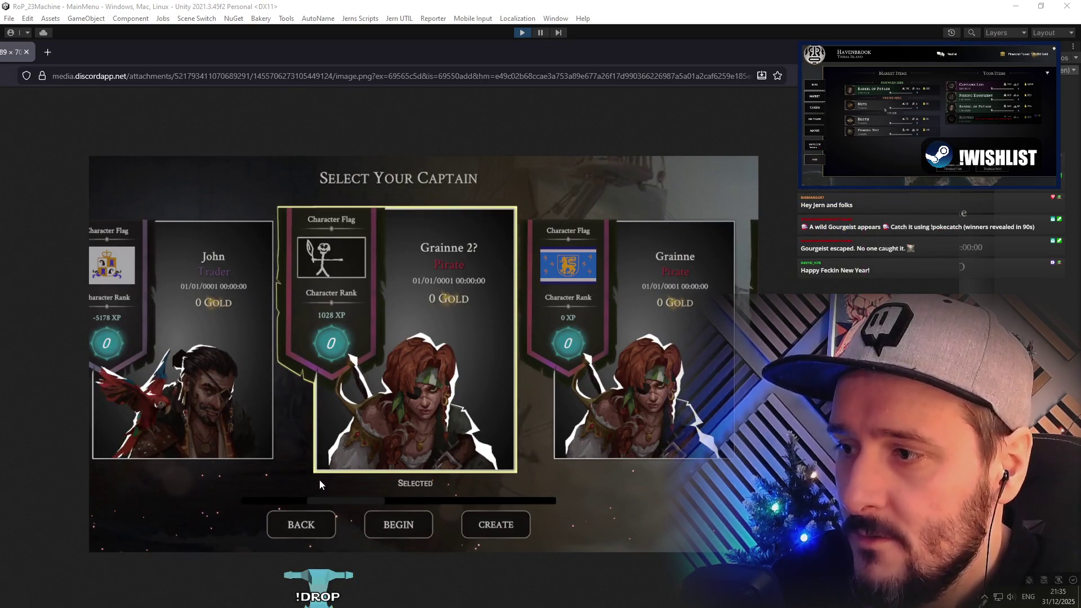
{"action": "mouse_move", "coordinate": [361, 62]}
{"action": "left_mouse_down"}
{"action": "mouse_move", "coordinate": [332, 455]}
{"action": "mouse_move", "coordinate": [266, 579]}
{"action": "mouse_move", "coordinate": [264, 298]}
{"action": "mouse_move", "coordinate": [226, 120]}
{"action": "left_mouse_up"}
Step: Begin the campaign with the Trader captain, stop play, check line 122, and restart play mode
{"action": "left_click", "coordinate": [408, 265]}
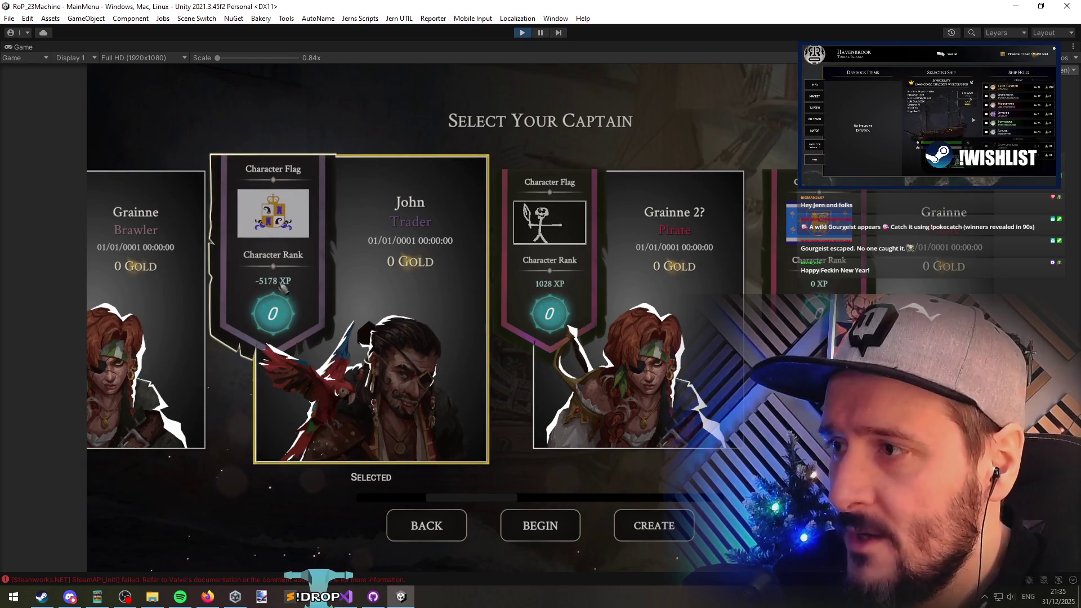
{"action": "left_click", "coordinate": [540, 523]}
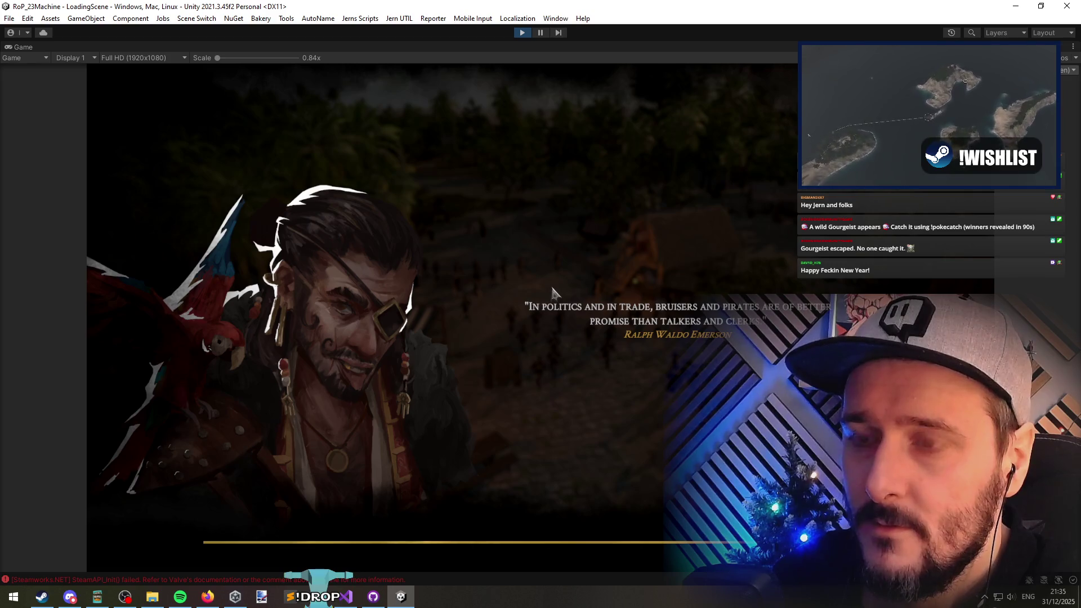
{"action": "left_click", "coordinate": [534, 60]}
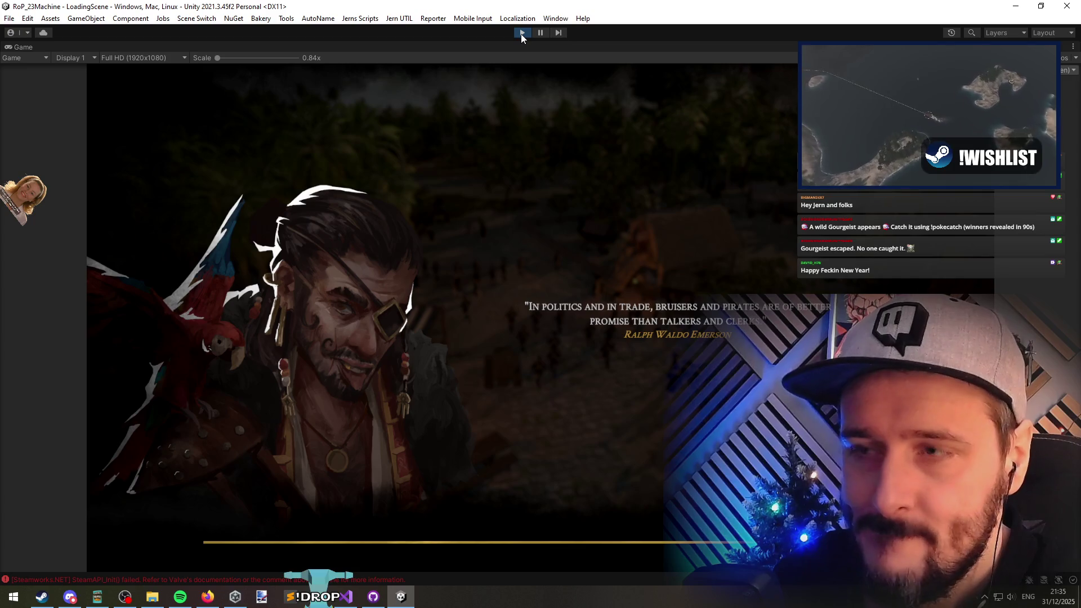
{"action": "left_click", "coordinate": [535, 385]}
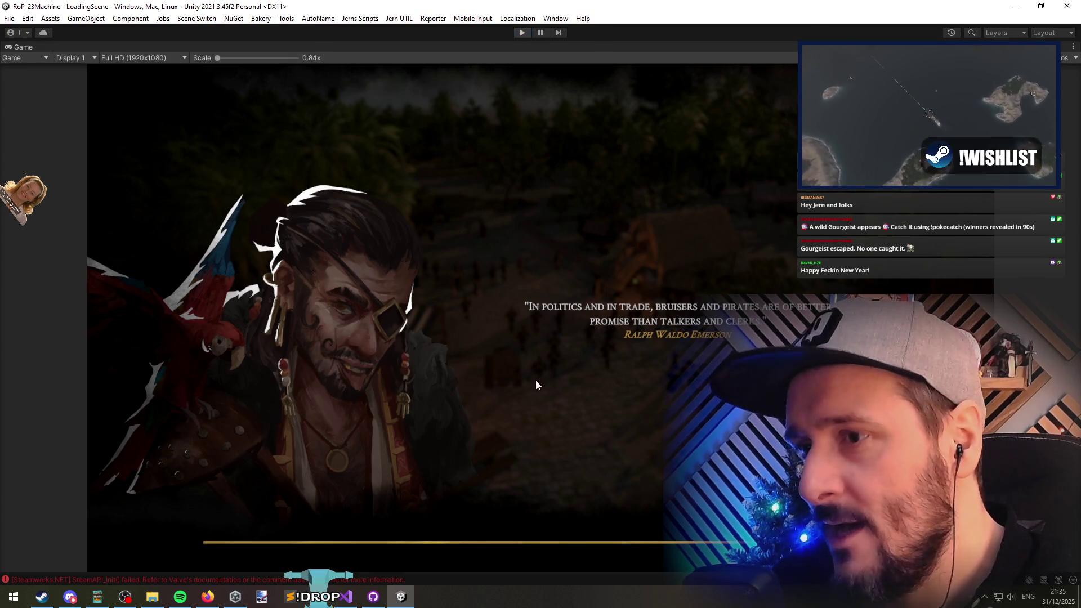
{"action": "left_click", "coordinate": [347, 596]}
{"action": "left_click", "coordinate": [426, 211]}
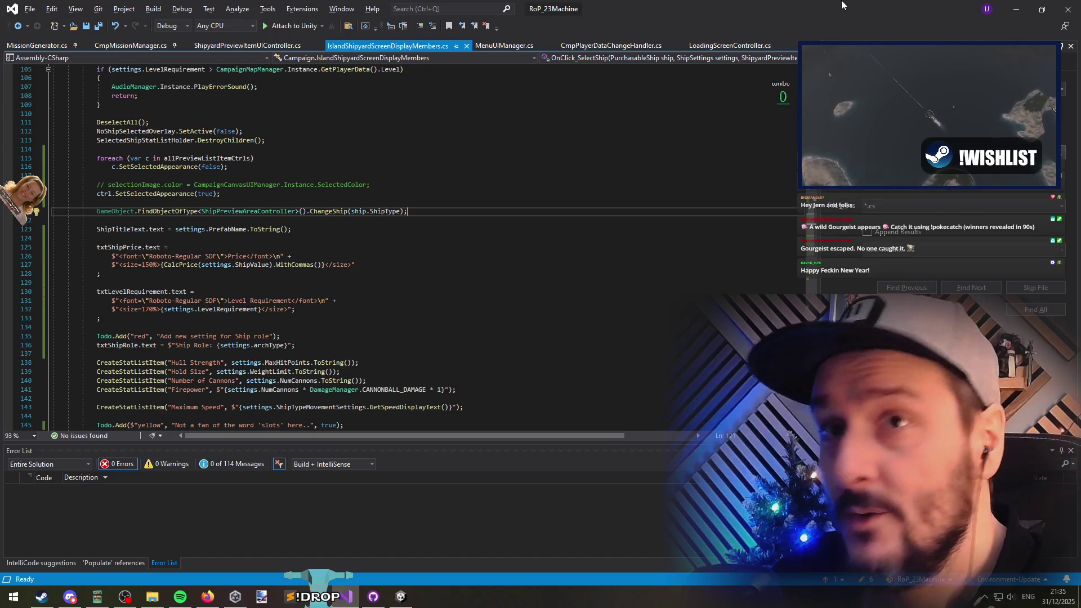
{"action": "key", "text": "alt+Tab"}
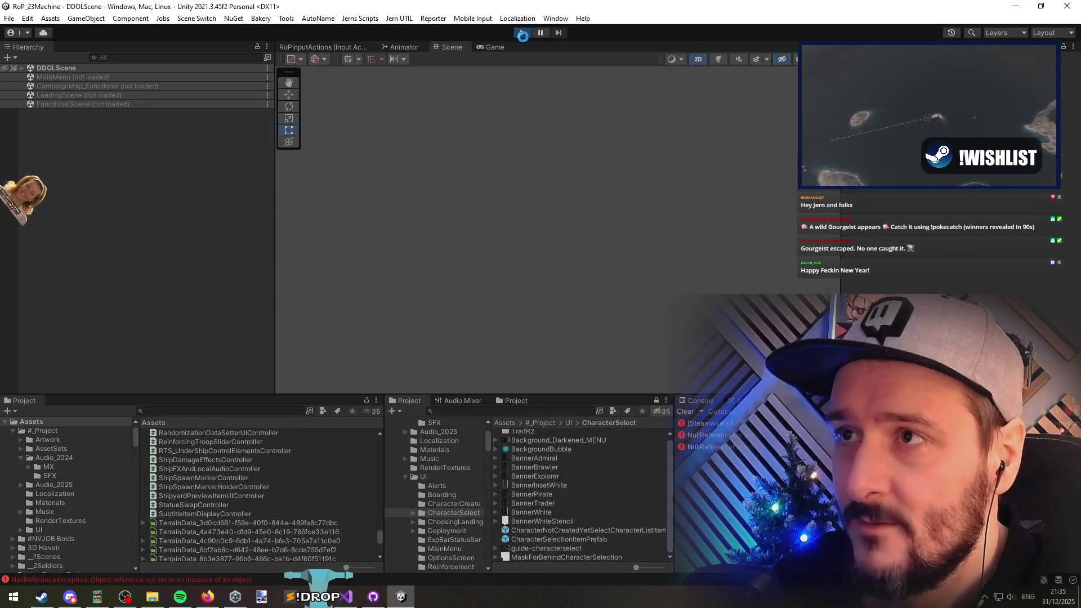
{"action": "key", "text": "ctrl+p"}
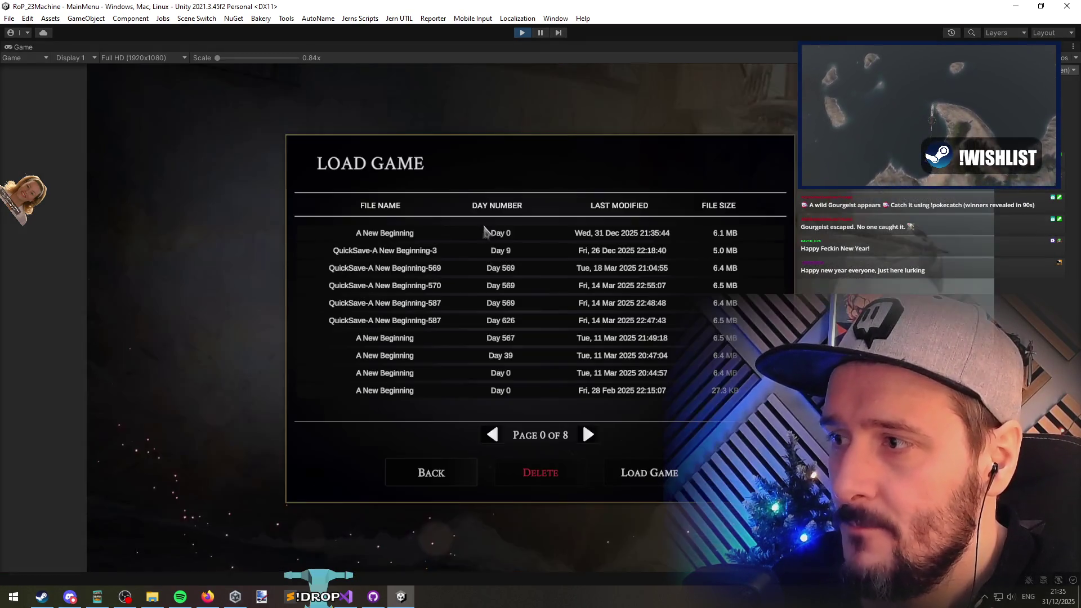
Step: Delete the newest 'A New Beginning' Day 0 save from the Load Game list
{"action": "left_click", "coordinate": [422, 233]}
{"action": "left_click", "coordinate": [571, 478]}
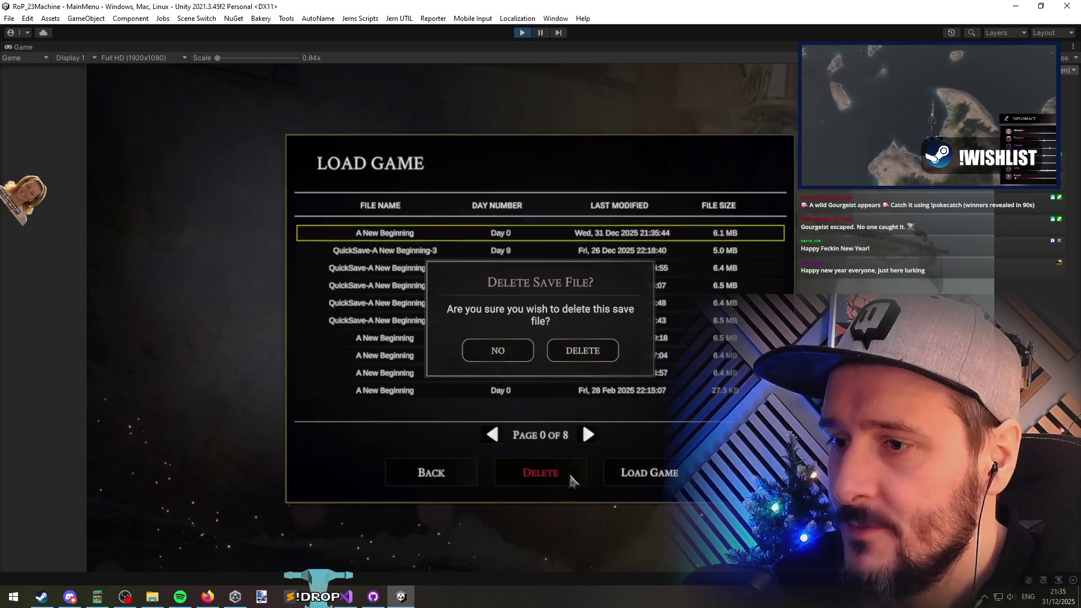
{"action": "left_click", "coordinate": [567, 352]}
{"action": "left_click", "coordinate": [434, 479]}
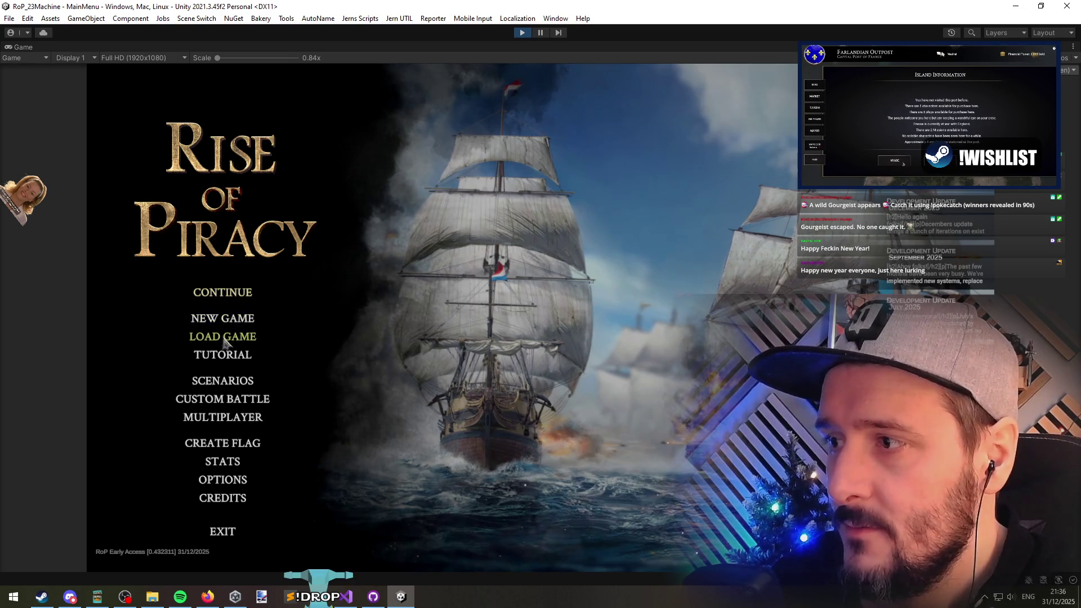
Step: Reopen the saves list, back out of deleting the top save, and load it
{"action": "left_click", "coordinate": [318, 336]}
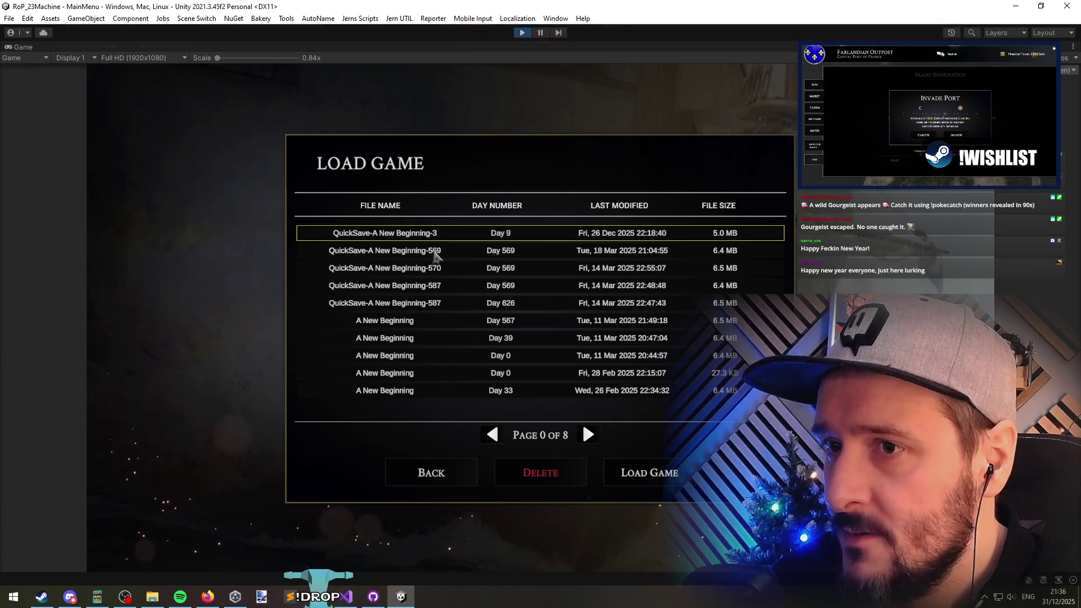
{"action": "left_click", "coordinate": [541, 472]}
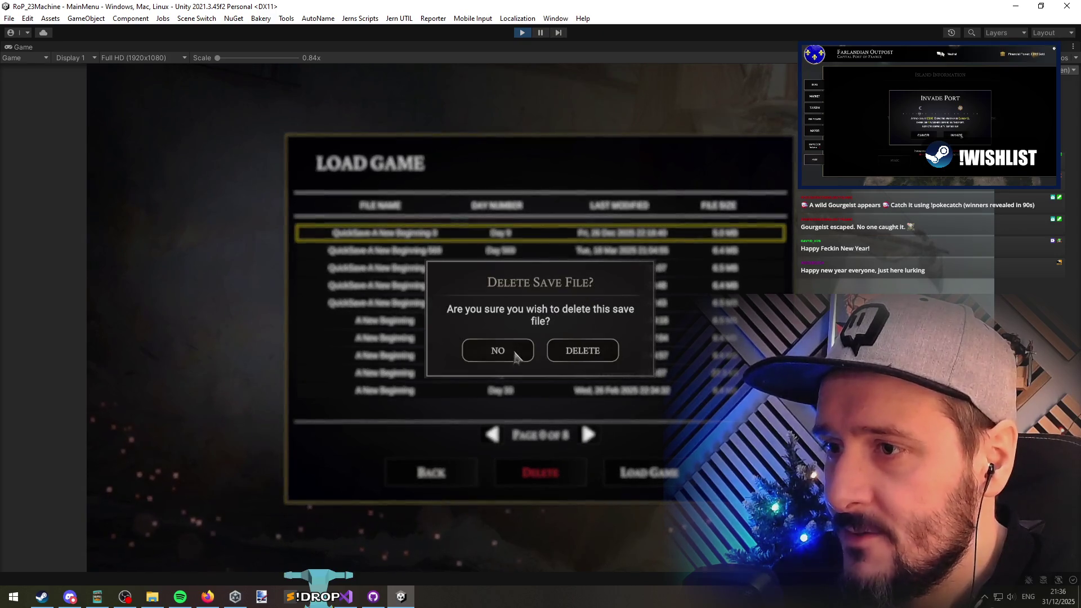
{"action": "left_click", "coordinate": [497, 352]}
{"action": "left_click", "coordinate": [635, 481]}
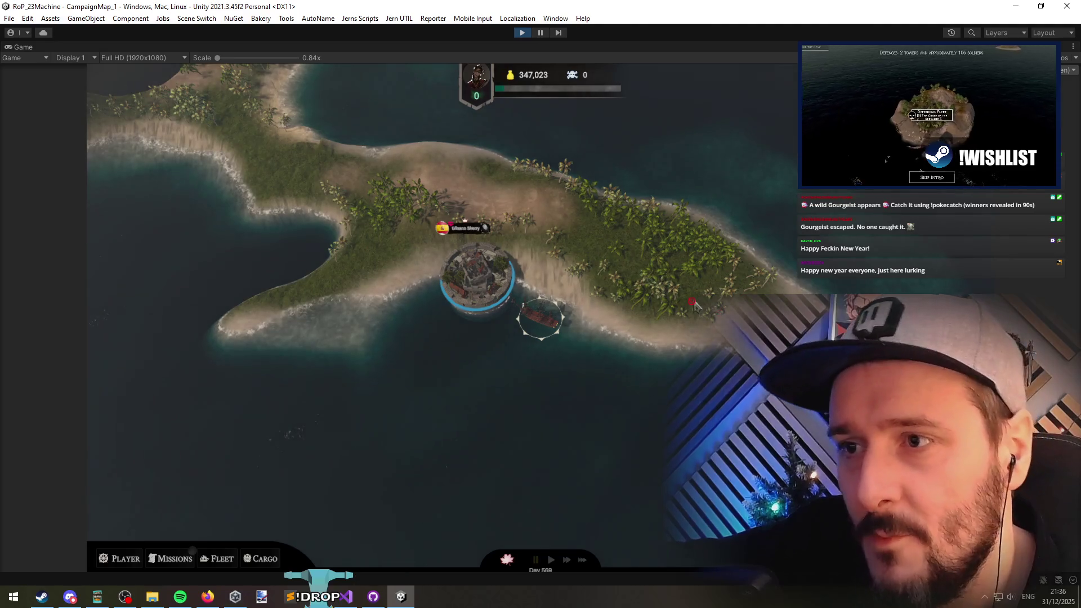
Step: Enter Gilsano Skerry, leave despite the items-left-behind warning, then re-enter and exit again
{"action": "left_click", "coordinate": [482, 286]}
{"action": "left_click", "coordinate": [214, 465]}
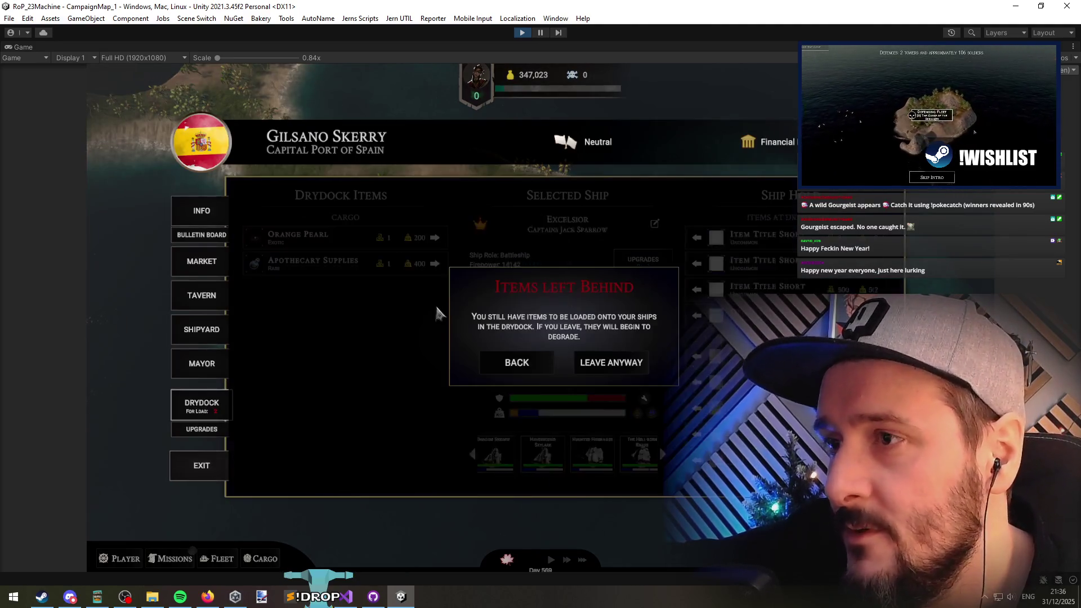
{"action": "left_click", "coordinate": [517, 366]}
{"action": "left_click", "coordinate": [212, 469]}
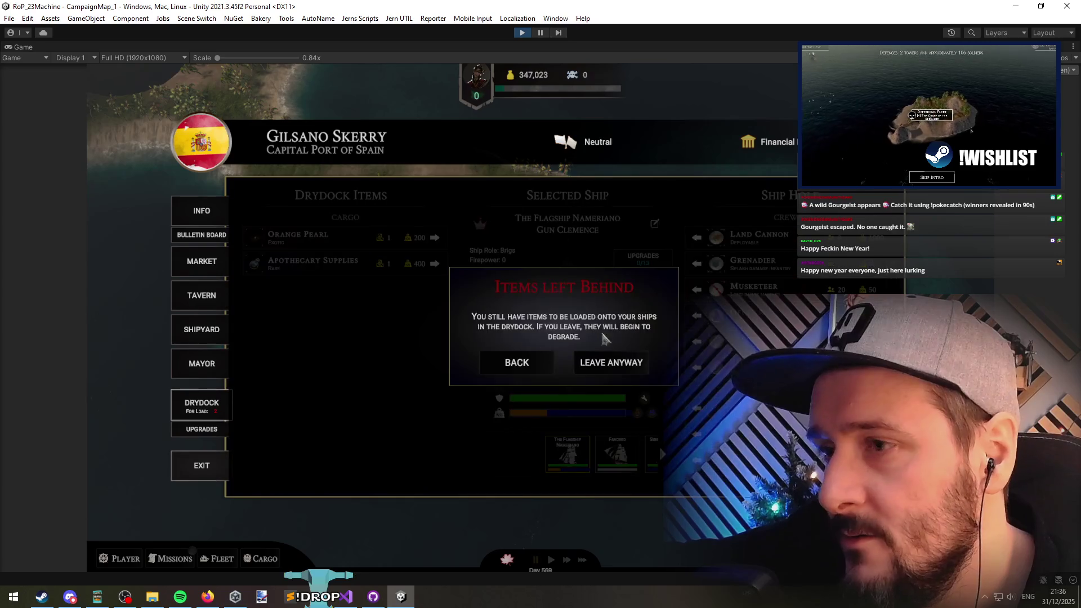
{"action": "left_click", "coordinate": [615, 369]}
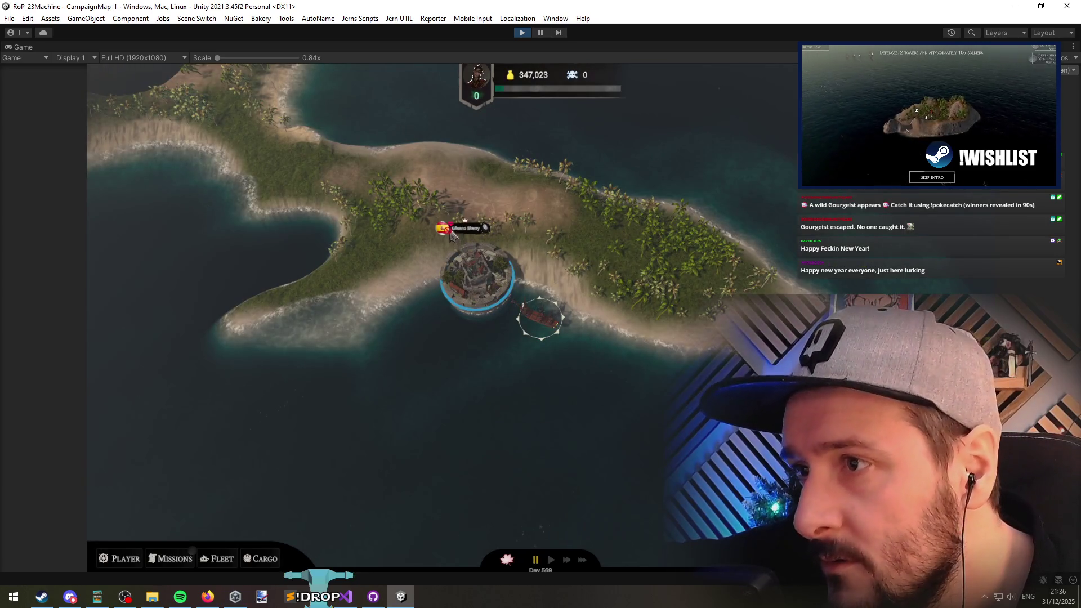
{"action": "mouse_move", "coordinate": [476, 282]}
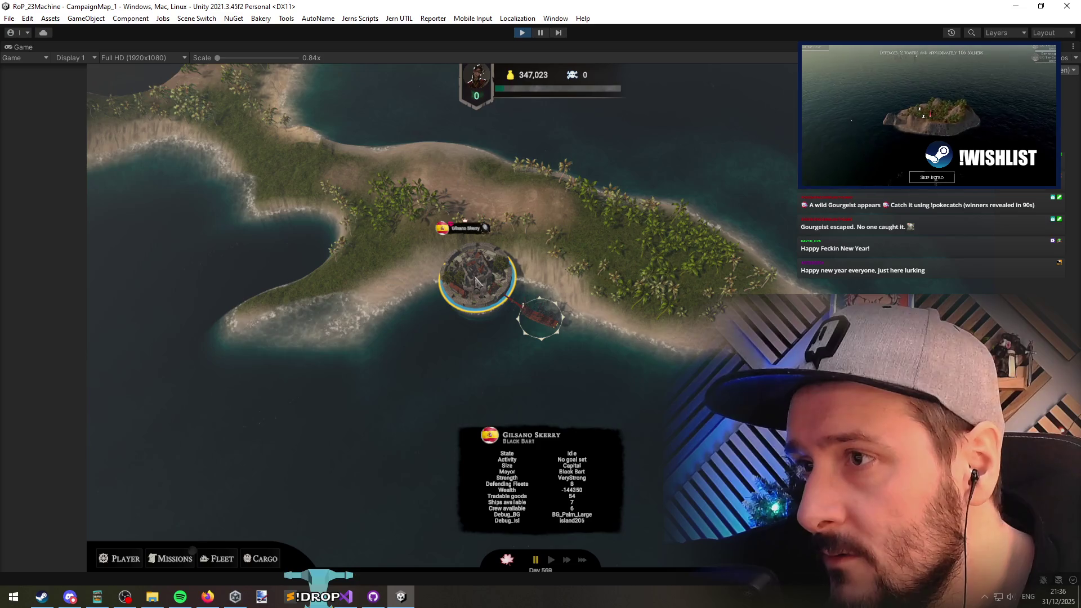
{"action": "left_click", "coordinate": [476, 282]}
{"action": "key", "text": "Escape"}
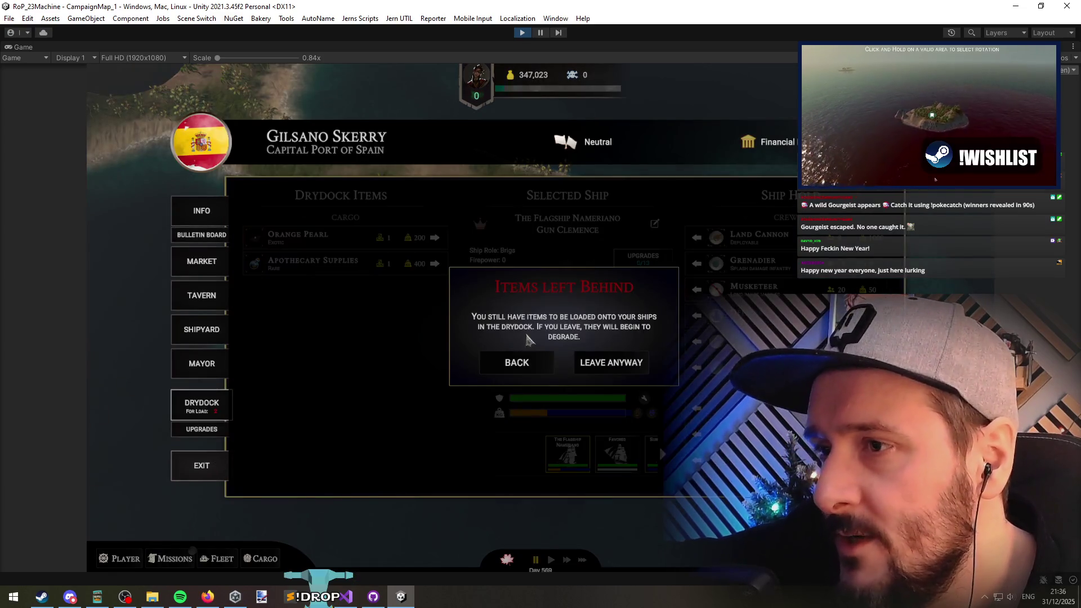
{"action": "left_click", "coordinate": [602, 365]}
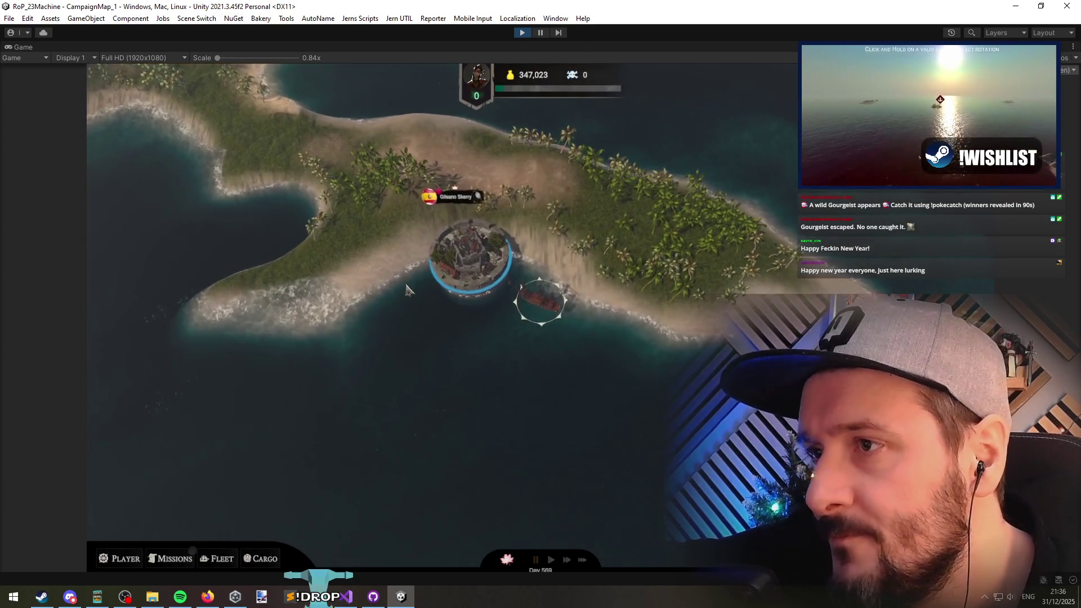
{"action": "scroll", "coordinate": [460, 228], "scroll_direction": "down", "scroll_amount": 5}
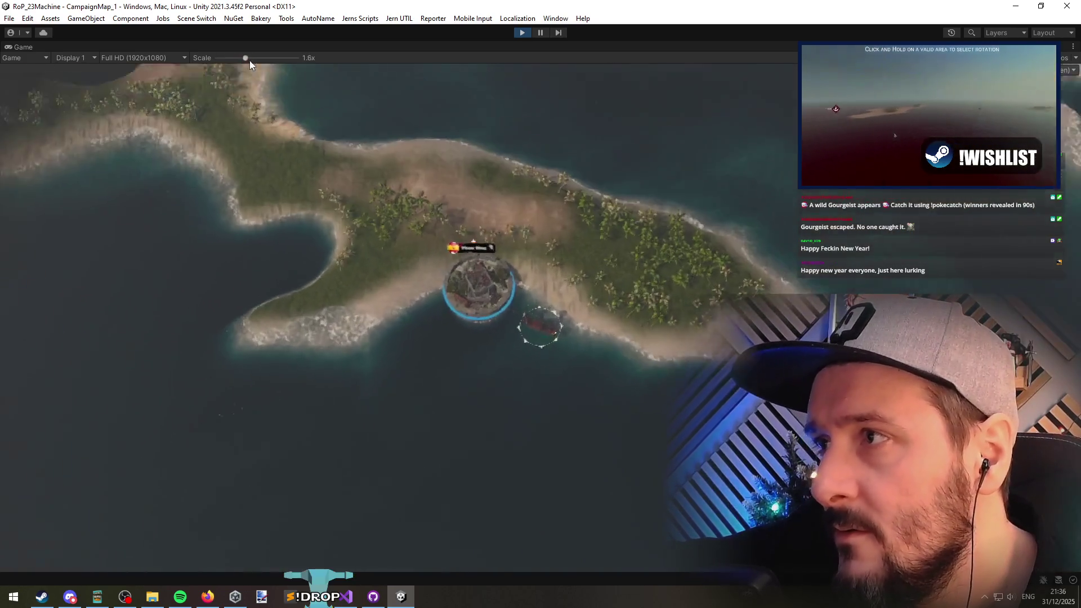
{"action": "scroll", "coordinate": [188, 70], "scroll_direction": "up", "scroll_amount": 5}
Step: Use the debug command bar to give the player 100 XP
{"action": "key", "text": "p"}
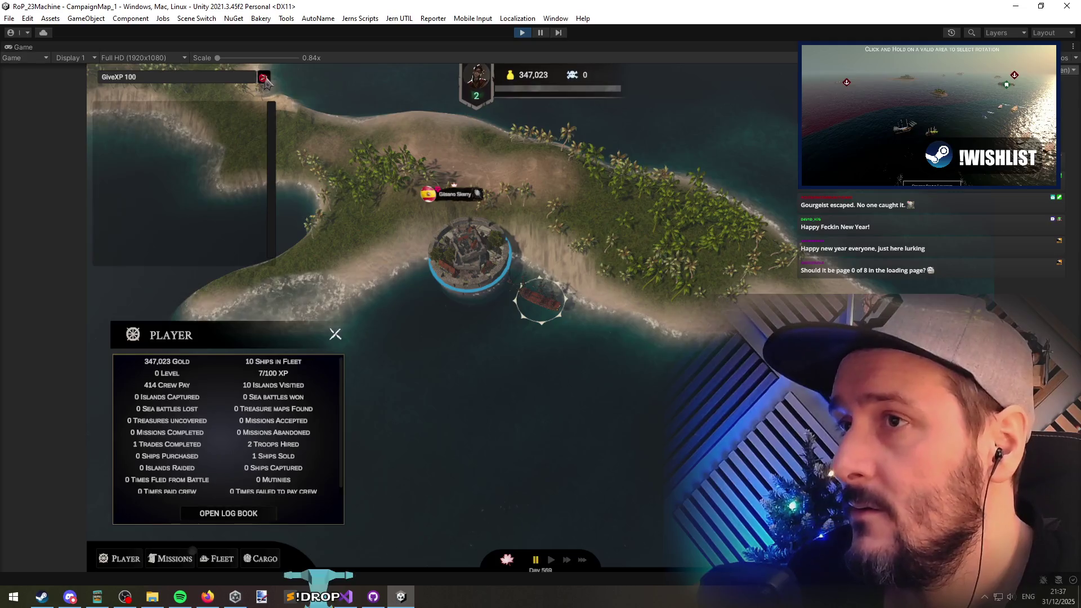
{"action": "left_click", "coordinate": [263, 78]}
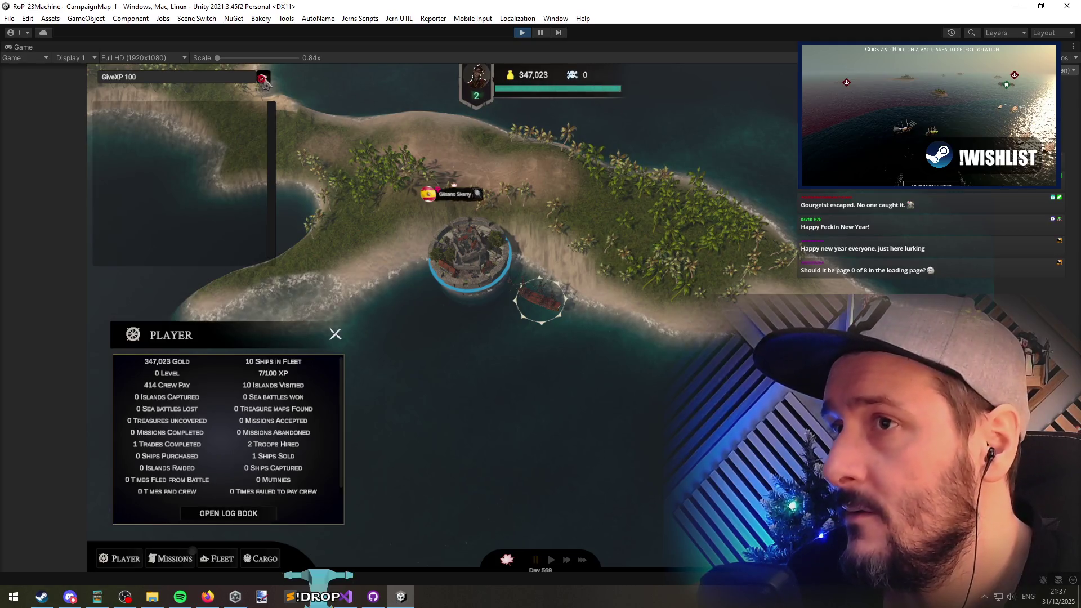
{"action": "left_click", "coordinate": [336, 334]}
Step: Reopen Gilsano Skerry, check the Tavern and Mayor pages, then go to the Drydock
{"action": "left_click", "coordinate": [469, 304]}
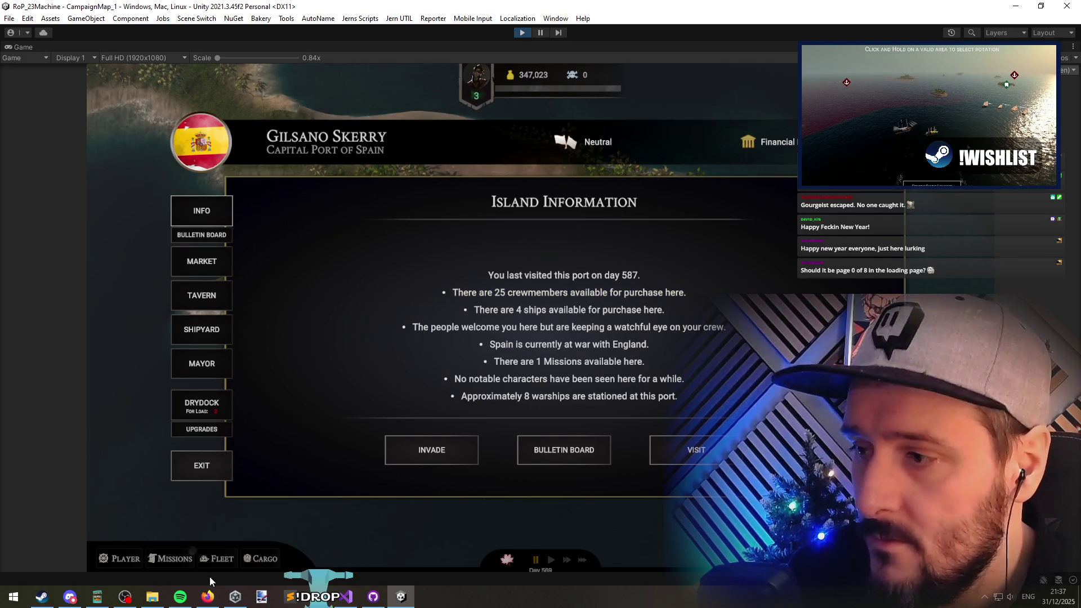
{"action": "left_click", "coordinate": [539, 33]}
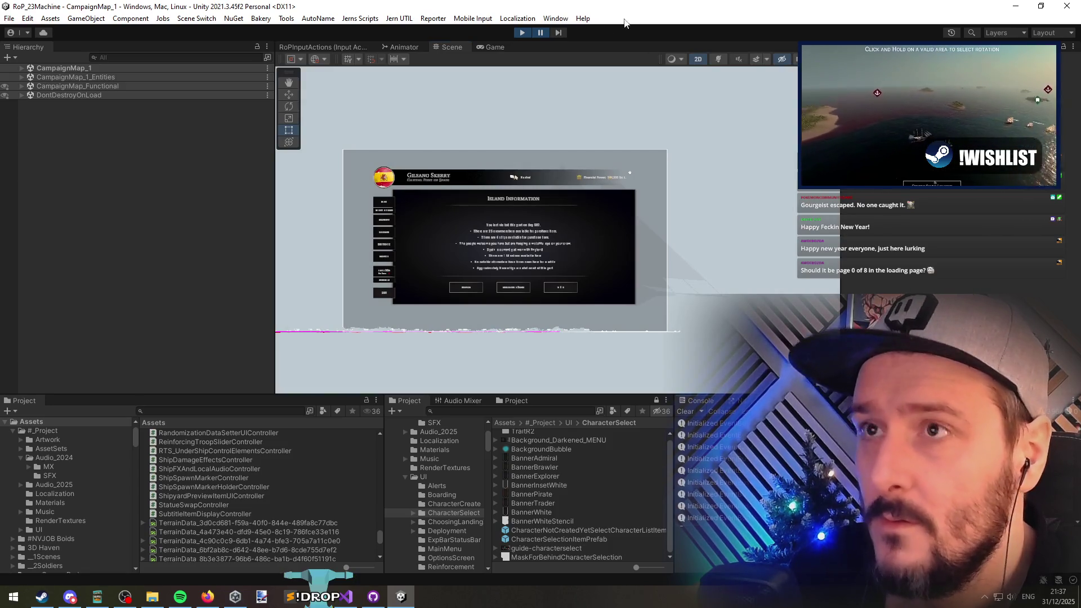
{"action": "key", "text": "ctrl+shift+p"}
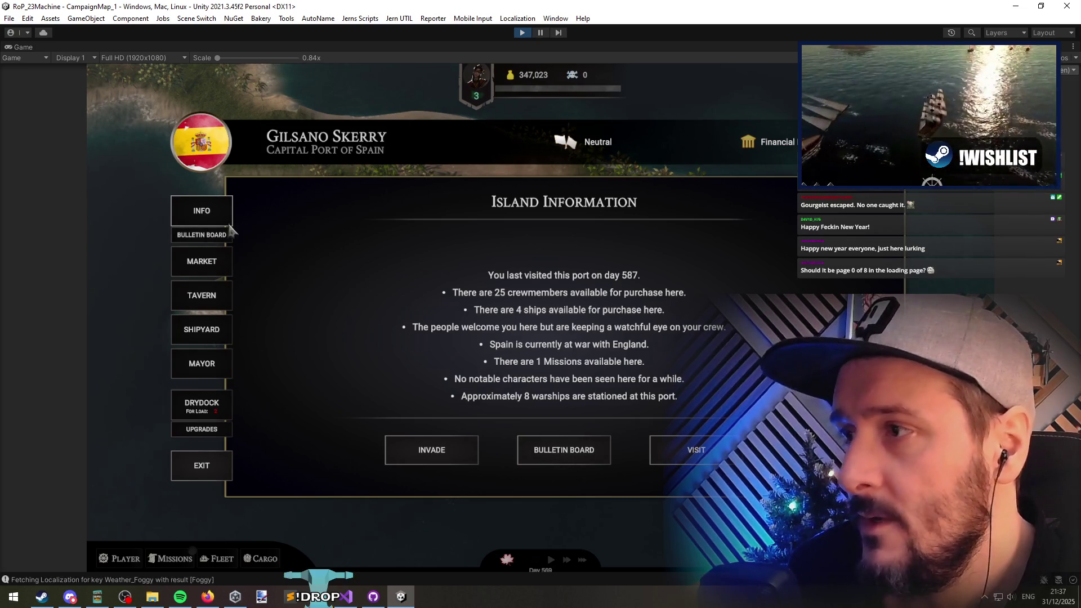
{"action": "left_click", "coordinate": [204, 307]}
{"action": "left_click", "coordinate": [200, 210]}
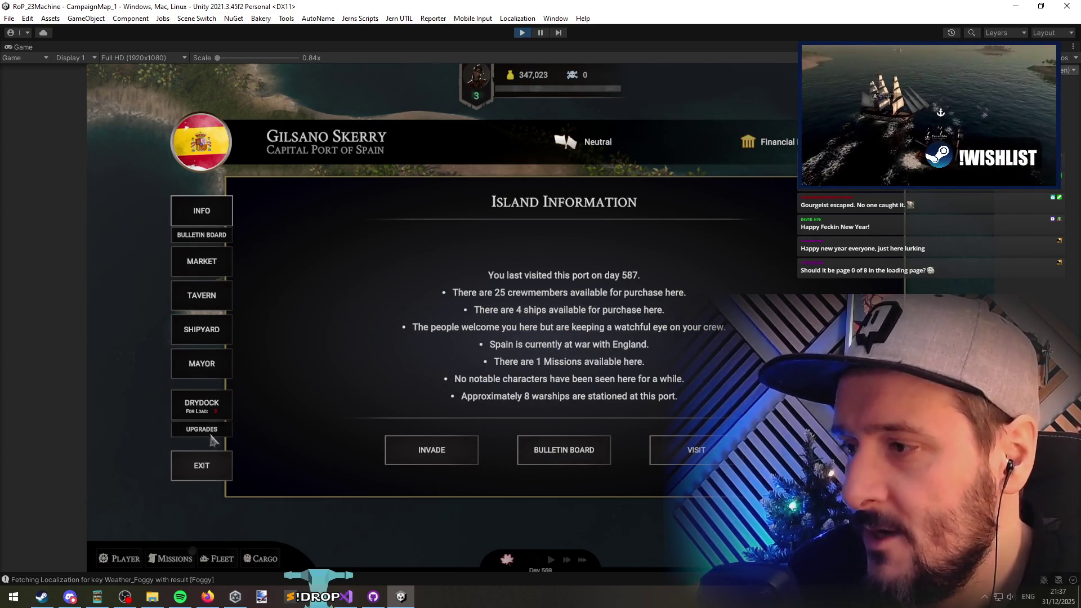
{"action": "left_click", "coordinate": [208, 368]}
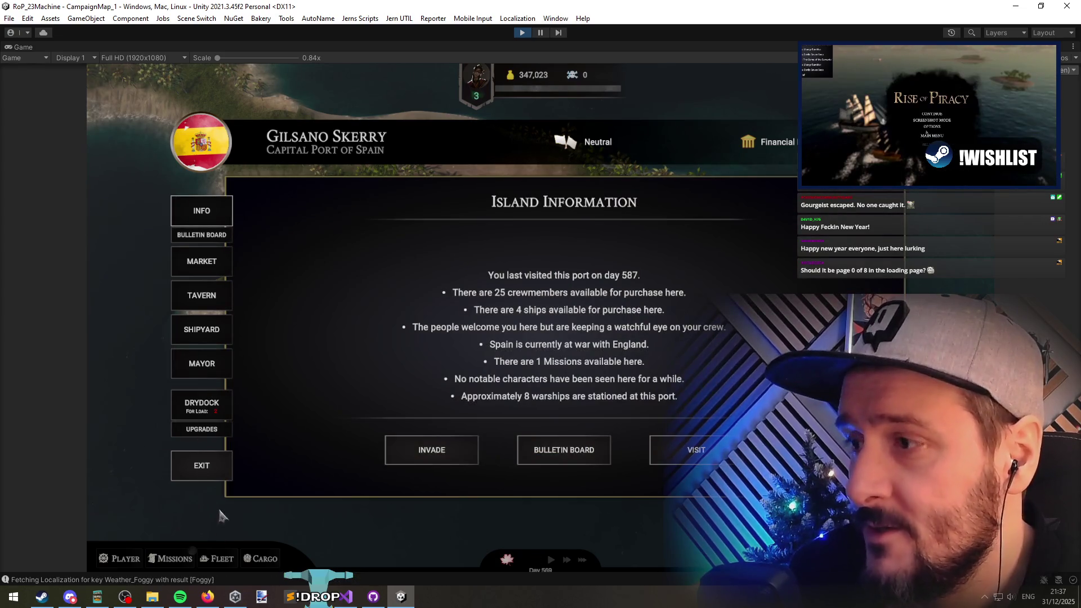
{"action": "left_click", "coordinate": [208, 406]}
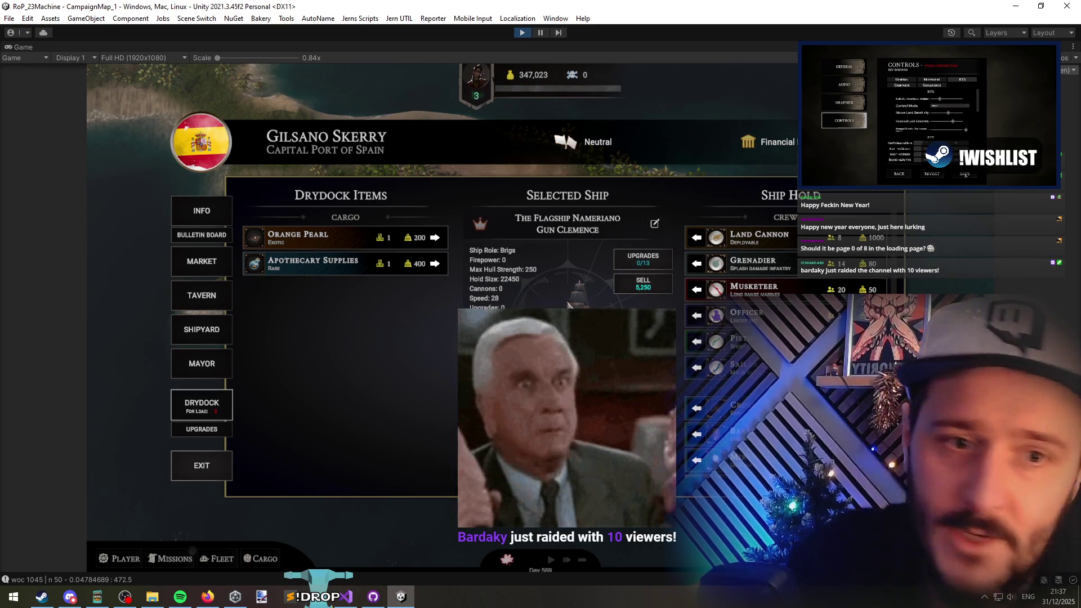
Step: Open the shipyard to see the 120 Gun Ship Of The Line: Level Requirement 12, Price 14,400
{"action": "left_click", "coordinate": [202, 329]}
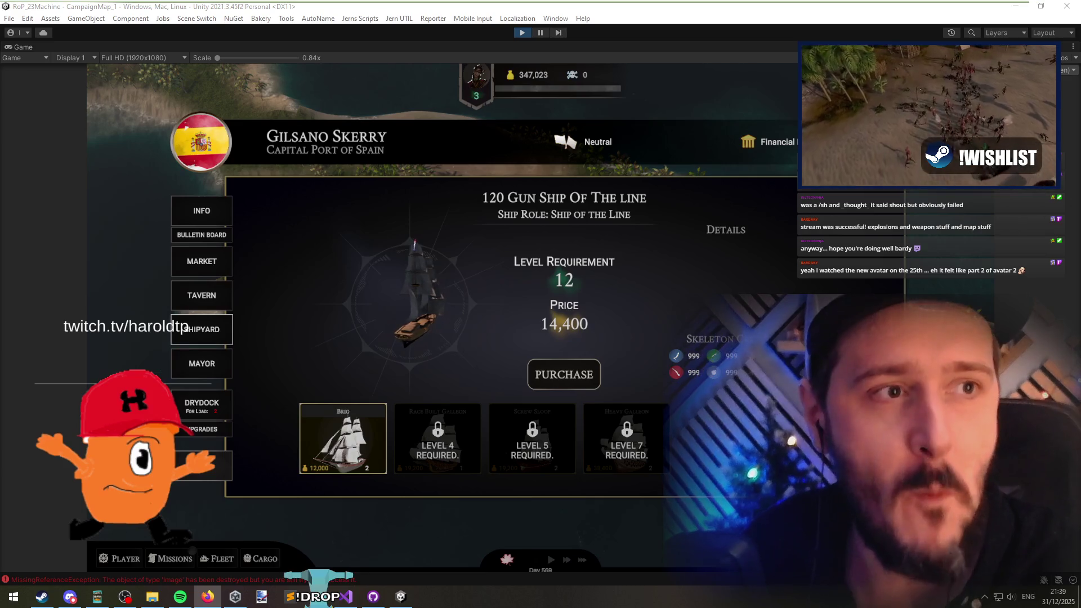
{"action": "key", "text": "alt+Tab"}
{"action": "scroll", "coordinate": [646, 222], "scroll_direction": "down", "scroll_amount": 2}
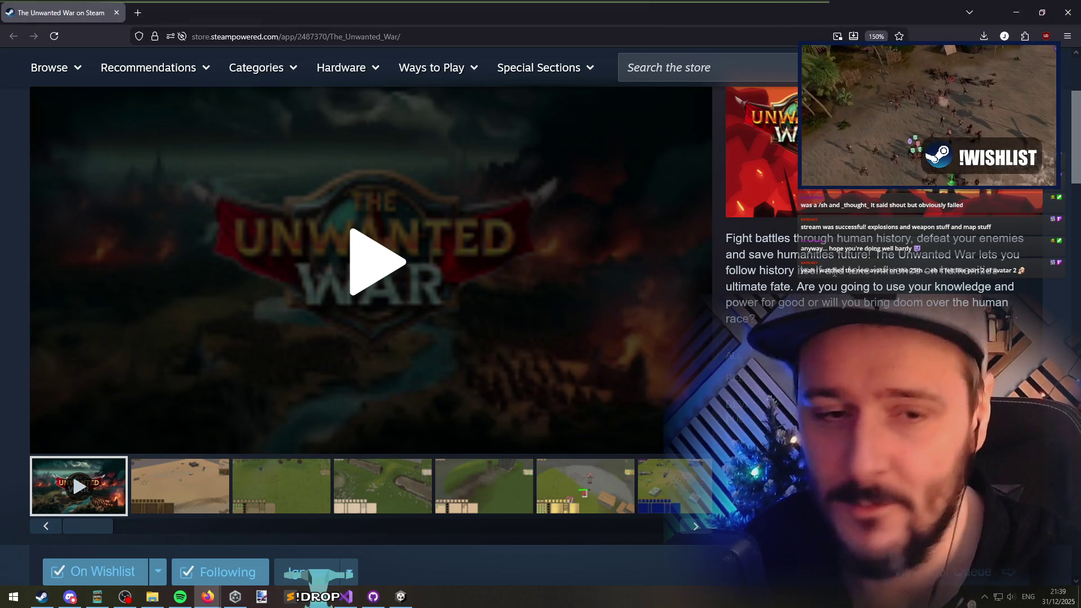
Step: Play The Unwanted War's 1:30 trailer and highlight parts of the game description
{"action": "left_click", "coordinate": [422, 290]}
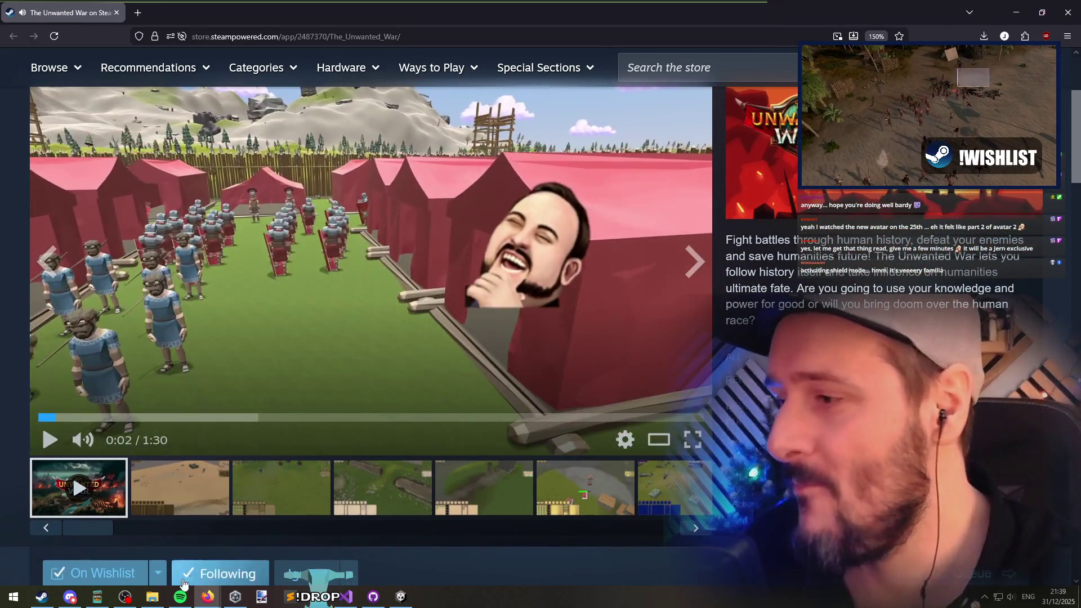
{"action": "left_click_drag", "start_coordinate": [808, 288], "coordinate": [806, 305]}
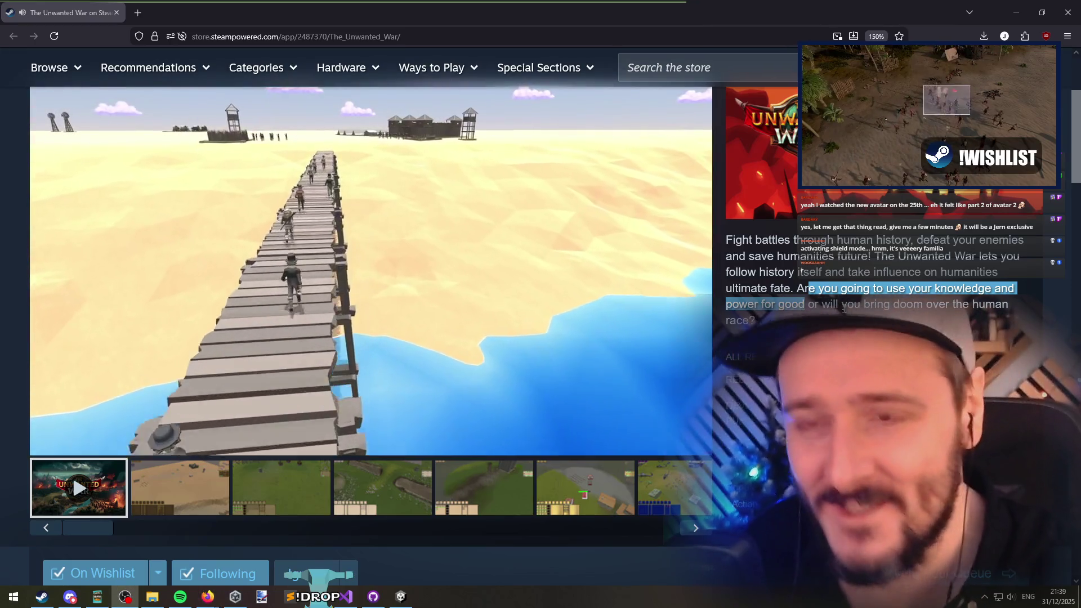
{"action": "left_click", "coordinate": [825, 305]}
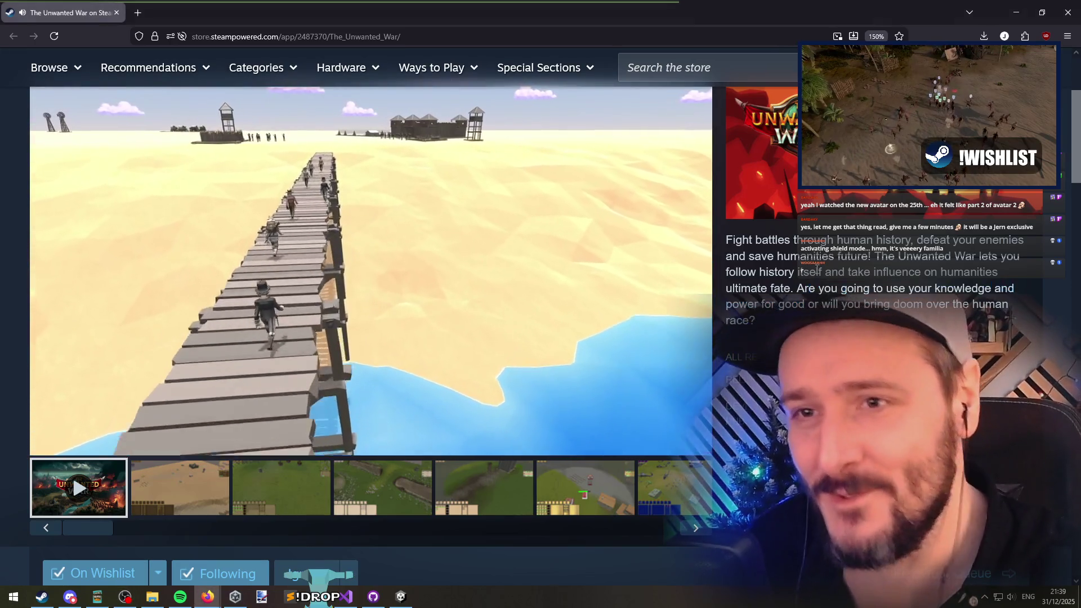
{"action": "triple_click", "coordinate": [824, 305]}
{"action": "left_click", "coordinate": [825, 305]}
{"action": "triple_click", "coordinate": [825, 305]}
{"action": "left_click", "coordinate": [825, 305]}
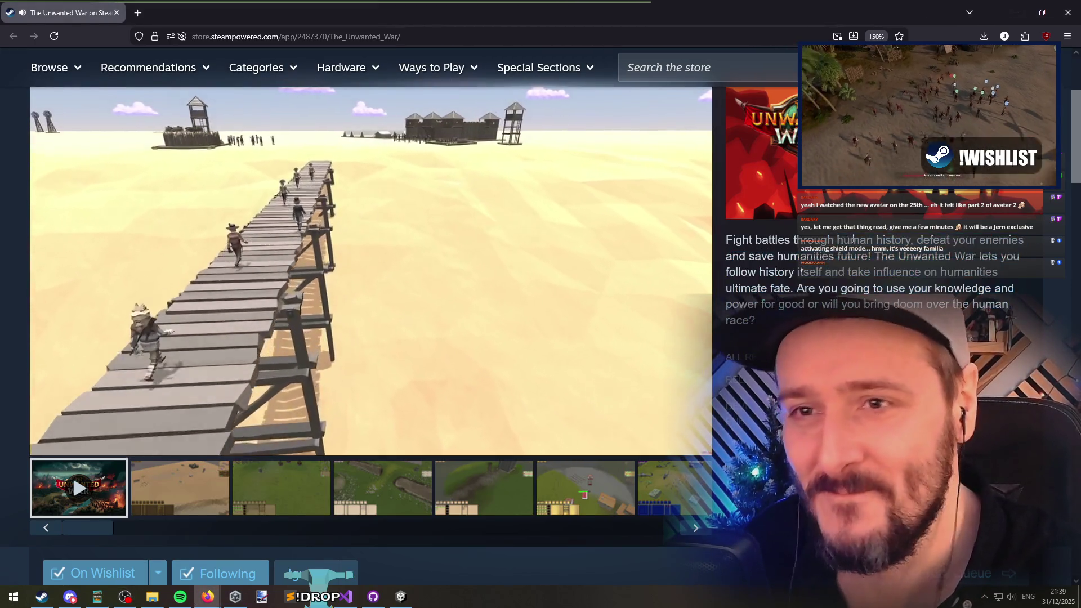
Step: Keep selecting and clearing lines and paragraphs of the description text
{"action": "triple_click", "coordinate": [828, 304]}
{"action": "left_click", "coordinate": [839, 305]}
{"action": "mouse_move", "coordinate": [839, 304]}
{"action": "left_mouse_down"}
{"action": "mouse_move", "coordinate": [810, 274]}
{"action": "mouse_move", "coordinate": [862, 239]}
{"action": "left_mouse_up"}
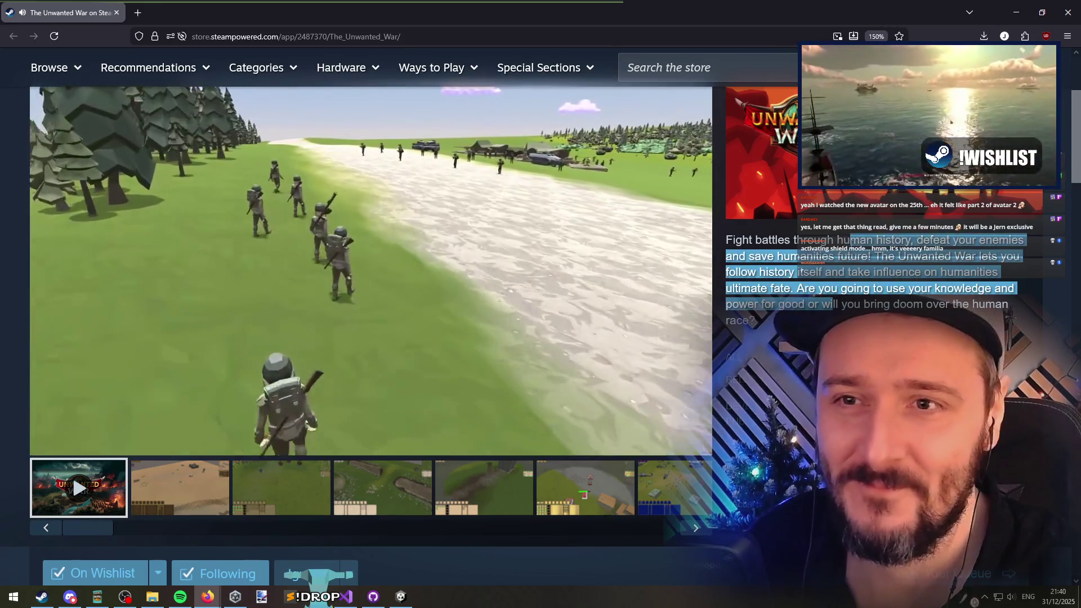
{"action": "left_click", "coordinate": [863, 239]}
{"action": "triple_click", "coordinate": [862, 239]}
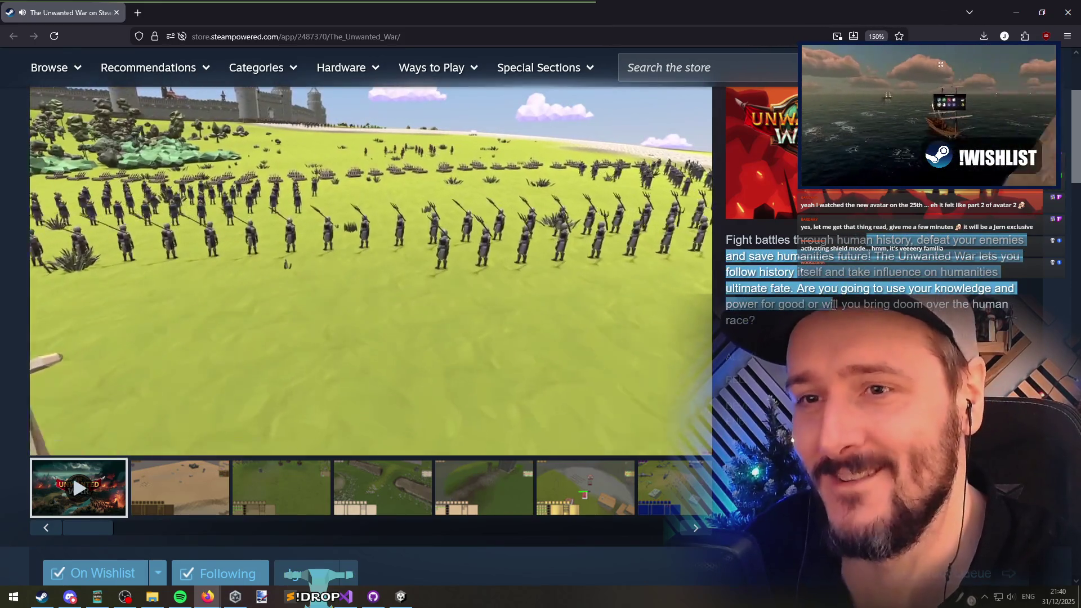
{"action": "left_click", "coordinate": [862, 239]}
{"action": "left_click_drag", "start_coordinate": [860, 239], "coordinate": [834, 305]}
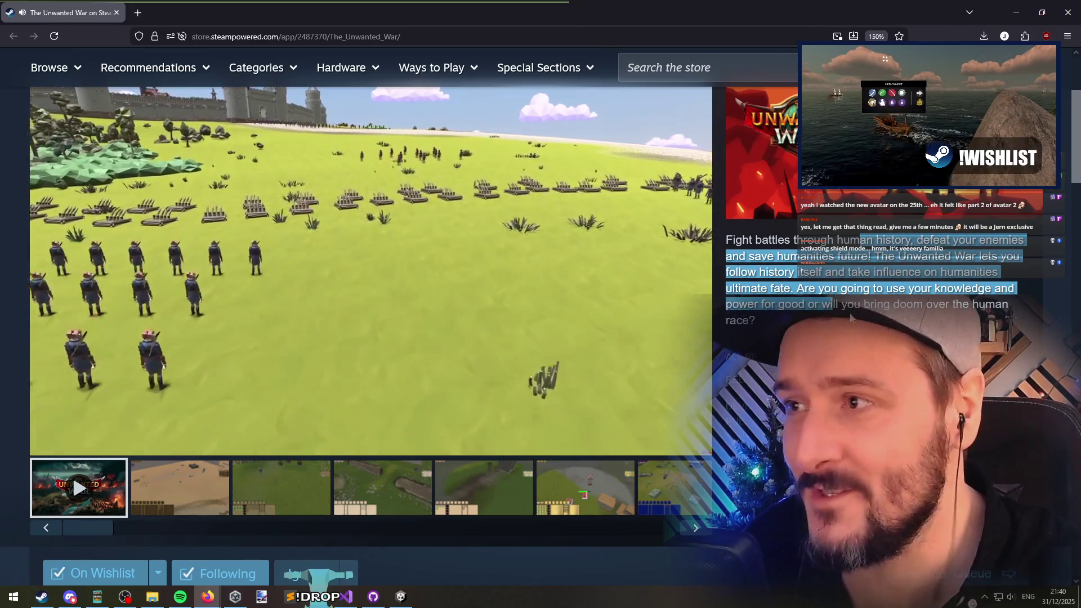
{"action": "left_click", "coordinate": [854, 305]}
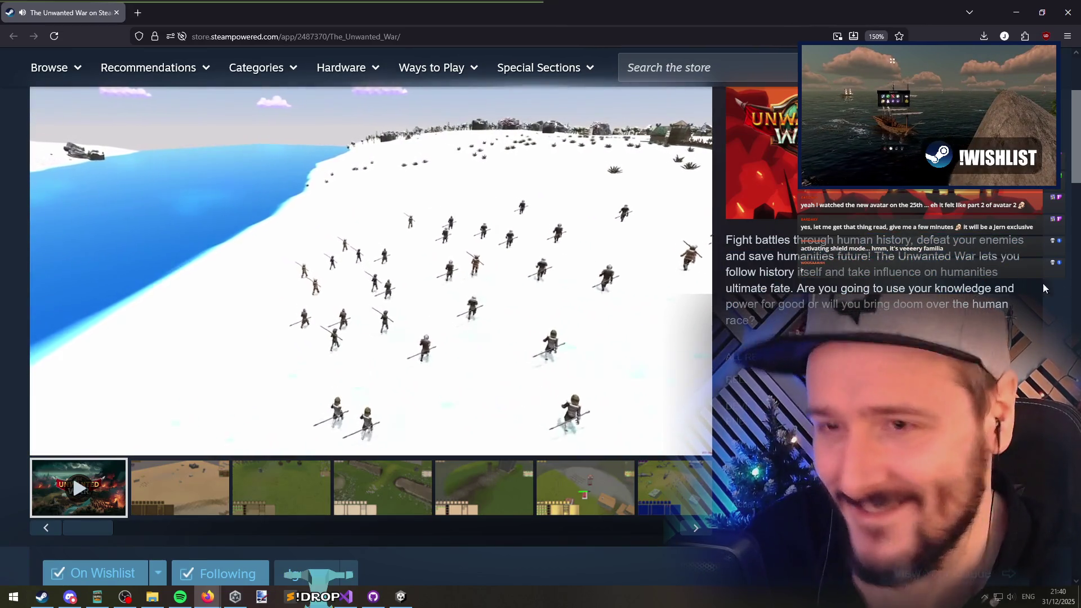
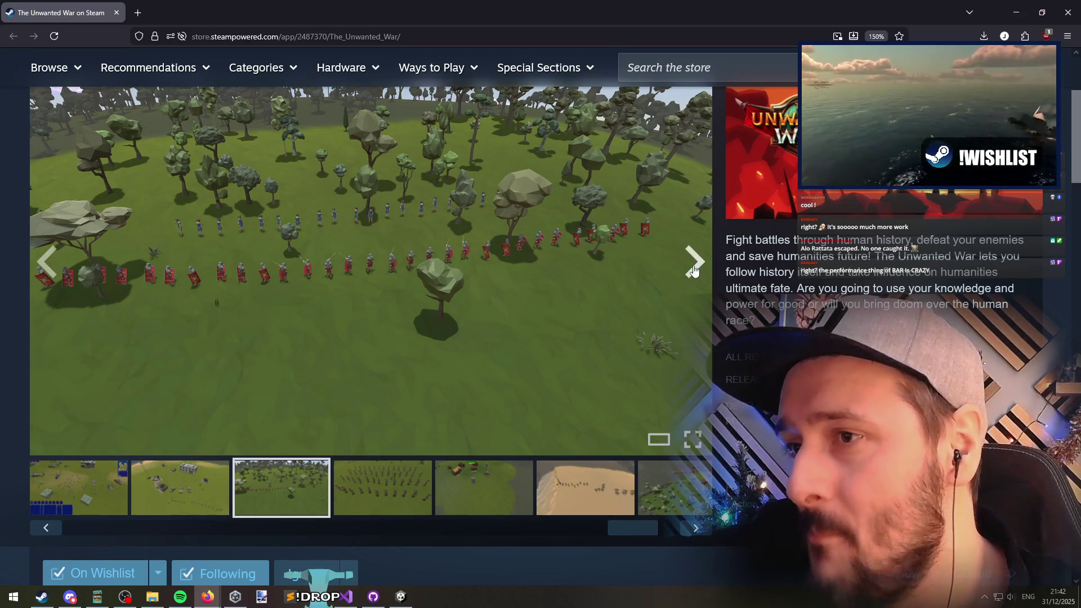
Step: Cycle through The Unwanted War's screenshots and trailer, then switch to the Unity editor
{"action": "left_click", "coordinate": [694, 273]}
{"action": "left_click", "coordinate": [694, 264]}
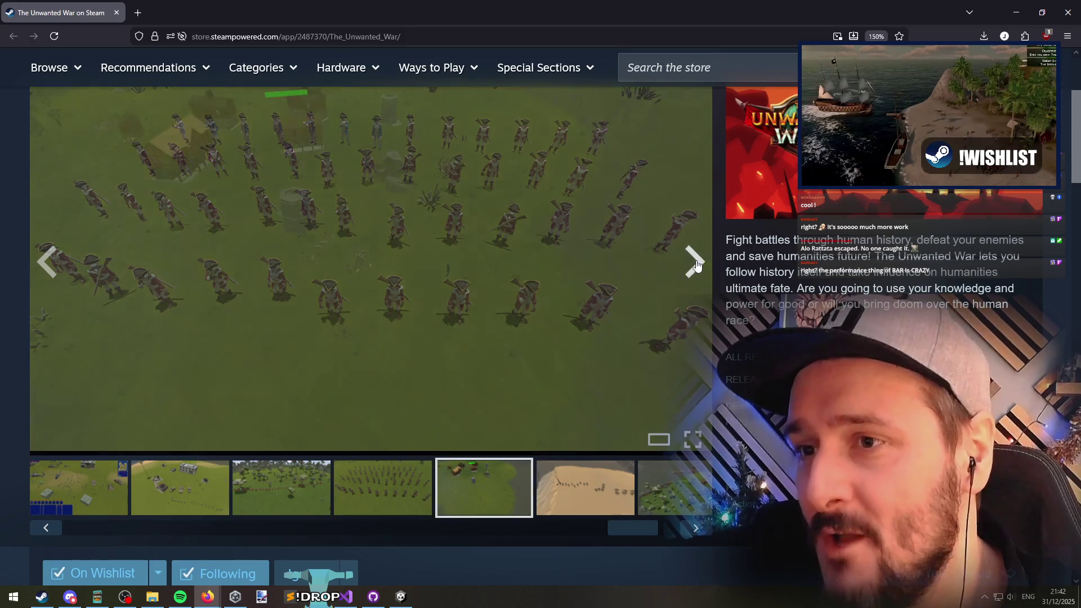
{"action": "left_click", "coordinate": [695, 263]}
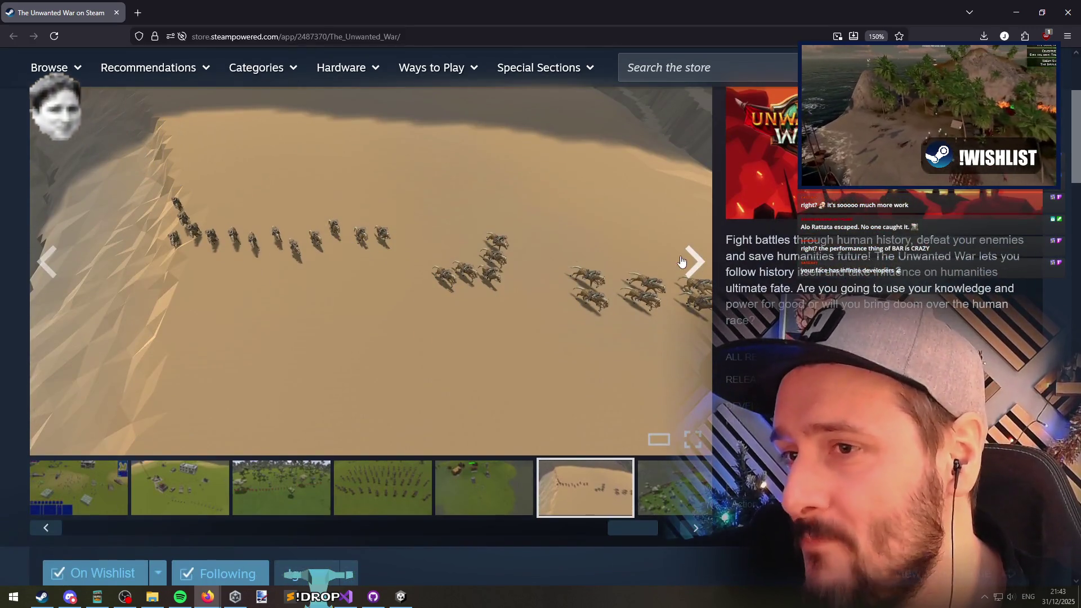
{"action": "left_click", "coordinate": [697, 264]}
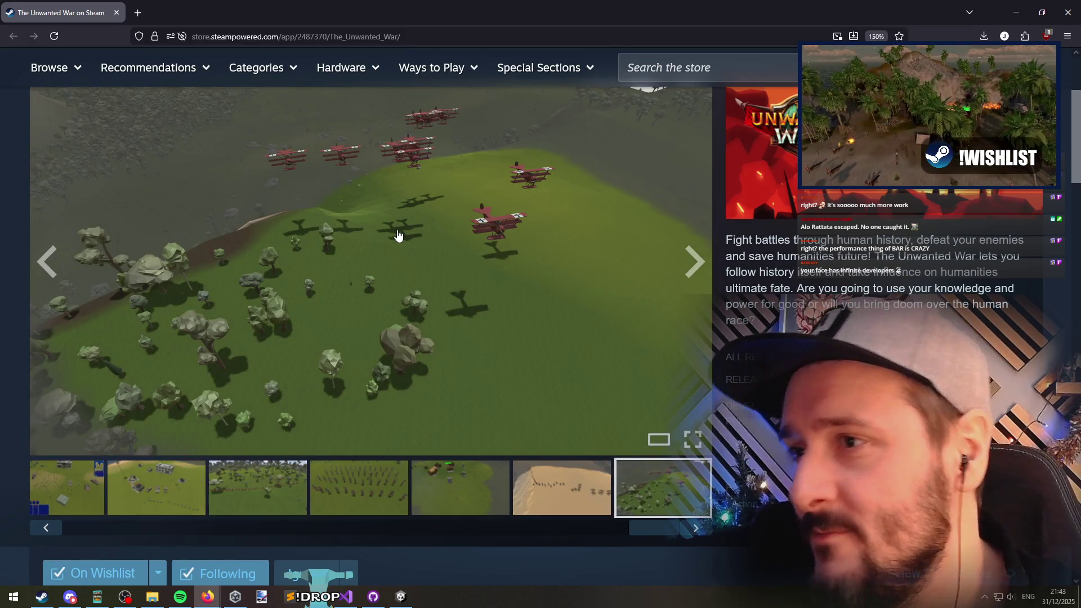
{"action": "left_click", "coordinate": [708, 262]}
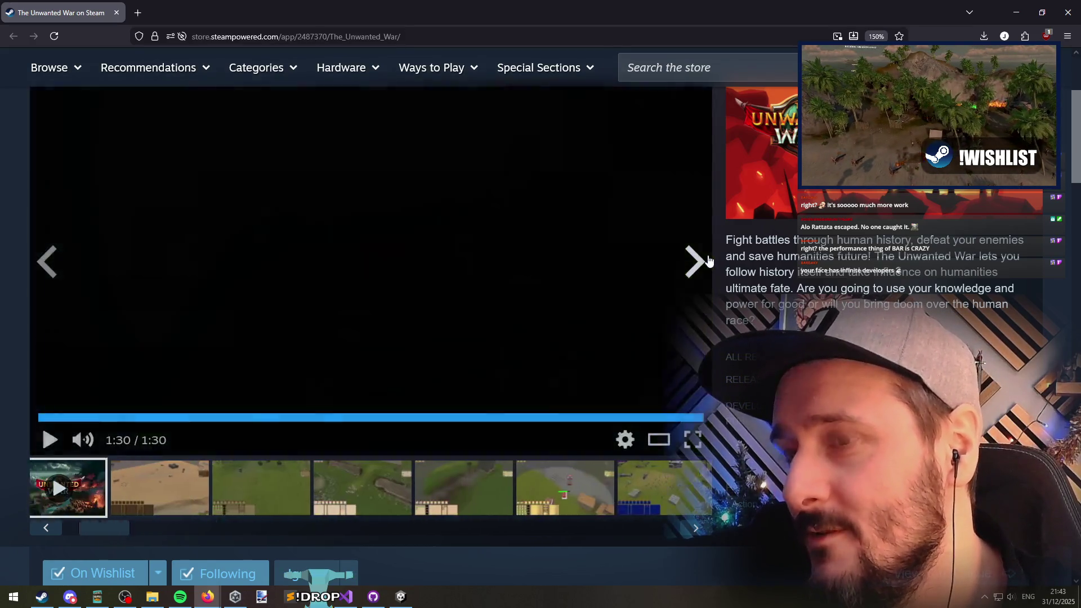
{"action": "left_click", "coordinate": [39, 250]}
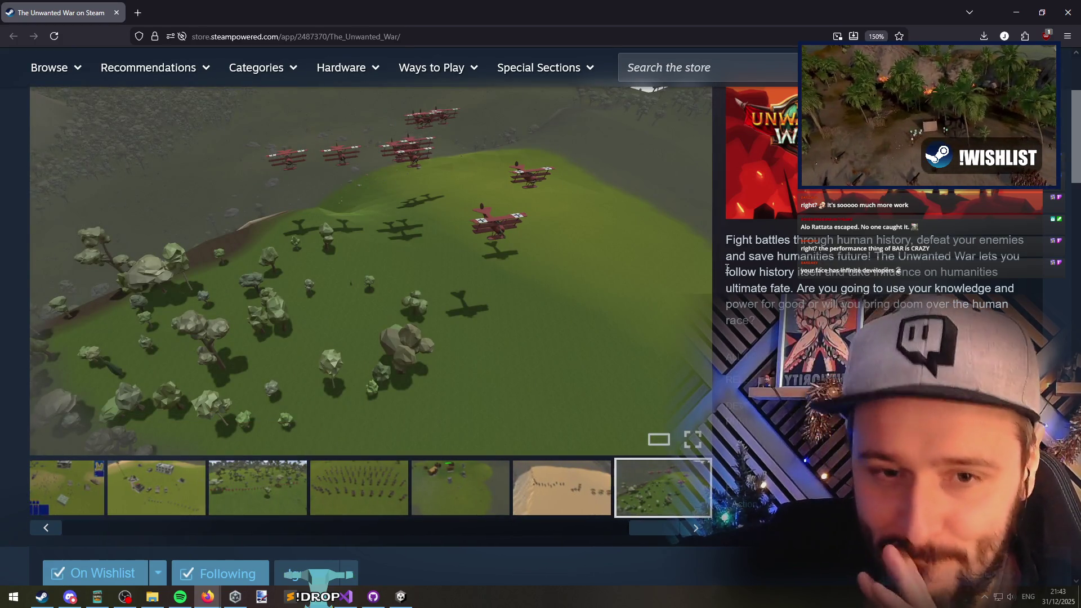
{"action": "left_click", "coordinate": [696, 257]}
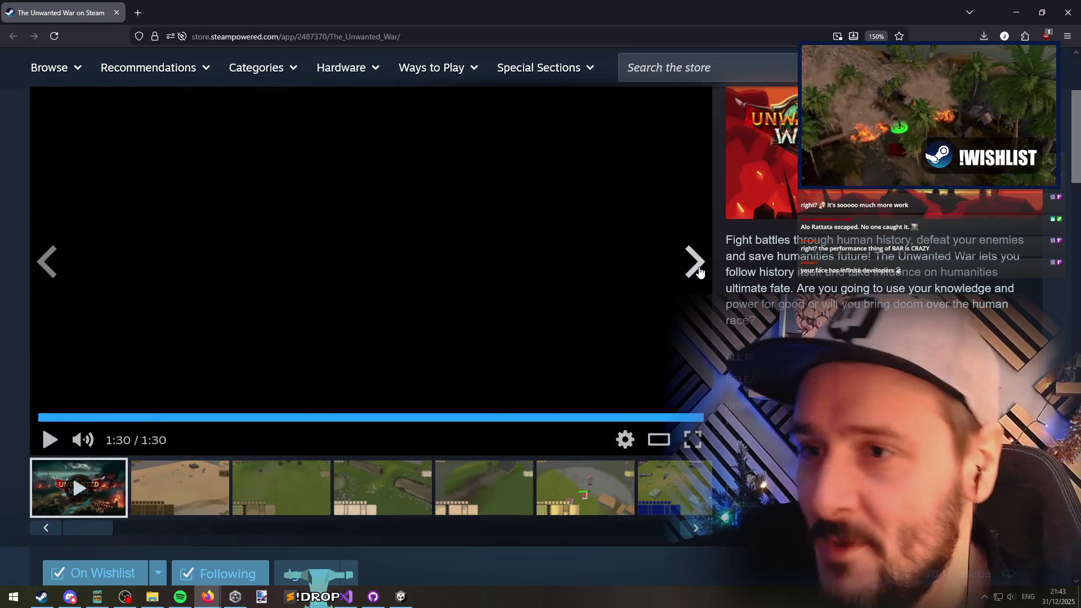
{"action": "left_click", "coordinate": [697, 269]}
{"action": "key", "text": "alt+Tab"}
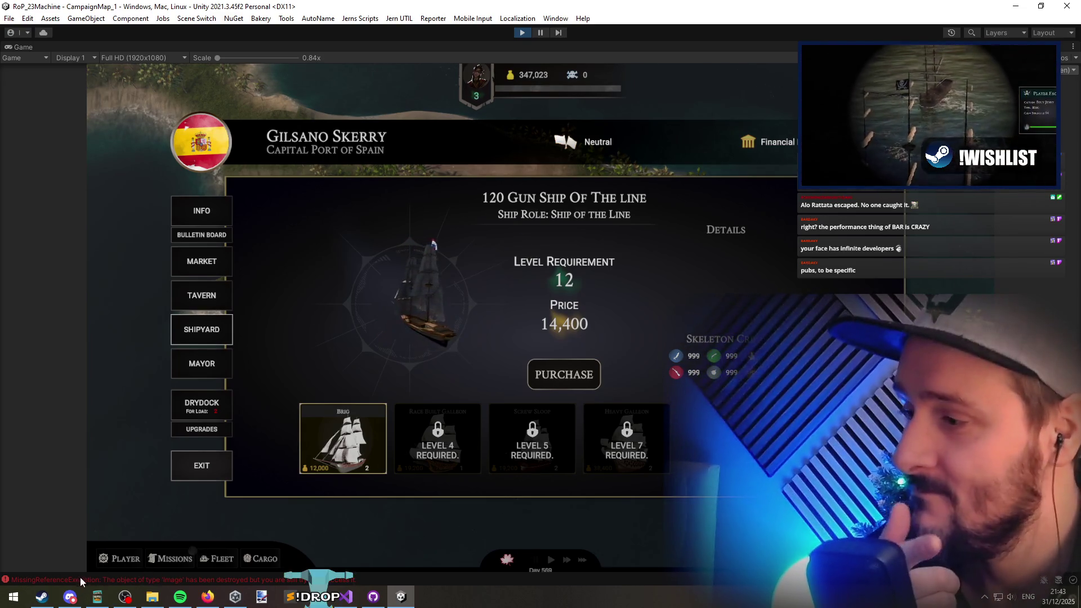
Step: Follow the MissingReferenceException's stack trace to SetSelectedAppearance in ShipyardPreviewItemUIController.cs
{"action": "left_click", "coordinate": [83, 577]}
{"action": "left_click", "coordinate": [144, 405]}
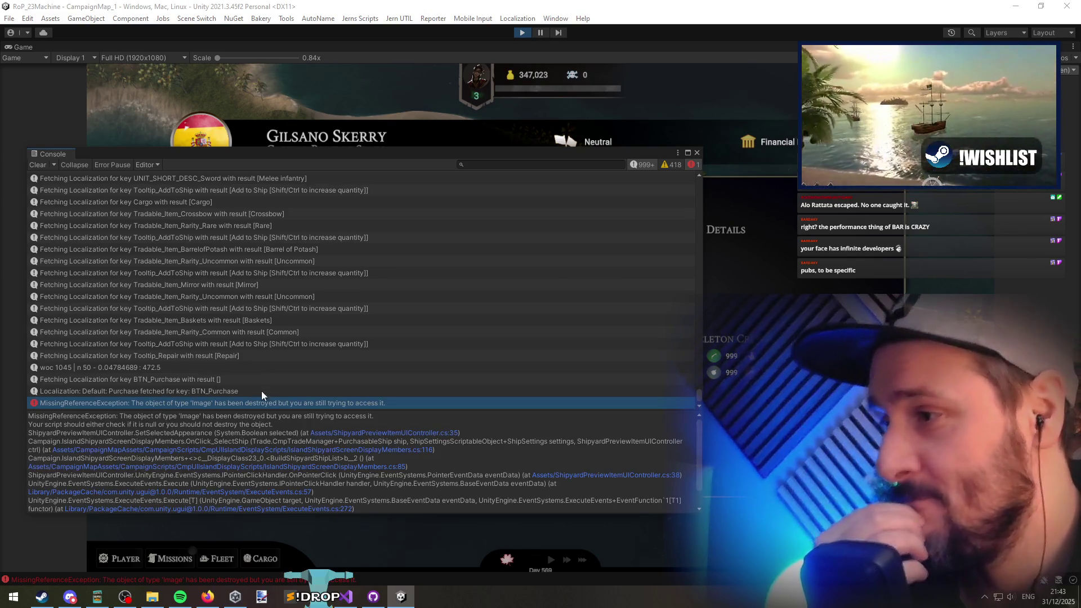
{"action": "left_click", "coordinate": [370, 431]}
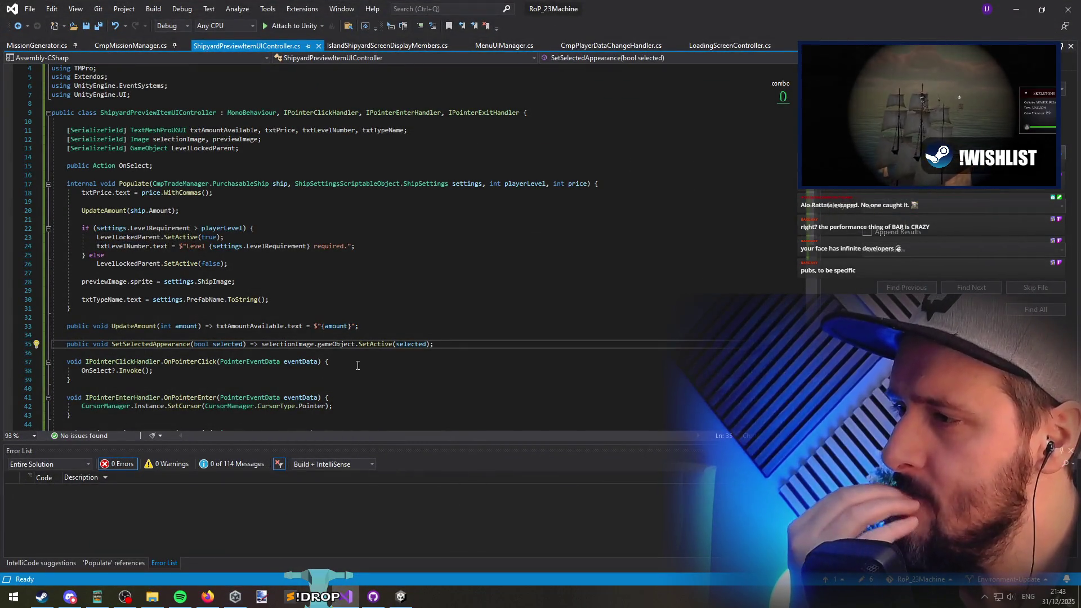
Step: Find all references to SetSelectedAppearance and open the call passing false
{"action": "left_click", "coordinate": [296, 344]}
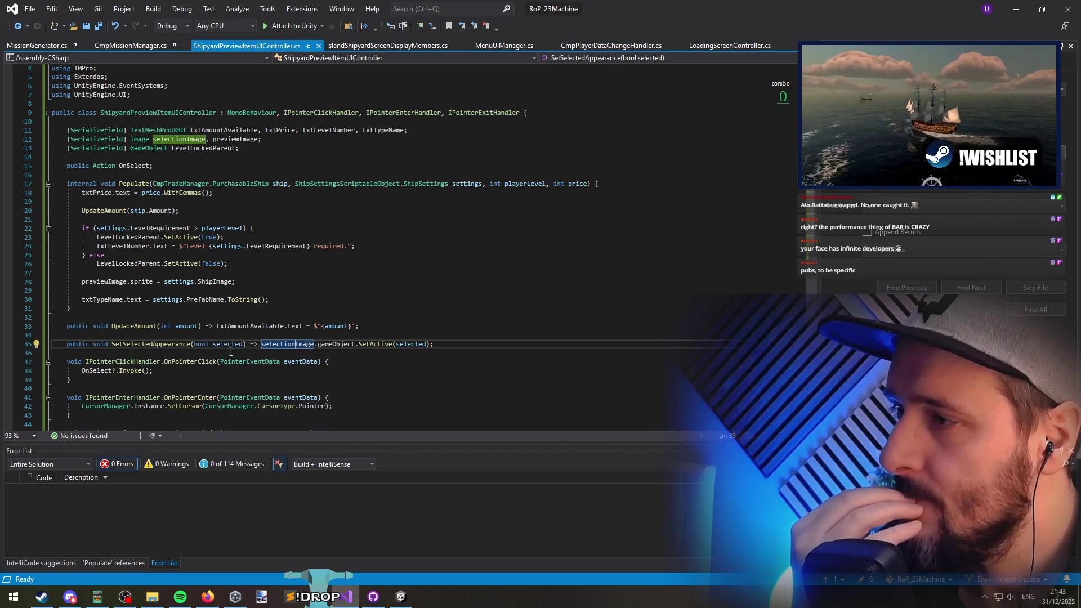
{"action": "right_click", "coordinate": [149, 344]}
{"action": "left_click", "coordinate": [216, 420]}
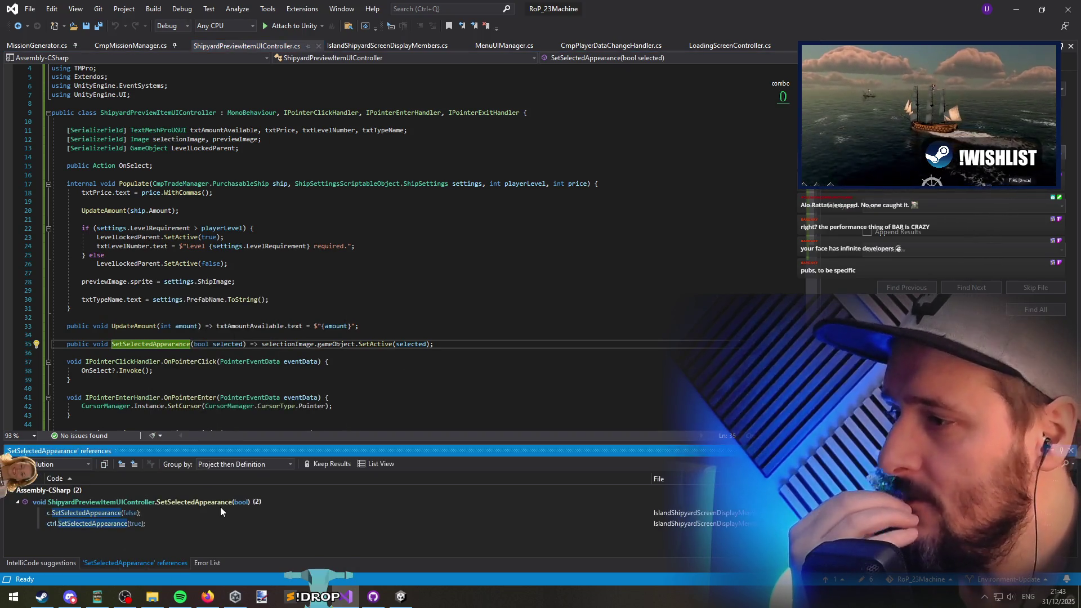
{"action": "double_click", "coordinate": [190, 513]}
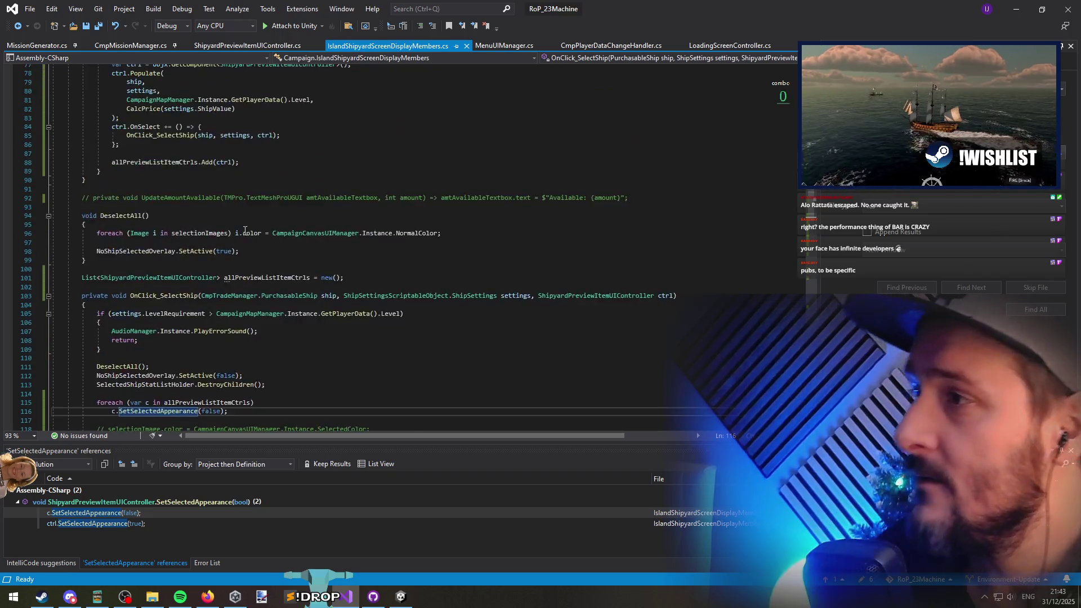
Step: Move to the Populate method, placing the cursor after the datCache assignment
{"action": "scroll", "coordinate": [252, 226], "scroll_direction": "up", "scroll_amount": 15}
{"action": "scroll", "coordinate": [140, 246], "scroll_direction": "down", "scroll_amount": 3}
{"action": "left_click", "coordinate": [138, 208]}
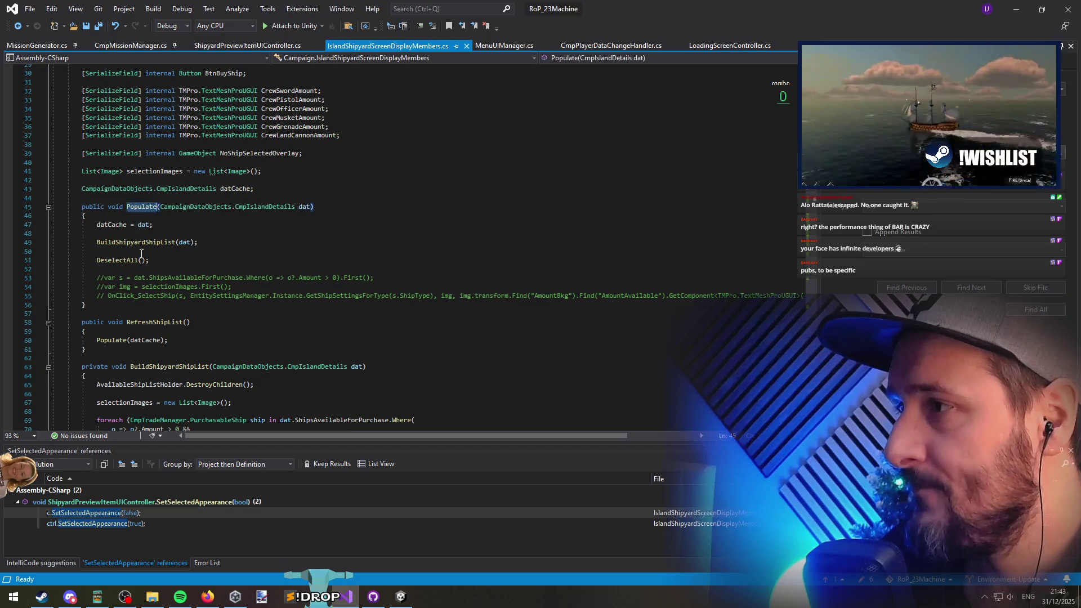
{"action": "left_click", "coordinate": [135, 261]}
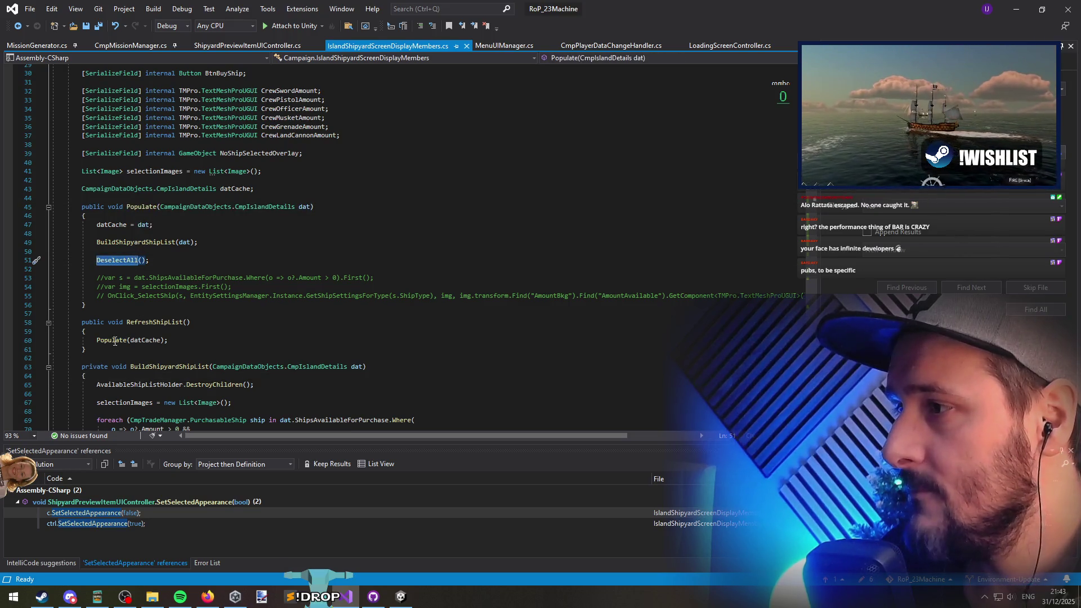
{"action": "left_click", "coordinate": [147, 233]}
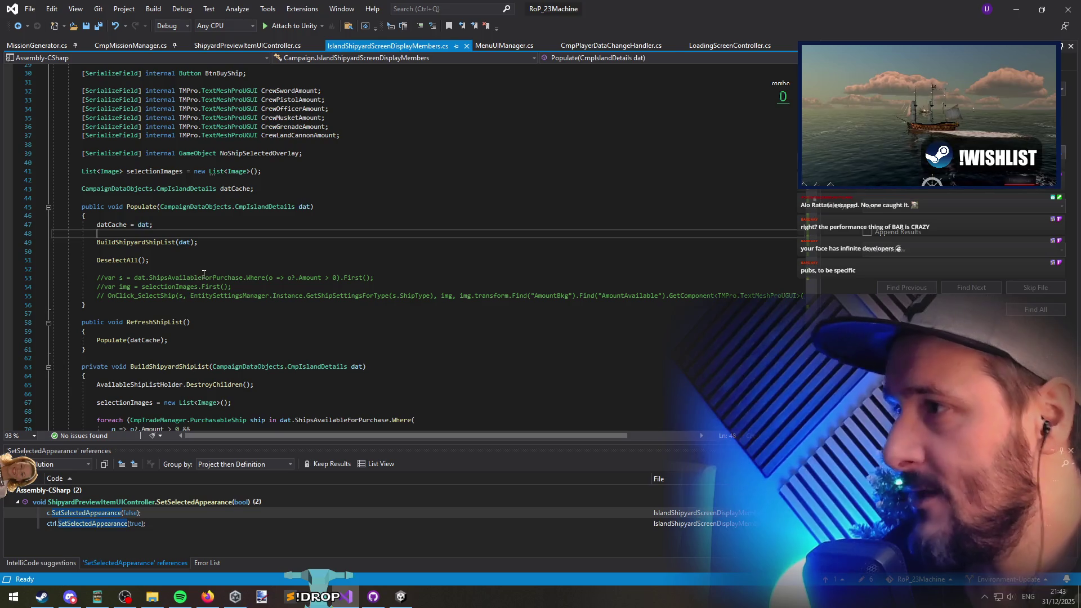
Step: Add allPreviewListItemCtrls.Clear(); to Populate and save the script
{"action": "key", "text": "Return"}
{"action": "type", "text": "allP"}
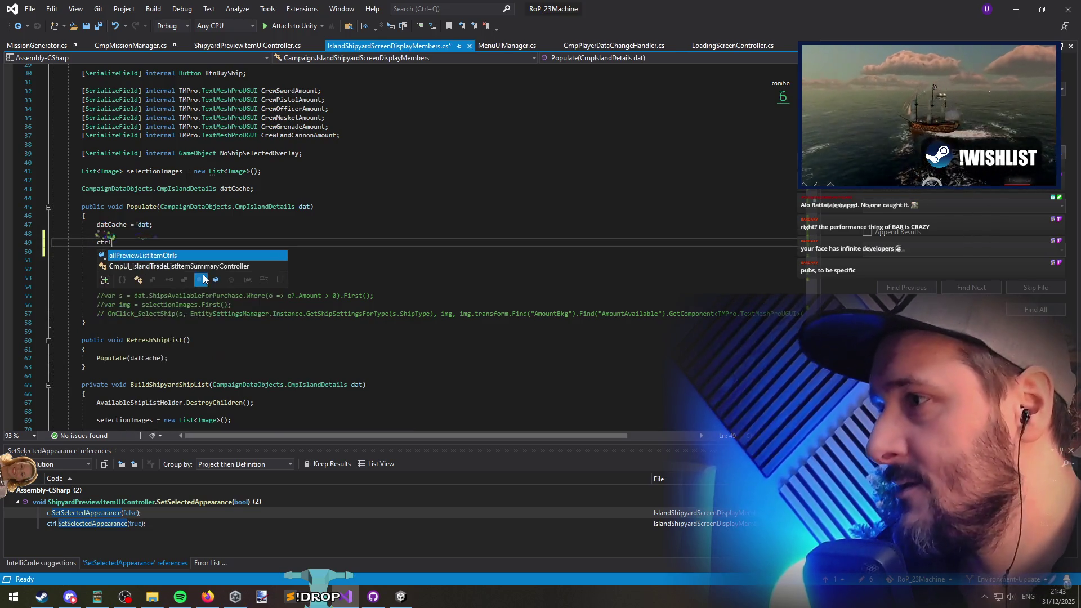
{"action": "key", "text": "Tab"}
{"action": "type", "text": ".cl"}
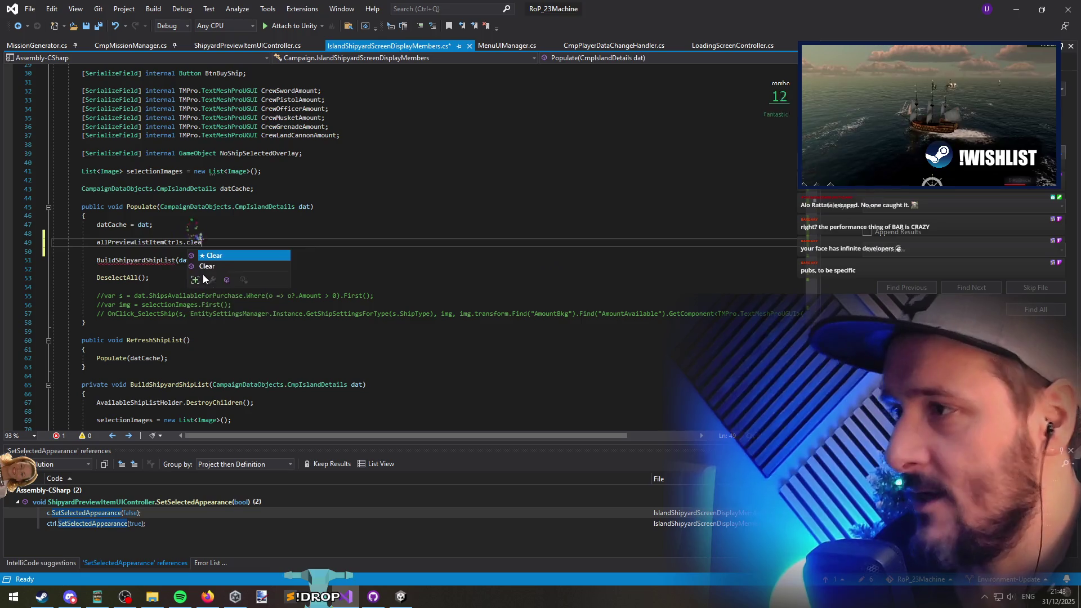
{"action": "key", "text": "Tab"}
{"action": "type", "text": "();"}
{"action": "key", "text": "Down"}
{"action": "key", "text": "ctrl+s"}
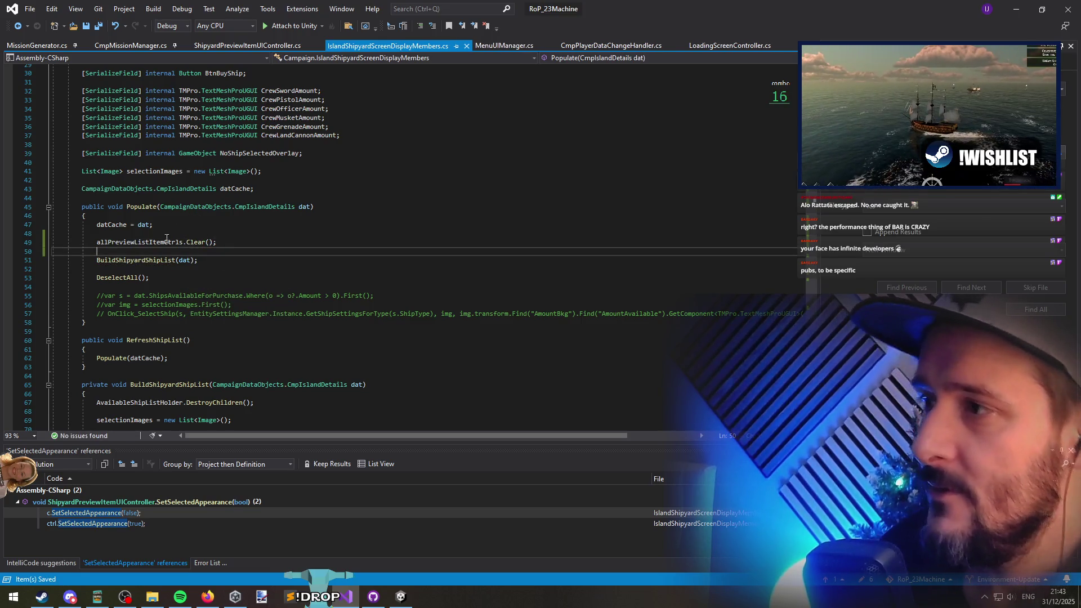
Step: Search the file for allPreviewListItemCtrls to locate the foreach loop over the preview list
{"action": "double_click", "coordinate": [157, 242]}
{"action": "key", "text": "ctrl+f"}
{"action": "key", "text": "Return"}
{"action": "key", "text": "Return"}
{"action": "key", "text": "Return"}
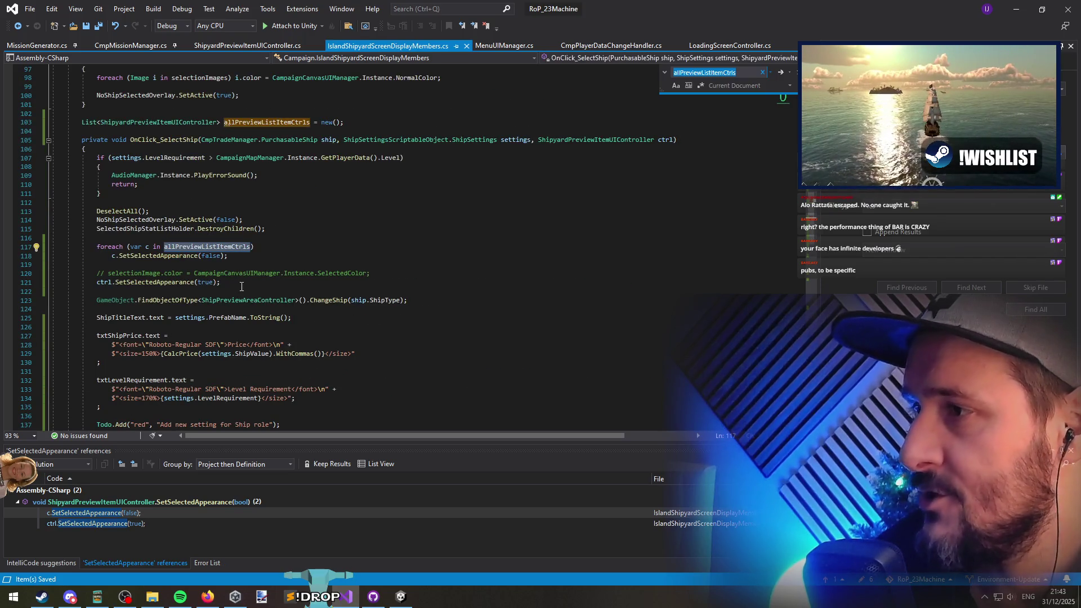
{"action": "scroll", "coordinate": [241, 287], "scroll_direction": "up", "scroll_amount": 6}
{"action": "scroll", "coordinate": [231, 316], "scroll_direction": "down", "scroll_amount": 3}
{"action": "left_click", "coordinate": [225, 329]}
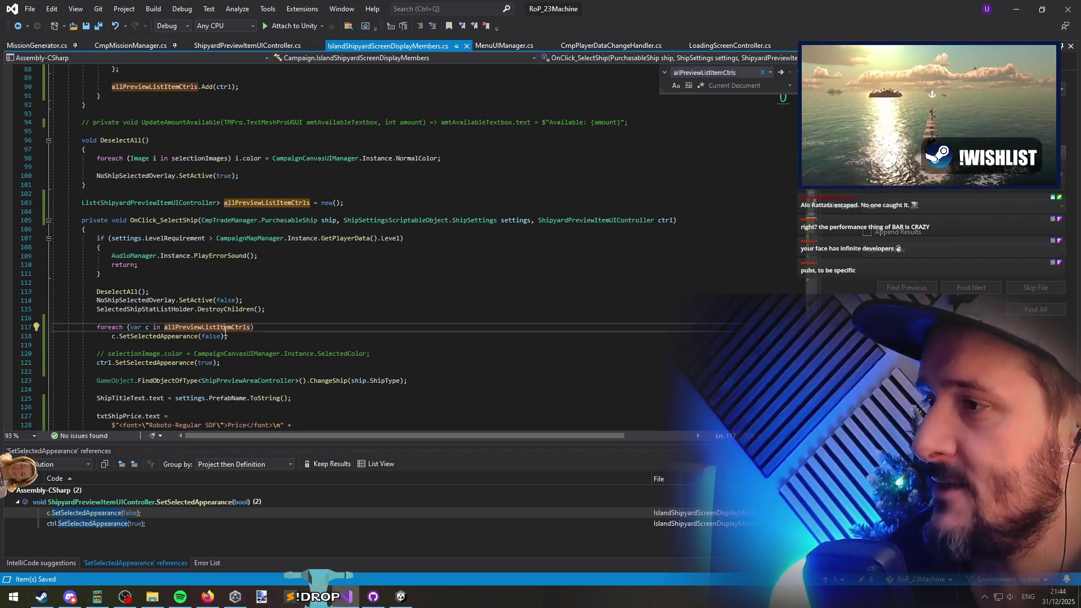
{"action": "double_click", "coordinate": [225, 329]}
{"action": "key", "text": "ctrl+f"}
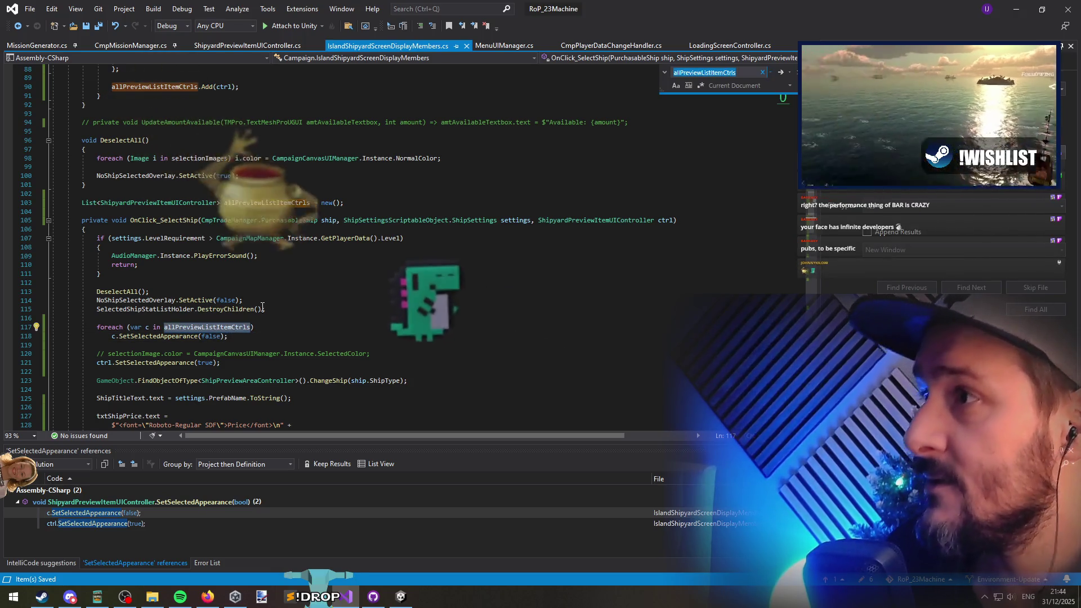
Step: Insert a DeselectAll call above the foreach loop and jump to its definition
{"action": "key", "text": "Escape"}
{"action": "key", "text": "ctrl+Return"}
{"action": "type", "text": "desel"}
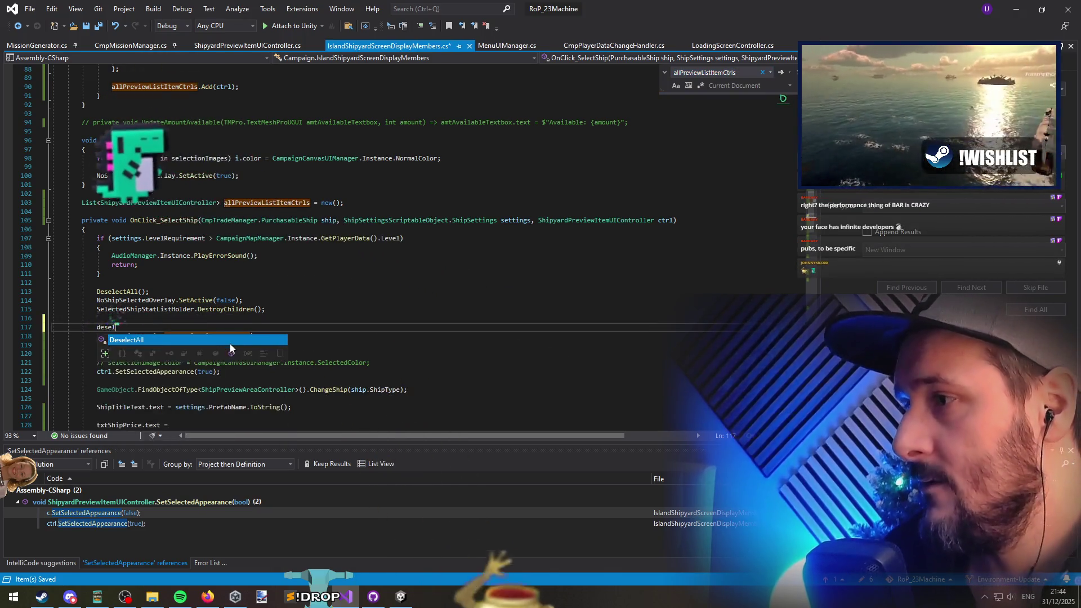
{"action": "key", "text": "Tab"}
{"action": "key", "text": "F12"}
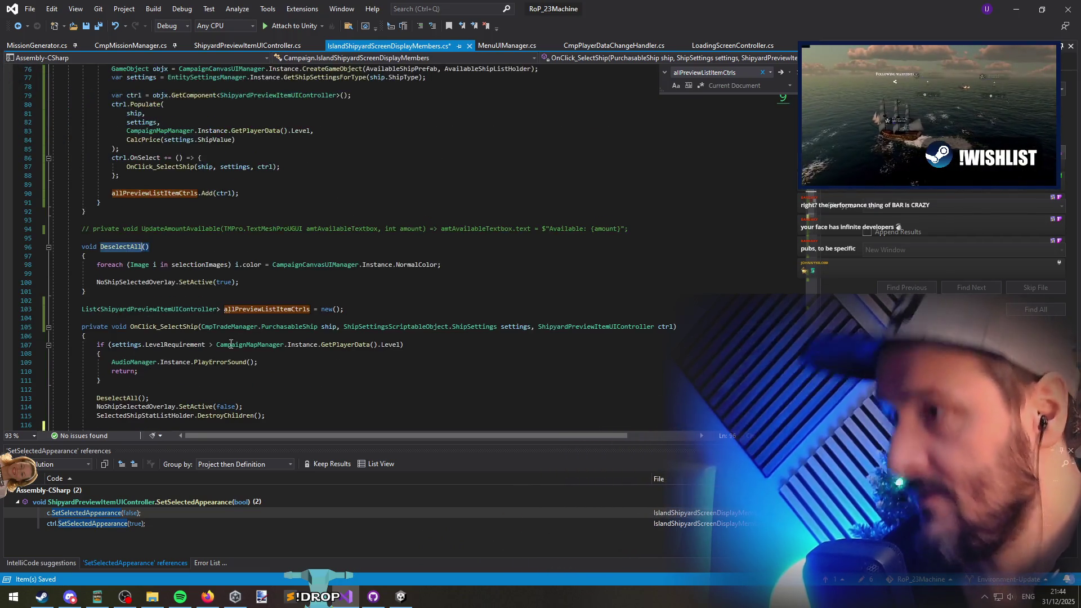
Step: Remove the colour-reset loop from DeselectAll and save
{"action": "left_click", "coordinate": [297, 264]}
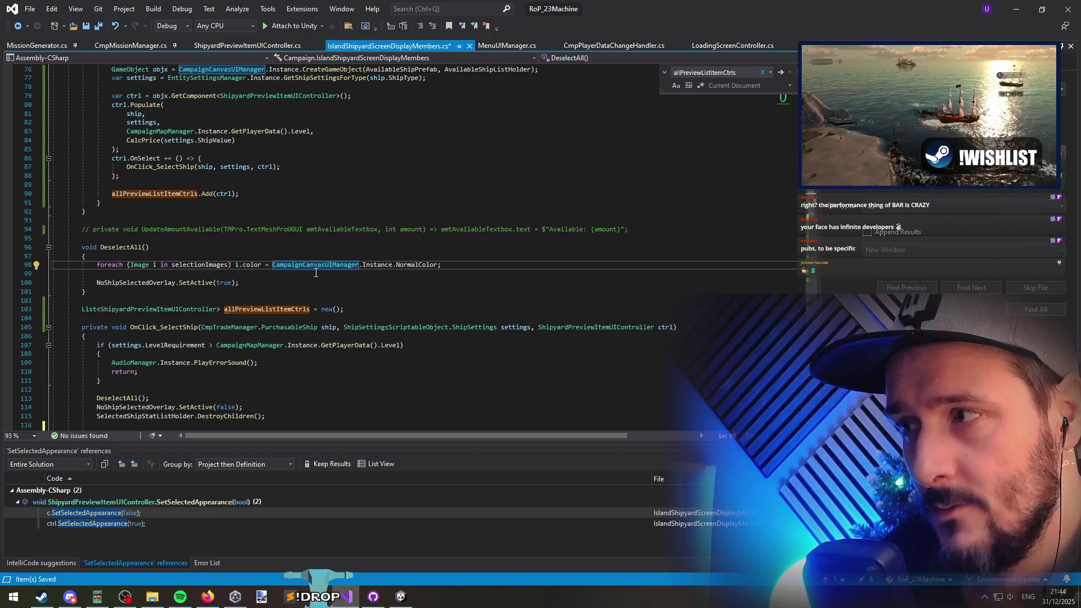
{"action": "left_click", "coordinate": [238, 282]}
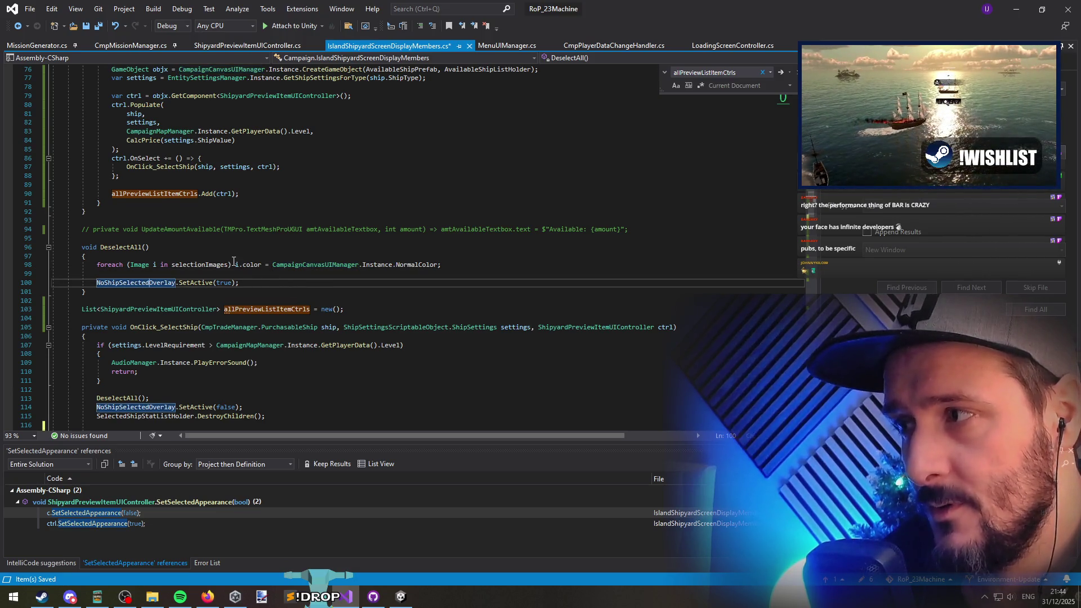
{"action": "left_click", "coordinate": [235, 260]}
{"action": "key", "text": "ctrl+x"}
{"action": "key", "text": "ctrl+x"}
{"action": "key", "text": "ctrl+s"}
Step: Delete the duplicate DeselectAll call in OnClick_SelectShip
{"action": "double_click", "coordinate": [135, 264]}
{"action": "scroll", "coordinate": [275, 371], "scroll_direction": "down", "scroll_amount": 2}
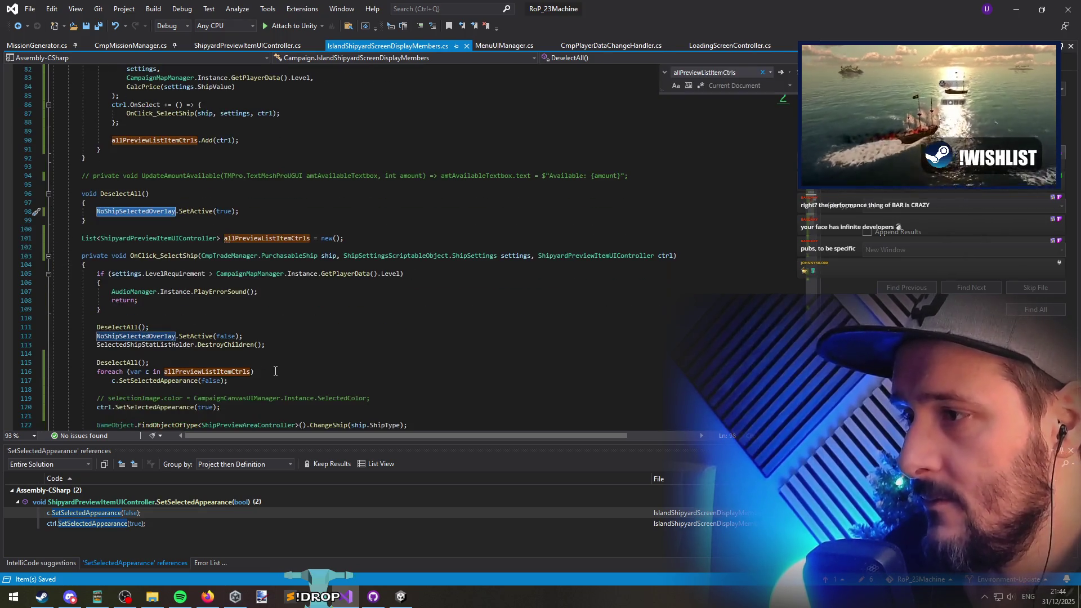
{"action": "left_click", "coordinate": [170, 316]}
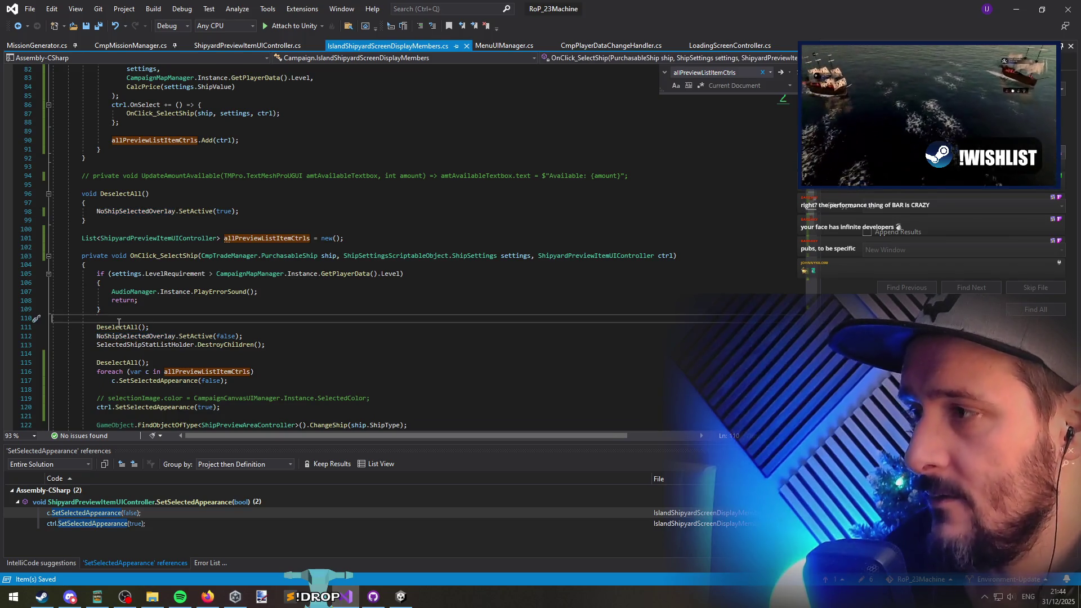
{"action": "left_click", "coordinate": [169, 327]}
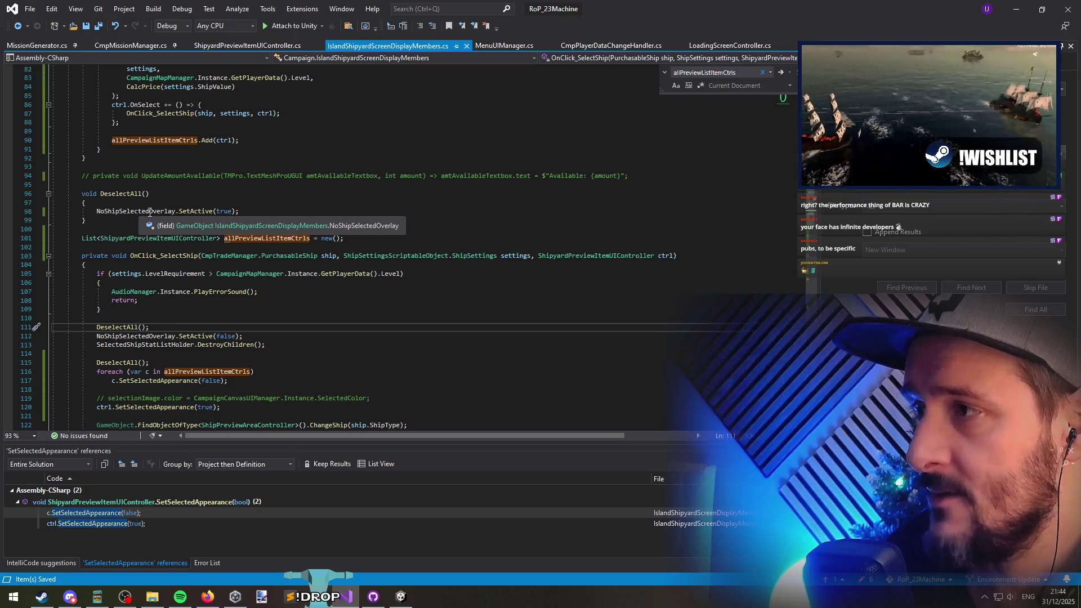
{"action": "left_click_drag", "start_coordinate": [52, 371], "coordinate": [256, 372]}
{"action": "left_click", "coordinate": [243, 380]}
{"action": "left_click", "coordinate": [178, 366]}
{"action": "key", "text": "ctrl+x"}
Step: Move the SetSelectedAppearance(false) foreach loop into DeselectAll and save
{"action": "left_click", "coordinate": [248, 377], "text": "shift"}
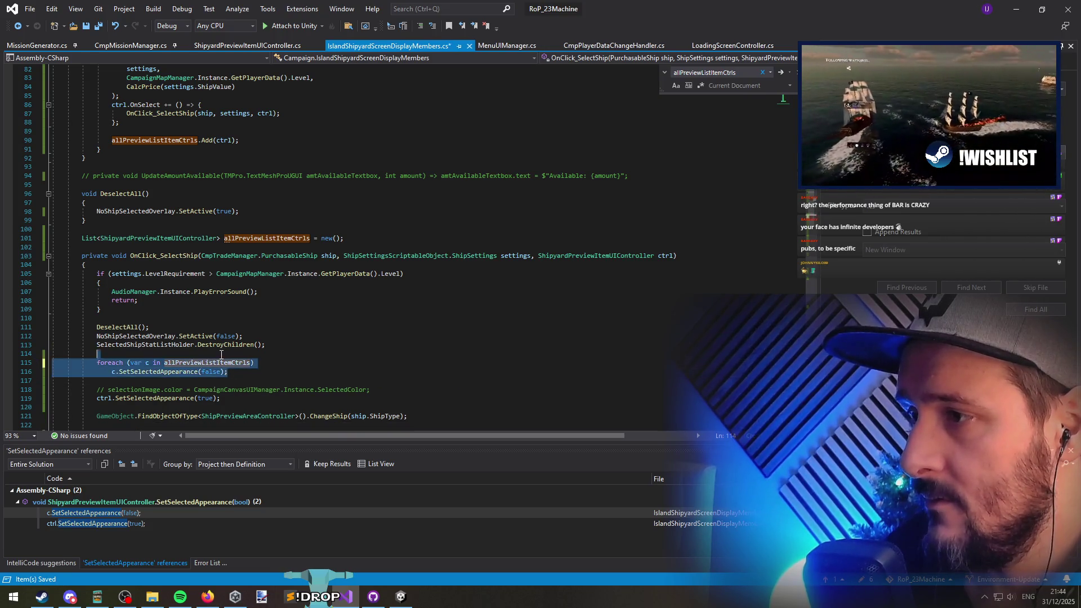
{"action": "key", "text": "ctrl+x"}
{"action": "left_click", "coordinate": [140, 203]}
{"action": "key", "text": "ctrl+v"}
{"action": "key", "text": "ctrl+s"}
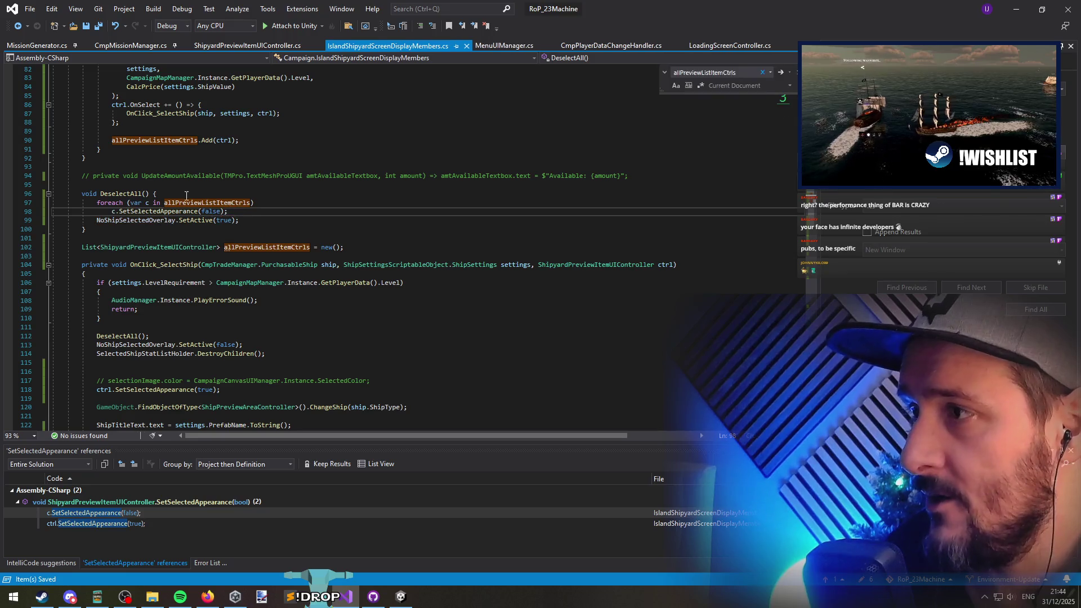
Step: Delete the leftover empty line and commented selectionImage line, then return to Unity
{"action": "left_click", "coordinate": [179, 370]}
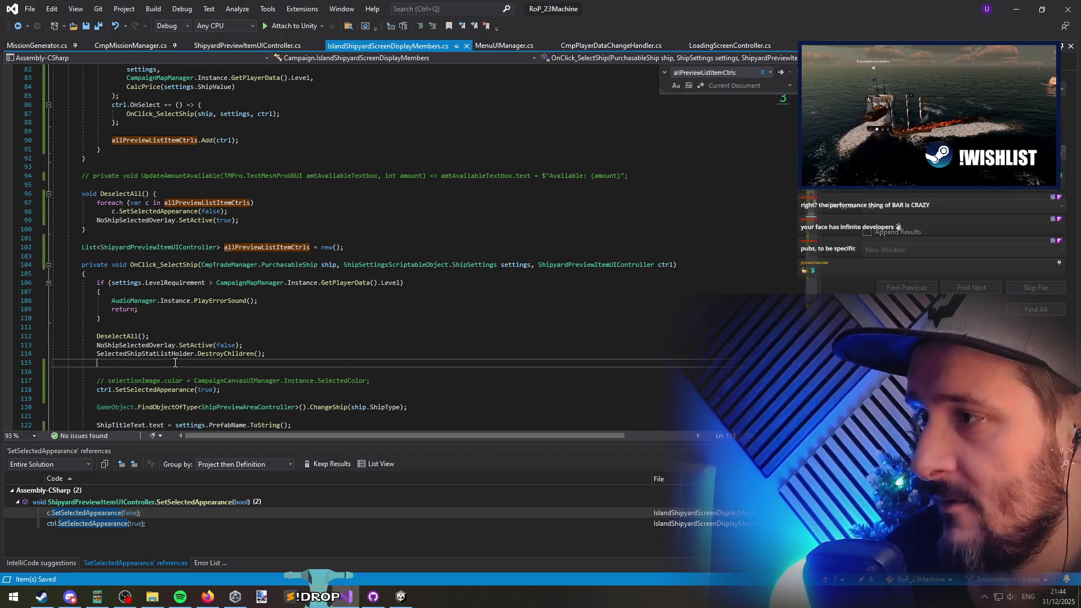
{"action": "key", "text": "ctrl+x"}
{"action": "key", "text": "ctrl+x"}
{"action": "key", "text": "End"}
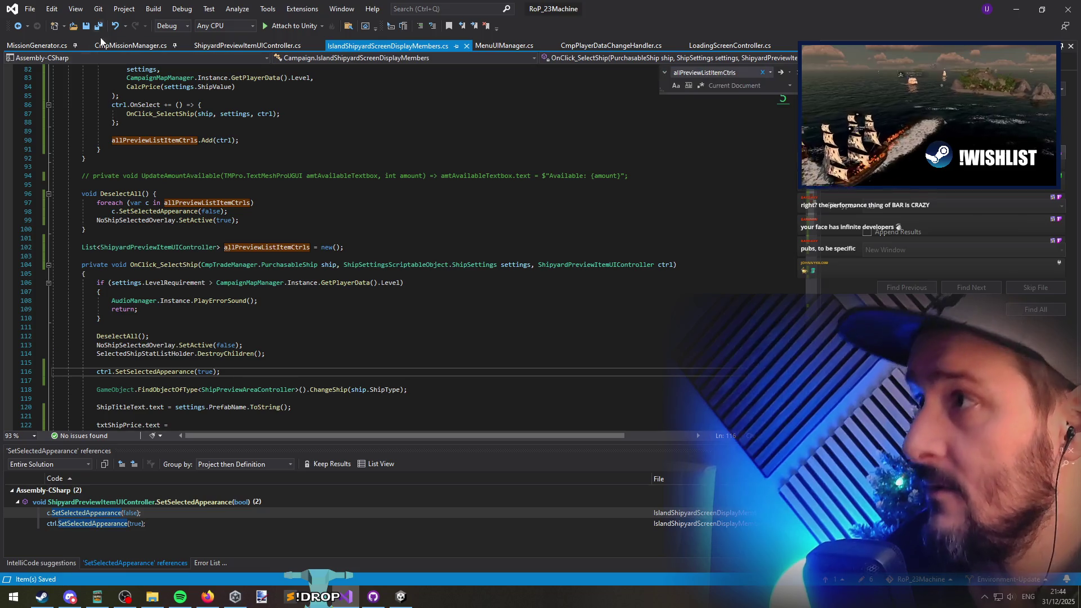
{"action": "left_click", "coordinate": [1023, 5]}
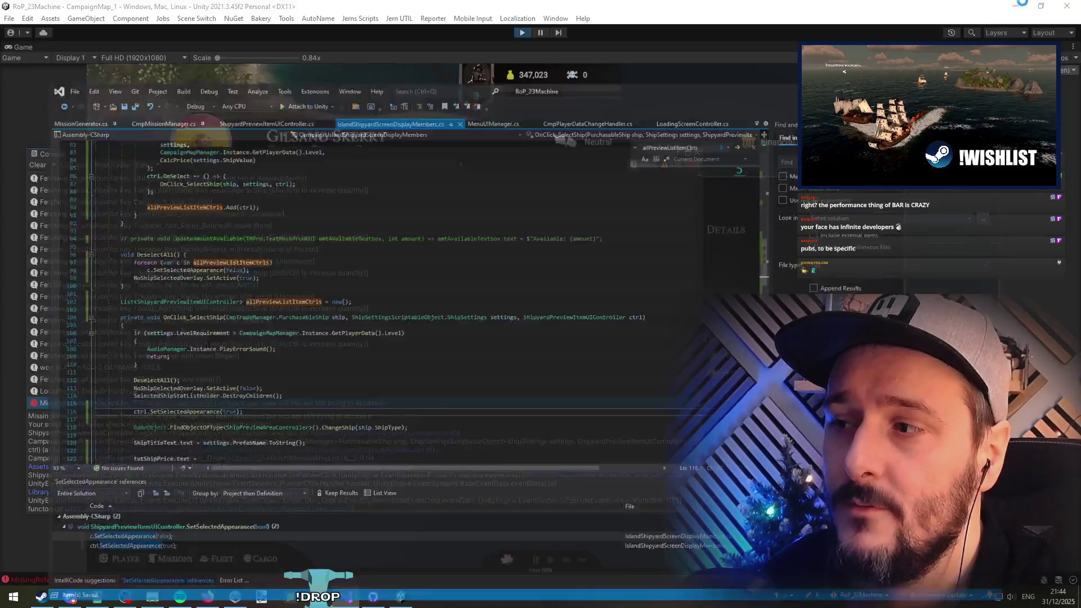
Step: Close the Console, leave the port, restart Play mode, and continue the saved campaign
{"action": "left_click", "coordinate": [697, 153]}
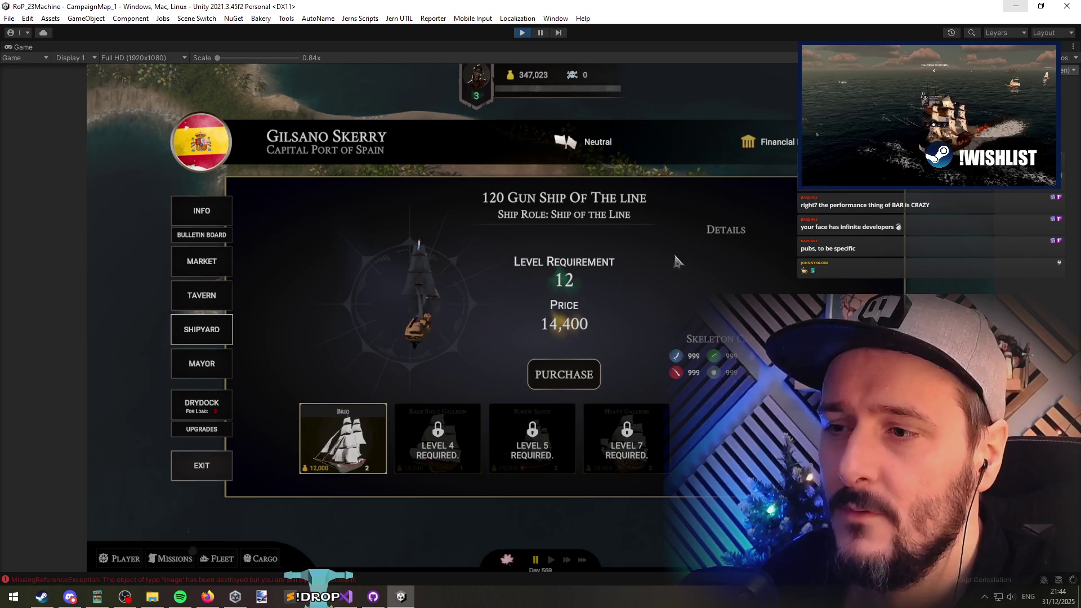
{"action": "left_click", "coordinate": [191, 475]}
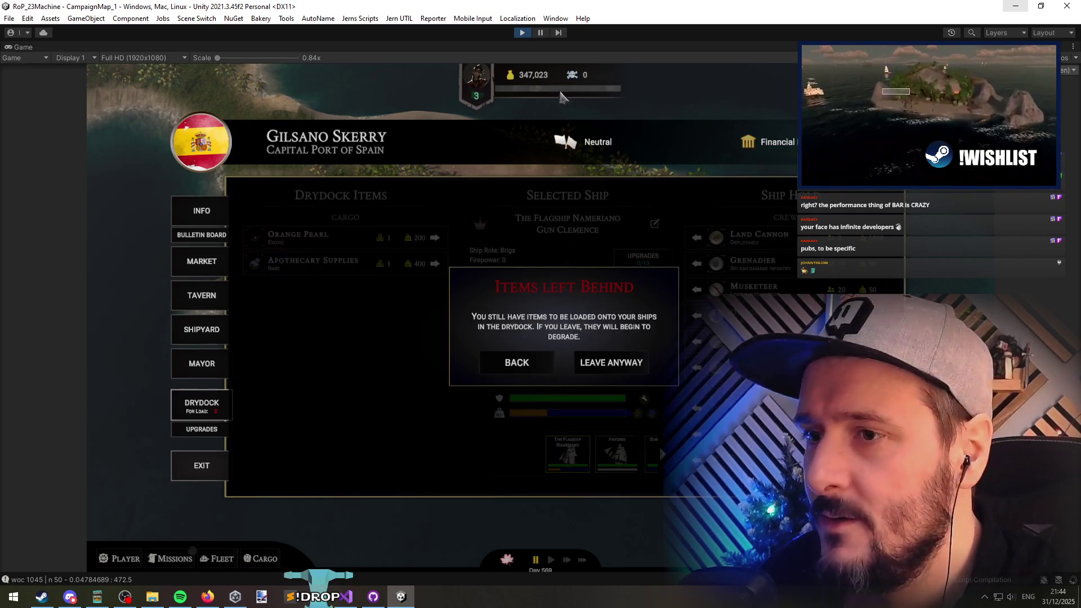
{"action": "left_click", "coordinate": [514, 33]}
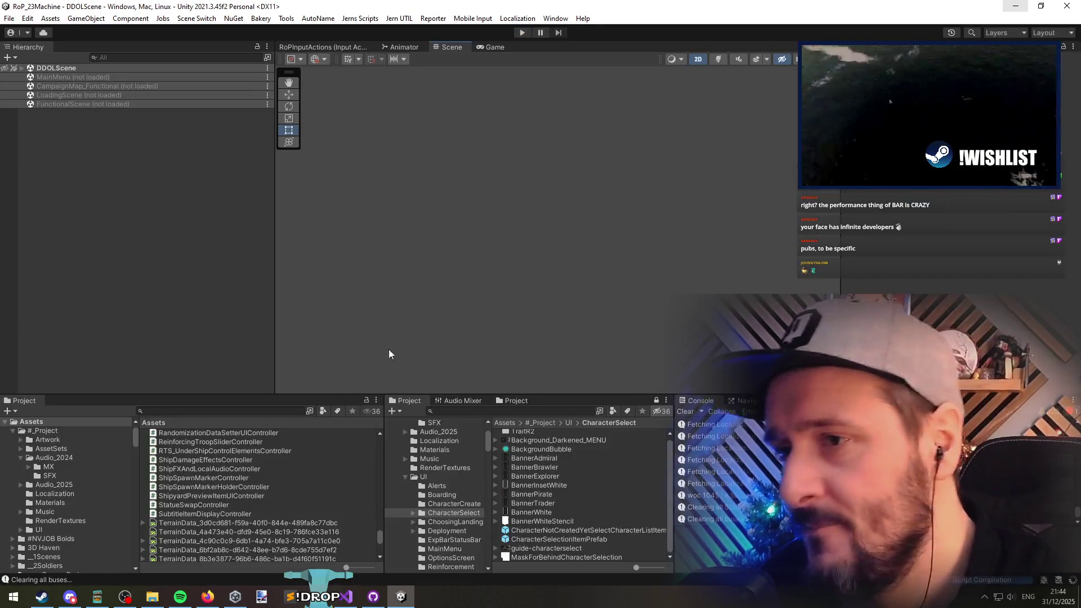
{"action": "left_click", "coordinate": [521, 33]}
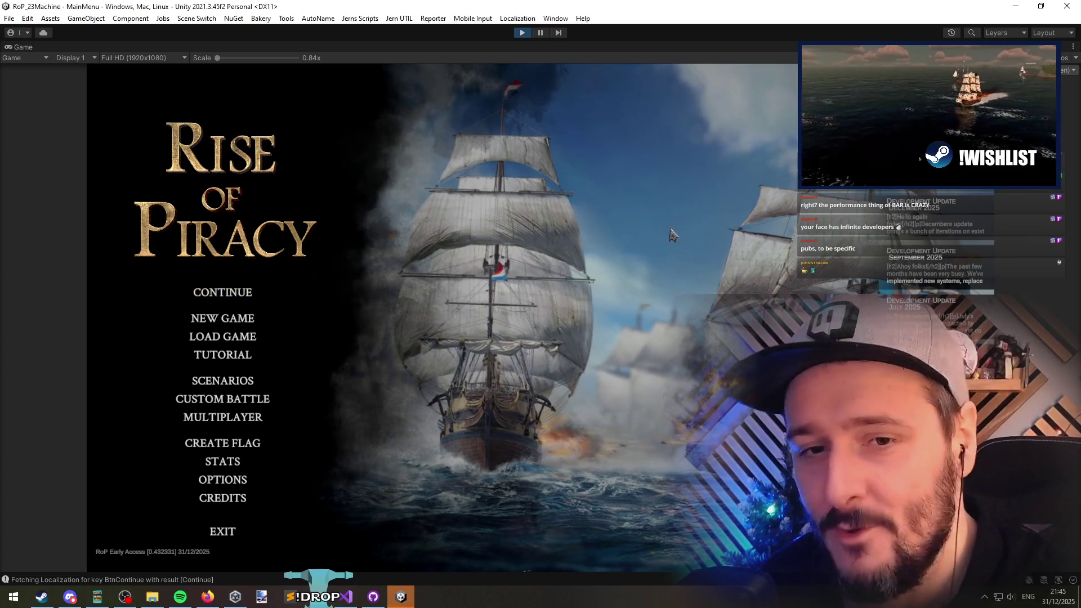
{"action": "left_click", "coordinate": [237, 290]}
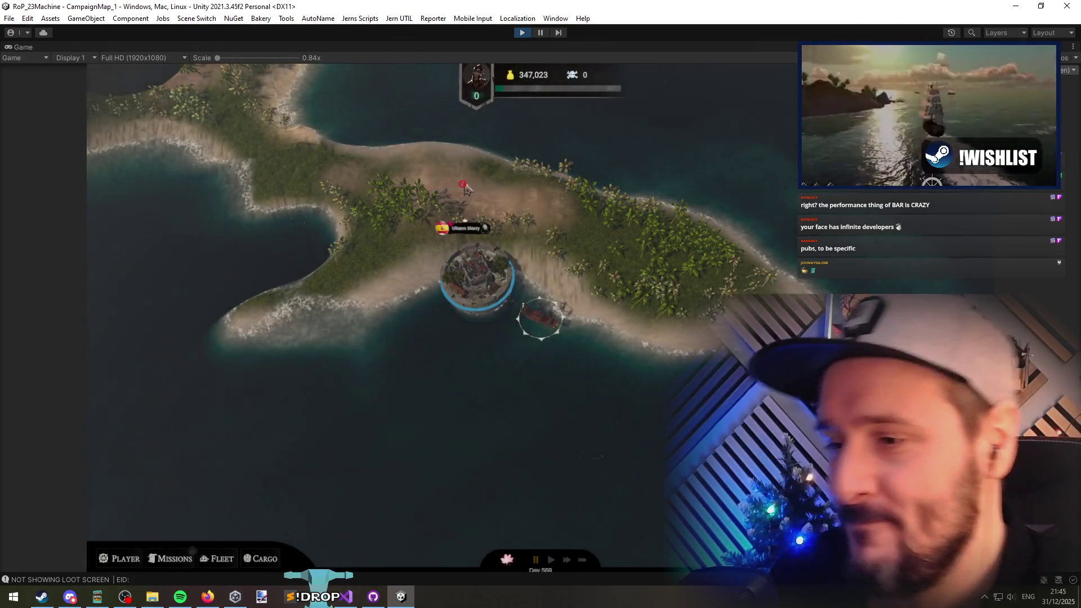
Step: Visit the Gilsano Skerry shipyard, then leave the port despite the items-left-behind warning
{"action": "left_click", "coordinate": [462, 297]}
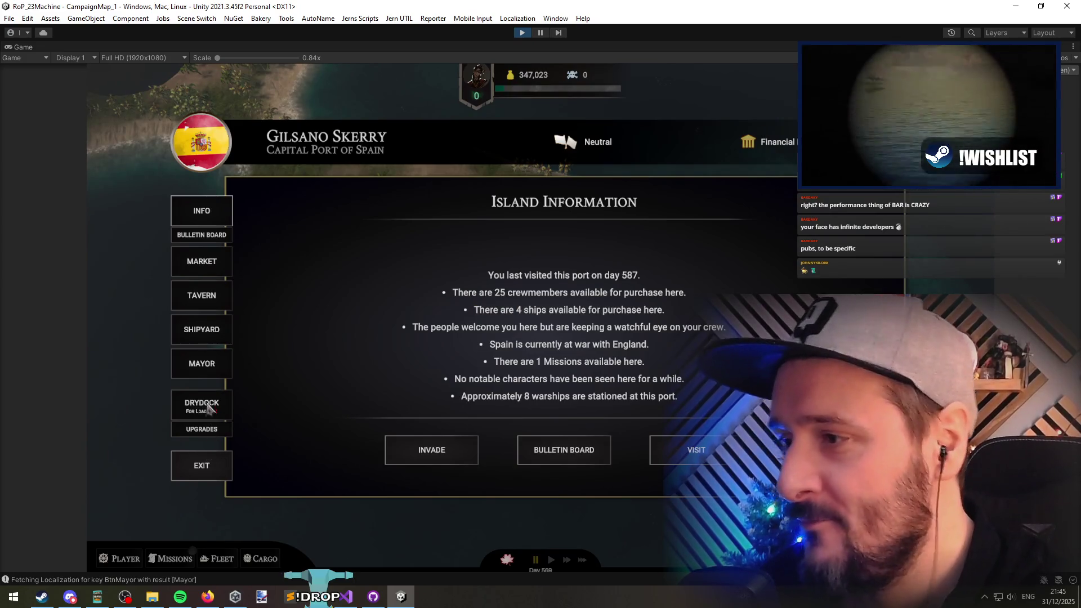
{"action": "left_click", "coordinate": [210, 334]}
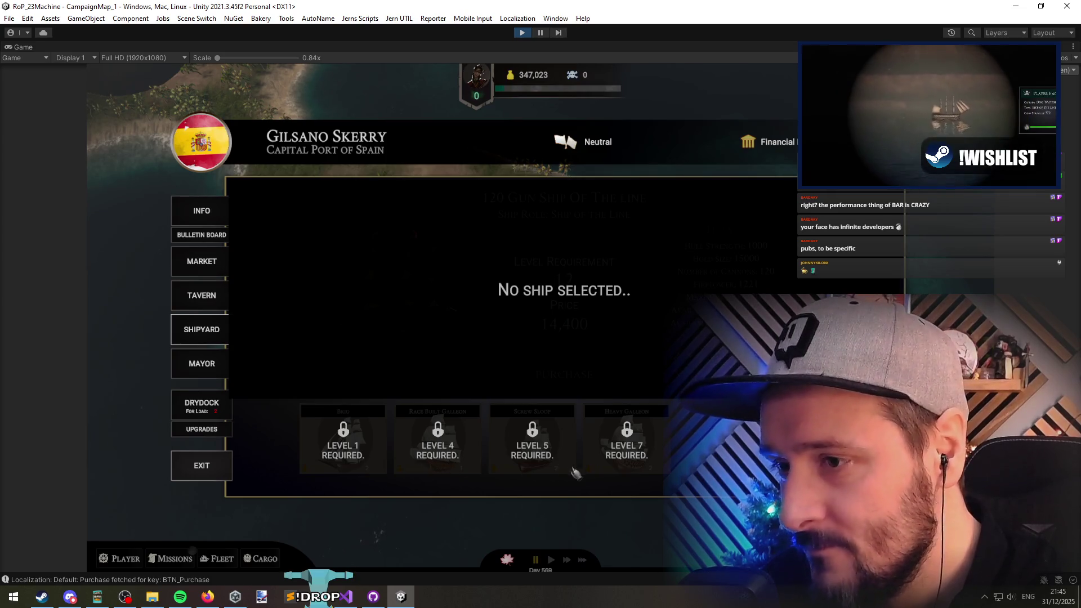
{"action": "left_click", "coordinate": [201, 471]}
{"action": "left_click", "coordinate": [592, 367]}
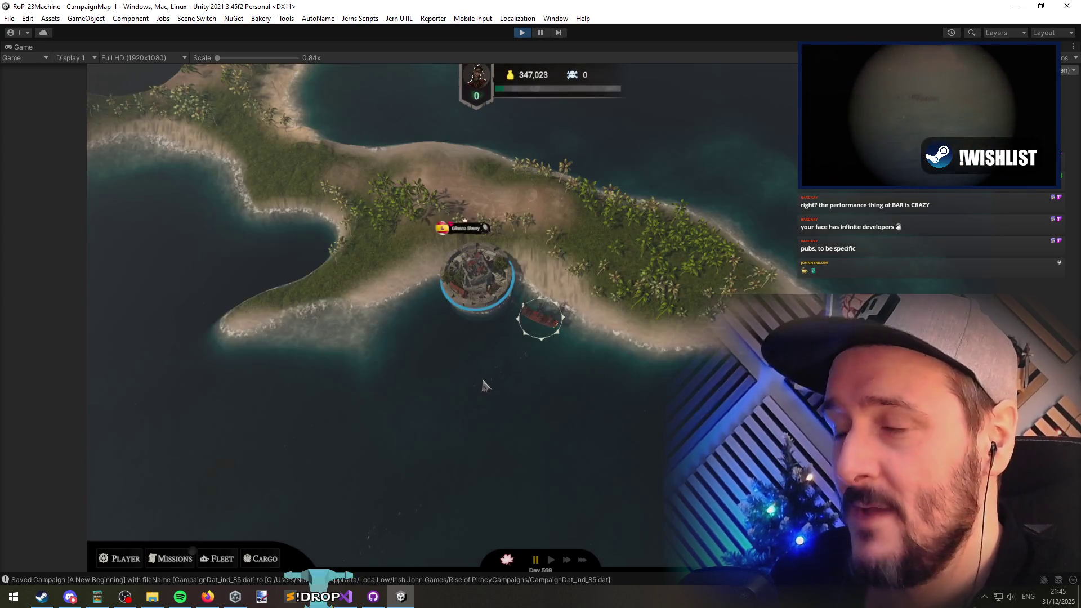
Step: Run GiveXP 100 and GiveXP 100000 in the debug console, then reopen the Gilsano Skerry shipyard
{"action": "key", "text": "grave"}
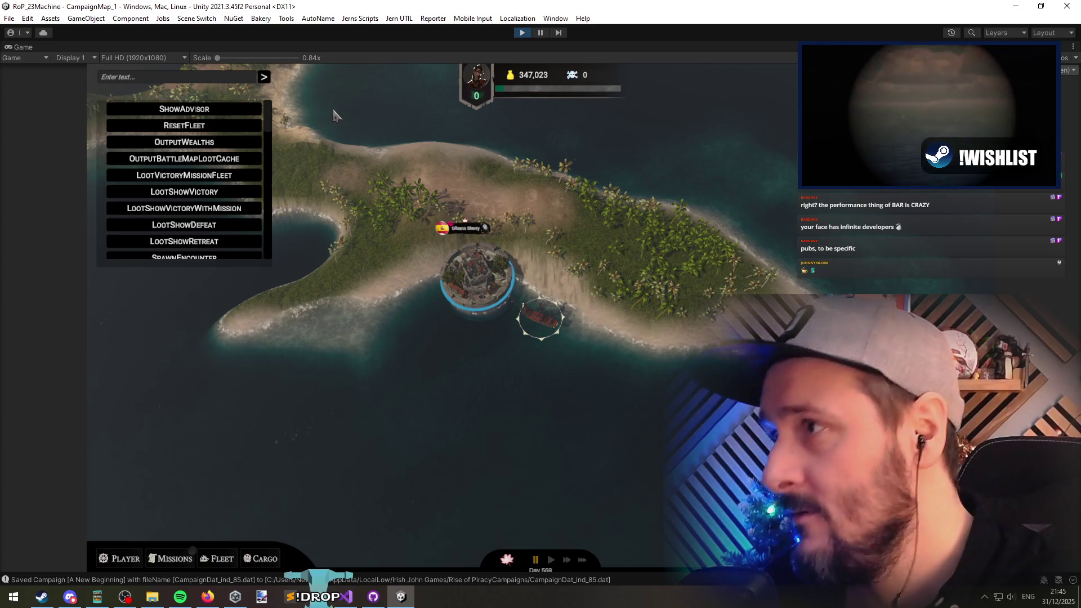
{"action": "type", "text": "givexp"}
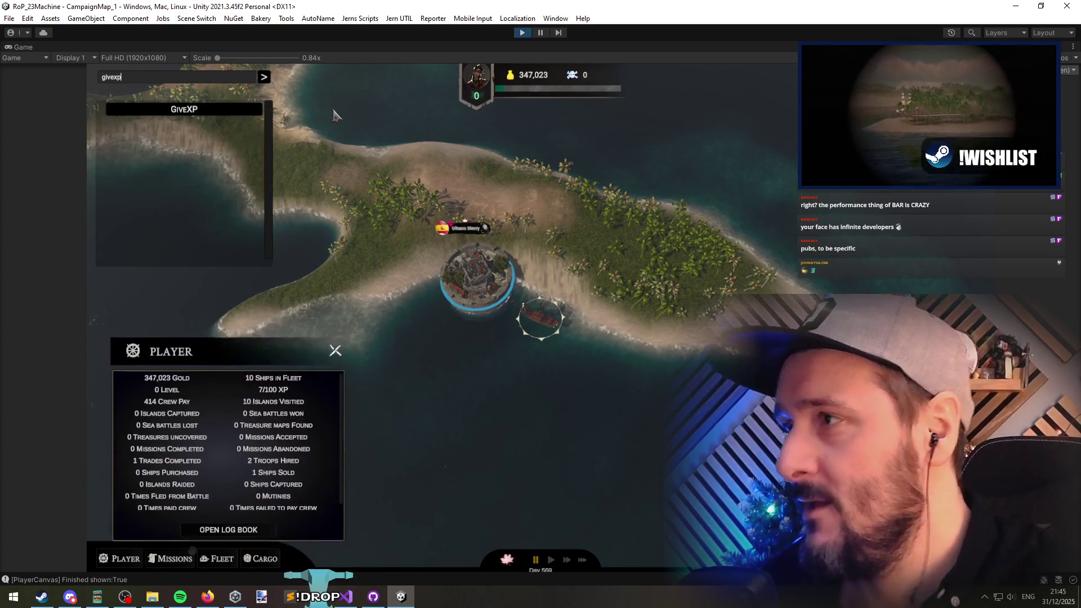
{"action": "left_click", "coordinate": [159, 107]}
{"action": "type", "text": "100"}
{"action": "key", "text": "Return"}
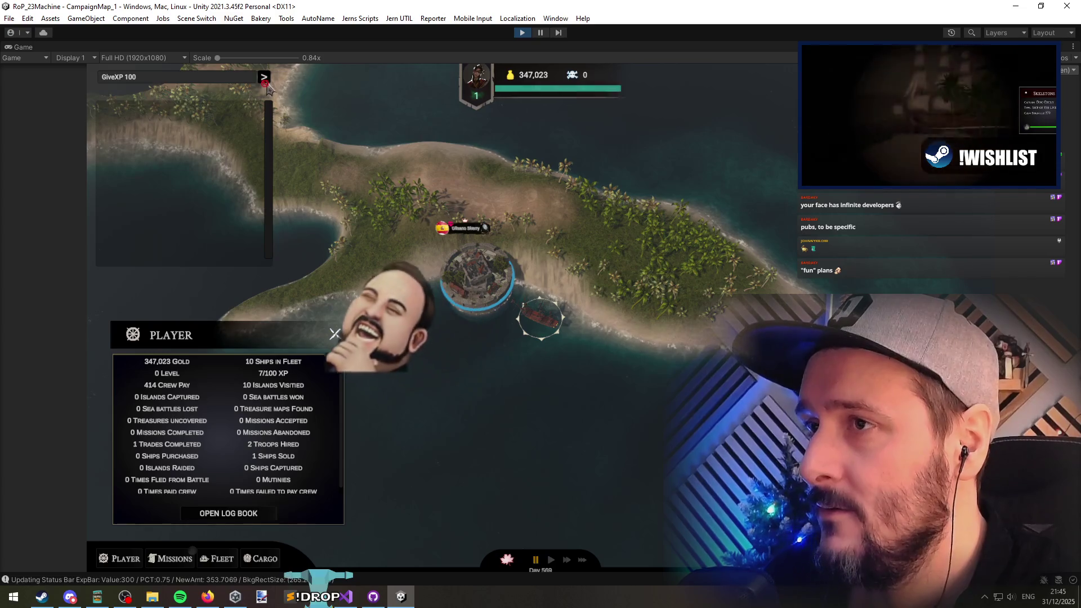
{"action": "type", "text": "000"}
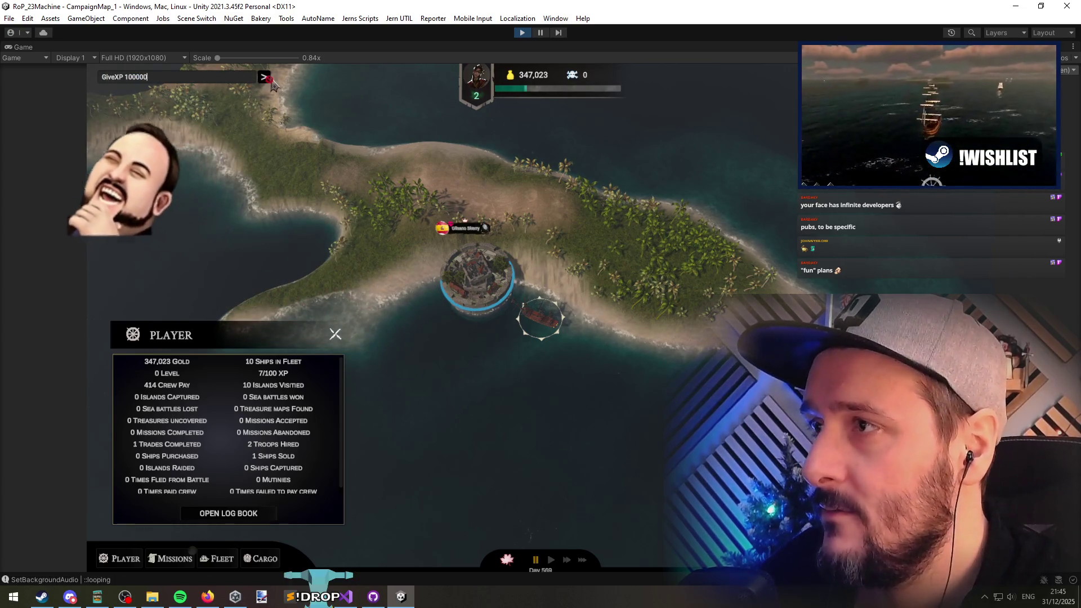
{"action": "left_click", "coordinate": [264, 77]}
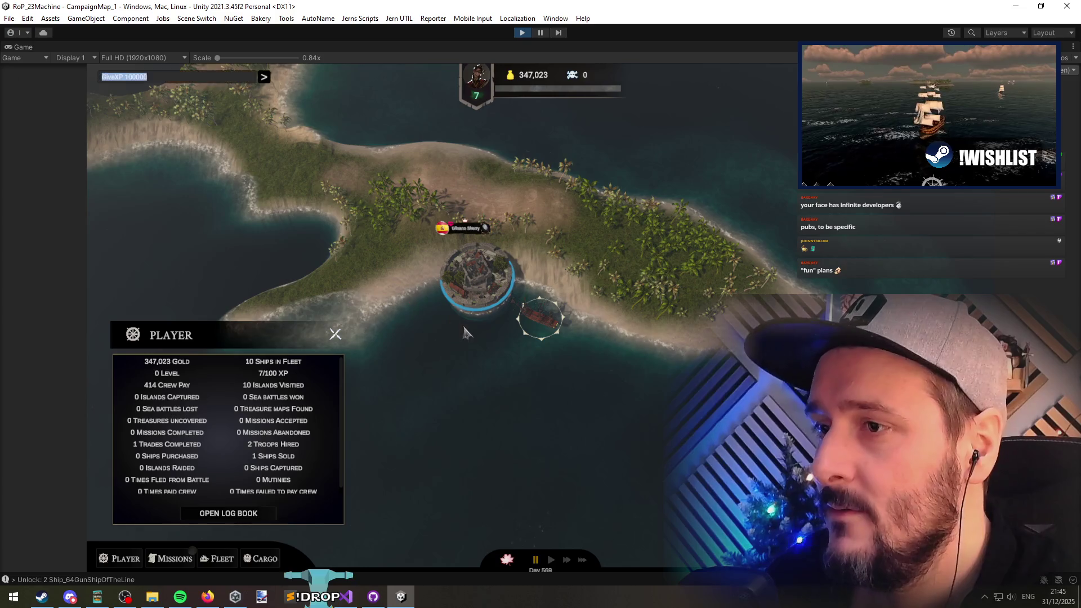
{"action": "left_click", "coordinate": [485, 284]}
{"action": "left_click", "coordinate": [207, 339]}
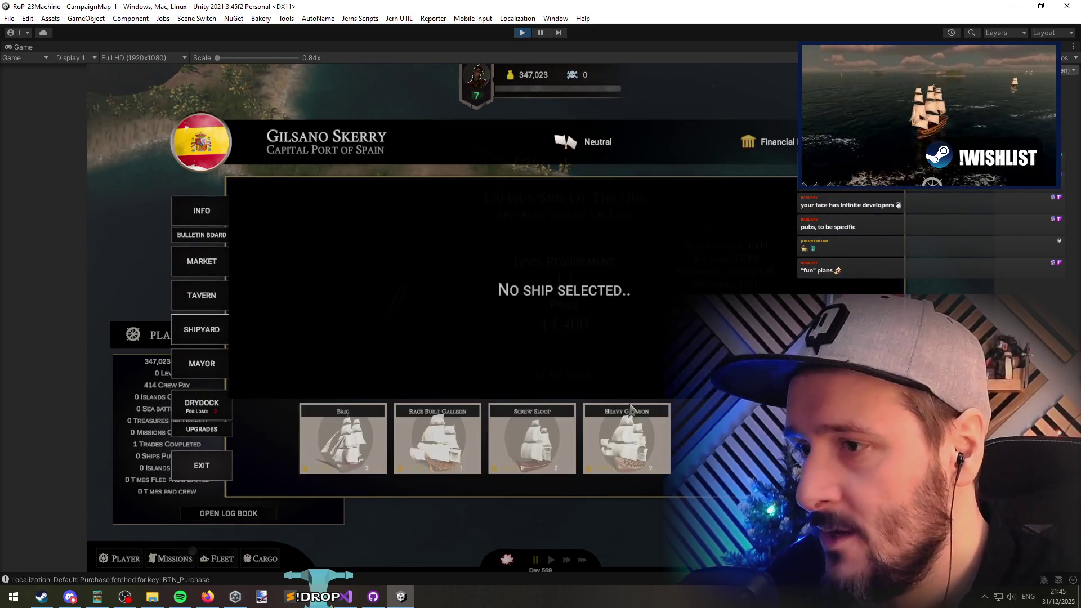
Step: Check the roles of the Brig, Race Built Galleon, Screw Sloop and Heavy Galleon
{"action": "left_click", "coordinate": [383, 457]}
{"action": "left_click", "coordinate": [439, 453]}
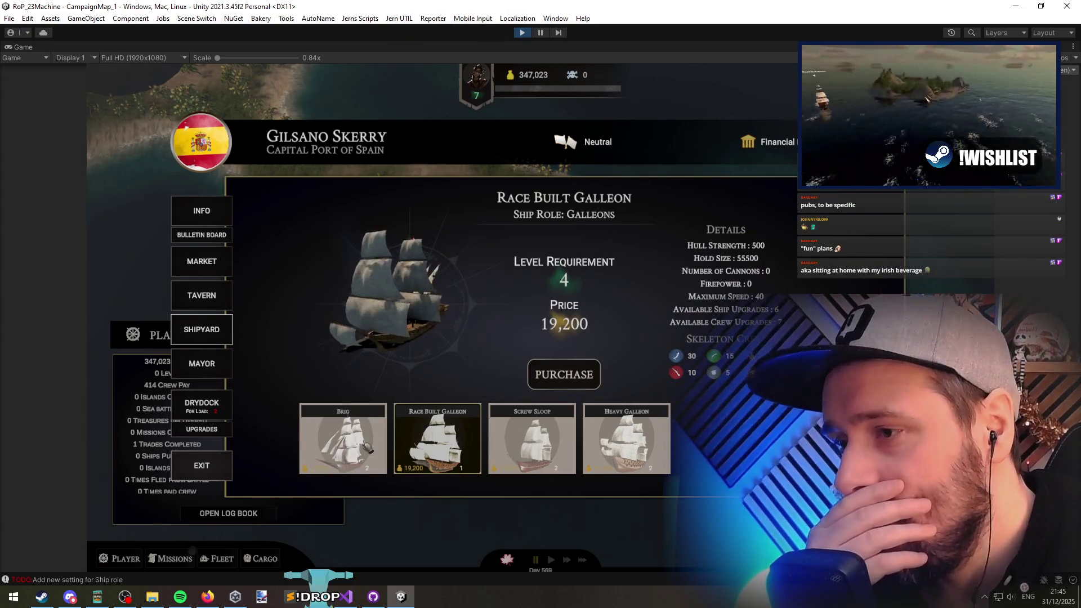
{"action": "left_click", "coordinate": [343, 445]}
{"action": "left_click", "coordinate": [476, 449]}
{"action": "left_click", "coordinate": [529, 445]}
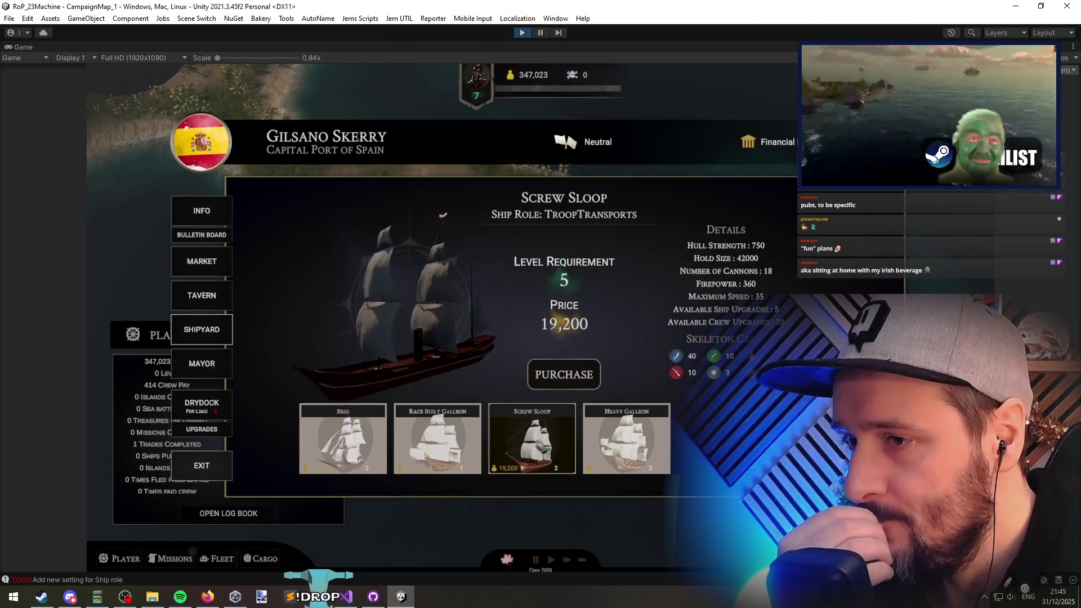
{"action": "left_click", "coordinate": [622, 445]}
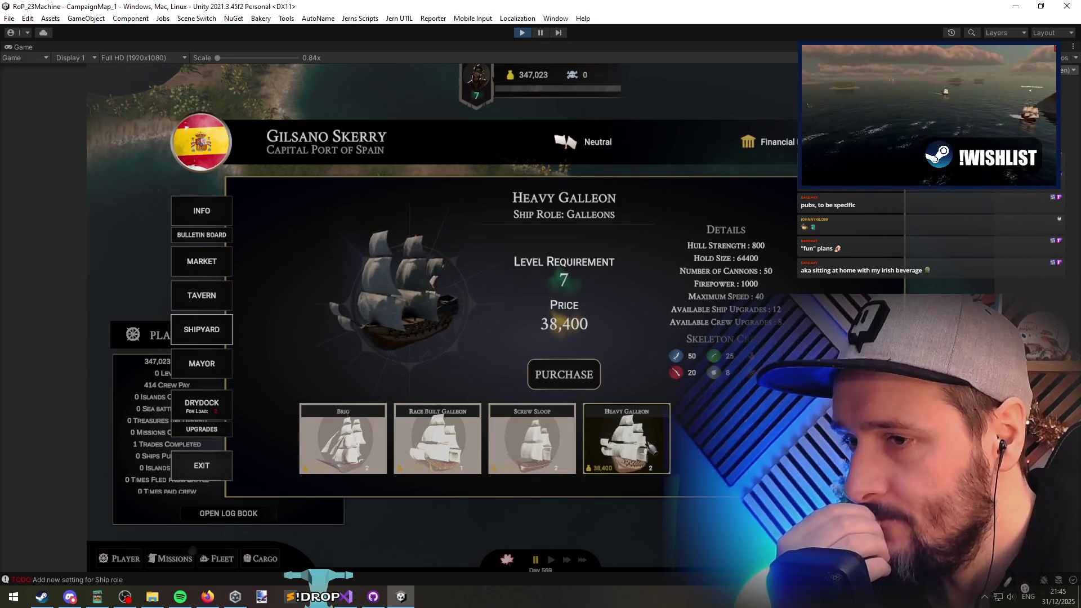
{"action": "left_click", "coordinate": [536, 448]}
{"action": "left_click", "coordinate": [443, 449]}
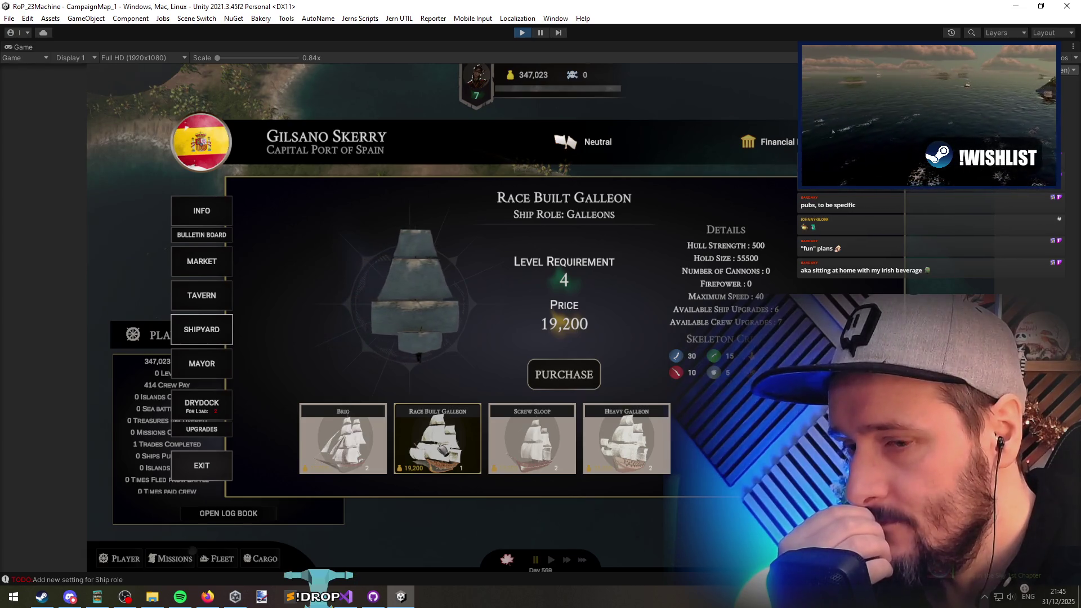
Step: Step through the ships with arrow keys, try buying the Race Built Galleon, then open the Drydock
{"action": "key", "text": "Left"}
{"action": "key", "text": "Right"}
{"action": "key", "text": "Right"}
{"action": "key", "text": "Right"}
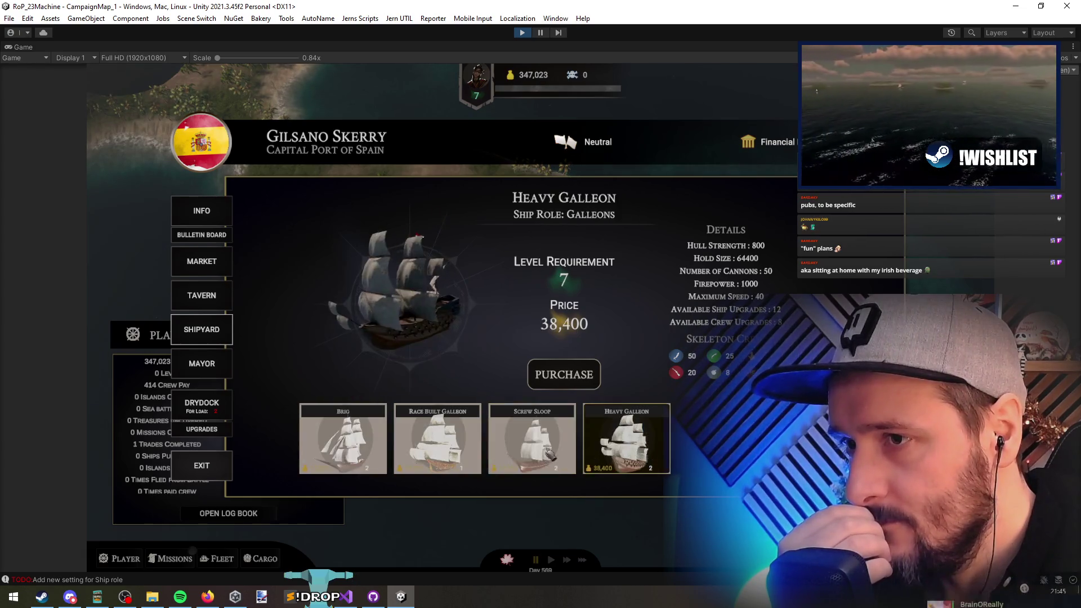
{"action": "key", "text": "Left"}
{"action": "key", "text": "Left"}
{"action": "key", "text": "Left"}
{"action": "key", "text": "Right"}
{"action": "key", "text": "Right"}
{"action": "key", "text": "Right"}
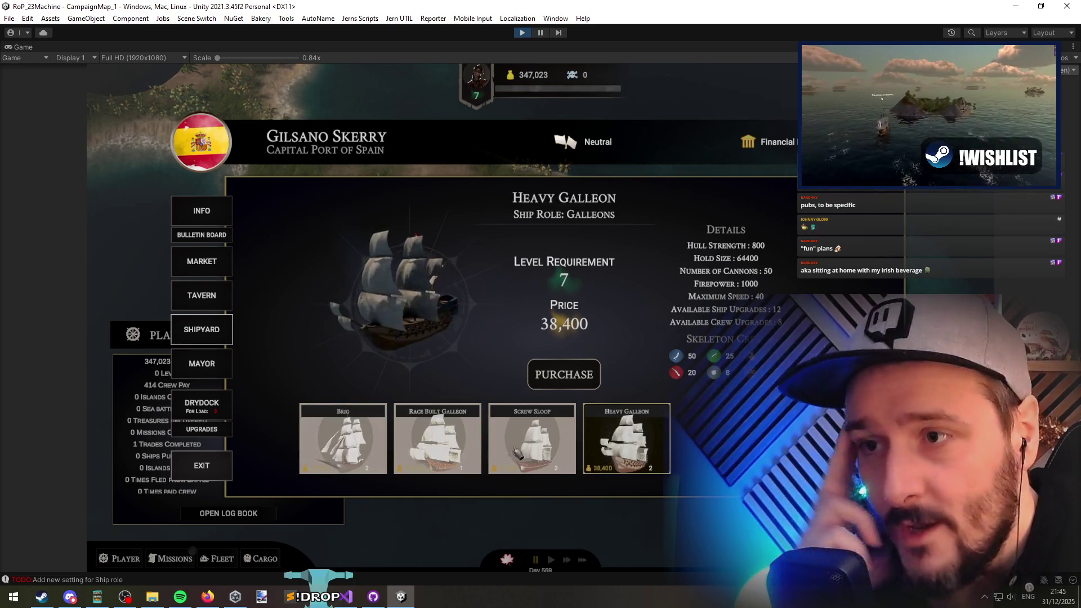
{"action": "key", "text": "Left"}
{"action": "key", "text": "Left"}
{"action": "key", "text": "Right"}
{"action": "key", "text": "Left"}
{"action": "key", "text": "Left"}
{"action": "key", "text": "Right"}
{"action": "key", "text": "Right"}
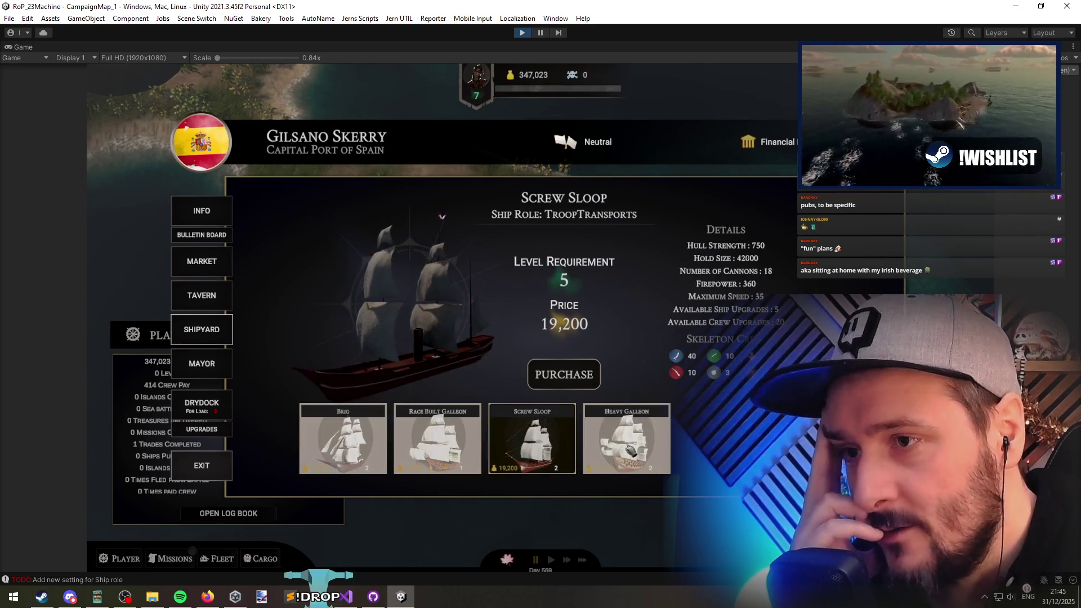
{"action": "key", "text": "Right"}
{"action": "key", "text": "Left"}
{"action": "key", "text": "Left"}
{"action": "left_click", "coordinate": [567, 374]}
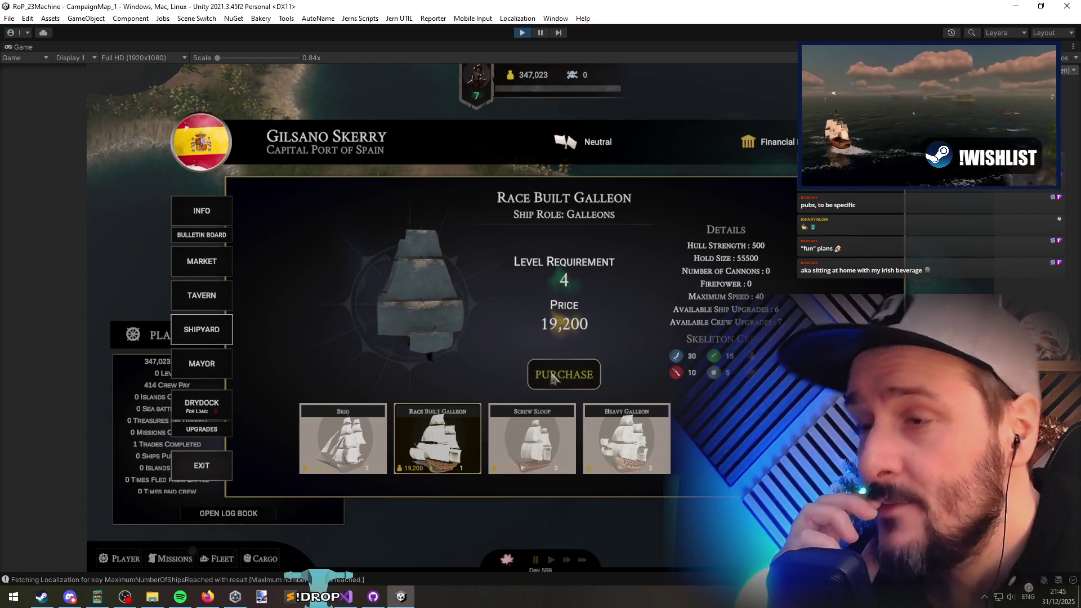
{"action": "left_click", "coordinate": [213, 403]}
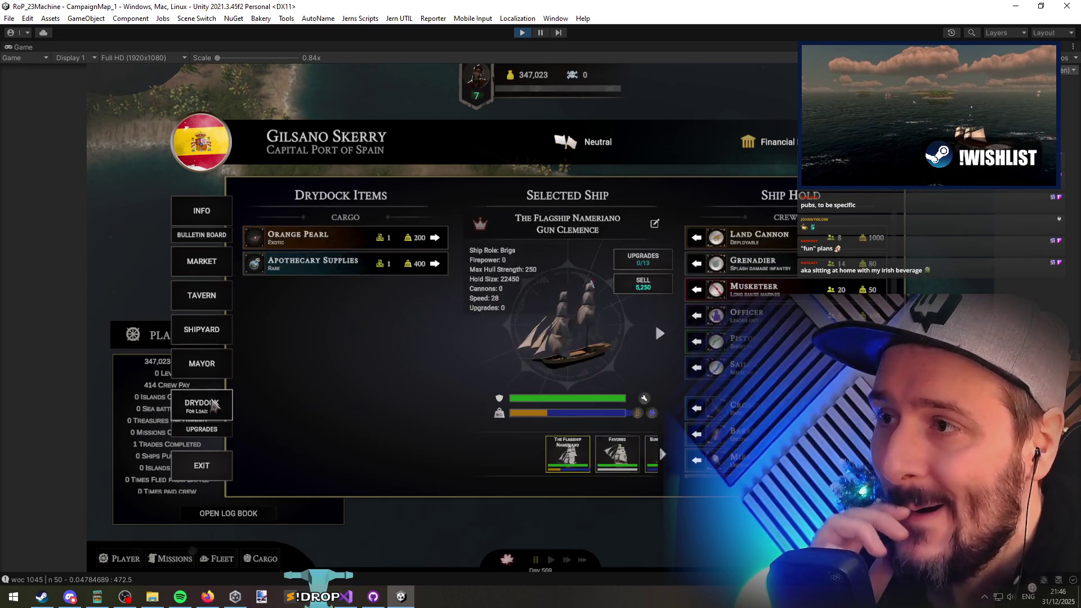
Step: Cycle through the fleet in the drydock to bring up the Shadow Seraph
{"action": "left_click", "coordinate": [663, 337]}
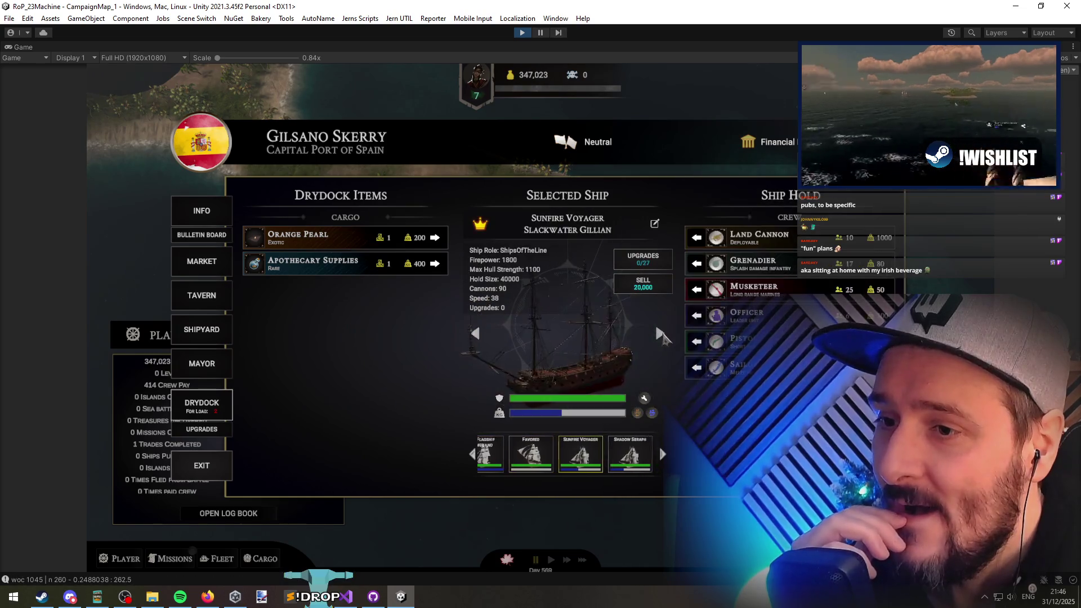
{"action": "left_click", "coordinate": [663, 338]}
{"action": "left_click", "coordinate": [663, 337]}
{"action": "left_click", "coordinate": [663, 337]}
{"action": "left_click", "coordinate": [663, 337]}
{"action": "left_click", "coordinate": [663, 337]}
{"action": "left_click", "coordinate": [662, 338]}
{"action": "left_click", "coordinate": [476, 334]}
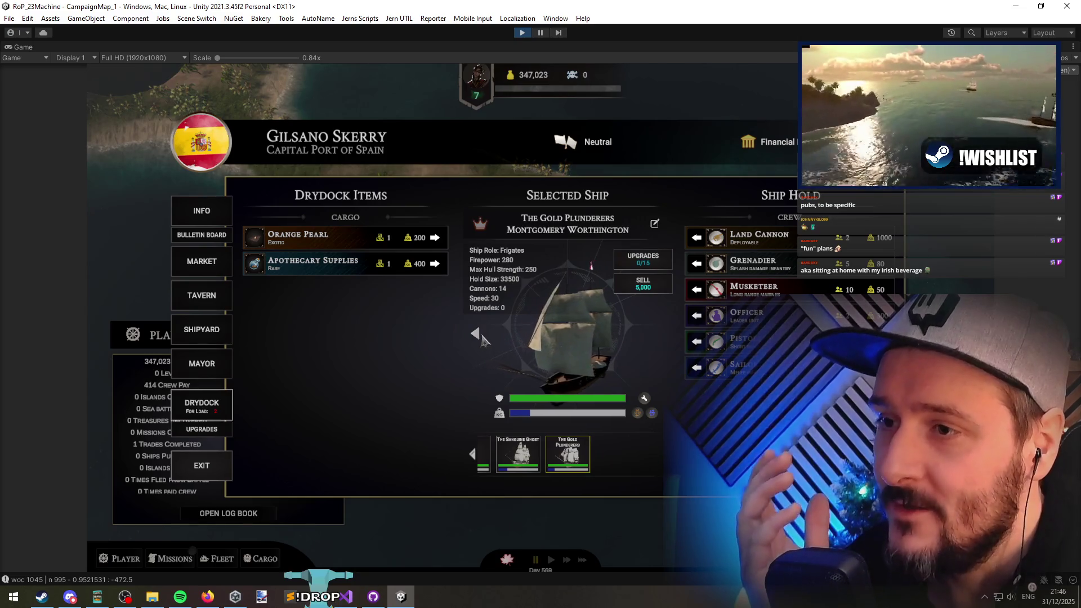
{"action": "left_click", "coordinate": [475, 334]}
{"action": "left_click", "coordinate": [475, 335]}
{"action": "left_click", "coordinate": [475, 335]}
{"action": "left_click", "coordinate": [476, 335]}
{"action": "left_click", "coordinate": [475, 334]}
{"action": "left_click", "coordinate": [475, 334]}
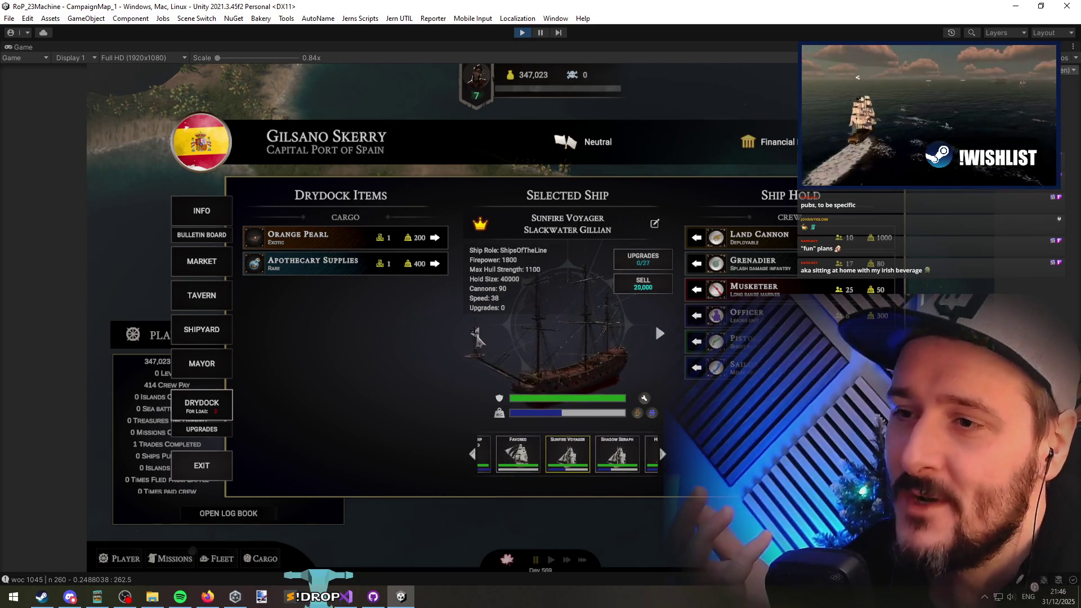
{"action": "left_click", "coordinate": [475, 334]}
{"action": "left_click", "coordinate": [659, 334]}
{"action": "left_click", "coordinate": [660, 335]}
{"action": "left_click", "coordinate": [659, 334]}
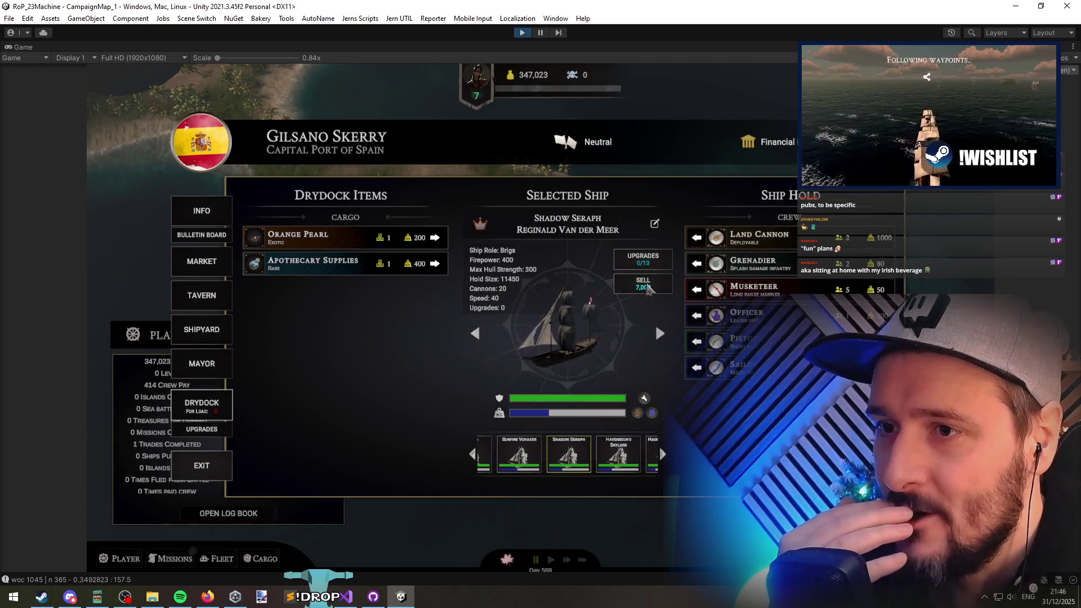
Step: Sell the Shadow Seraph, the Favored and Havenbound Skylark, keeping the flagship Sunfire Voyager
{"action": "left_click", "coordinate": [643, 283]}
{"action": "left_click", "coordinate": [571, 349]}
{"action": "left_click", "coordinate": [642, 283]}
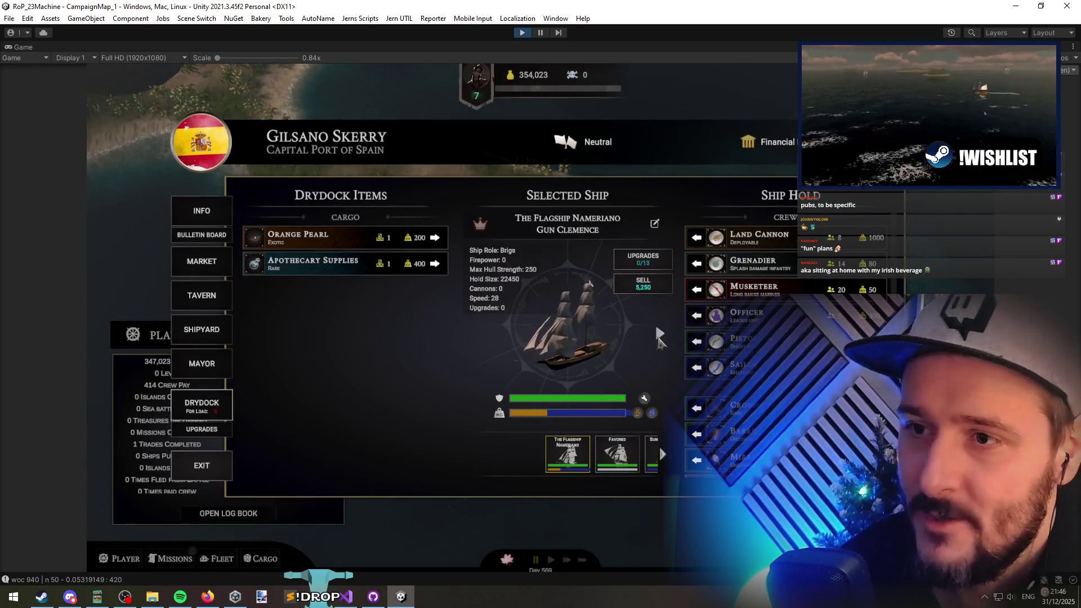
{"action": "left_click", "coordinate": [572, 349]}
{"action": "left_click", "coordinate": [643, 284]}
{"action": "left_click", "coordinate": [572, 349]}
{"action": "left_click", "coordinate": [651, 291]}
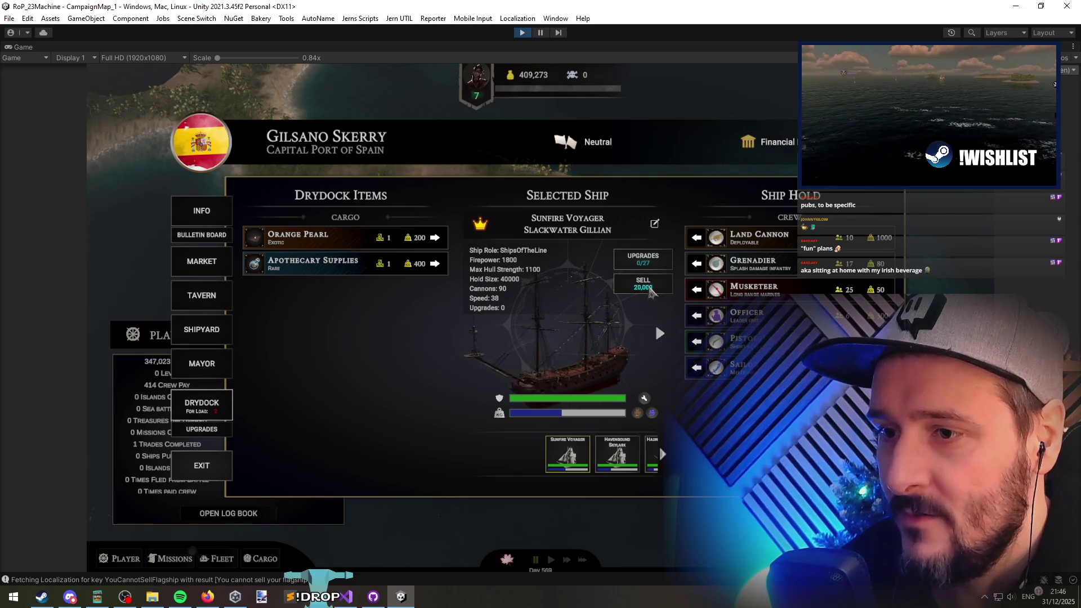
{"action": "left_click", "coordinate": [661, 333]}
{"action": "left_click", "coordinate": [643, 284]}
{"action": "left_click", "coordinate": [571, 349]}
Step: Sell Haunted Harbinger, The Hell-born Knave, Dean and The Gold Plunderers, leaving only Sunfire Voyager
{"action": "left_click", "coordinate": [660, 333]}
{"action": "left_click", "coordinate": [642, 283]}
{"action": "left_click", "coordinate": [572, 349]}
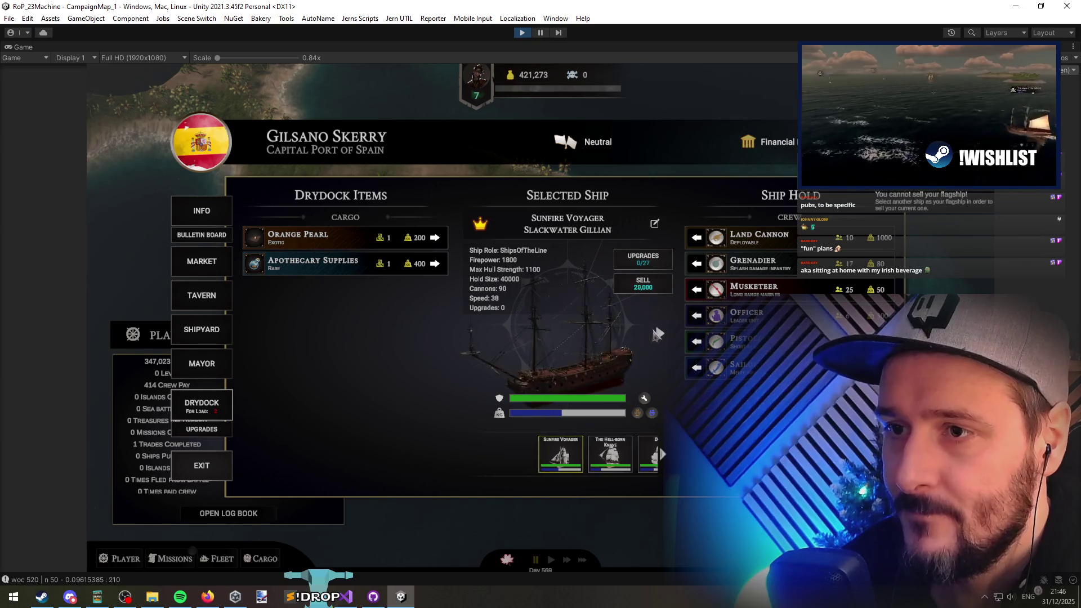
{"action": "left_click", "coordinate": [660, 333]}
{"action": "left_click", "coordinate": [643, 283]}
{"action": "left_click", "coordinate": [572, 349]}
{"action": "left_click", "coordinate": [659, 333]}
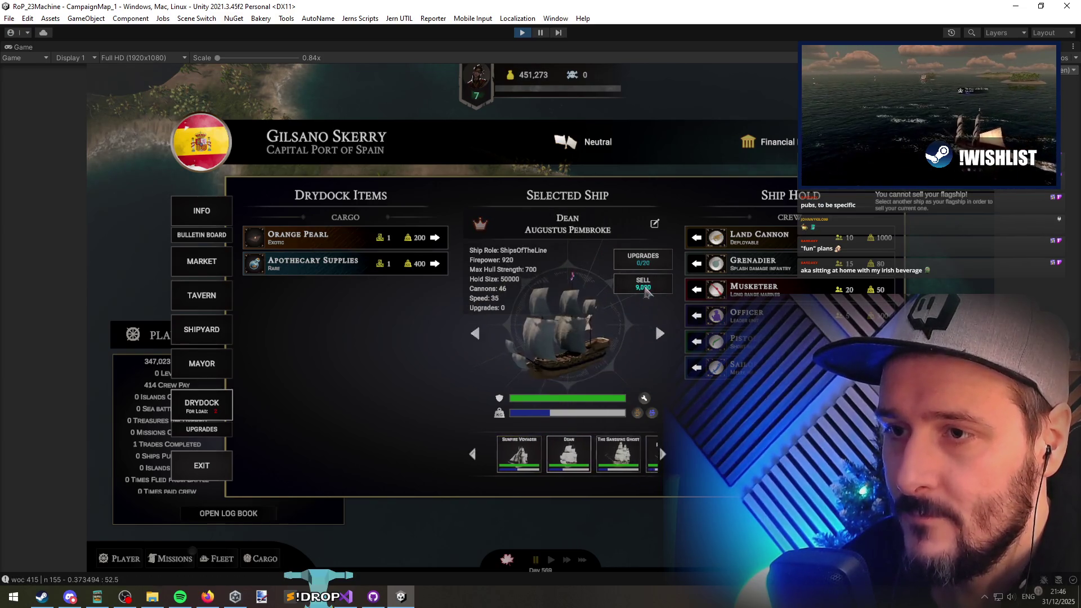
{"action": "left_click", "coordinate": [642, 283]}
{"action": "left_click", "coordinate": [572, 350]}
{"action": "left_click", "coordinate": [659, 333]}
{"action": "left_click", "coordinate": [643, 283]}
{"action": "left_click", "coordinate": [572, 349]}
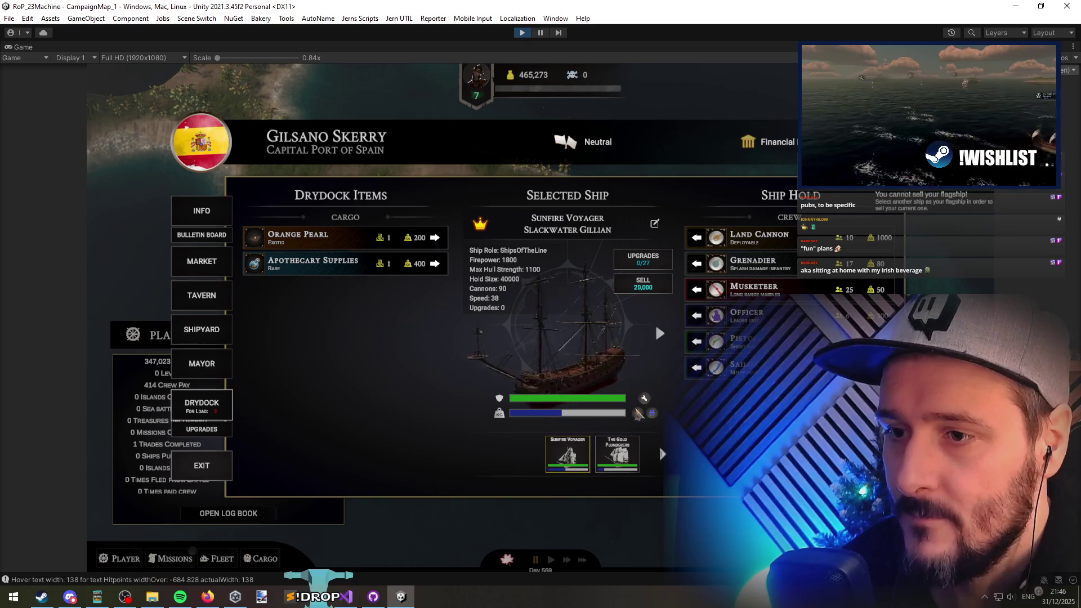
{"action": "left_click", "coordinate": [612, 455]}
{"action": "left_click", "coordinate": [642, 283]}
{"action": "left_click", "coordinate": [572, 349]}
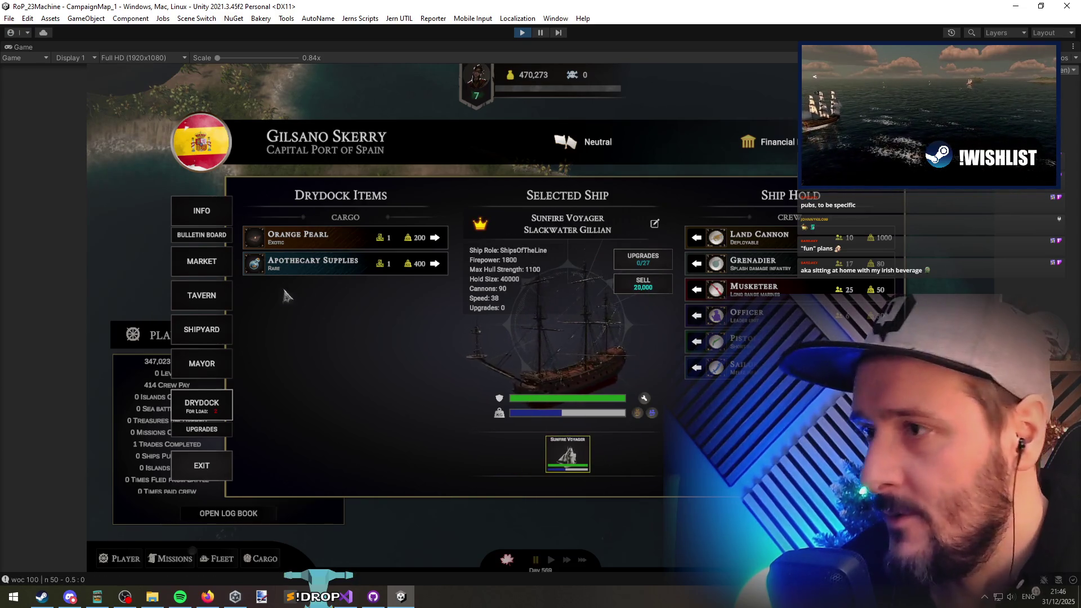
Step: Load the Orange Pearl and Apothecary Supplies onto the ship and leave the port
{"action": "left_click", "coordinate": [216, 474]}
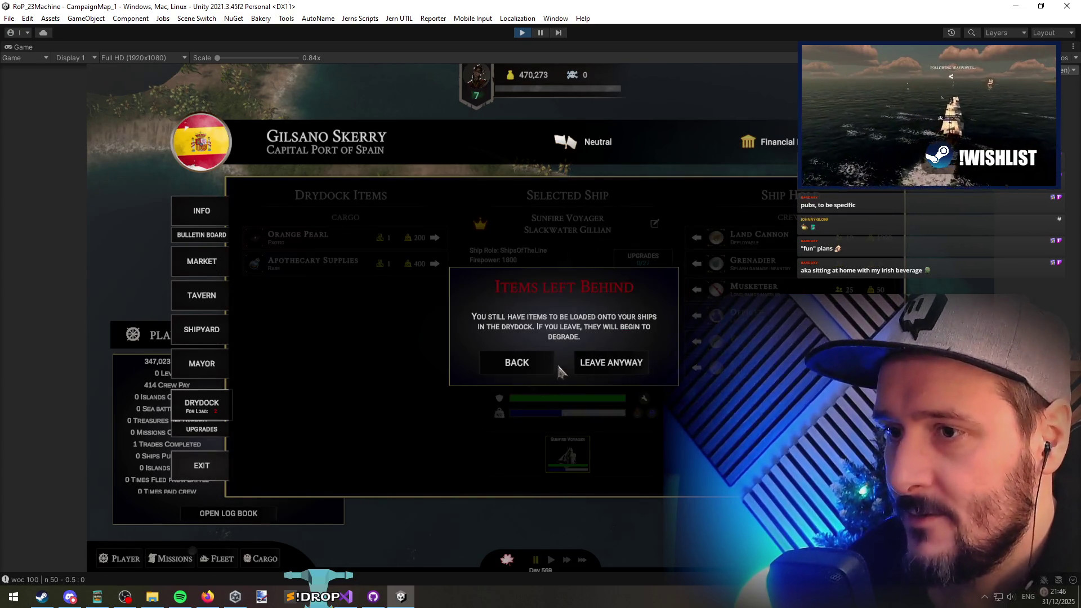
{"action": "left_click", "coordinate": [546, 366]}
{"action": "left_click", "coordinate": [434, 237]}
{"action": "left_click", "coordinate": [435, 237]}
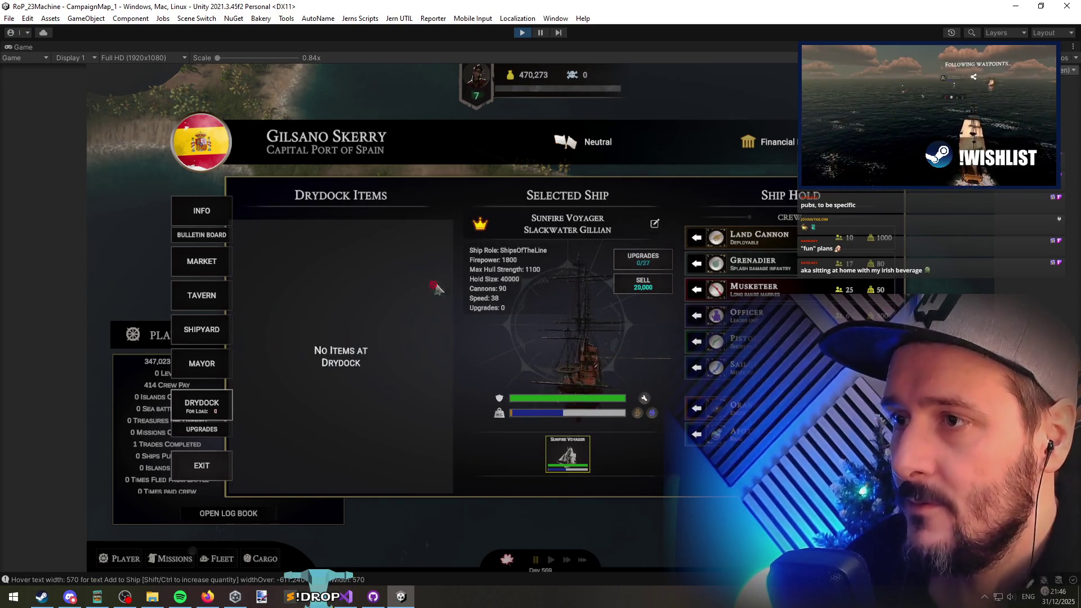
{"action": "left_click", "coordinate": [202, 465]}
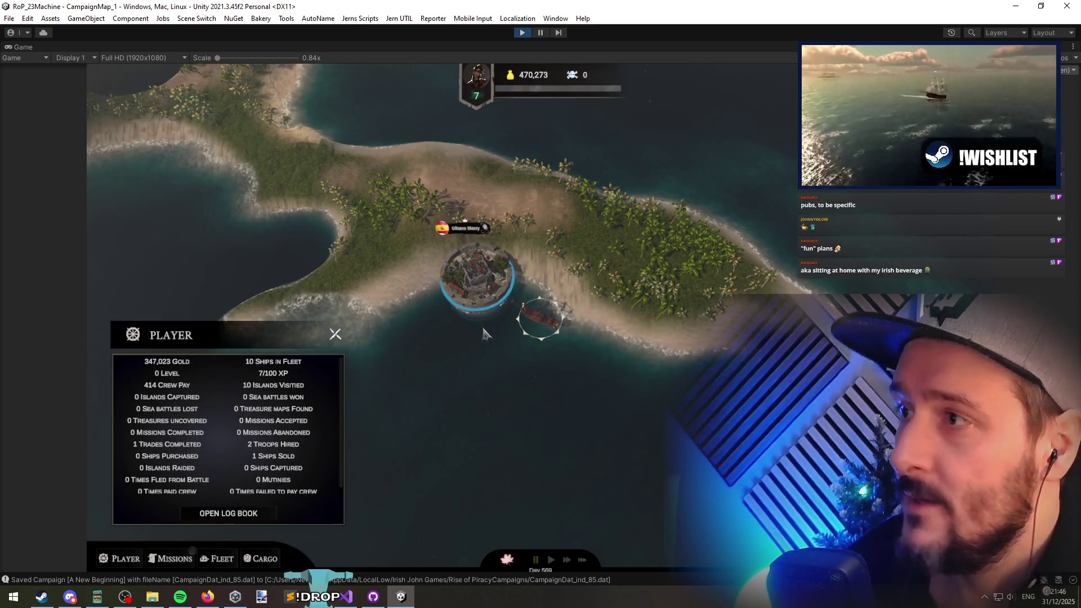
Step: Save the campaign from the pause menu, resume, and enter the Gilsano Skerry port
{"action": "key", "text": "Escape"}
{"action": "left_click", "coordinate": [540, 346]}
{"action": "key", "text": "Escape"}
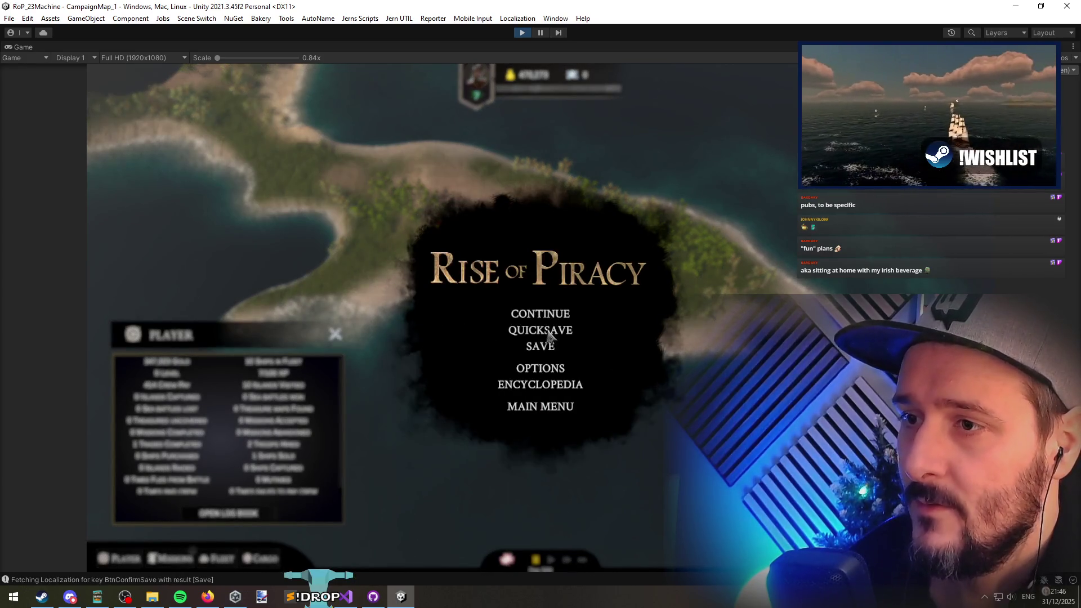
{"action": "left_click", "coordinate": [549, 334]}
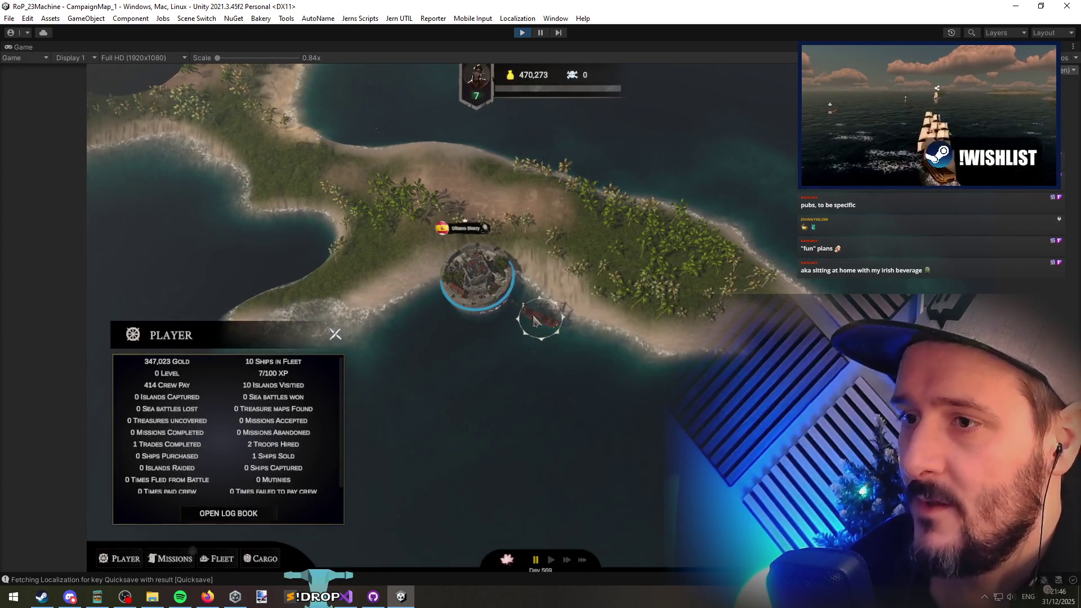
{"action": "left_click", "coordinate": [498, 293]}
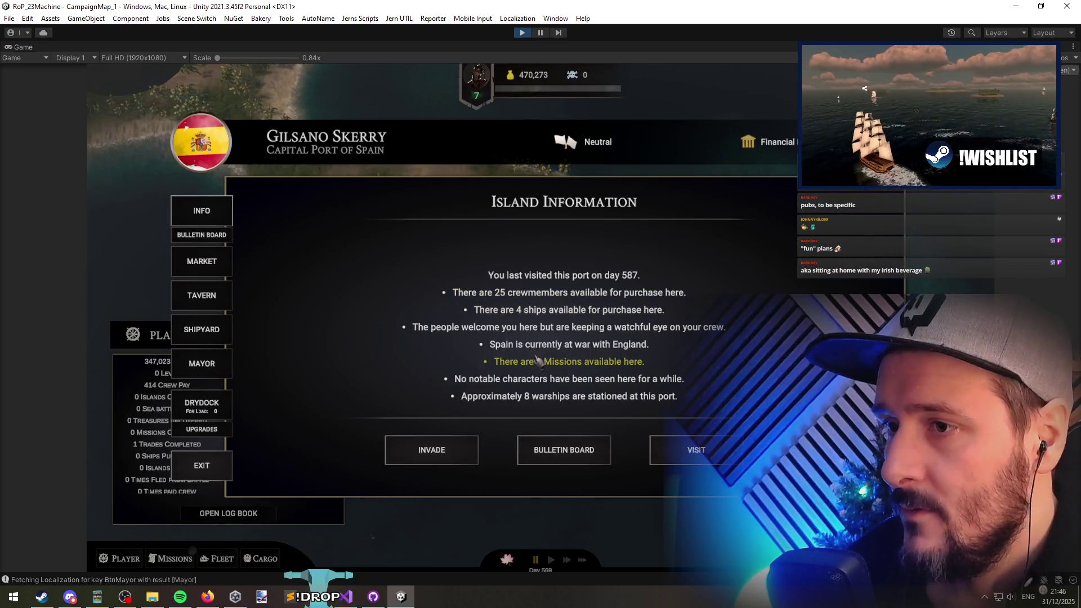
Step: Open the Gilsano Skerry shipyard and cycle through its ships with the arrow keys
{"action": "left_click", "coordinate": [533, 310]}
{"action": "key", "text": "Right"}
{"action": "key", "text": "Right"}
{"action": "key", "text": "Right"}
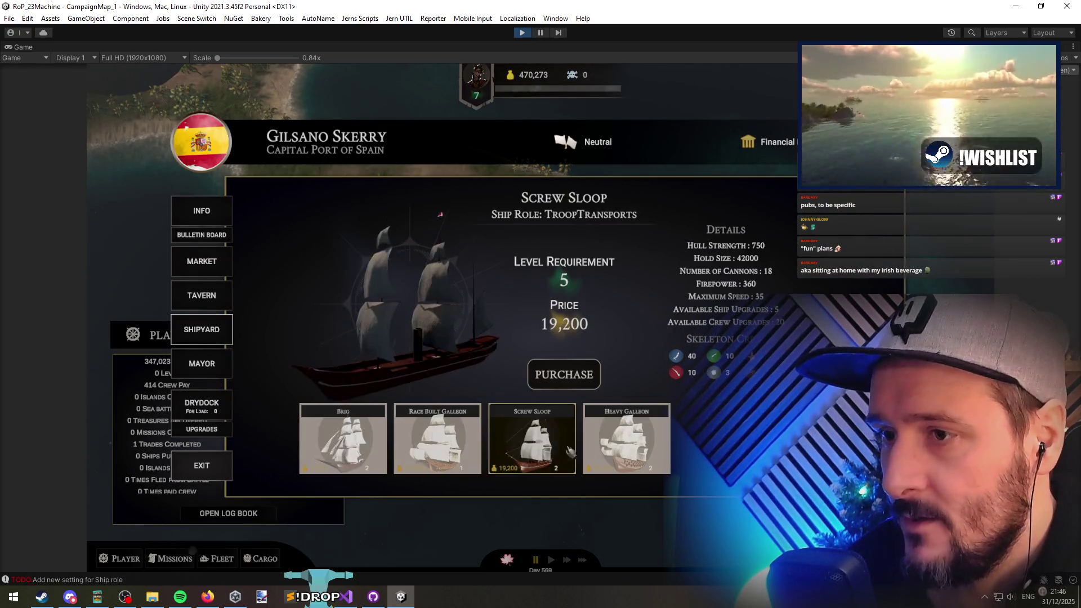
{"action": "key", "text": "Left"}
{"action": "key", "text": "Left"}
{"action": "key", "text": "Left"}
{"action": "key", "text": "Right"}
{"action": "key", "text": "Right"}
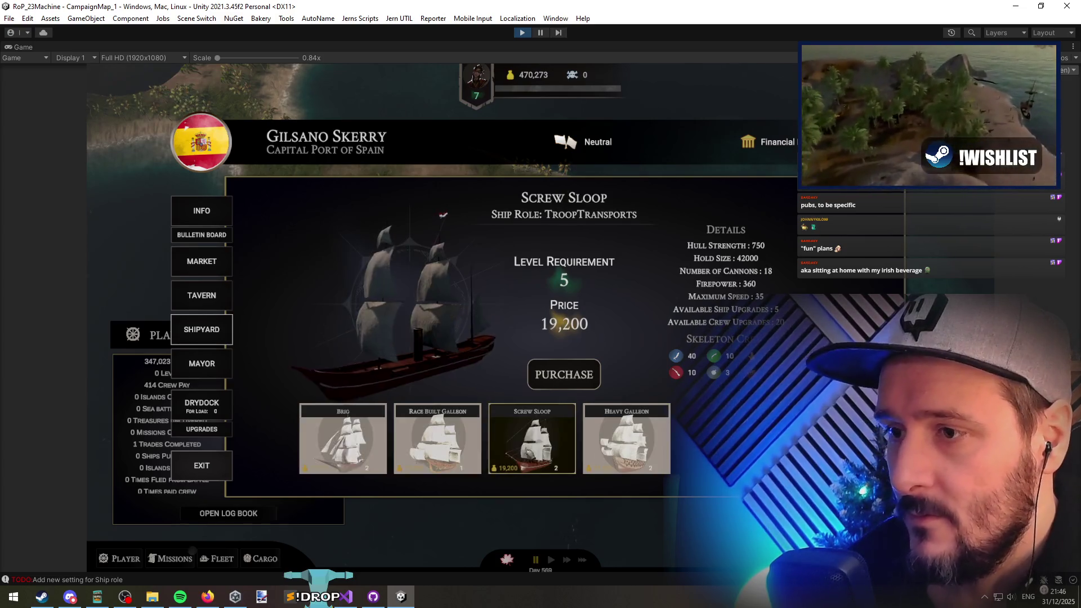
{"action": "key", "text": "Right"}
{"action": "key", "text": "Left"}
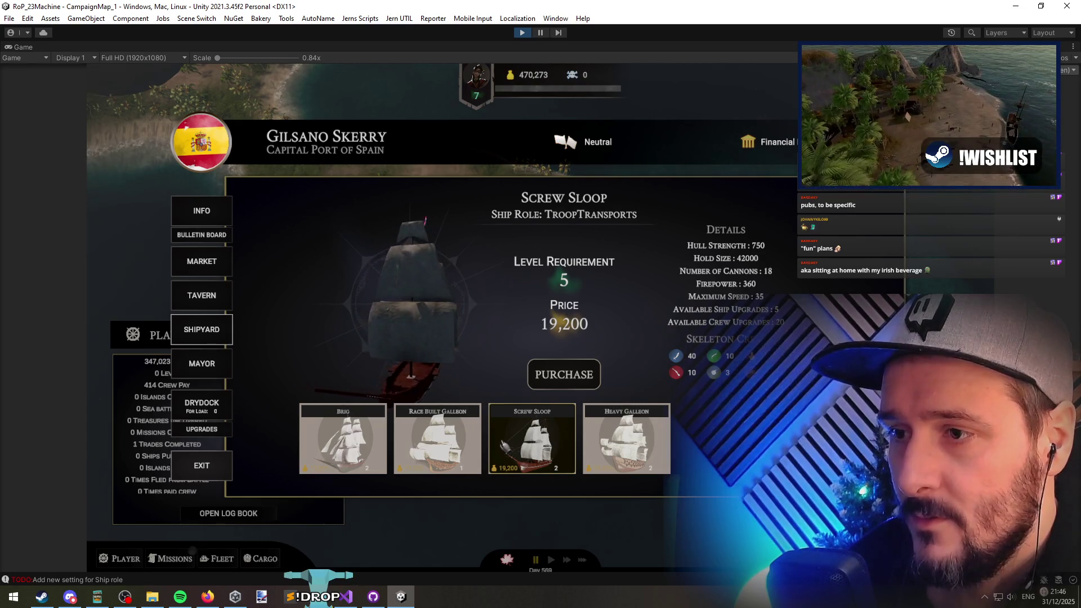
{"action": "key", "text": "Left"}
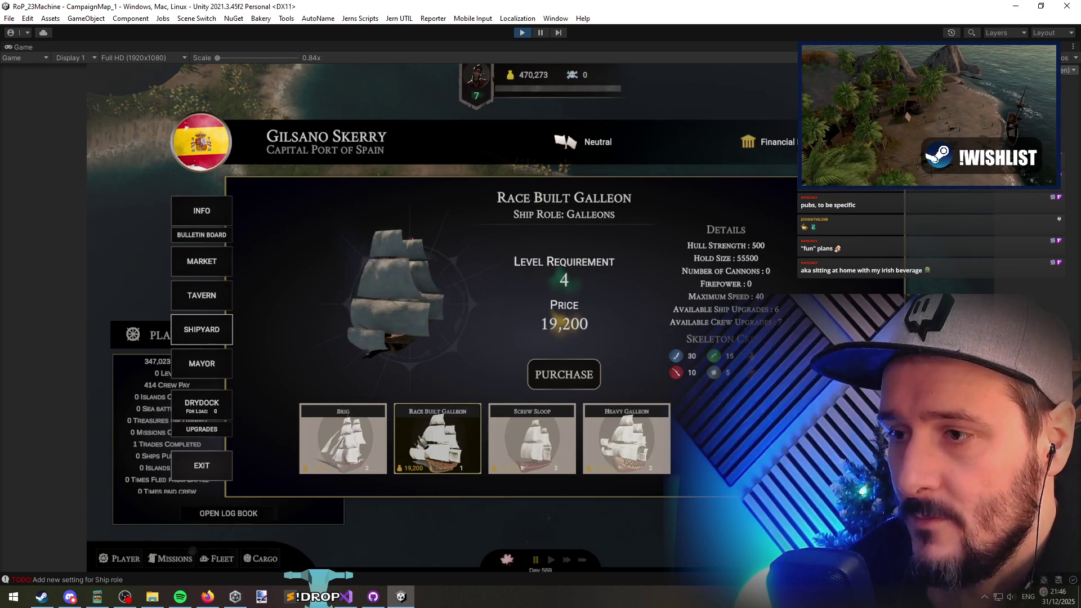
{"action": "key", "text": "Left"}
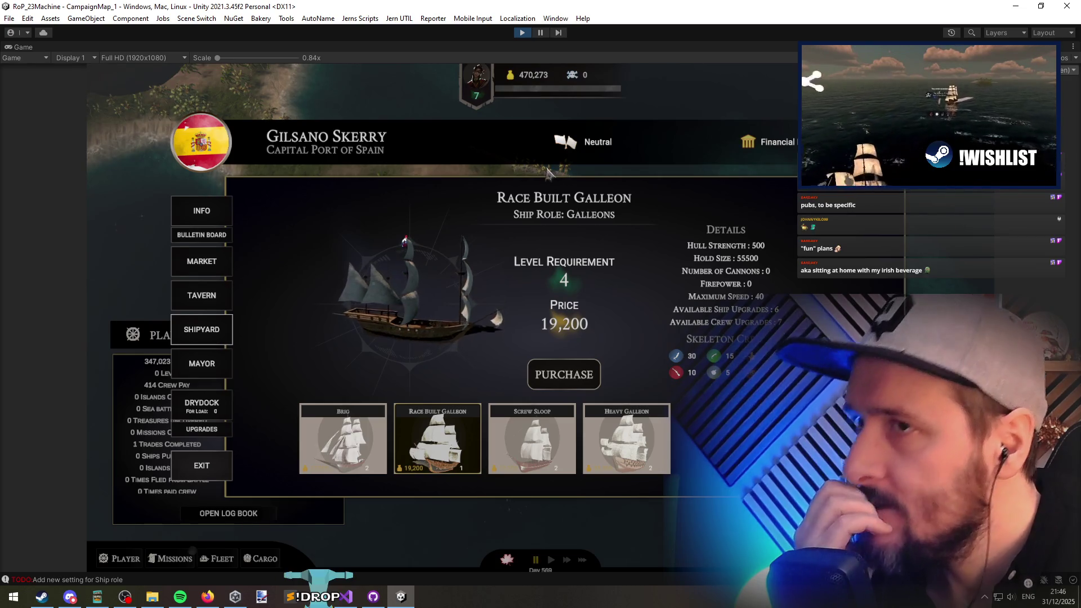
Step: Compare the Brig, Screw Sloop, Race Built Galleon and Heavy Galleon cards
{"action": "left_click", "coordinate": [537, 440]}
{"action": "left_click", "coordinate": [427, 445]}
{"action": "left_click", "coordinate": [565, 447]}
{"action": "left_click", "coordinate": [643, 450]}
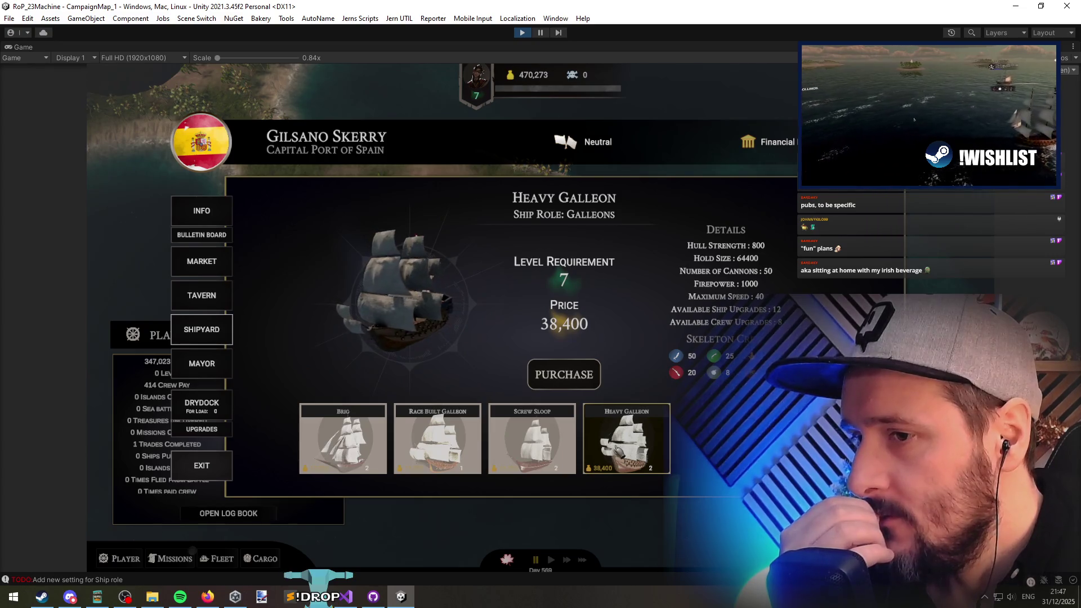
{"action": "left_click", "coordinate": [515, 441]}
{"action": "left_click", "coordinate": [433, 445]}
{"action": "left_click", "coordinate": [529, 444]}
{"action": "left_click", "coordinate": [433, 445]}
{"action": "left_click", "coordinate": [625, 444]}
Step: Buy the Race Built Galleon and add it to the fleet
{"action": "left_click", "coordinate": [405, 448]}
{"action": "left_click", "coordinate": [381, 449]}
{"action": "left_click", "coordinate": [445, 443]}
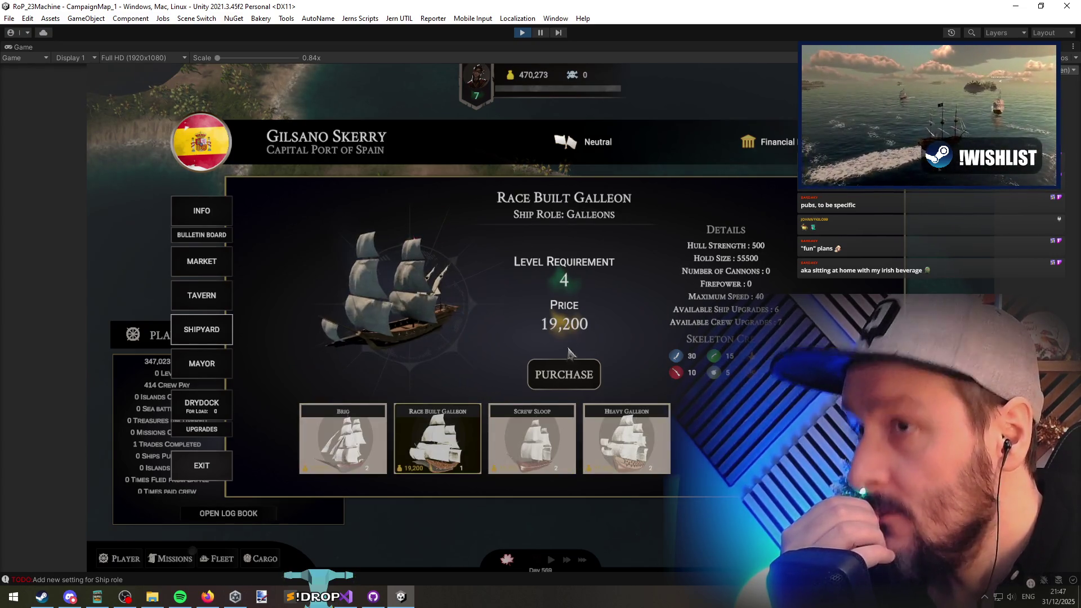
{"action": "left_click", "coordinate": [553, 380]}
{"action": "left_click", "coordinate": [542, 362]}
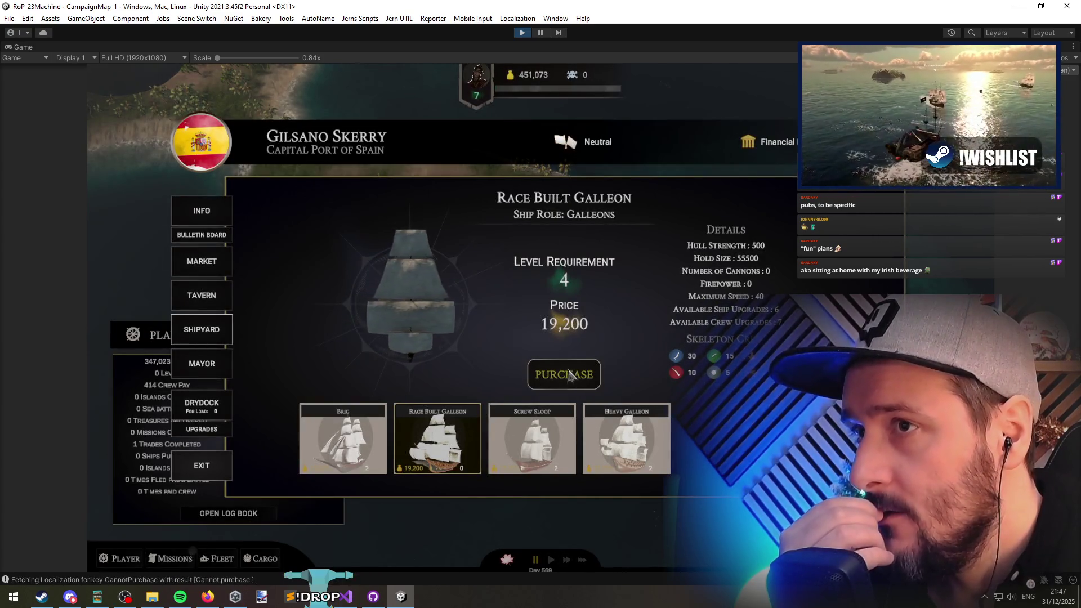
Step: Review the Screw Sloop, Brig, Race Built Galleon and Heavy Galleon cards after the purchase
{"action": "left_click", "coordinate": [558, 439]}
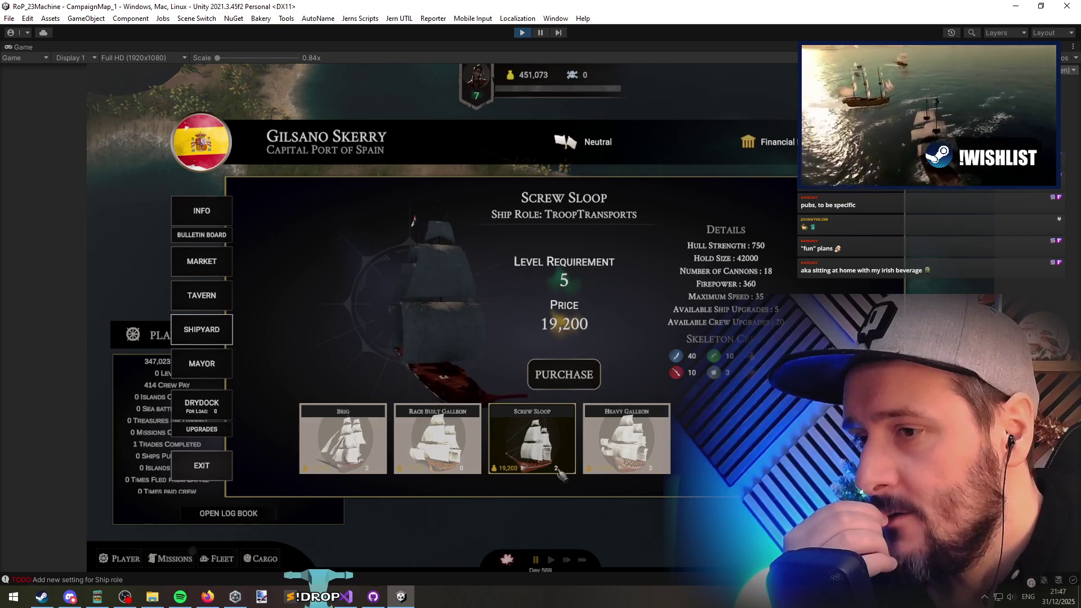
{"action": "left_click", "coordinate": [343, 445]}
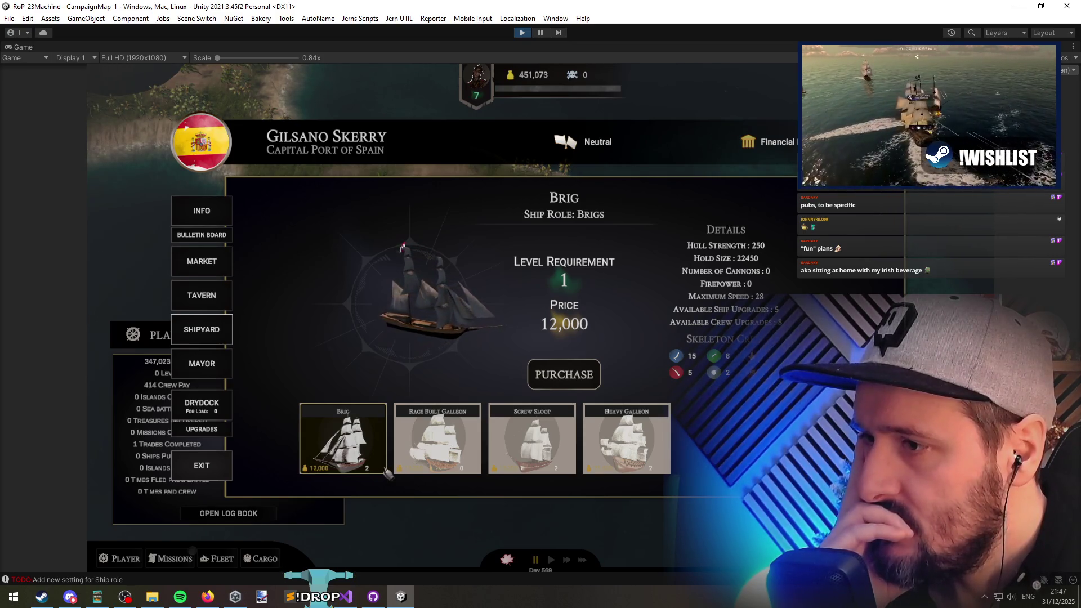
{"action": "left_click", "coordinate": [435, 471]}
{"action": "left_click", "coordinate": [523, 470]}
{"action": "left_click", "coordinate": [626, 459]}
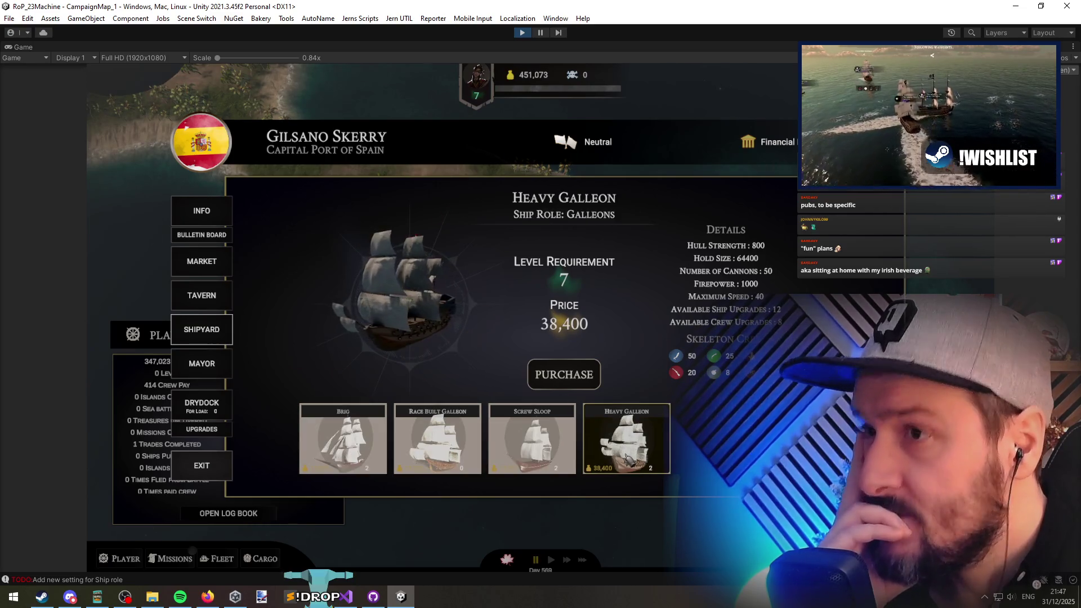
{"action": "left_click", "coordinate": [144, 58]}
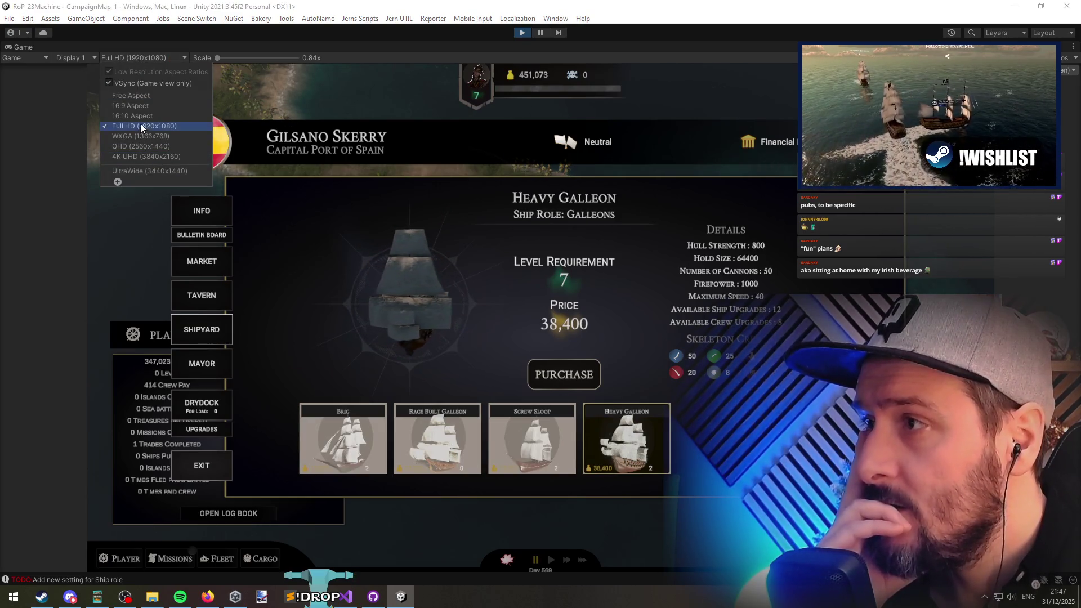
Step: Keep the Game view at Full HD, leave the shipyard, and open the game's graphics options
{"action": "left_click", "coordinate": [369, 300]}
{"action": "left_click", "coordinate": [213, 467]}
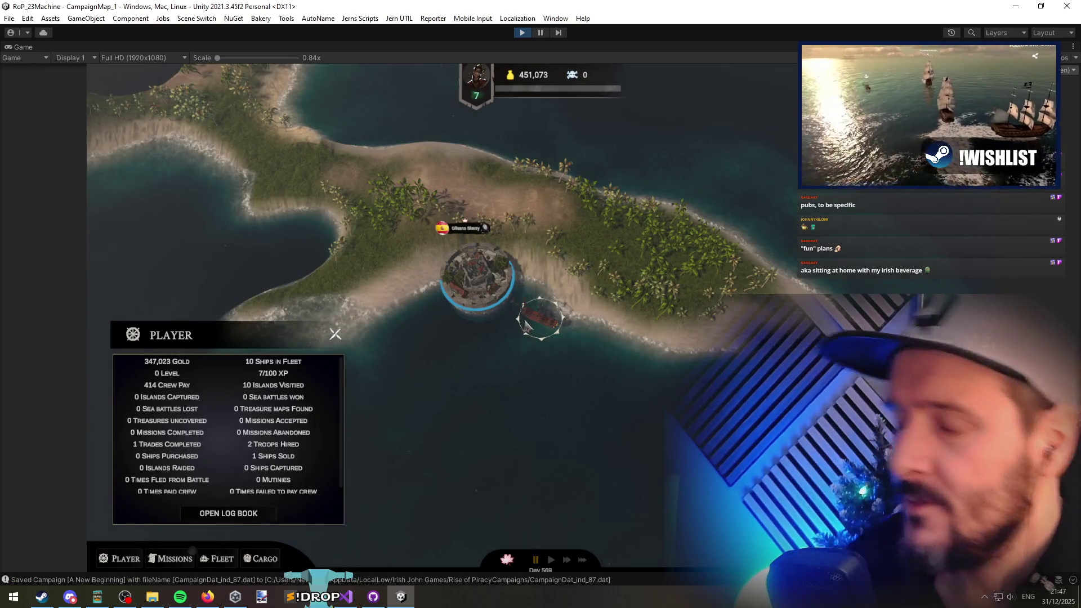
{"action": "key", "text": "Escape"}
{"action": "left_click", "coordinate": [539, 370]}
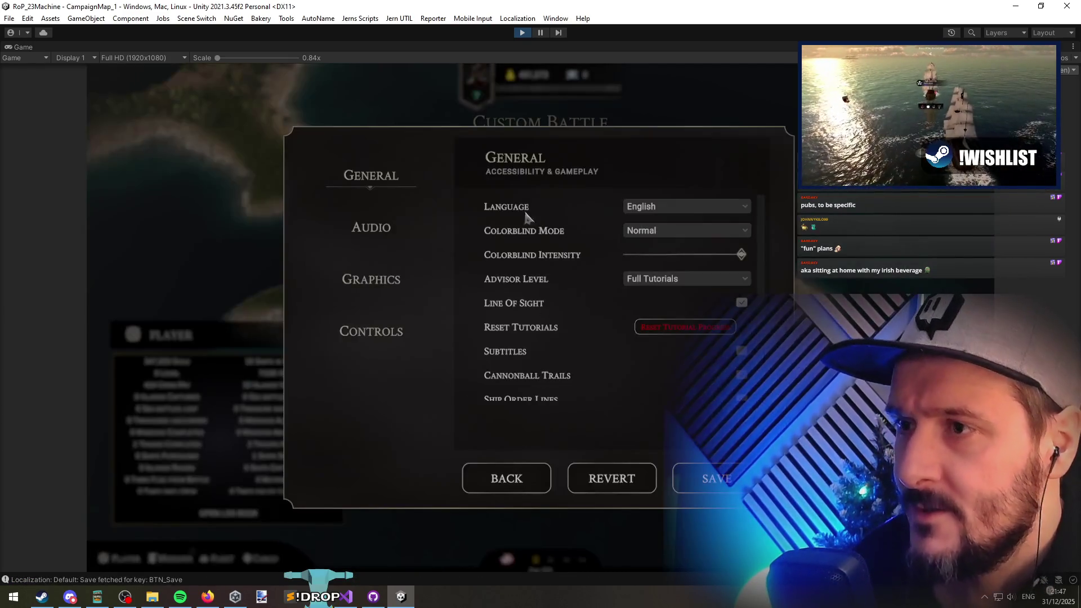
{"action": "left_click", "coordinate": [394, 239]}
{"action": "left_click", "coordinate": [379, 280]}
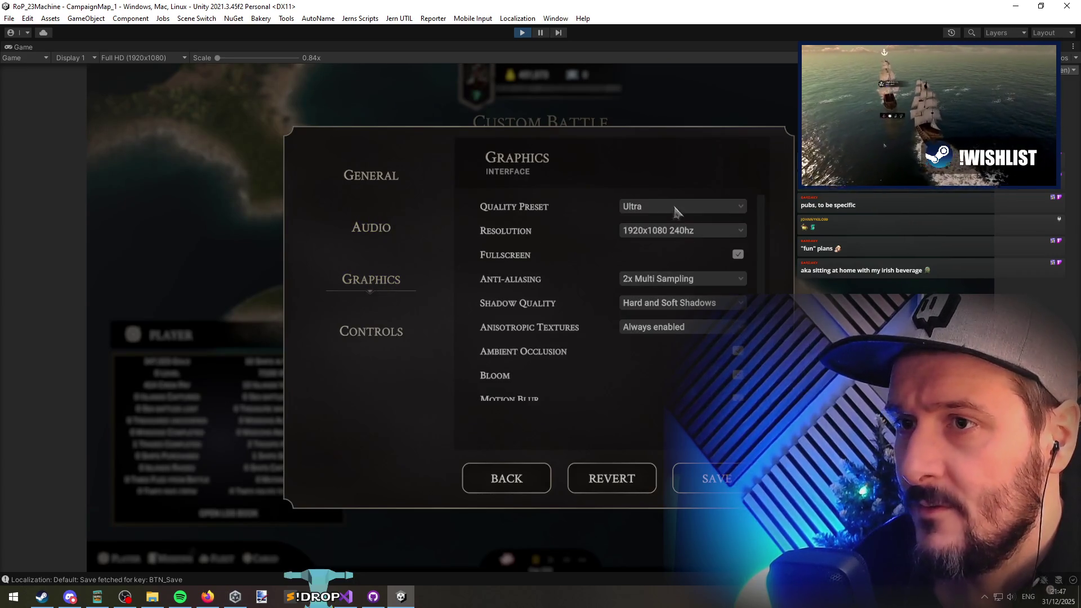
Step: Check the resolution list without changes, close options and pause menu, and reopen the shipyard
{"action": "left_click", "coordinate": [673, 233]}
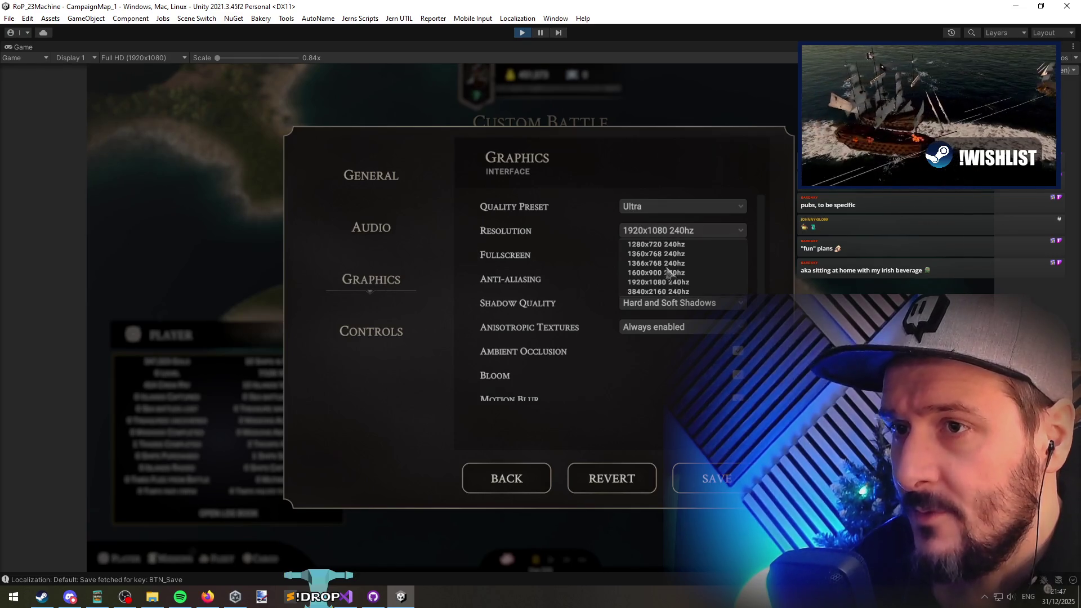
{"action": "left_click", "coordinate": [583, 234]}
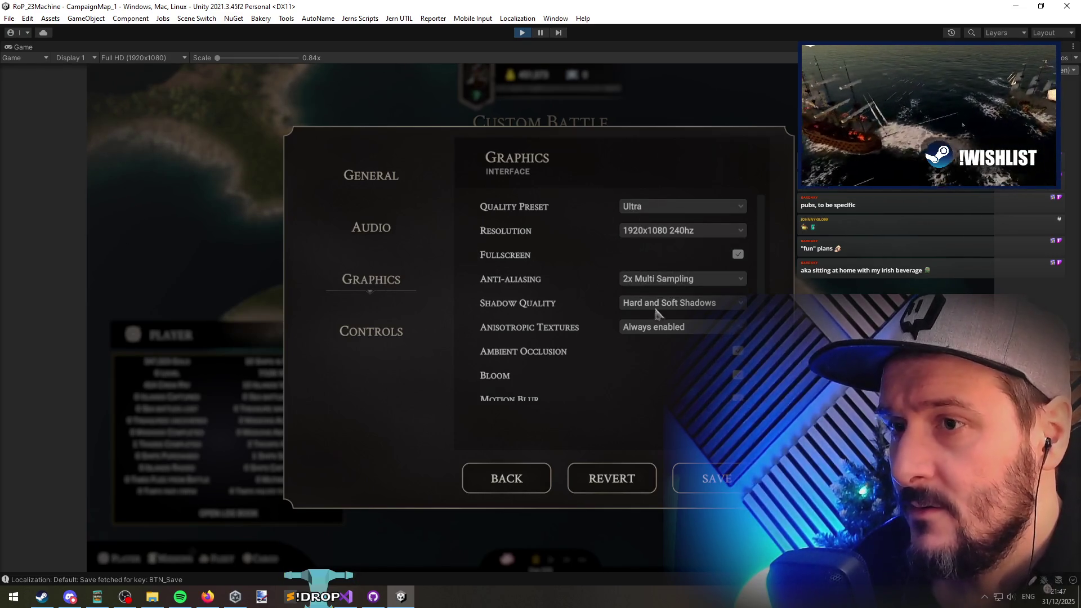
{"action": "scroll", "coordinate": [681, 380], "scroll_direction": "down", "scroll_amount": 3}
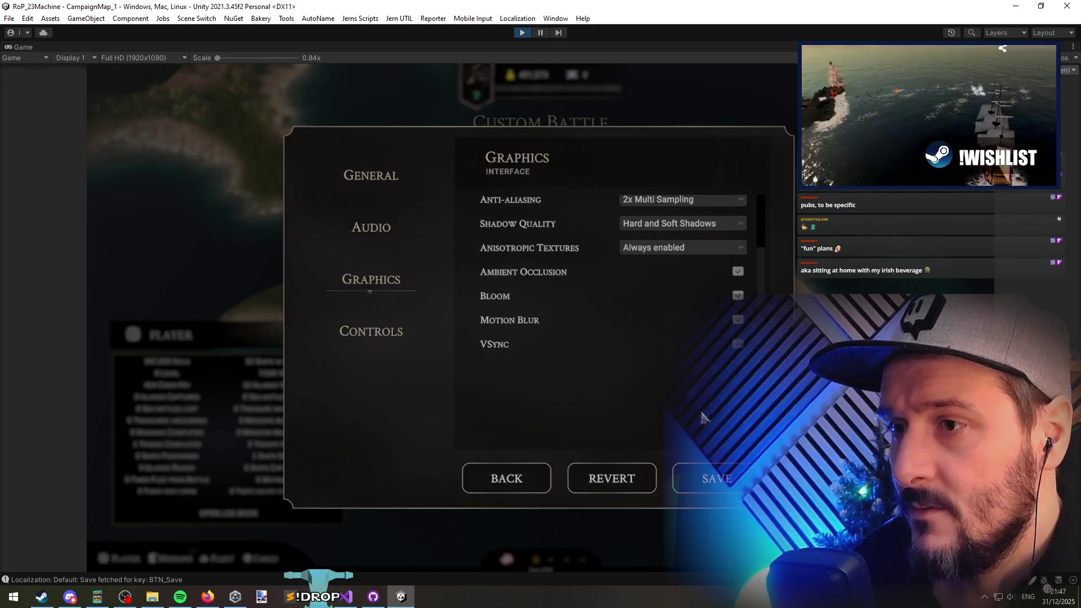
{"action": "left_click", "coordinate": [517, 475]}
{"action": "left_click", "coordinate": [559, 319]}
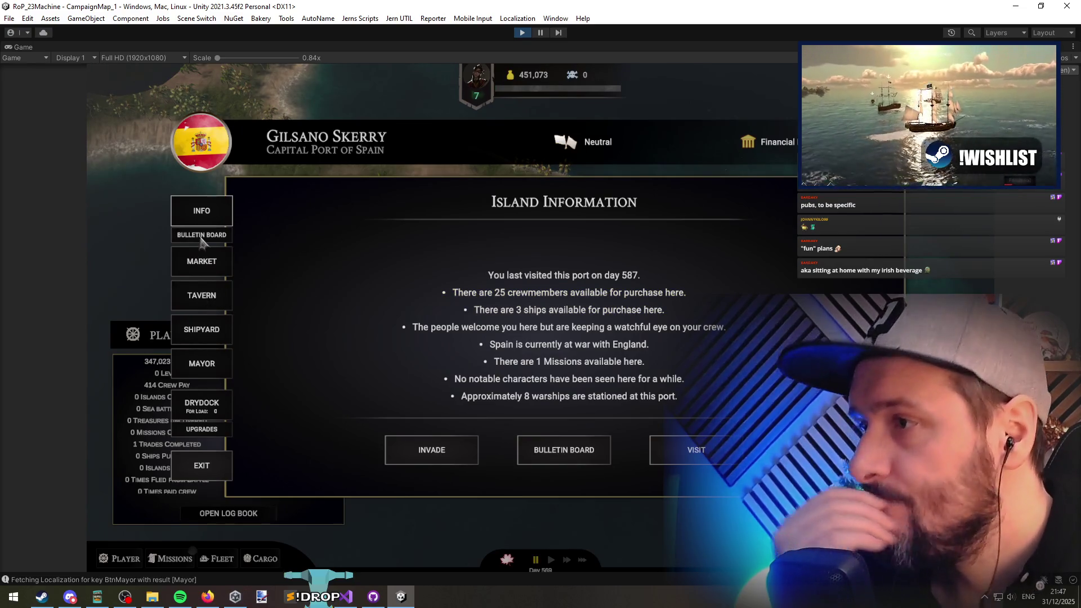
{"action": "left_click", "coordinate": [208, 340]}
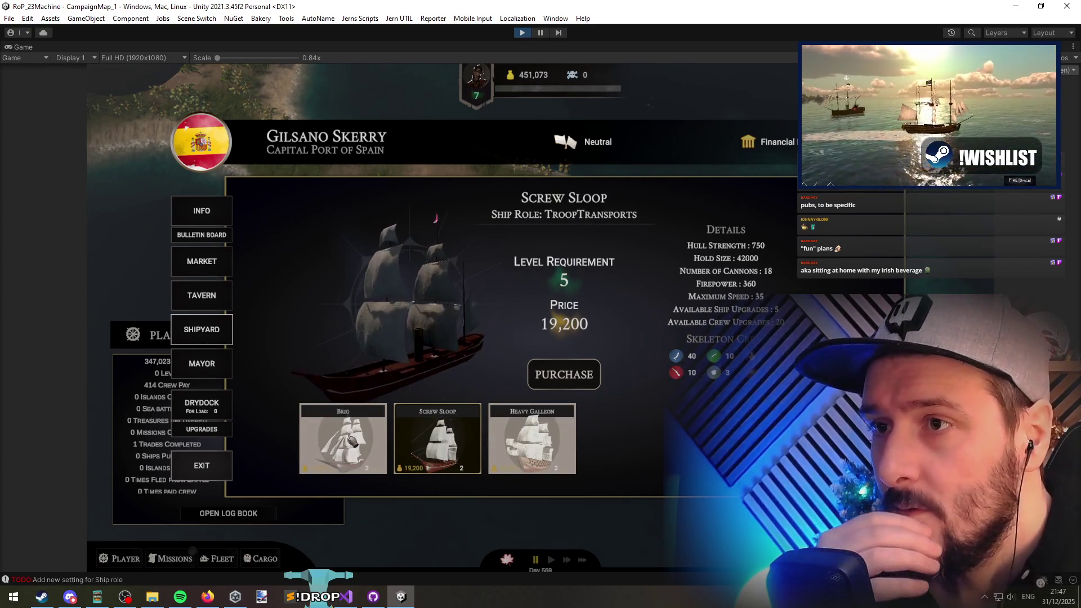
Step: Compare the Brig and Screw Sloop cards in the shipyard
{"action": "left_click", "coordinate": [482, 442]}
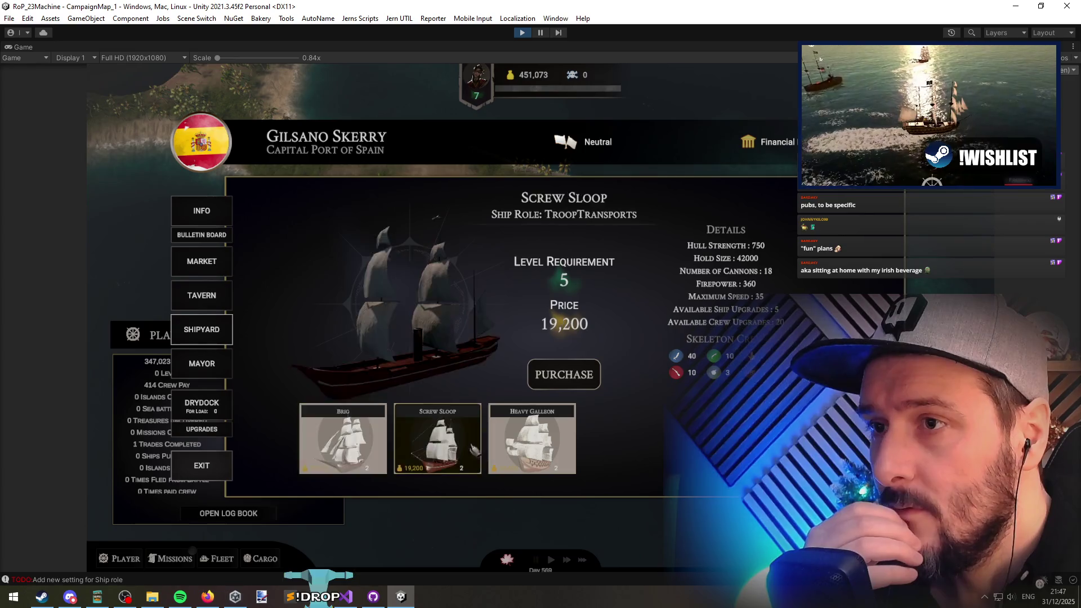
{"action": "left_click", "coordinate": [537, 445]}
{"action": "left_click", "coordinate": [384, 433]}
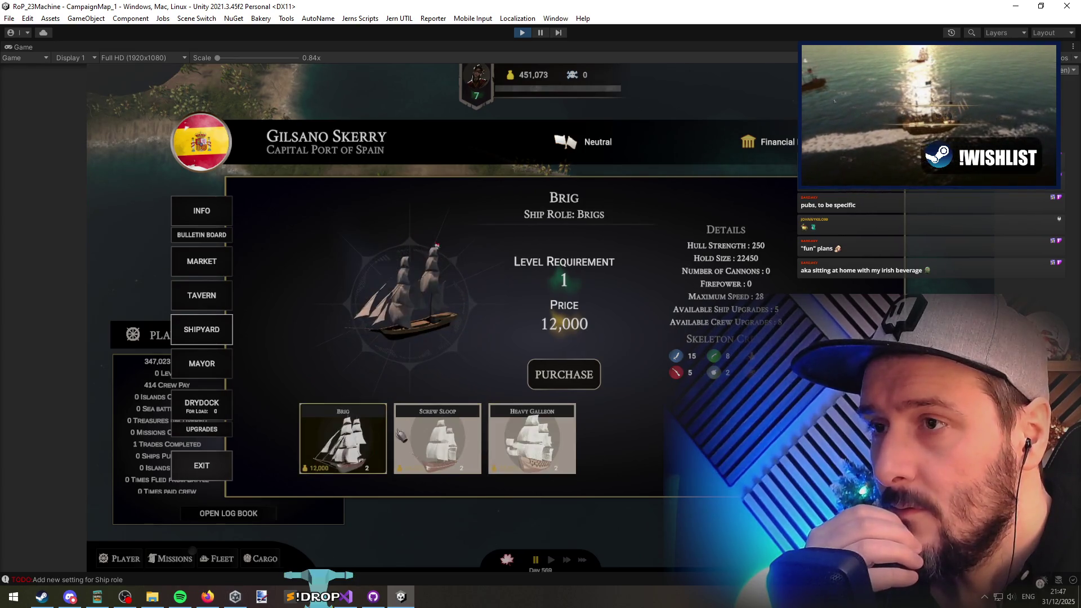
{"action": "left_click", "coordinate": [457, 439]}
{"action": "left_click", "coordinate": [532, 442]}
{"action": "left_click", "coordinate": [398, 444]}
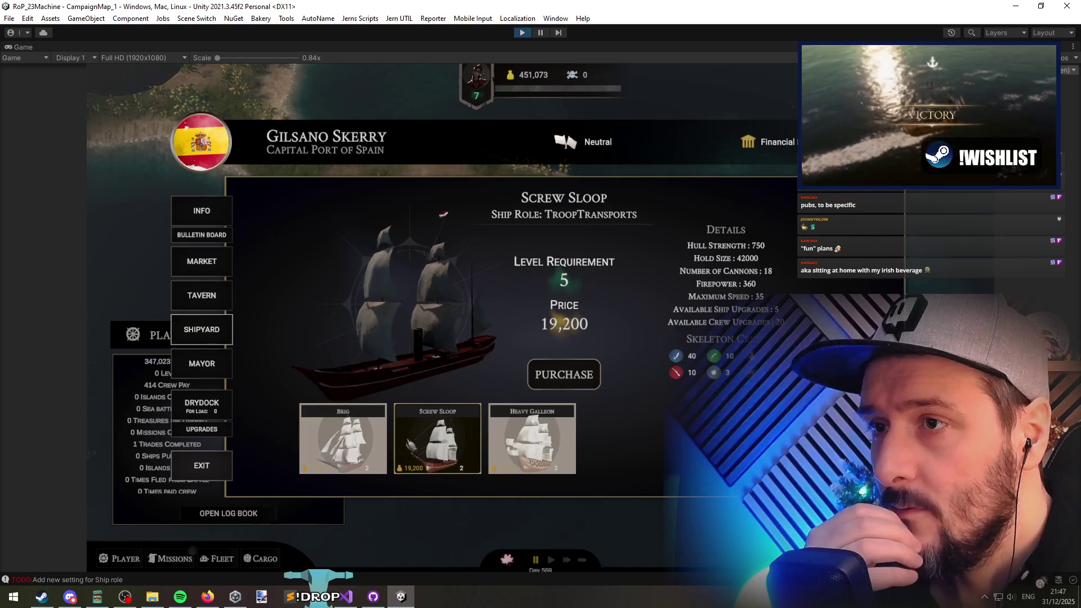
Step: Buy the Heavy Galleon for 38,400 gold and open the Console log
{"action": "left_click", "coordinate": [561, 440]}
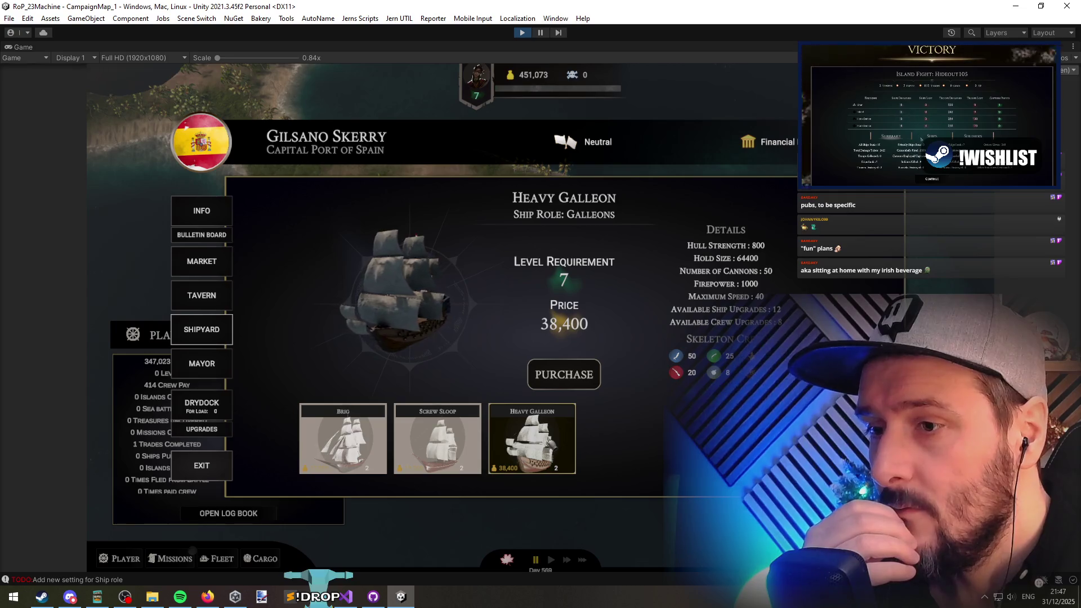
{"action": "left_click", "coordinate": [570, 383]}
{"action": "left_click", "coordinate": [532, 364]}
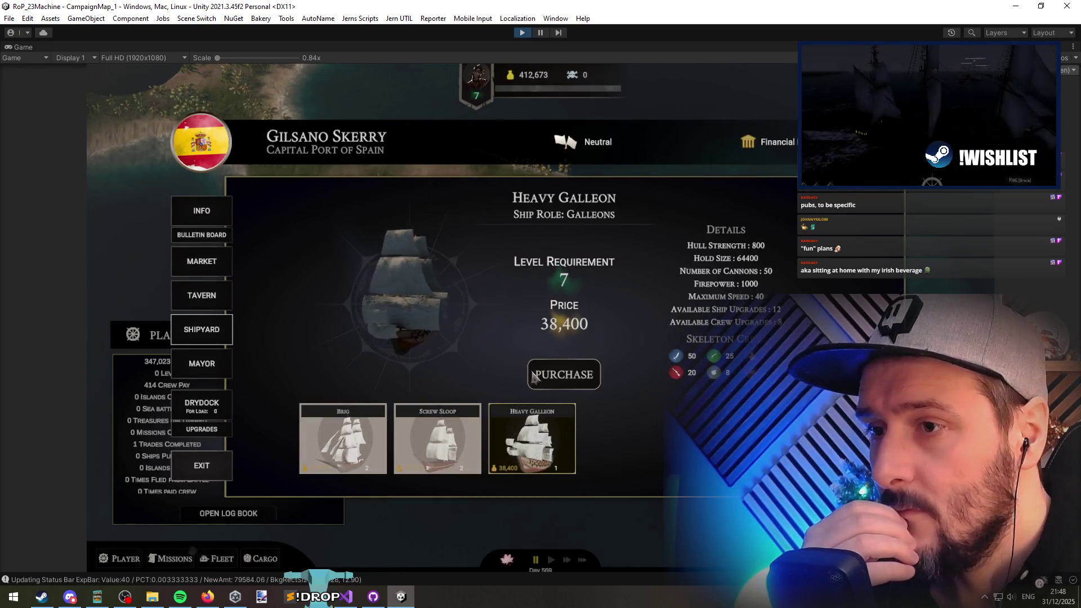
{"action": "left_click", "coordinate": [212, 579]}
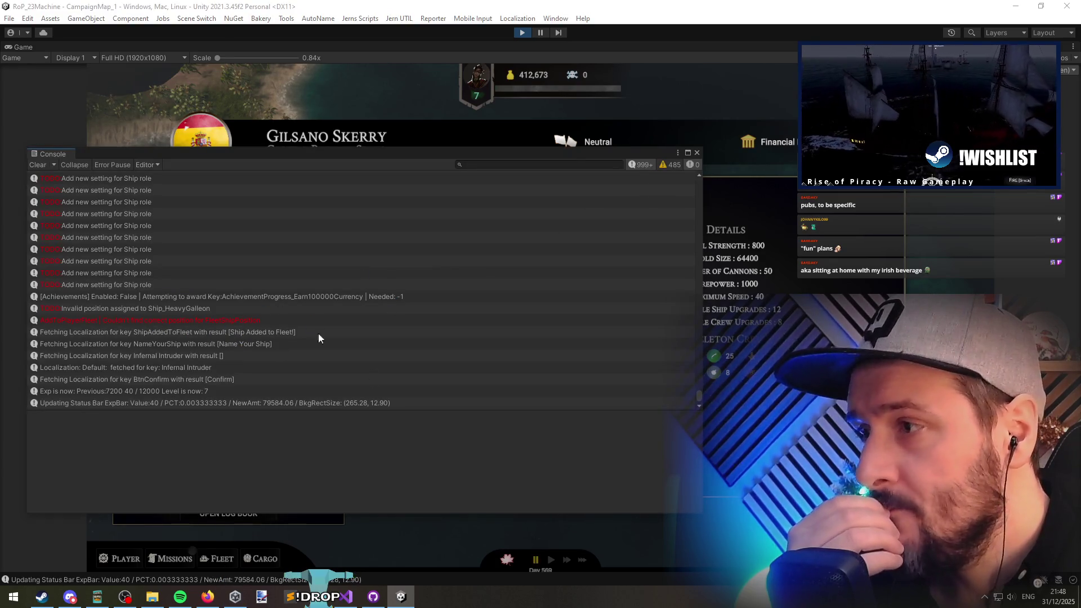
Step: Read the AddToPlayerFleet error's stack trace, then close the Console window
{"action": "left_click", "coordinate": [223, 321]}
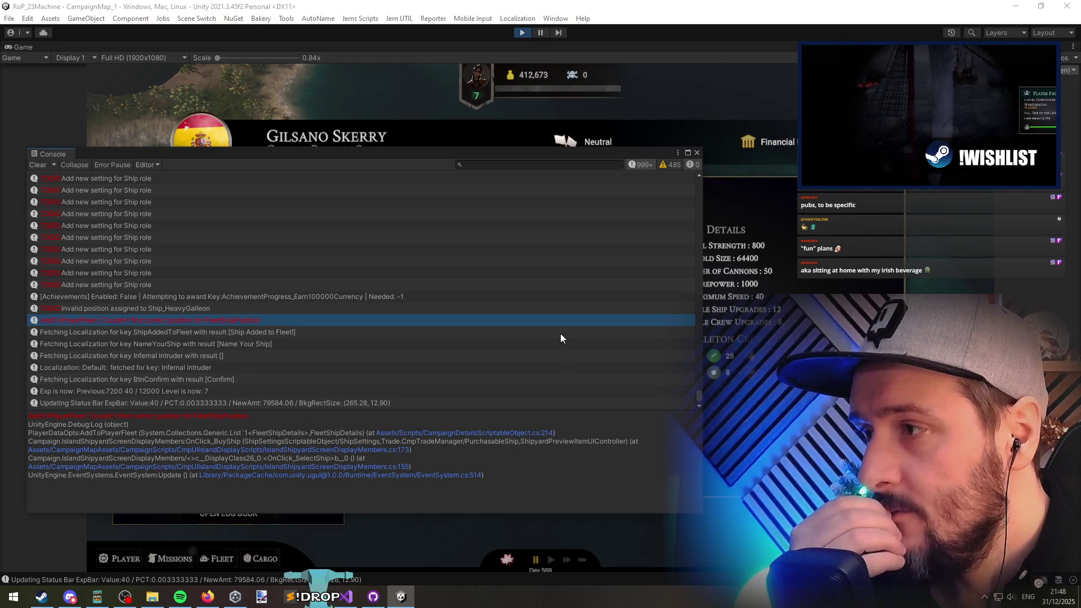
{"action": "left_click", "coordinate": [698, 154]}
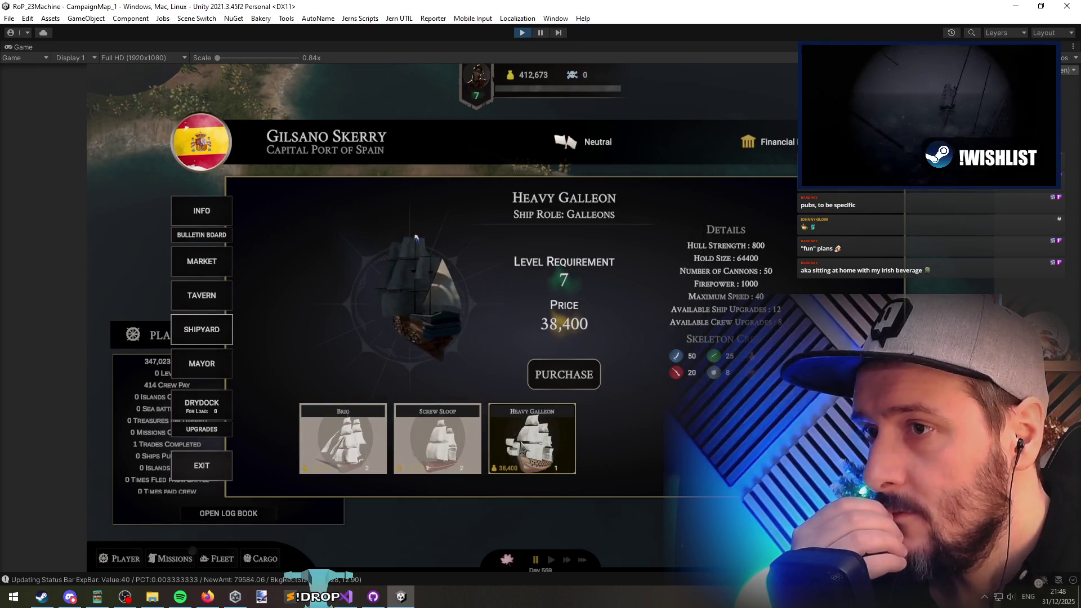
Step: Flip between the Brig, Screw Sloop and Heavy Galleon cards to compare their Ship Role text
{"action": "left_click", "coordinate": [405, 434]}
{"action": "left_click", "coordinate": [343, 439]}
{"action": "left_click", "coordinate": [436, 444]}
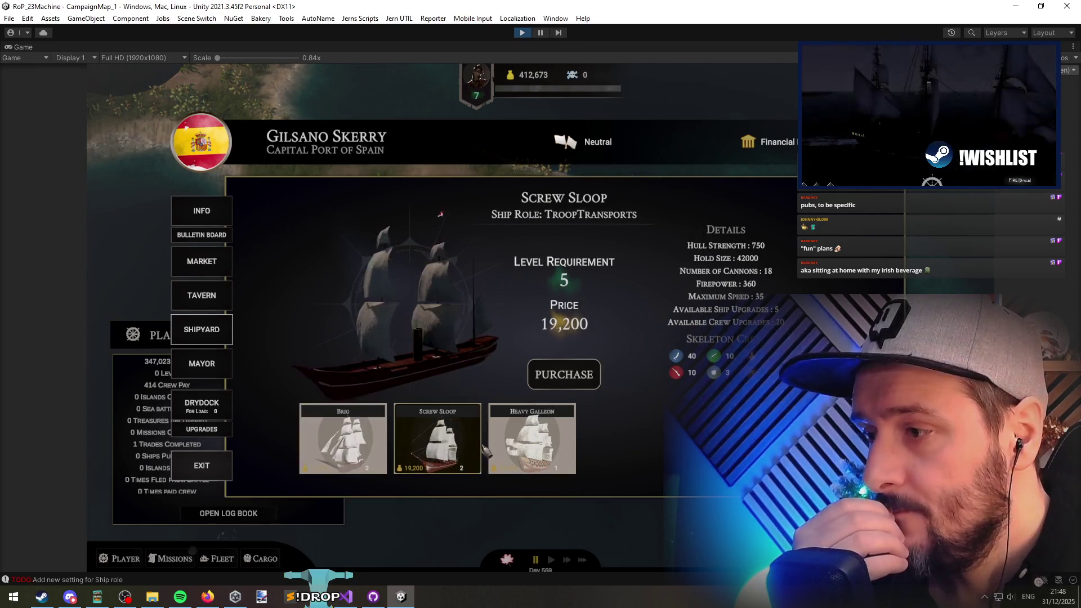
{"action": "left_click", "coordinate": [532, 439]}
{"action": "left_click", "coordinate": [436, 450]}
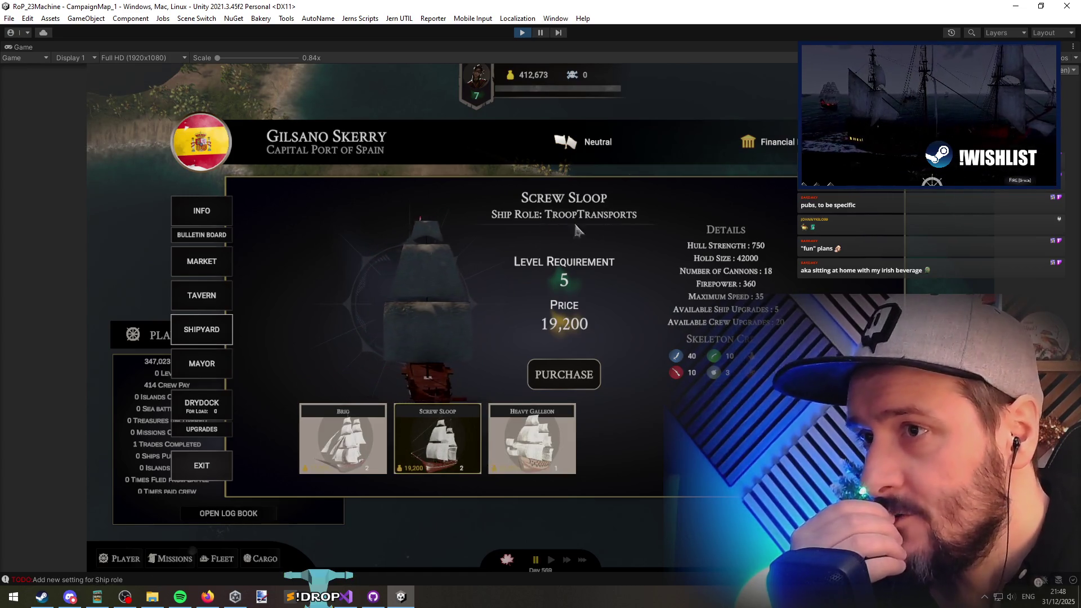
{"action": "left_click", "coordinate": [523, 459]}
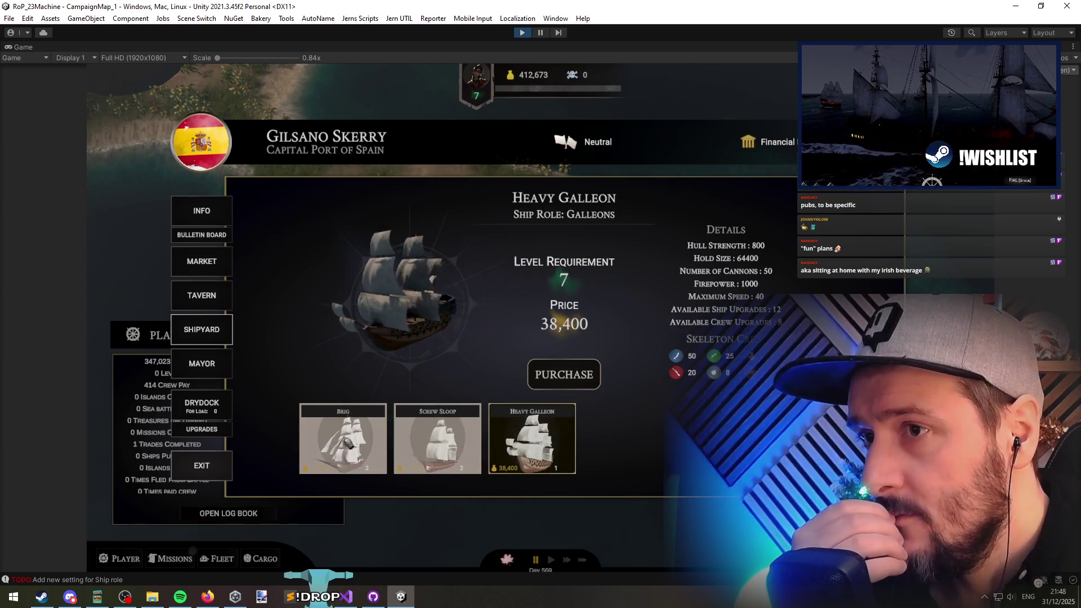
{"action": "left_click", "coordinate": [360, 439]}
{"action": "left_click", "coordinate": [437, 439]}
{"action": "left_click", "coordinate": [529, 438]}
{"action": "left_click", "coordinate": [437, 439]}
{"action": "left_click", "coordinate": [338, 441]}
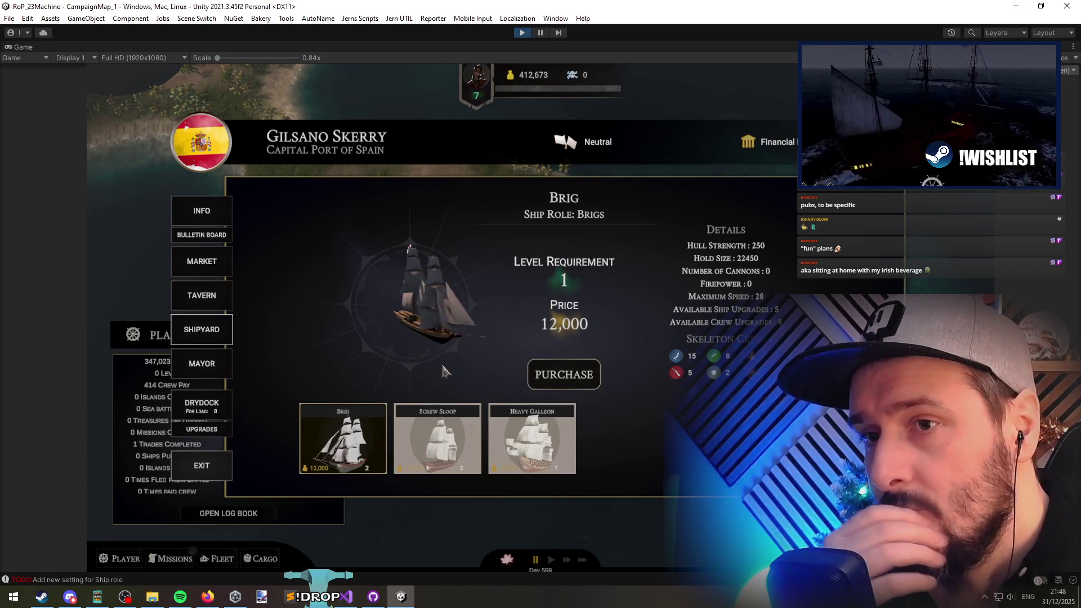
Step: Alternate between the Screw Sloop and Heavy Galleon to confirm their TroopTransports and Galleons roles
{"action": "left_click", "coordinate": [456, 457]}
{"action": "left_click", "coordinate": [529, 444]}
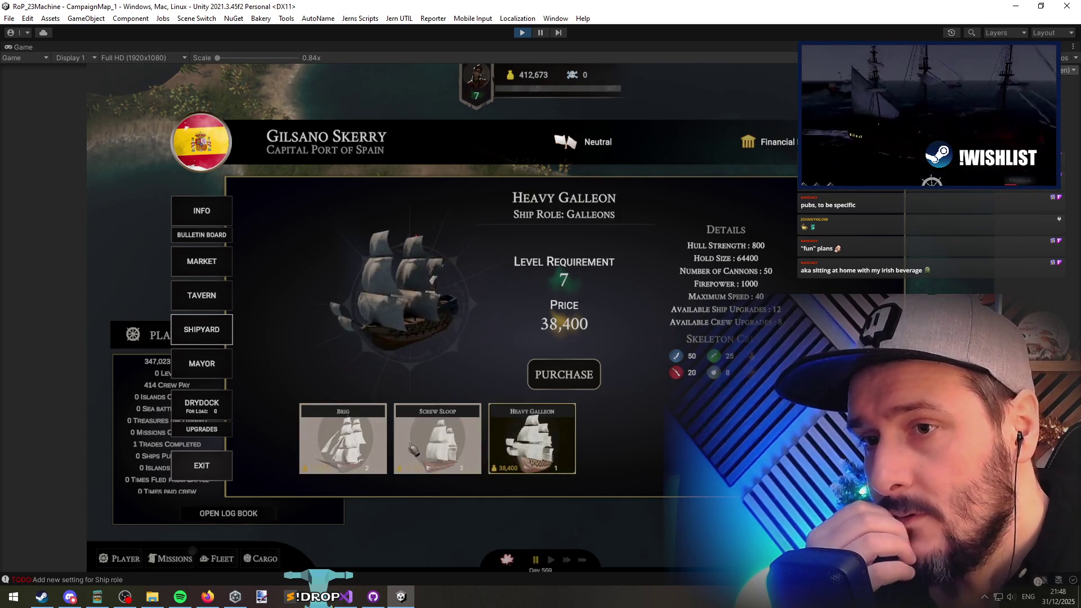
{"action": "left_click", "coordinate": [437, 444]}
{"action": "left_click", "coordinate": [348, 448]}
{"action": "left_click", "coordinate": [571, 465]}
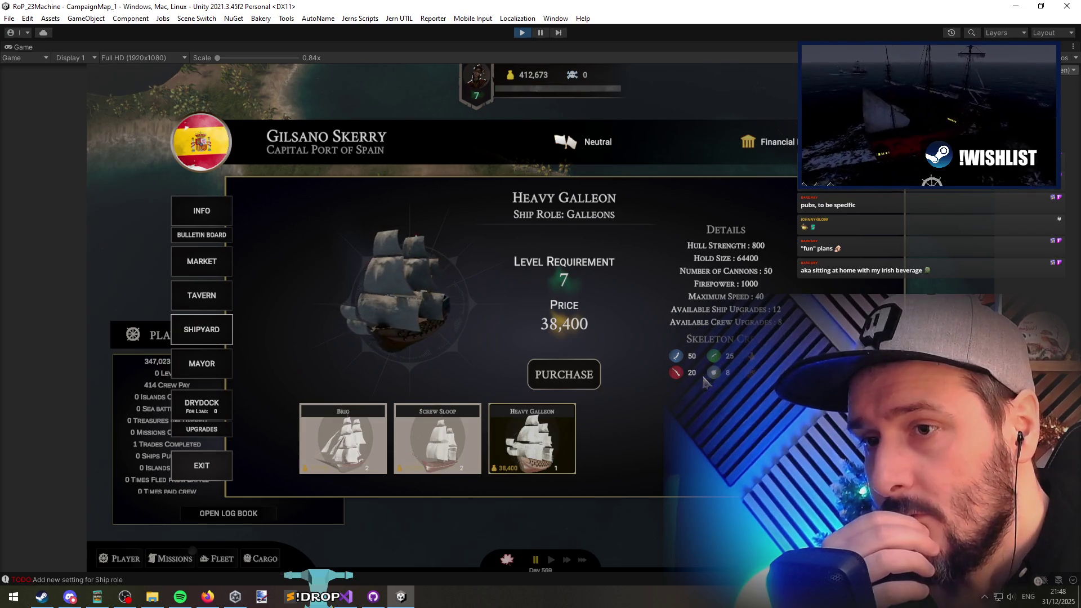
{"action": "left_click", "coordinate": [519, 453]}
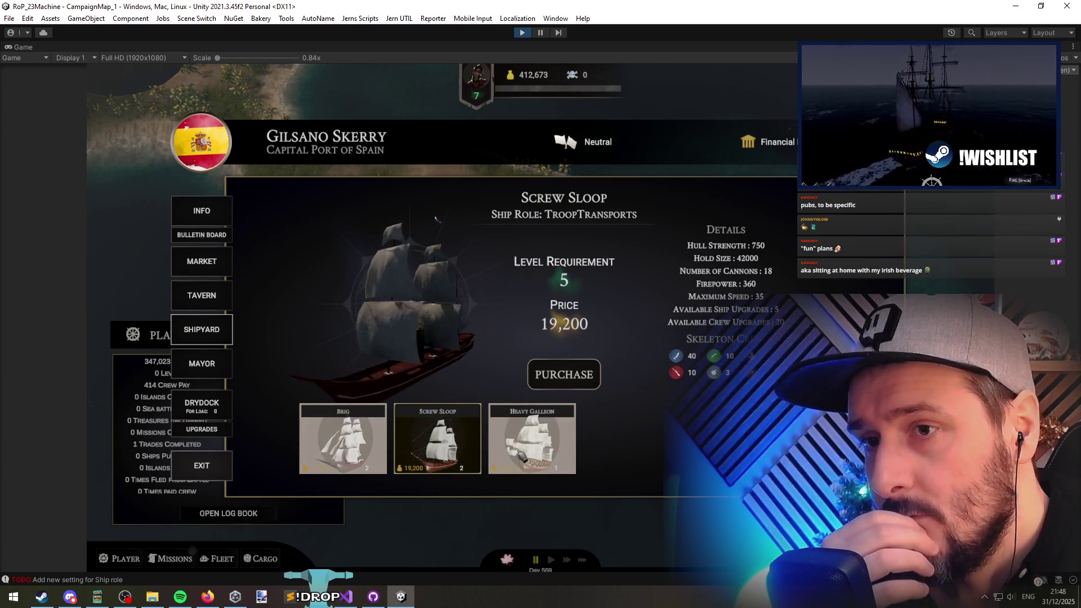
{"action": "left_click", "coordinate": [520, 454]}
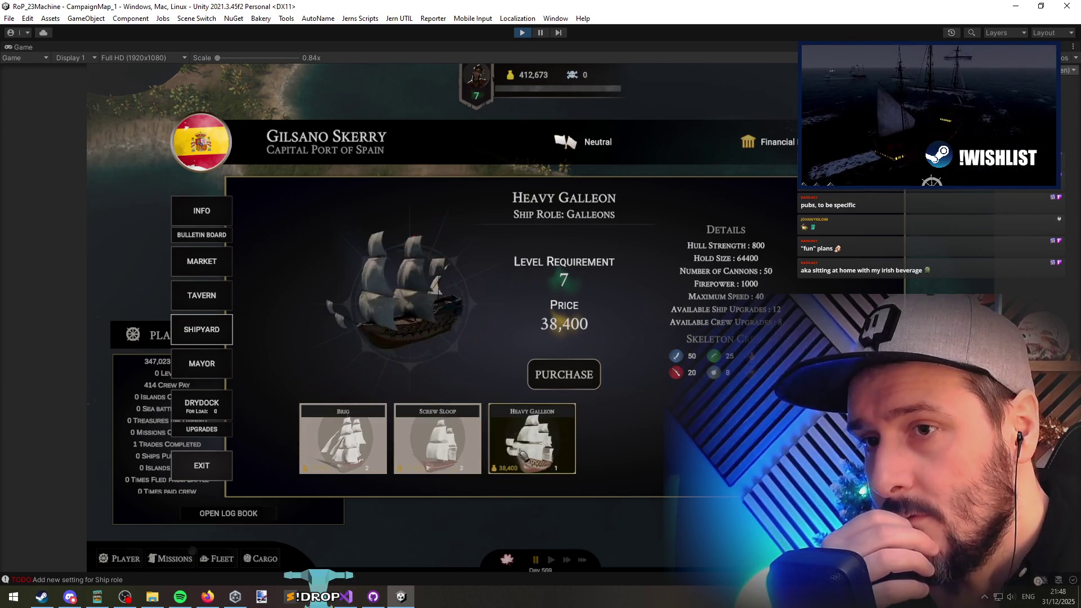
{"action": "left_click", "coordinate": [442, 449]}
{"action": "left_click", "coordinate": [571, 441]}
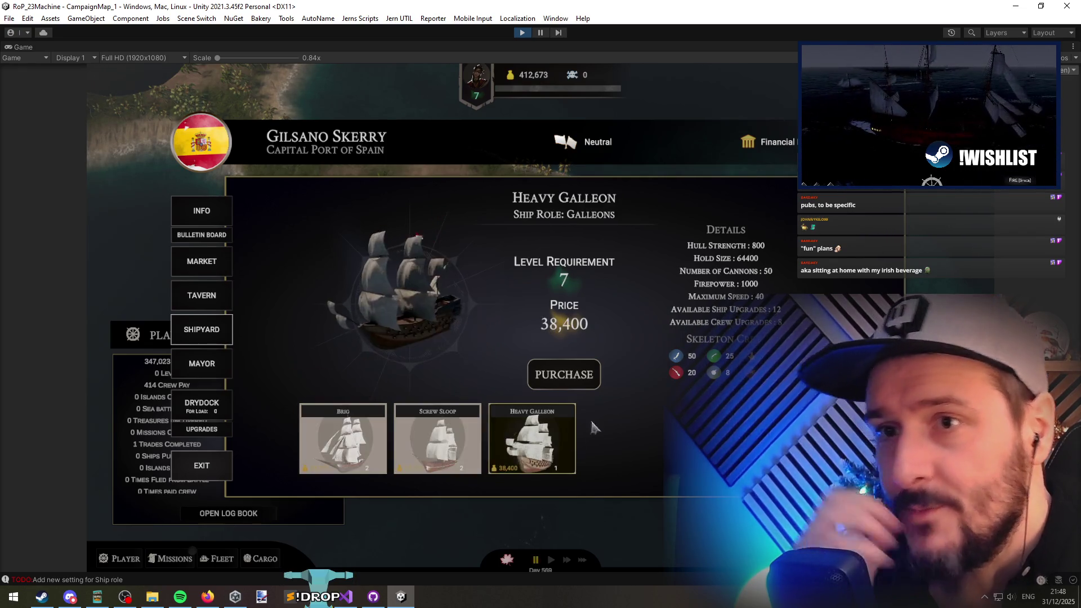
{"action": "left_click", "coordinate": [459, 455]}
{"action": "left_click", "coordinate": [333, 446]}
{"action": "left_click", "coordinate": [442, 453]}
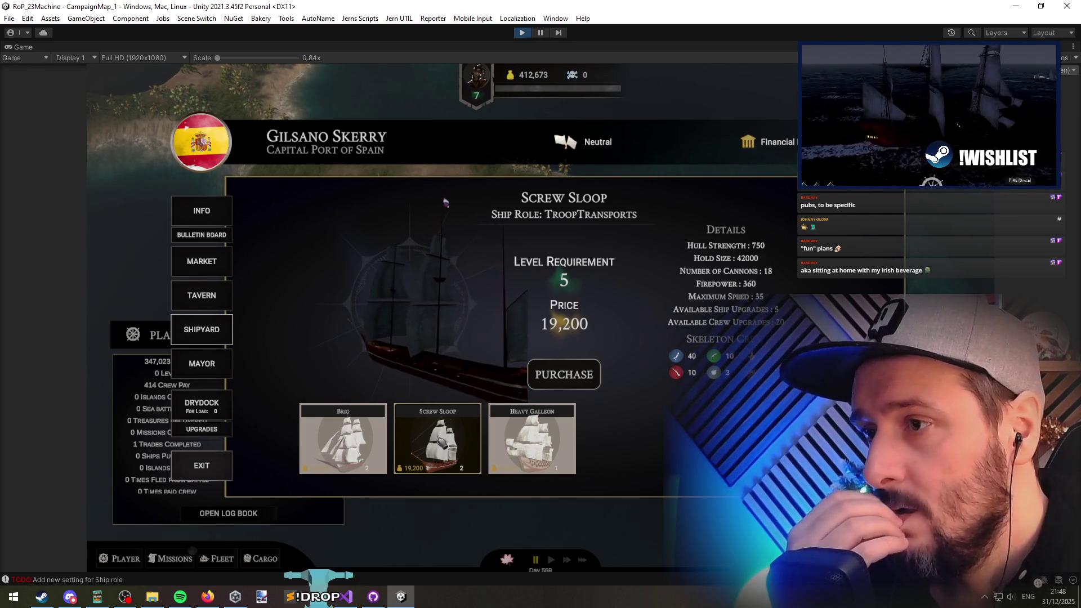
{"action": "left_click", "coordinate": [561, 446]}
Step: Step through the ships with the arrow keys, ending on the Brig, then switch to Visual Studio
{"action": "key", "text": "Right"}
{"action": "key", "text": "Left"}
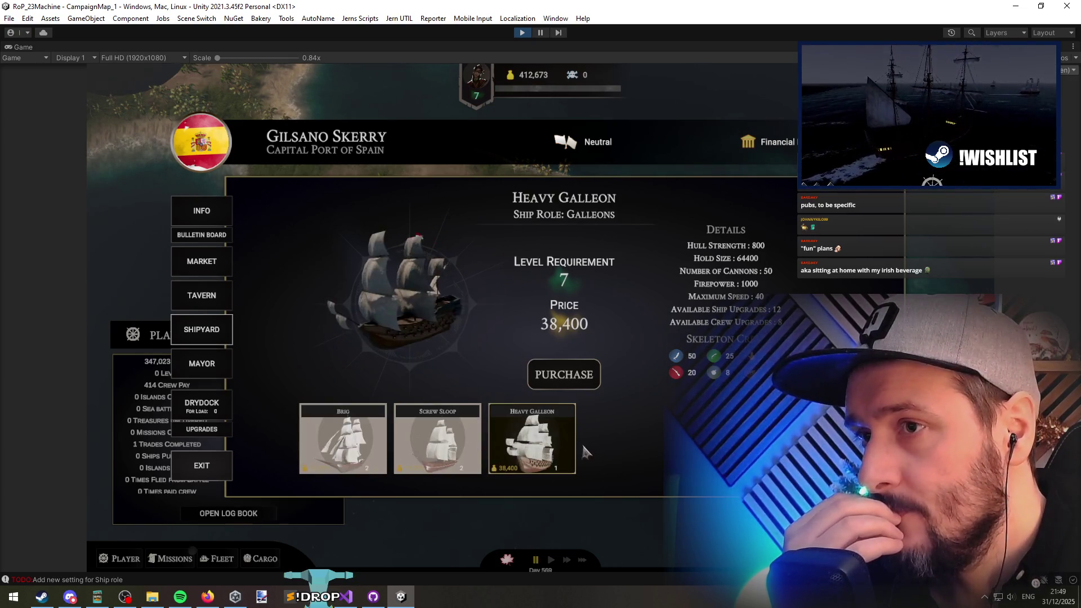
{"action": "key", "text": "Left"}
{"action": "key", "text": "Left"}
{"action": "key", "text": "Right"}
{"action": "key", "text": "Right"}
{"action": "key", "text": "Left"}
{"action": "key", "text": "Left"}
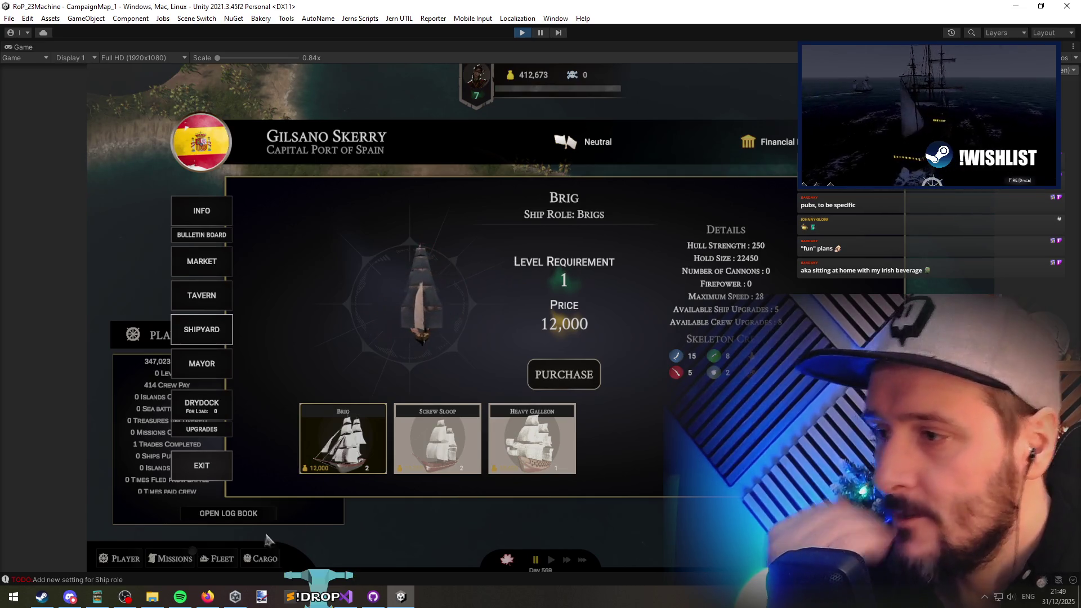
{"action": "left_click", "coordinate": [345, 596]}
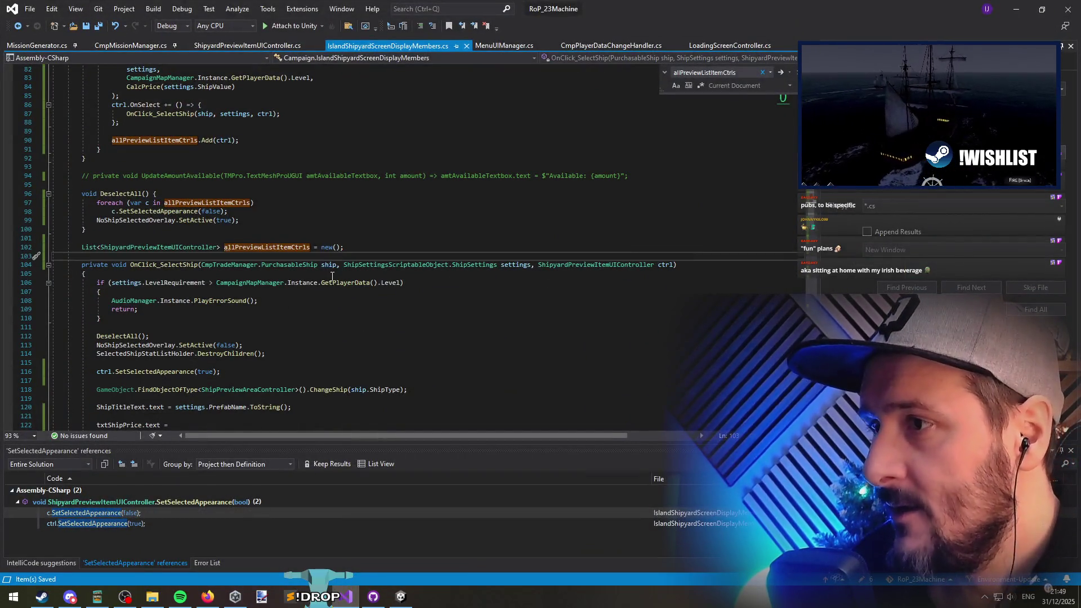
Step: Add ', true' to the end of the Ship Role Todo call's arguments
{"action": "left_click", "coordinate": [332, 276]}
{"action": "scroll", "coordinate": [250, 290], "scroll_direction": "down", "scroll_amount": 5}
{"action": "scroll", "coordinate": [162, 298], "scroll_direction": "down", "scroll_amount": 2}
{"action": "left_click", "coordinate": [155, 268]}
{"action": "left_click", "coordinate": [162, 210]}
{"action": "scroll", "coordinate": [162, 209], "scroll_direction": "down", "scroll_amount": 1}
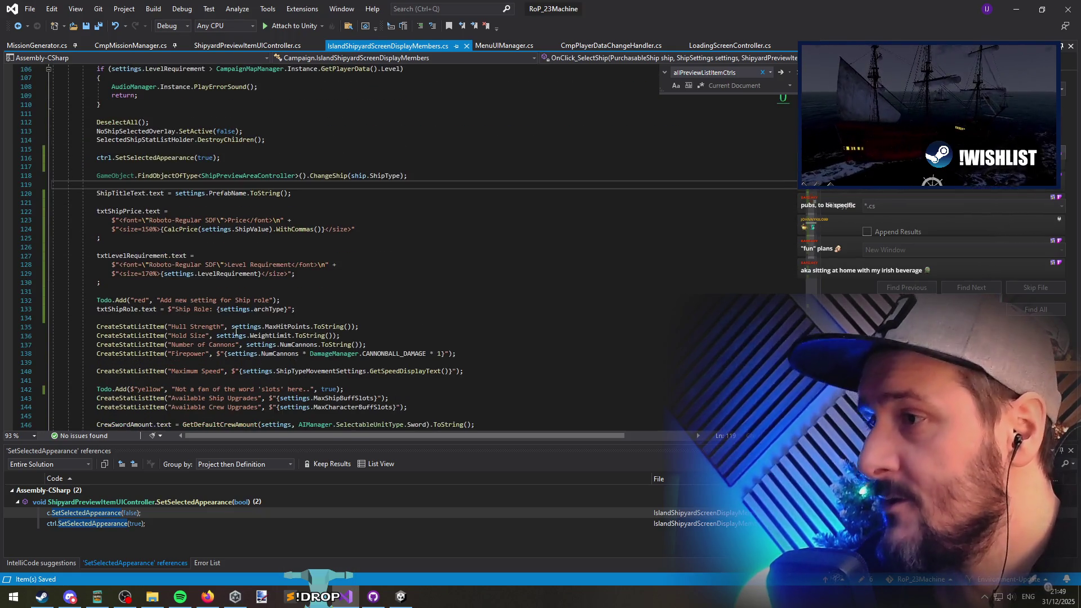
{"action": "left_click", "coordinate": [272, 300]}
{"action": "type", "text": ", true"}
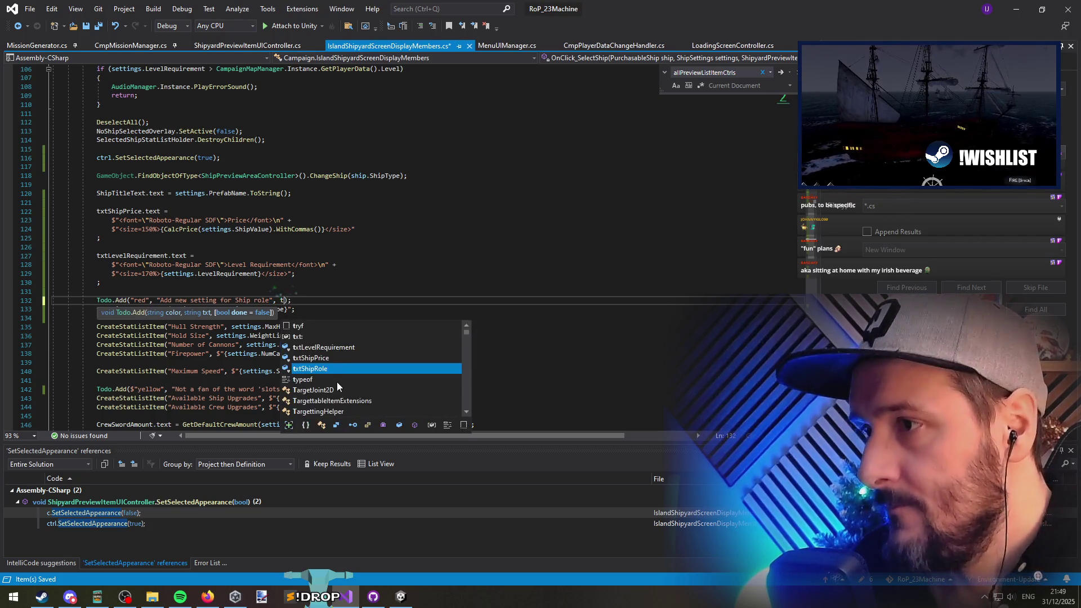
Step: Start rewriting the Ship Role line, trying EntitySettingsManager members through IntelliSense
{"action": "key", "text": "Down"}
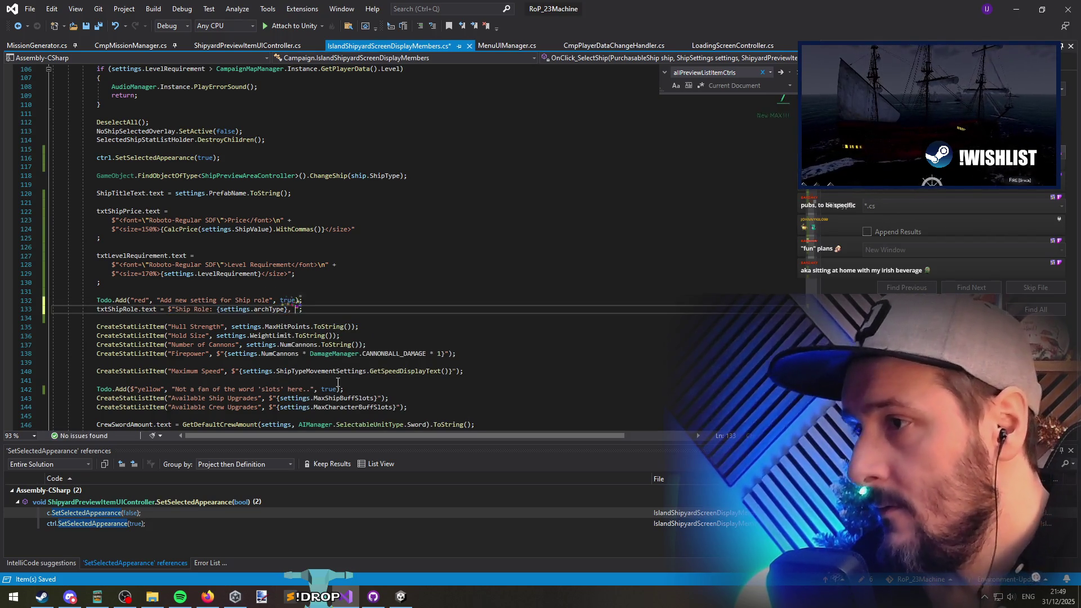
{"action": "type", "text": "}"}
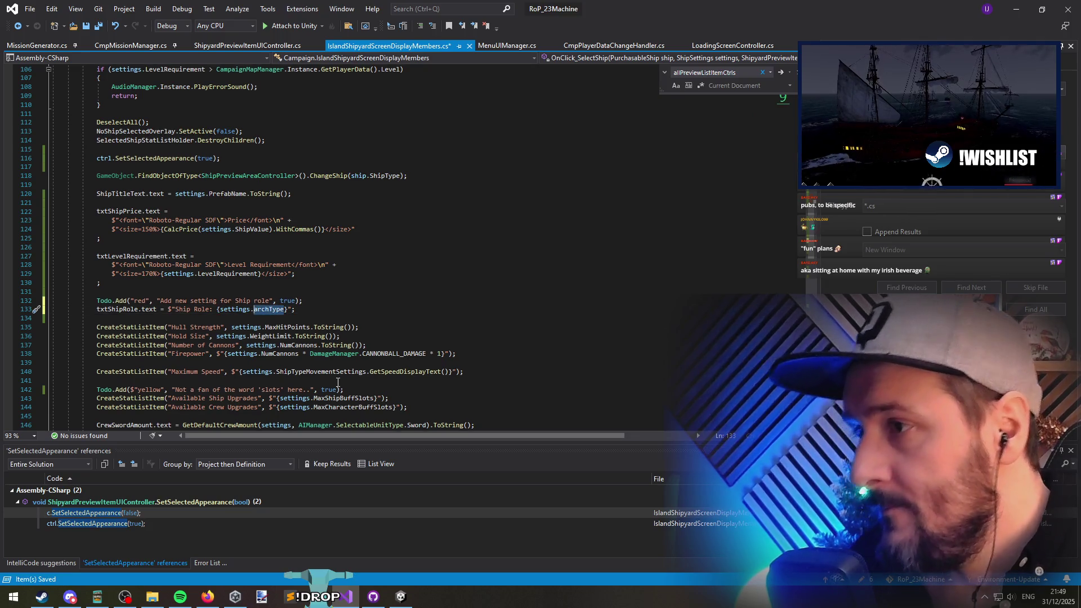
{"action": "type", "text": "Get"}
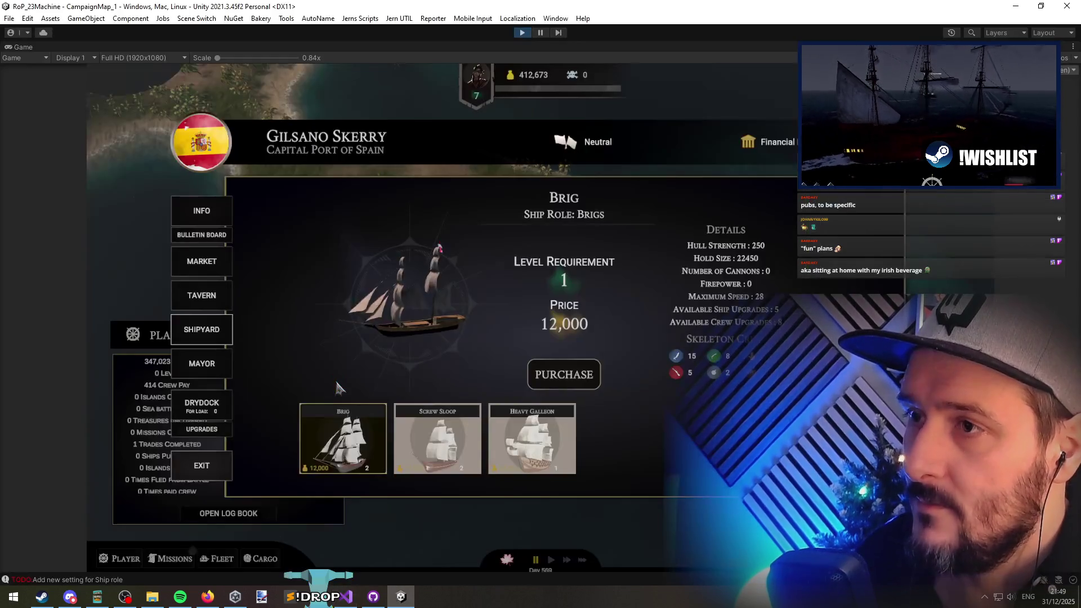
{"action": "type", "text": "ShipS"}
{"action": "key", "text": "Delete"}
{"action": "type", "text": "Role(settings.archType)}\";"}
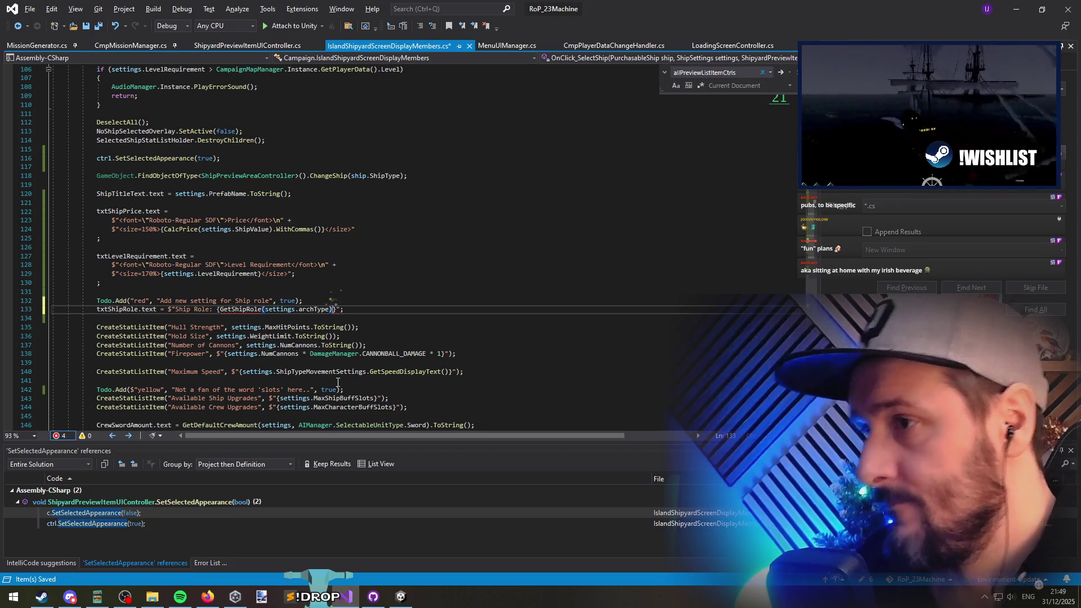
{"action": "key", "text": "Escape"}
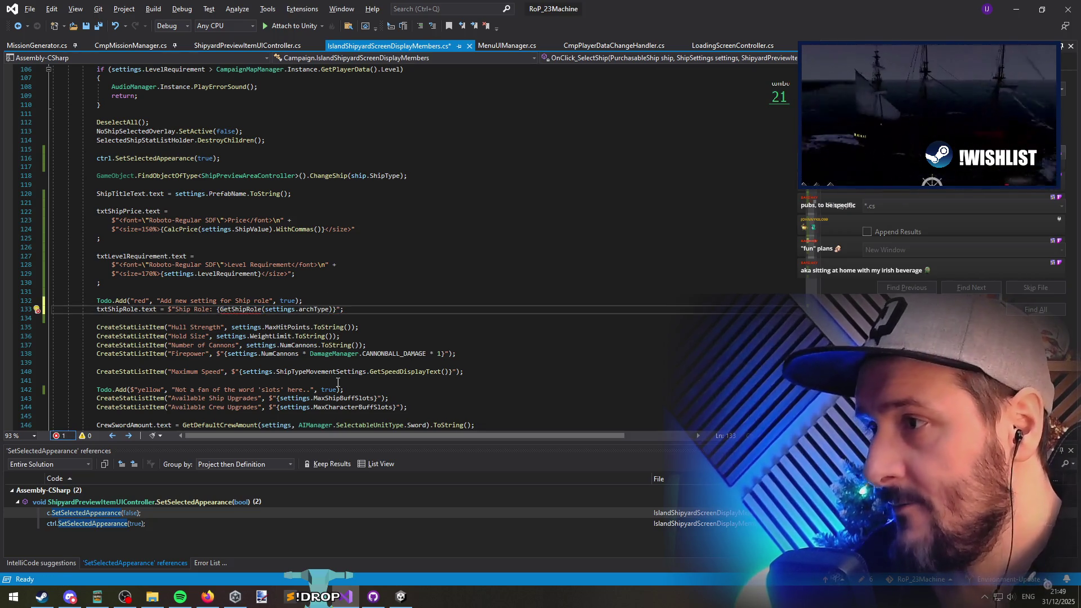
{"action": "type", "text": "EntitySettingsManager. "}
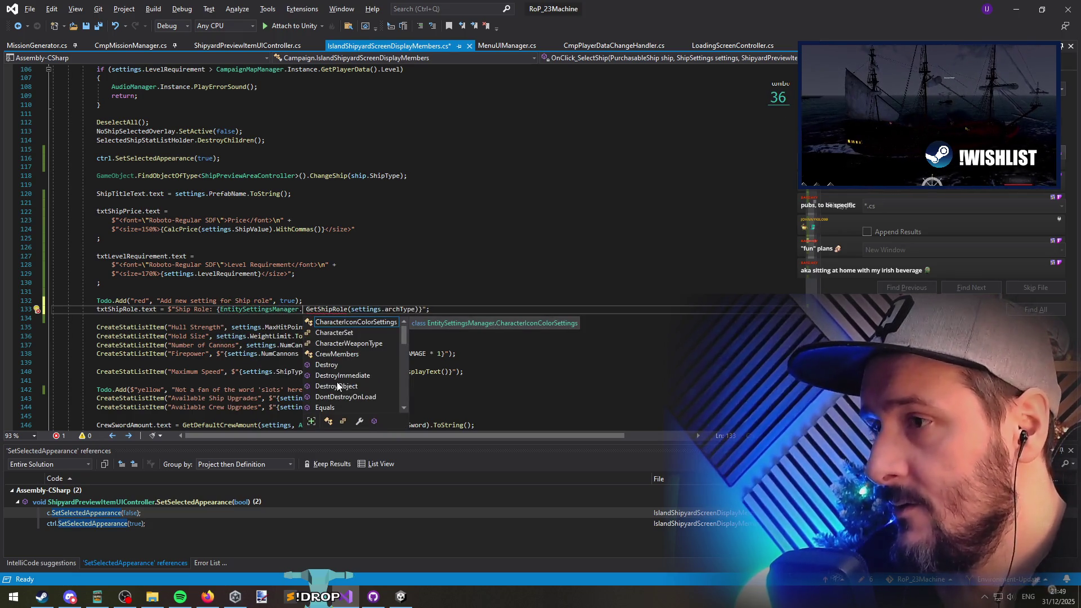
{"action": "type", "text": "ShipSett"}
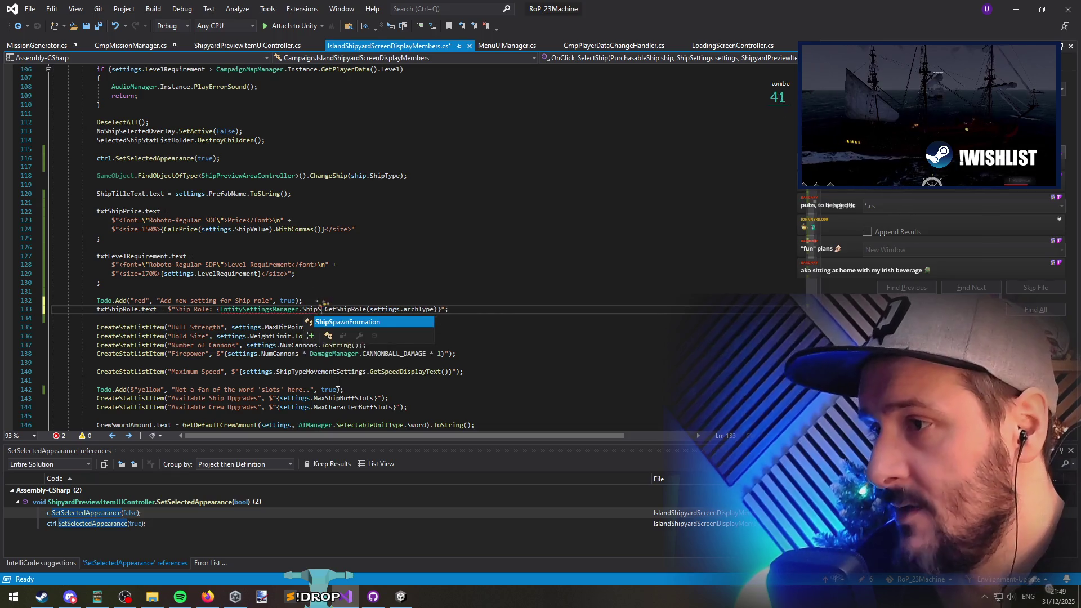
{"action": "key", "text": "ctrl+Left"}
{"action": "type", "text": "."}
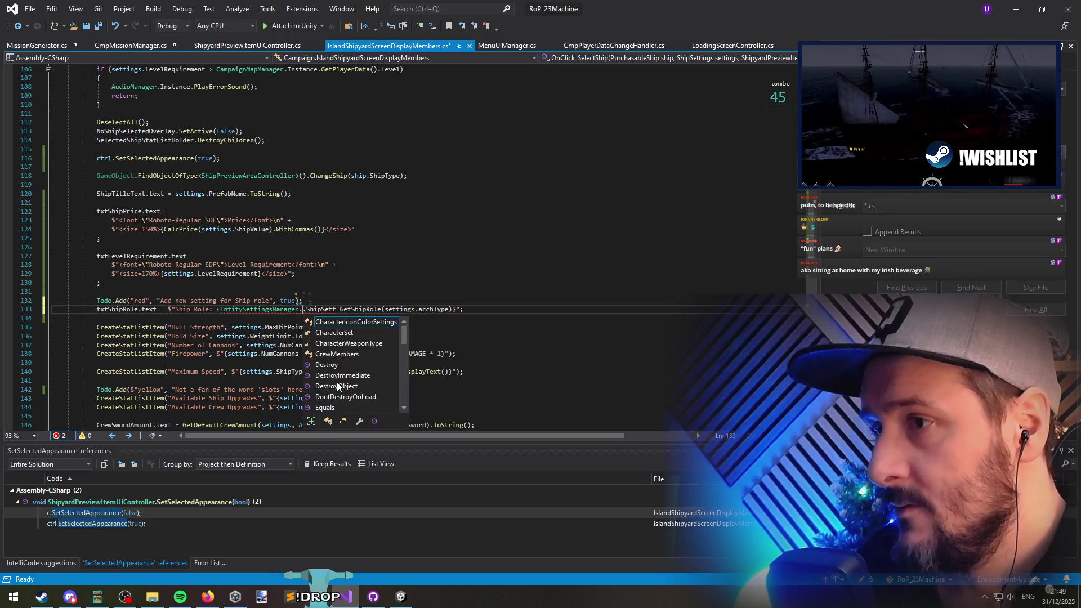
{"action": "type", "text": "friend"}
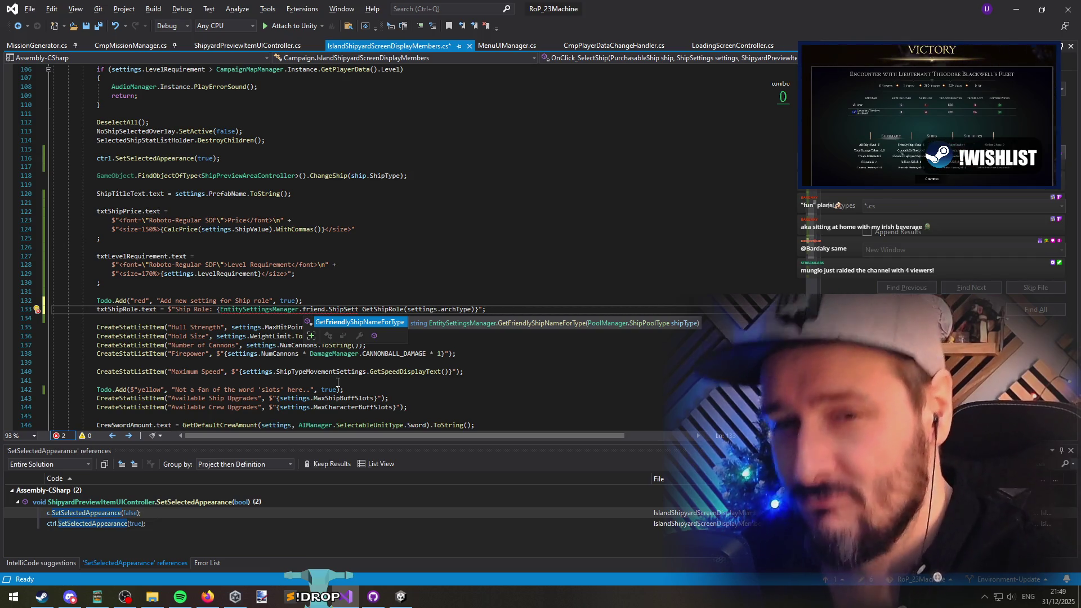
{"action": "key", "text": "Tab"}
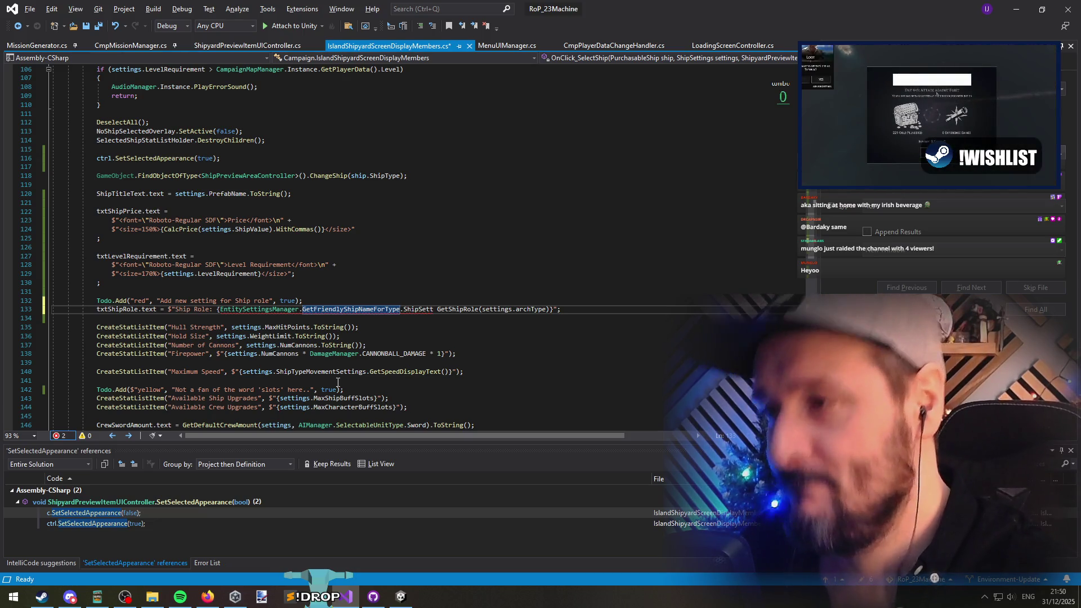
{"action": "type", "text": "("}
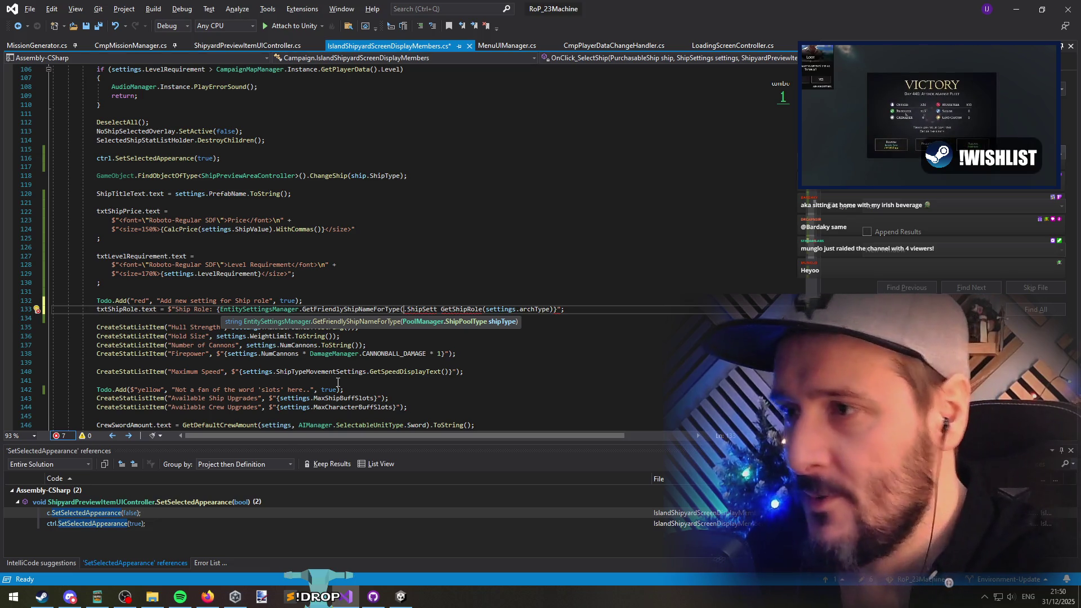
{"action": "key", "text": "Escape"}
Step: Call EntitySettingsManager.Instance.GetShipSettingsForType on the Ship Role line and open its definition with F12
{"action": "key", "text": "Left"}
{"action": "key", "text": "ctrl+shift+Left"}
{"action": "key", "text": "BackSpace"}
{"action": "key", "text": "ctrl+space"}
{"action": "type", "text": "Instance.shipSe"}
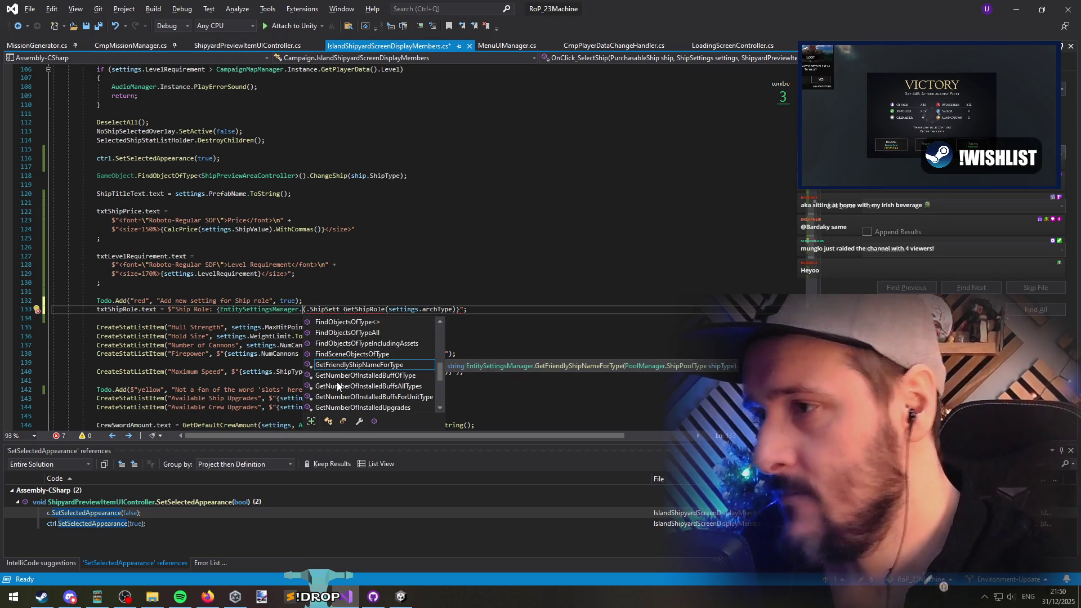
{"action": "type", "text": "ttingsF"}
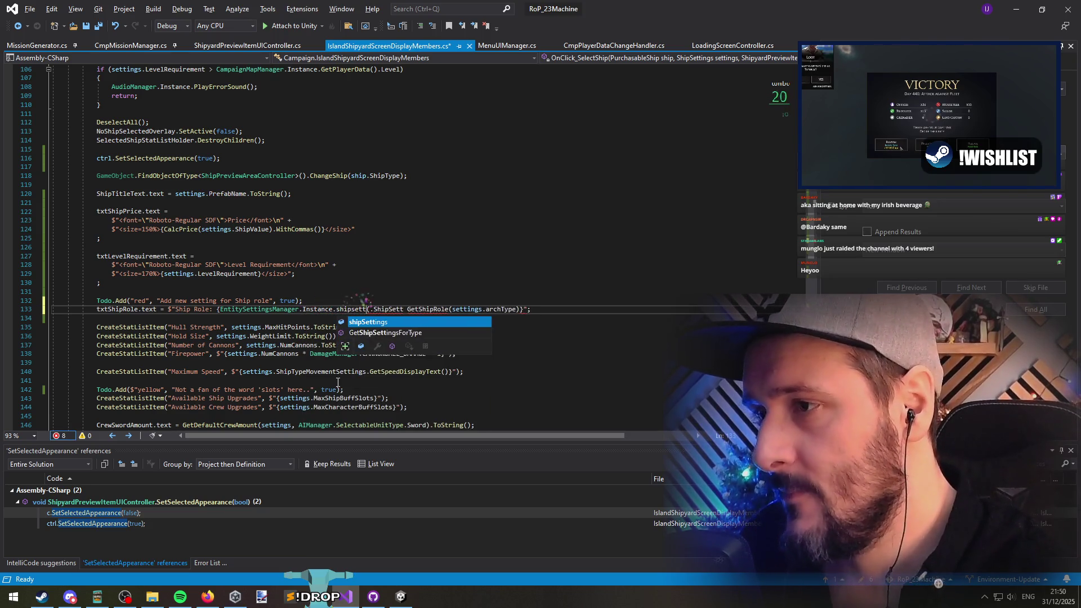
{"action": "key", "text": "Tab"}
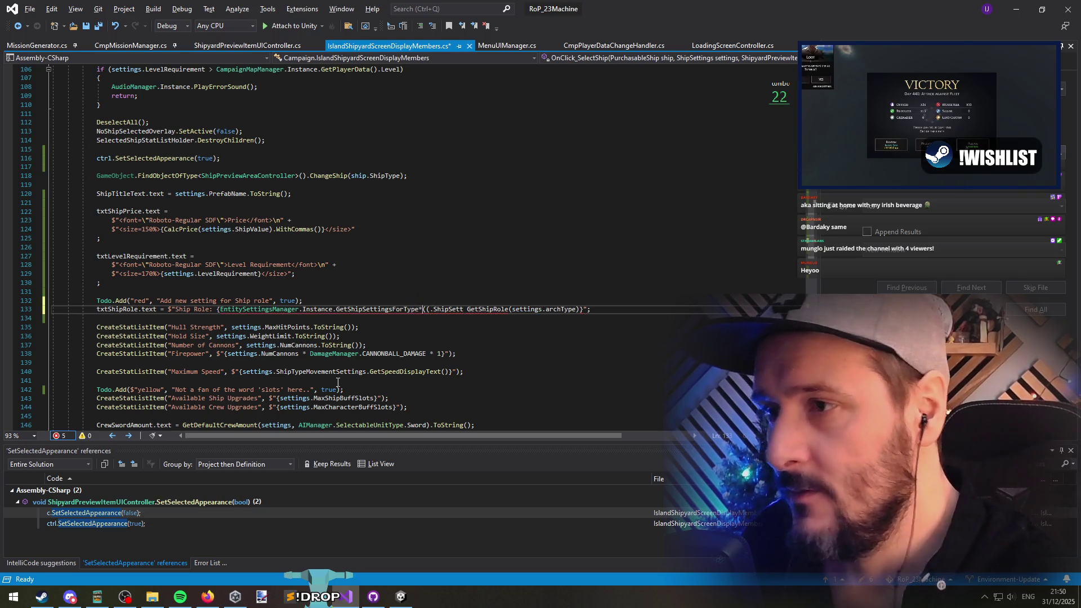
{"action": "key", "text": "BackSpace"}
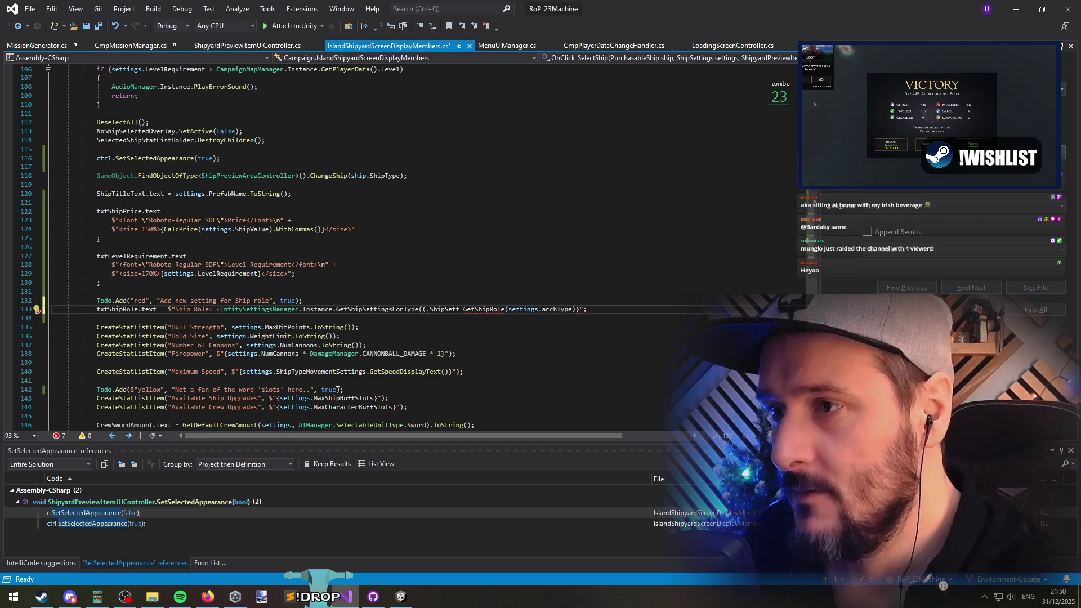
{"action": "key", "text": "F12"}
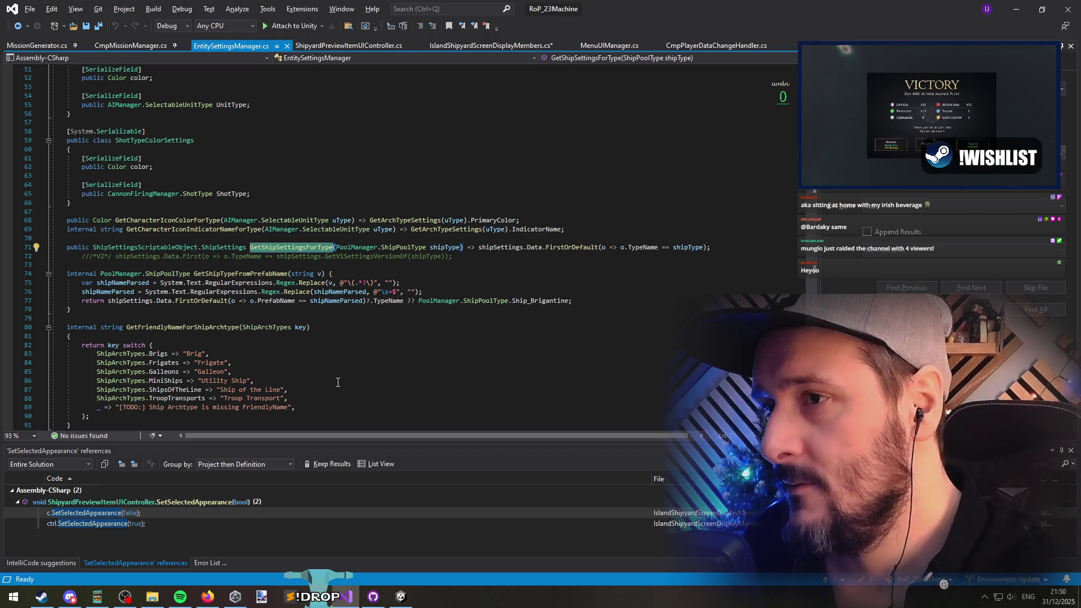
Step: Follow the shipSettings field through to the ShipSettings class in ShipSettingsScriptableObject.cs
{"action": "key", "text": "Right"}
{"action": "key", "text": "Right"}
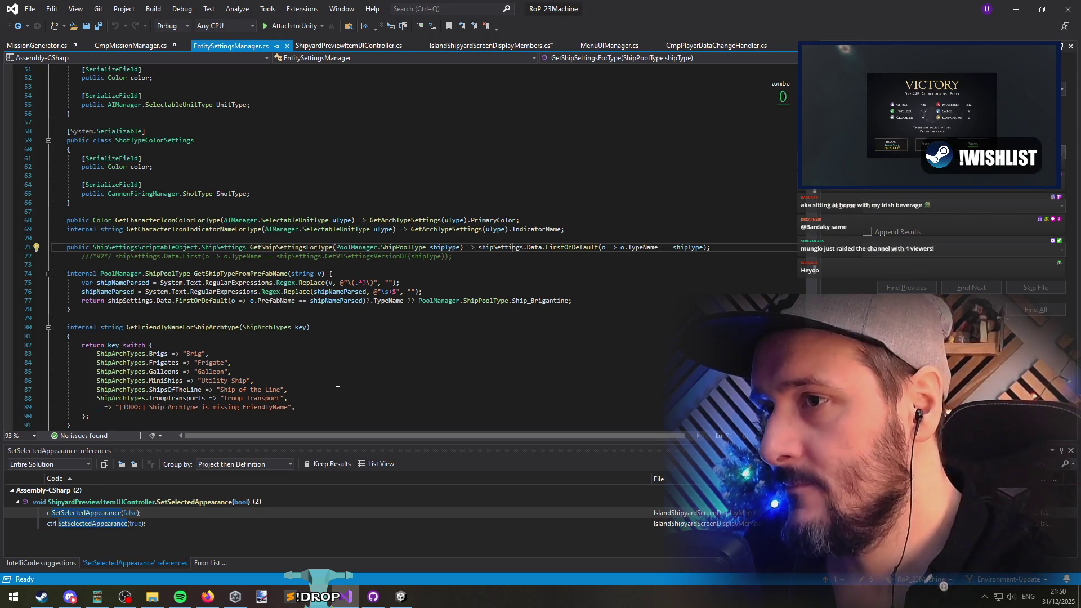
{"action": "key", "text": "F12"}
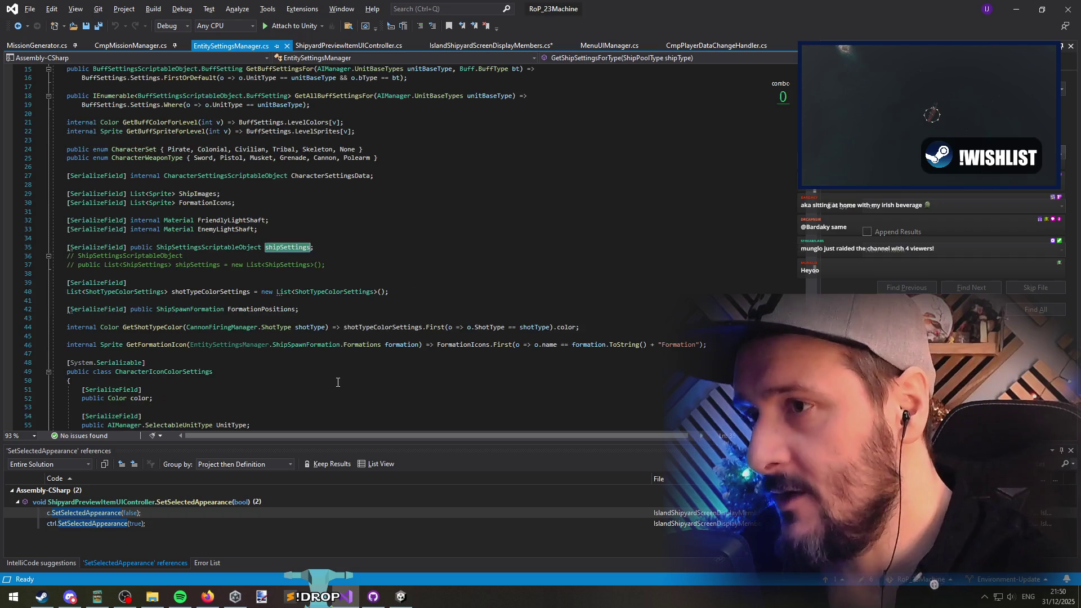
{"action": "key", "text": "F12"}
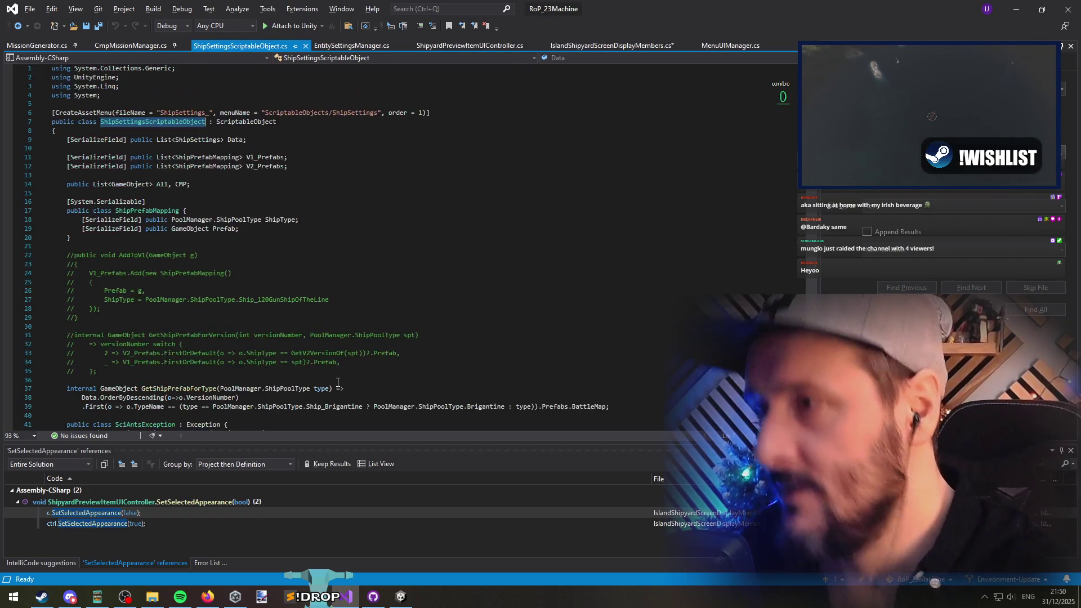
{"action": "key", "text": "Down"}
{"action": "key", "text": "Down"}
{"action": "key", "text": "Down"}
{"action": "key", "text": "Down"}
{"action": "key", "text": "Down"}
{"action": "key", "text": "Down"}
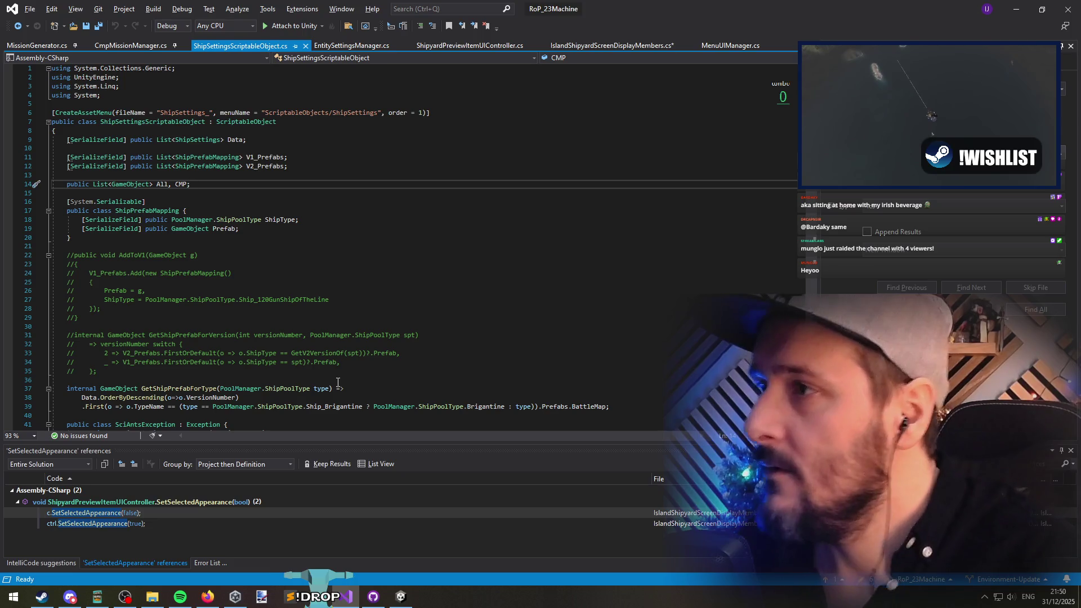
{"action": "scroll", "coordinate": [250, 235], "scroll_direction": "down", "scroll_amount": 4}
{"action": "scroll", "coordinate": [250, 235], "scroll_direction": "down", "scroll_amount": 10}
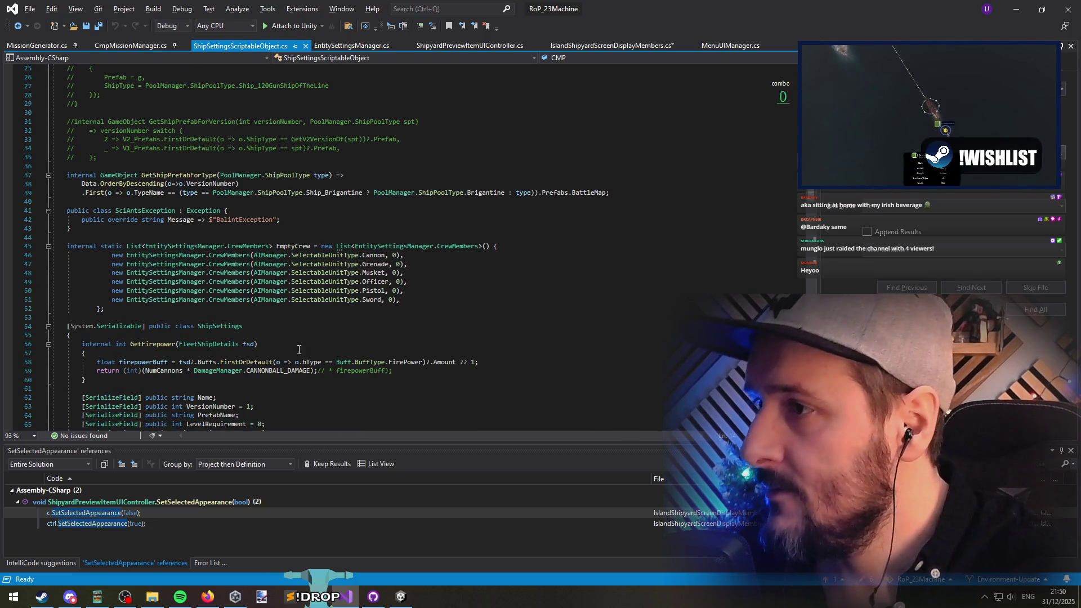
{"action": "left_click", "coordinate": [306, 334]}
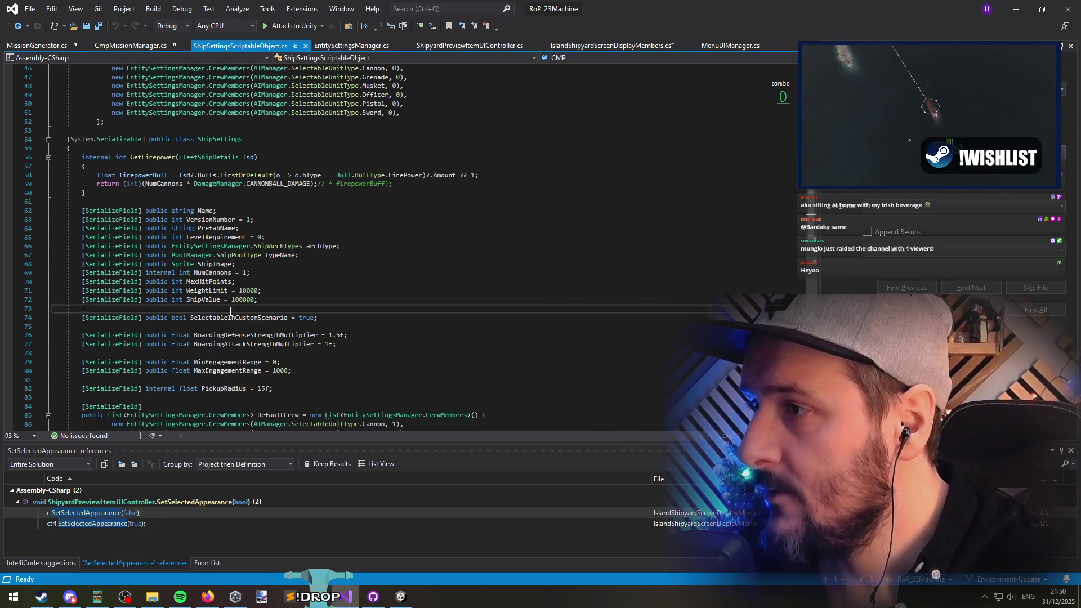
{"action": "scroll", "coordinate": [354, 323], "scroll_direction": "down", "scroll_amount": 3}
Step: Duplicate the PrefabName field as a new string field named Role and save the file
{"action": "key", "text": "Return"}
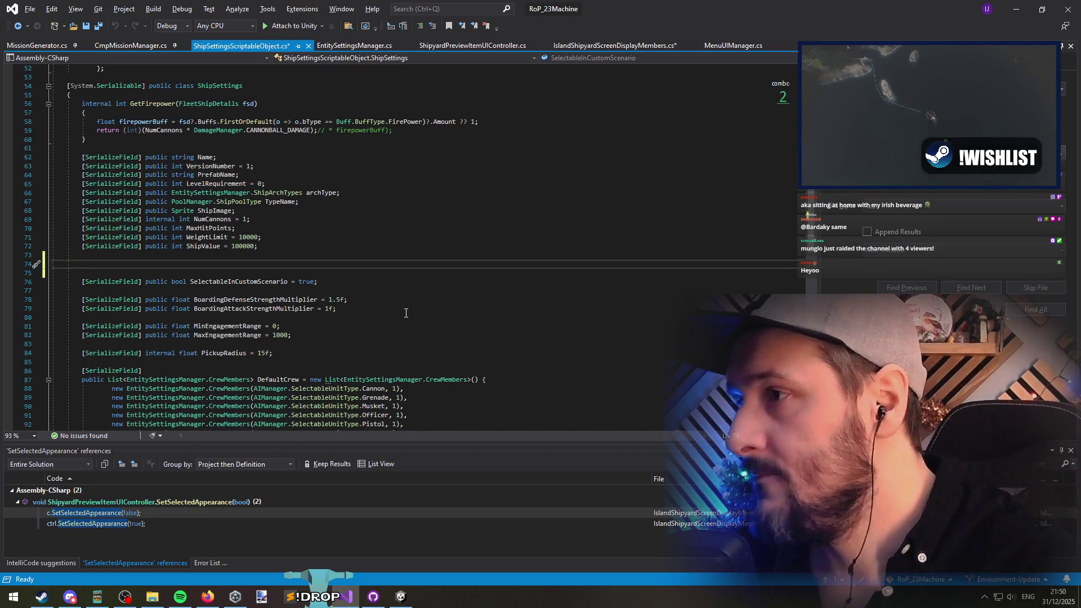
{"action": "key", "text": "BackSpace"}
{"action": "key", "text": "Up"}
{"action": "key", "text": "Up"}
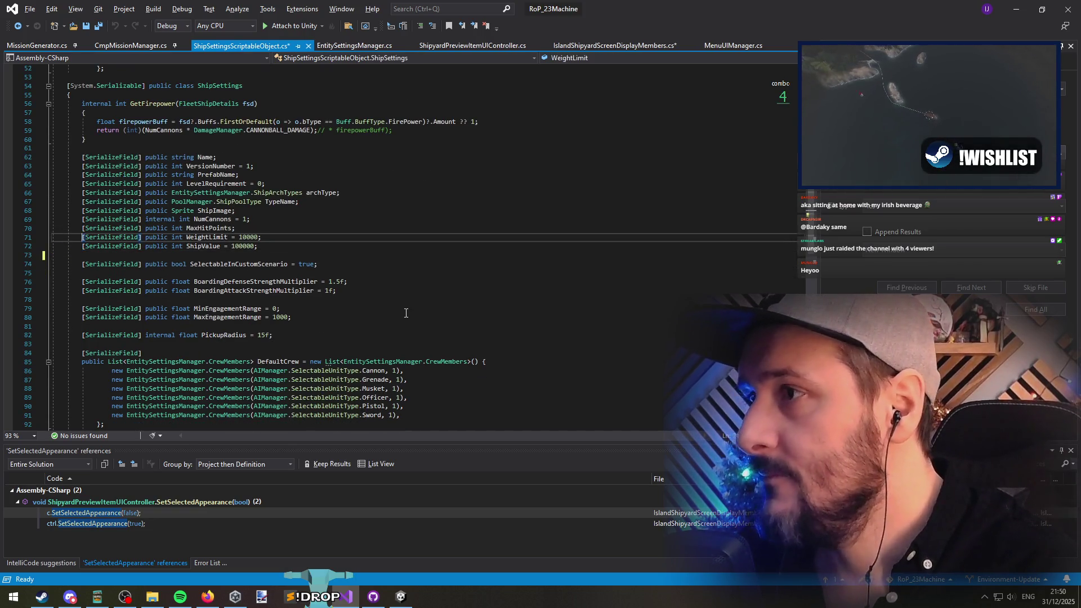
{"action": "key", "text": "Up"}
{"action": "key", "text": "Up"}
{"action": "key", "text": "Up"}
{"action": "key", "text": "shift+End"}
{"action": "key", "text": "ctrl+d"}
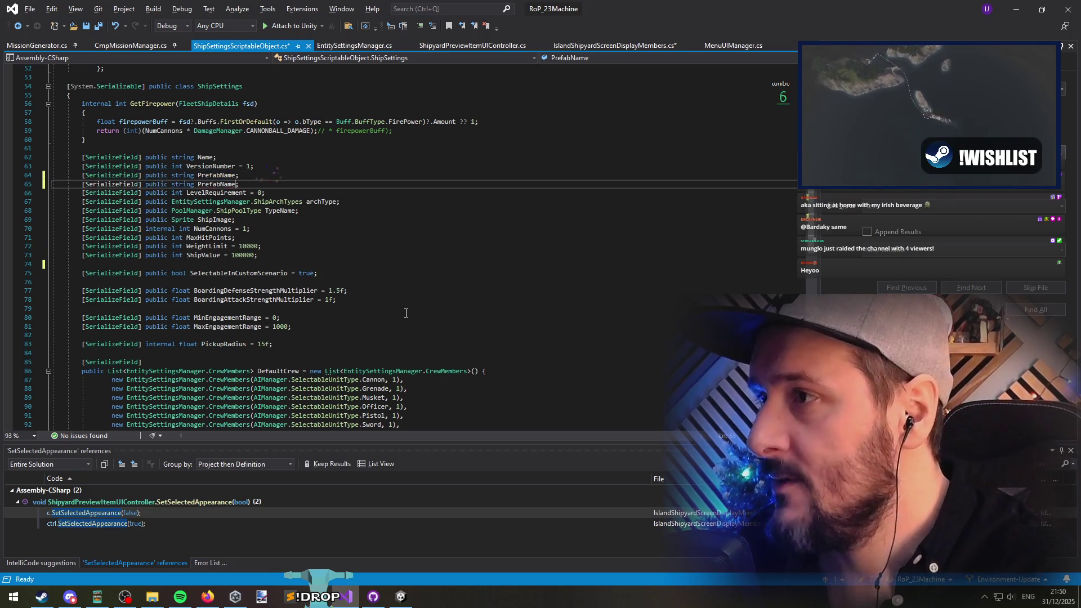
{"action": "key", "text": "ctrl+Left"}
{"action": "type", "text": "Role"}
{"action": "key", "text": "ctrl+s"}
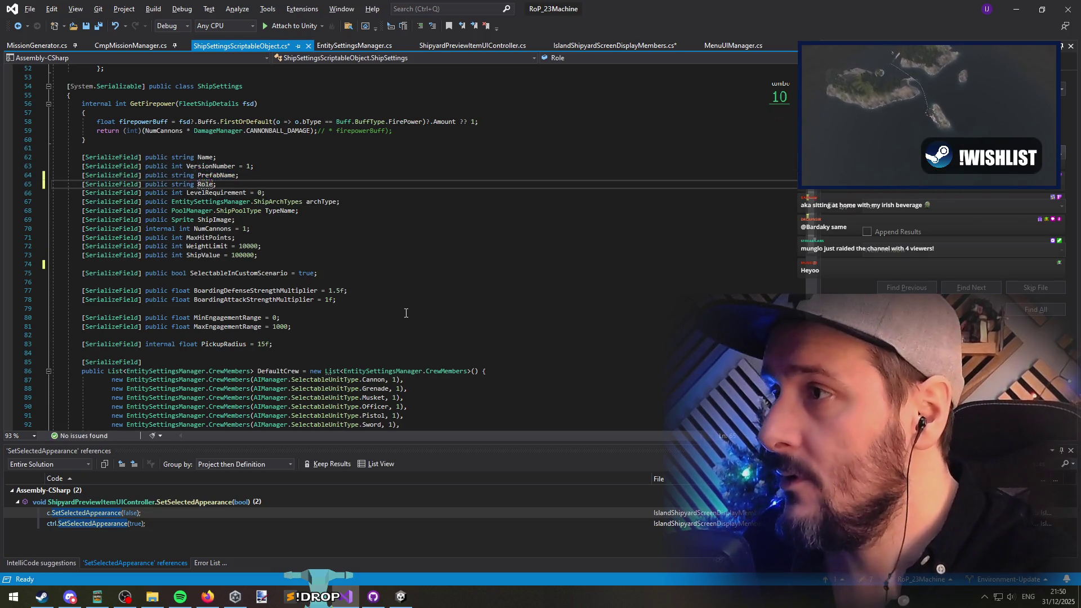
{"action": "key", "text": "Down"}
{"action": "key", "text": "ctrl+Tab"}
{"action": "key", "text": "ctrl+Tab"}
{"action": "key", "text": "ctrl+Tab"}
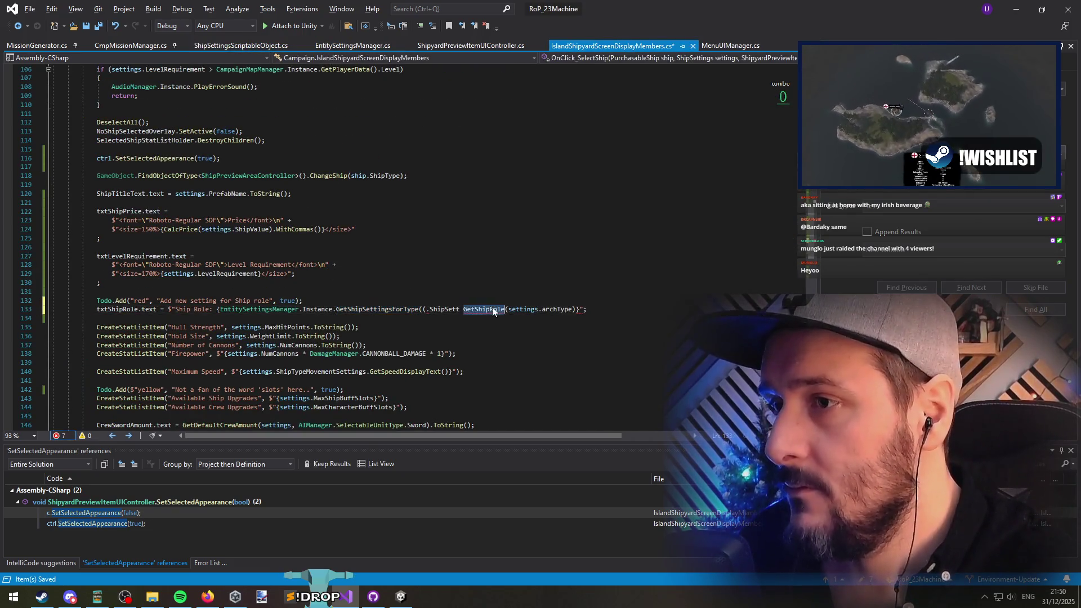
Step: Replace line 133's temporary call with settings.Role, save, and go back to Unity
{"action": "left_click_drag", "start_coordinate": [508, 310], "coordinate": [221, 310]}
{"action": "key", "text": "Delete"}
{"action": "double_click", "coordinate": [278, 310]}
{"action": "type", "text": "r"}
{"action": "key", "text": "Tab"}
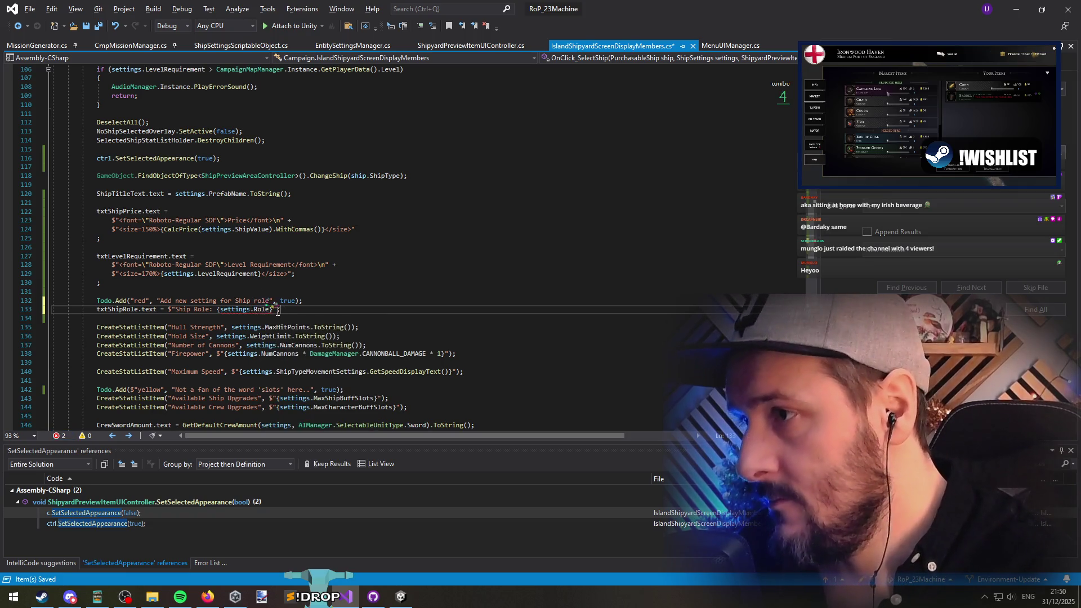
{"action": "key", "text": "Delete"}
{"action": "key", "text": "Down"}
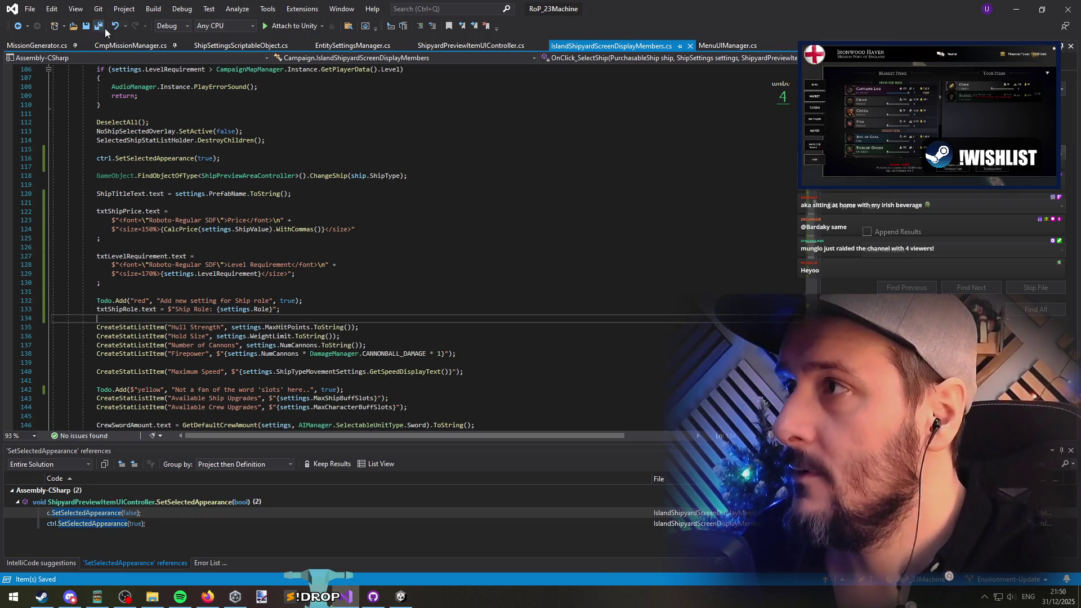
{"action": "key", "text": "alt+Tab"}
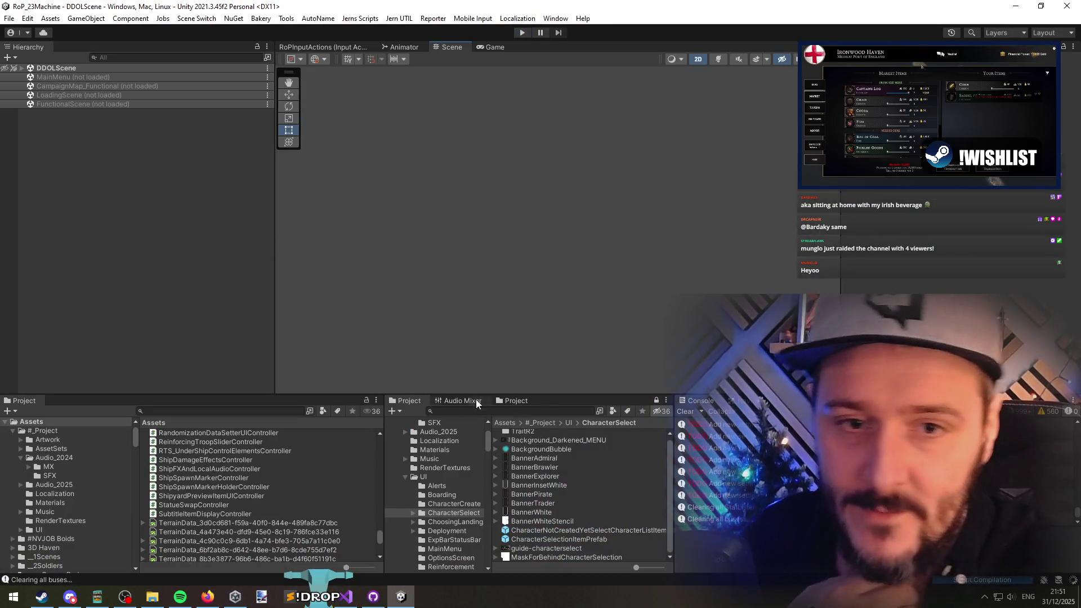
{"action": "key", "text": "alt+Tab"}
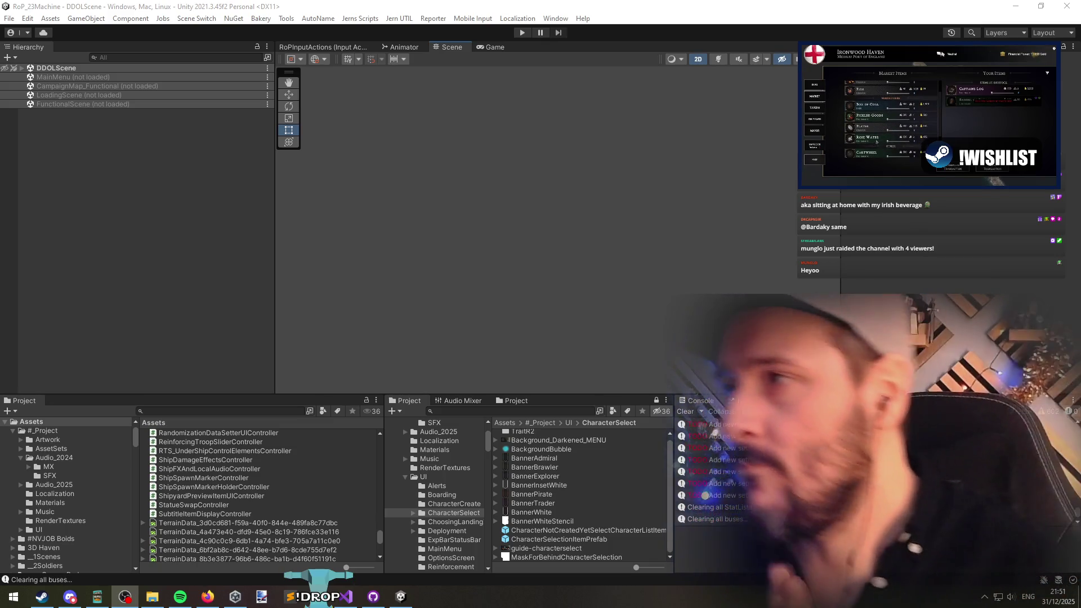
{"action": "left_click", "coordinate": [139, 117]}
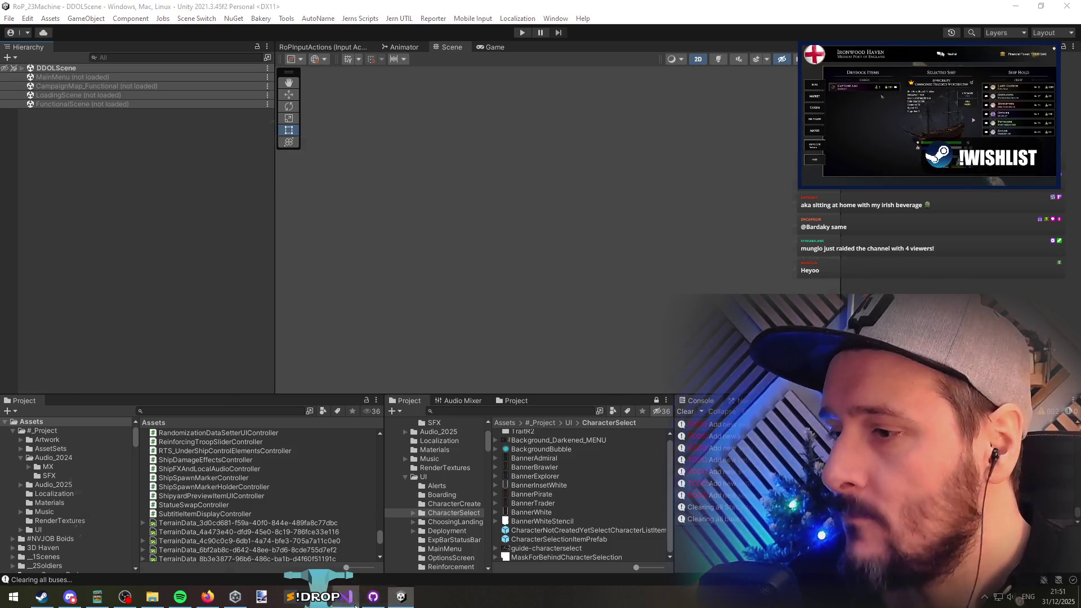
{"action": "left_click", "coordinate": [356, 605]}
{"action": "left_click", "coordinate": [355, 602]}
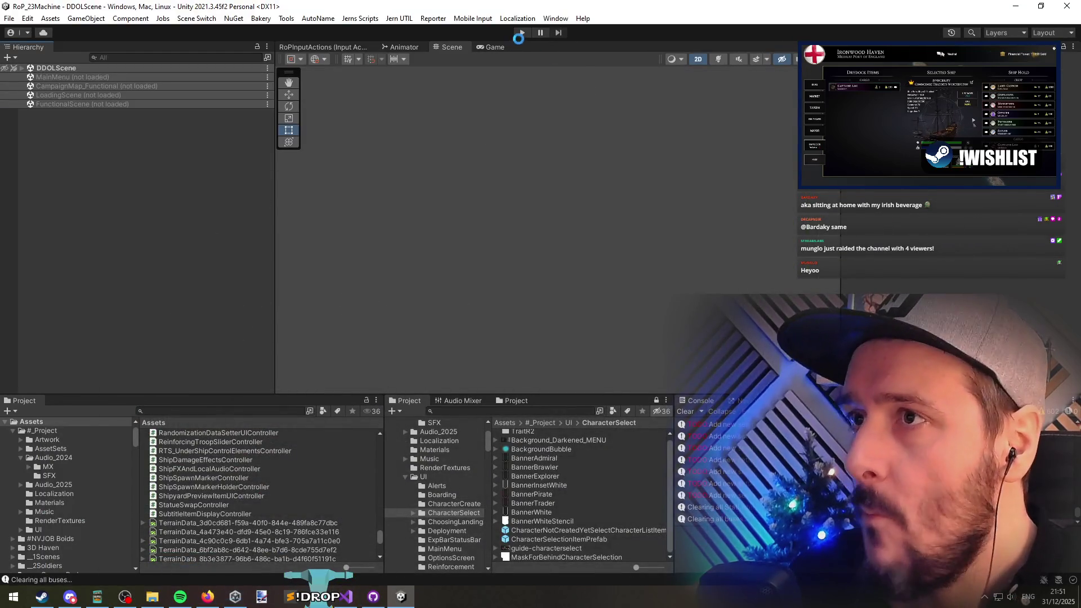
{"action": "right_click", "coordinate": [67, 87]}
{"action": "left_click", "coordinate": [92, 94]}
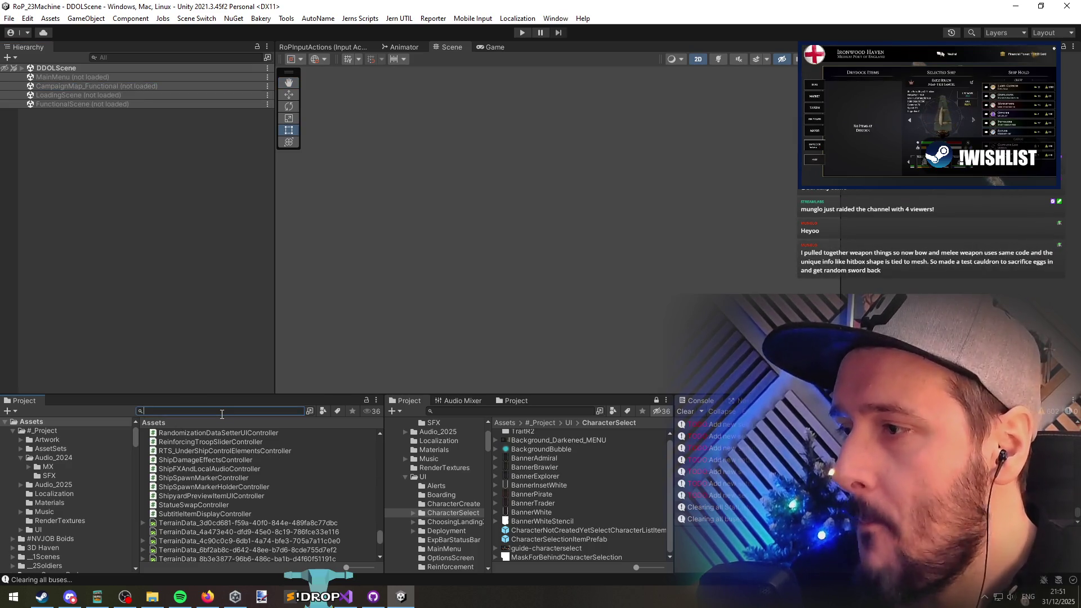
Step: Find ShipSettings_RoP_1 in the Project window and open its Properties window
{"action": "type", "text": "shipsettings"}
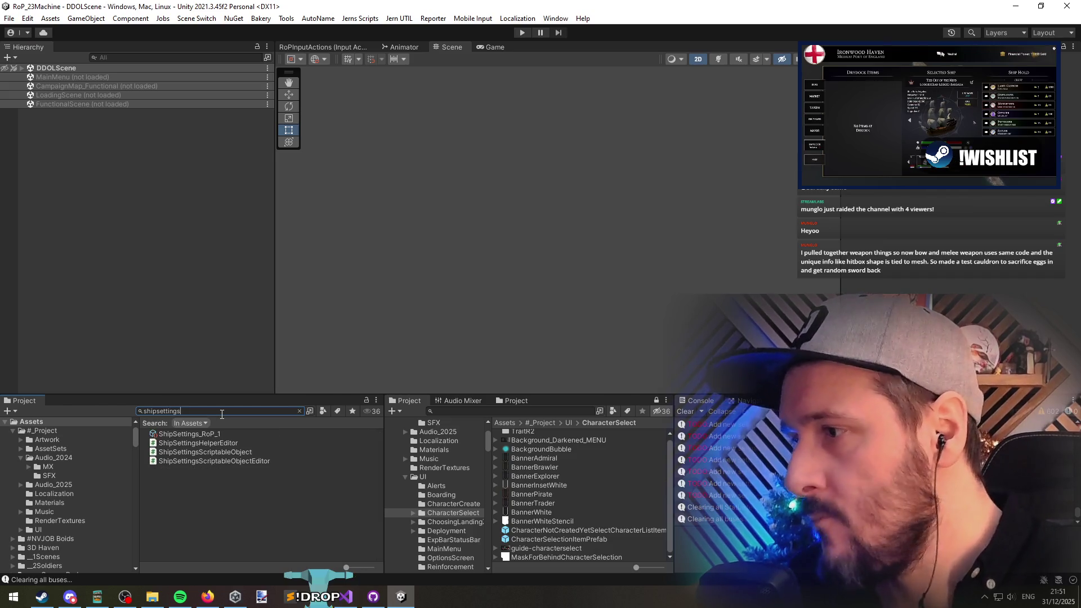
{"action": "left_click", "coordinate": [214, 434]}
{"action": "right_click", "coordinate": [190, 438]}
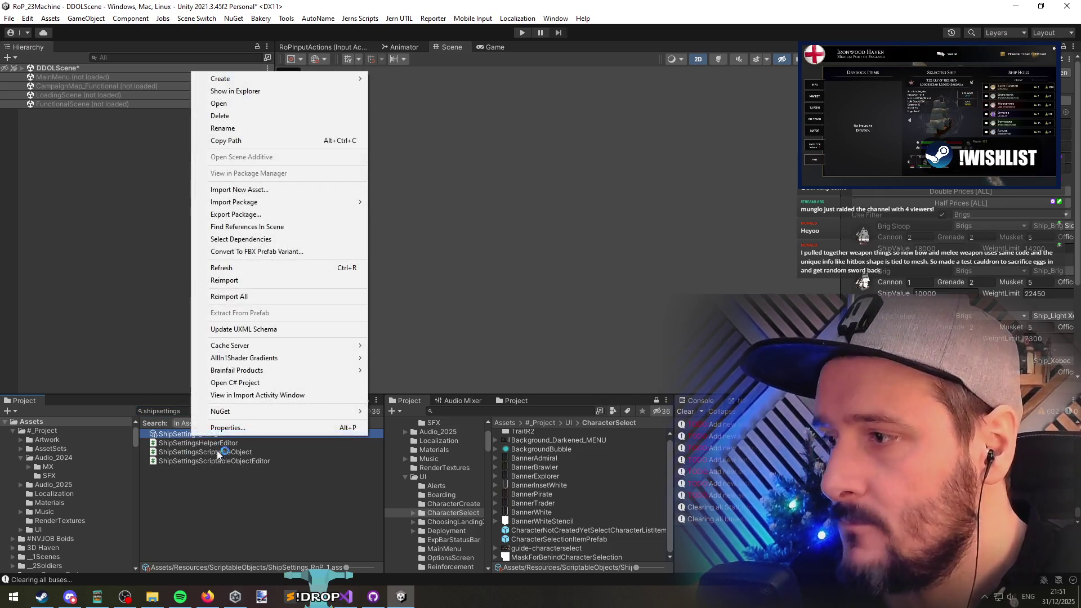
{"action": "left_click", "coordinate": [225, 428]}
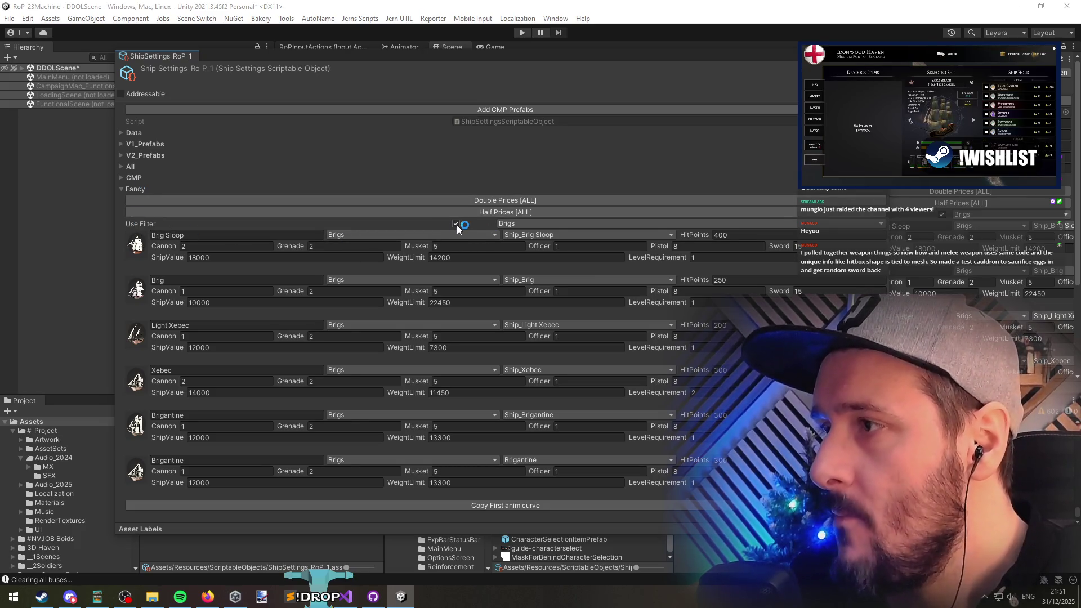
Step: Expand the Data list, collapse the other ship entries, and expand Brig Sloop to reach its Role field
{"action": "left_click", "coordinate": [125, 134]}
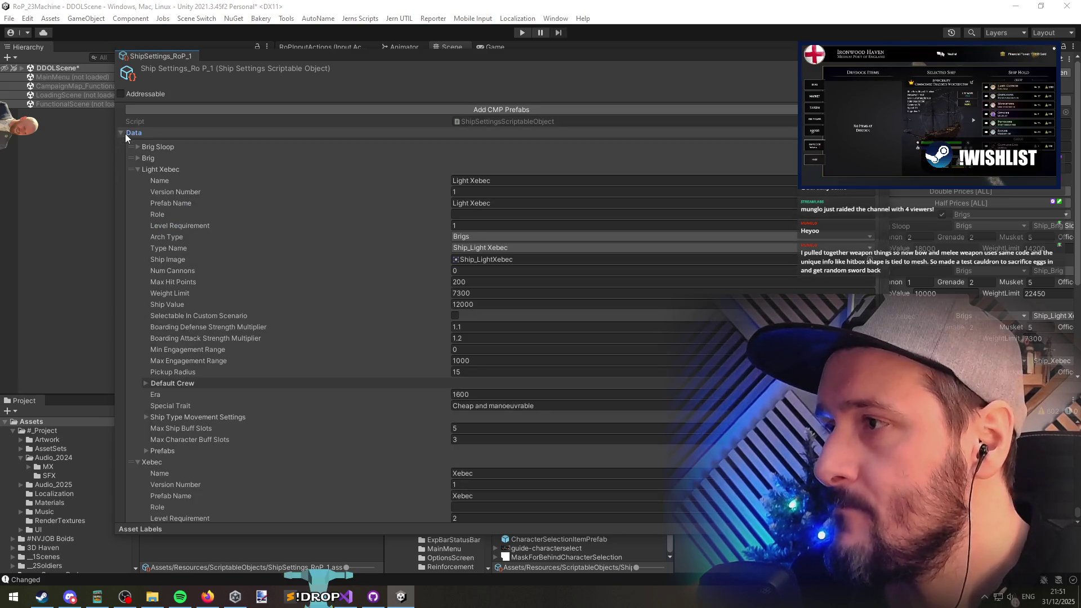
{"action": "left_click", "coordinate": [138, 169]}
{"action": "left_click", "coordinate": [140, 180]}
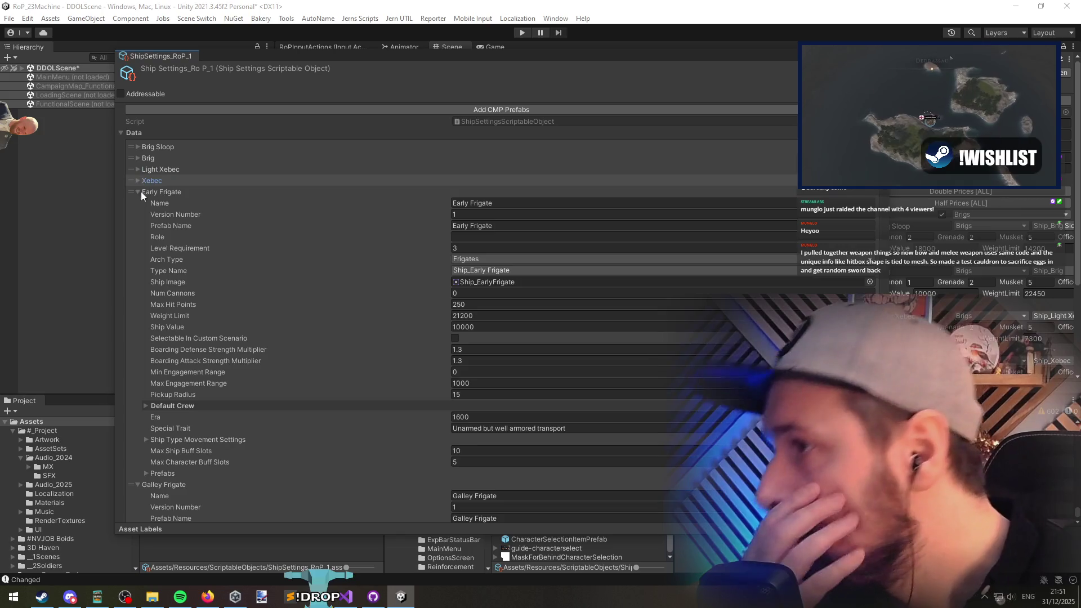
{"action": "left_click", "coordinate": [141, 179]}
{"action": "left_click", "coordinate": [141, 158]}
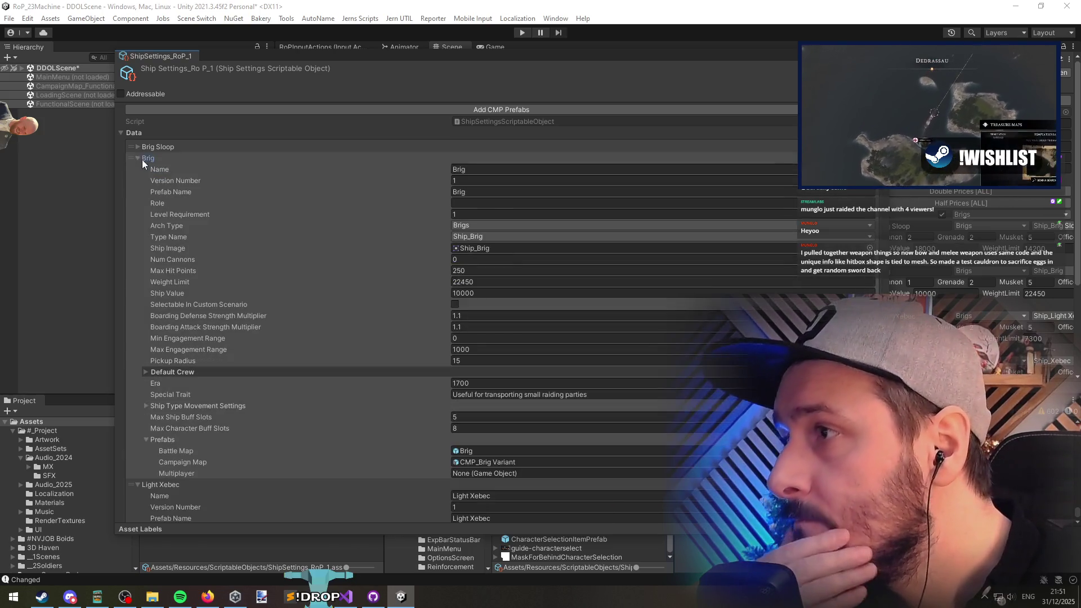
{"action": "left_click", "coordinate": [141, 147]}
{"action": "left_click", "coordinate": [462, 192]}
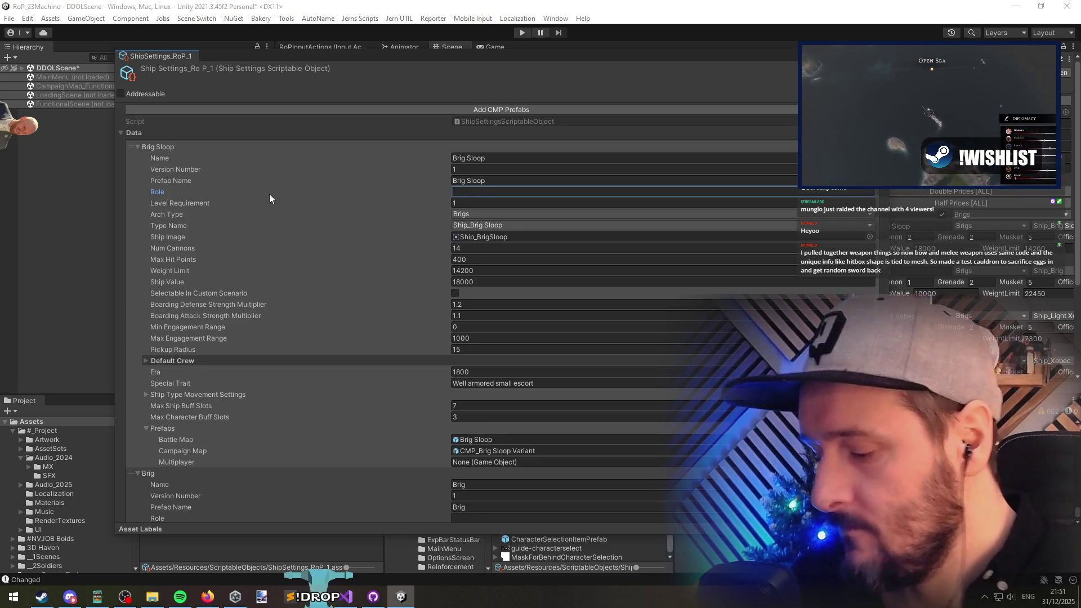
Step: Set the Role of both Brig Sloop and Brig to Transport
{"action": "type", "text": "Transport"}
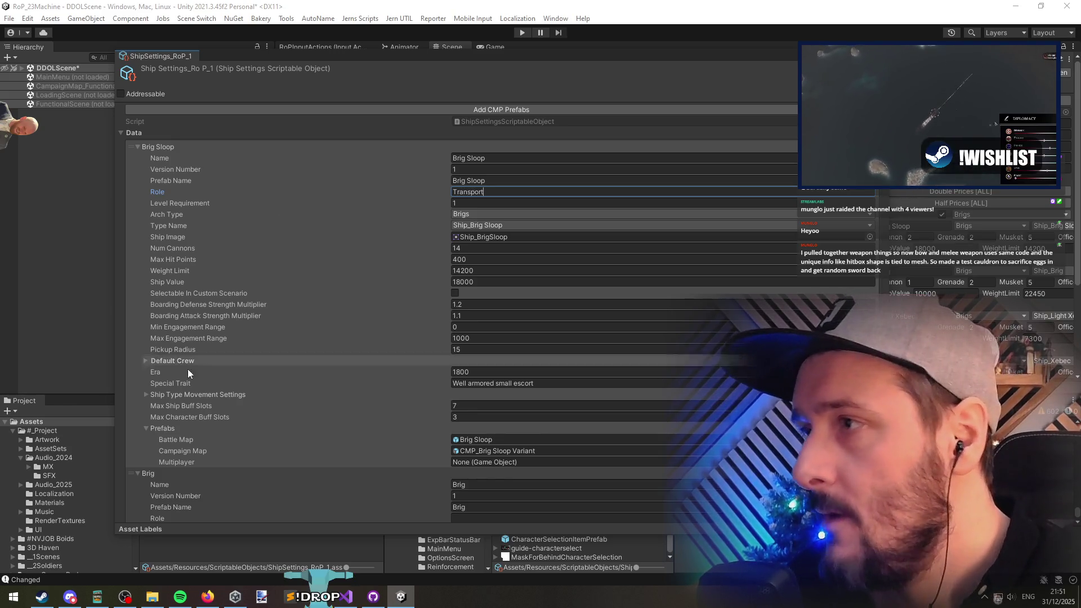
{"action": "left_click", "coordinate": [241, 502]}
{"action": "scroll", "coordinate": [242, 495], "scroll_direction": "down", "scroll_amount": 4}
{"action": "left_click", "coordinate": [518, 369]}
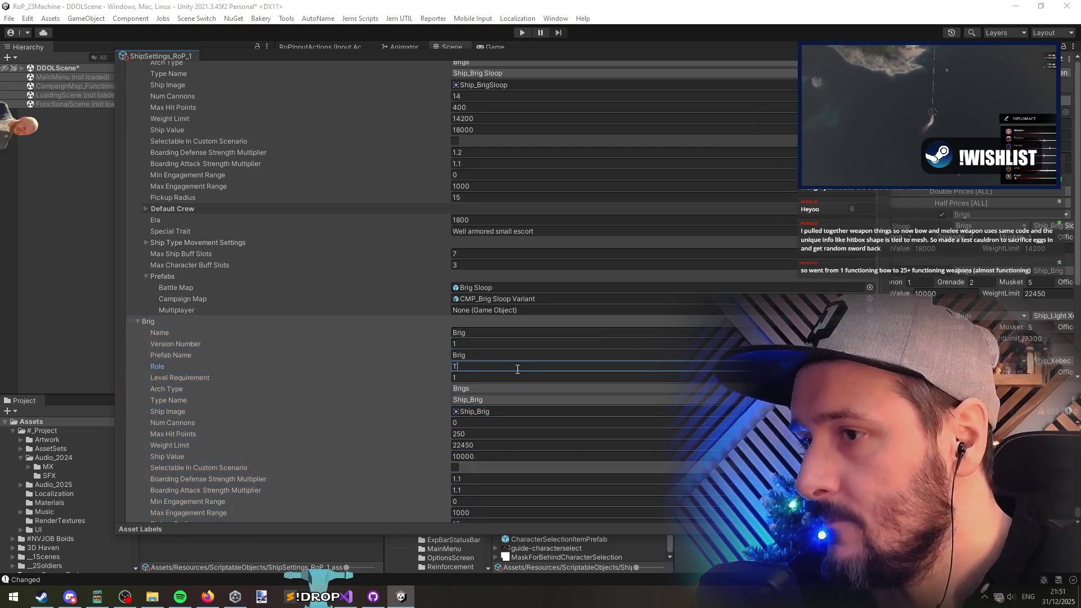
{"action": "type", "text": "Transport"}
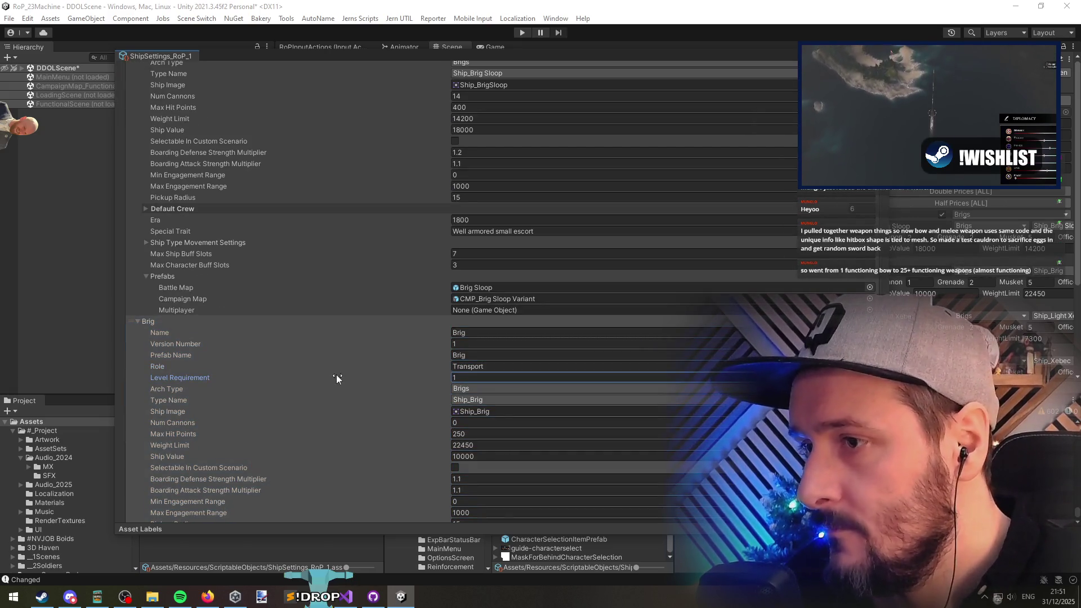
{"action": "key", "text": "Return"}
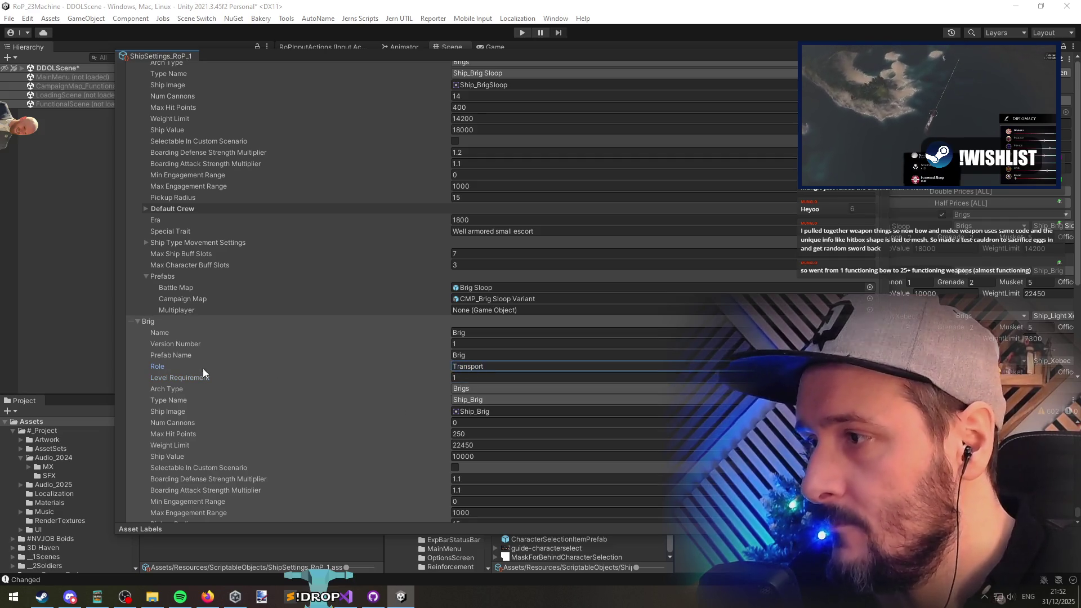
Step: Enter Fast Attack Vessel as Light Xebec's Role
{"action": "scroll", "coordinate": [223, 388], "scroll_direction": "down", "scroll_amount": 15}
{"action": "left_click", "coordinate": [477, 144]}
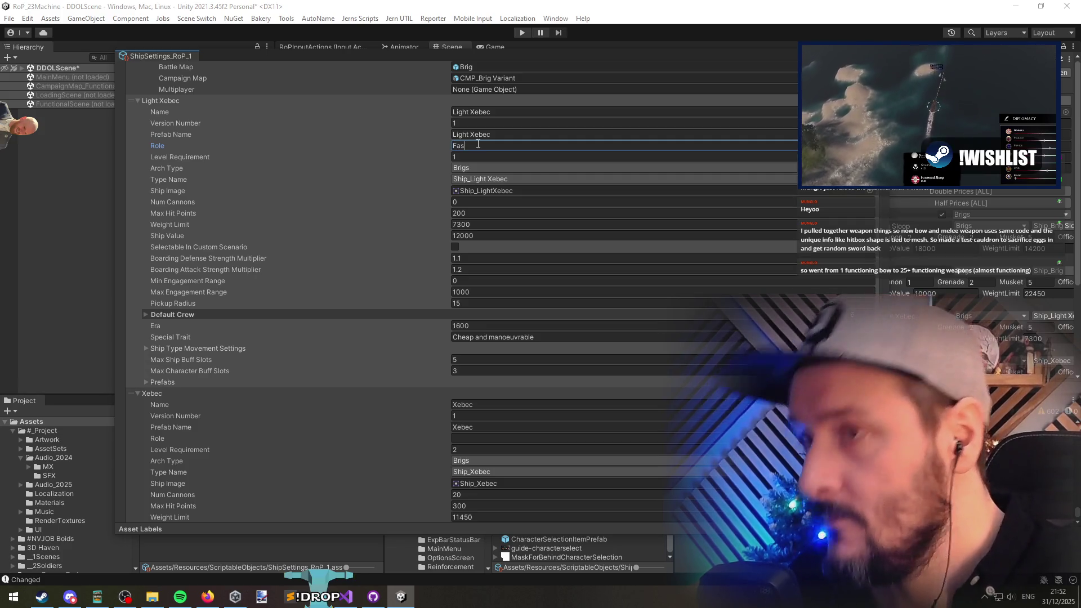
{"action": "type", "text": "Fast Attack Vessel"}
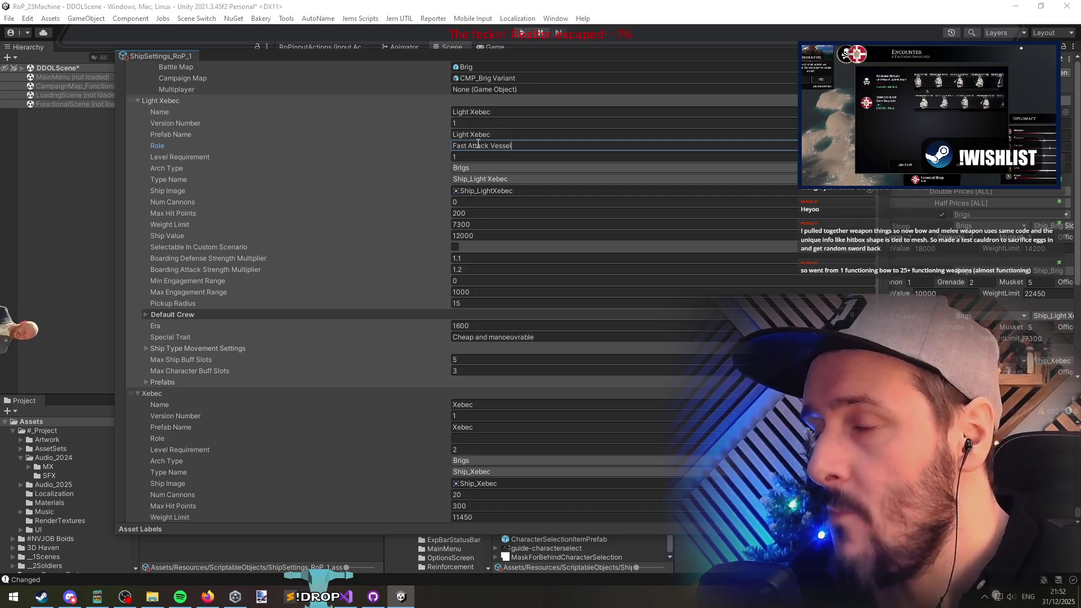
{"action": "key", "text": "ctrl+shift+Left"}
{"action": "key", "text": "alt+Tab"}
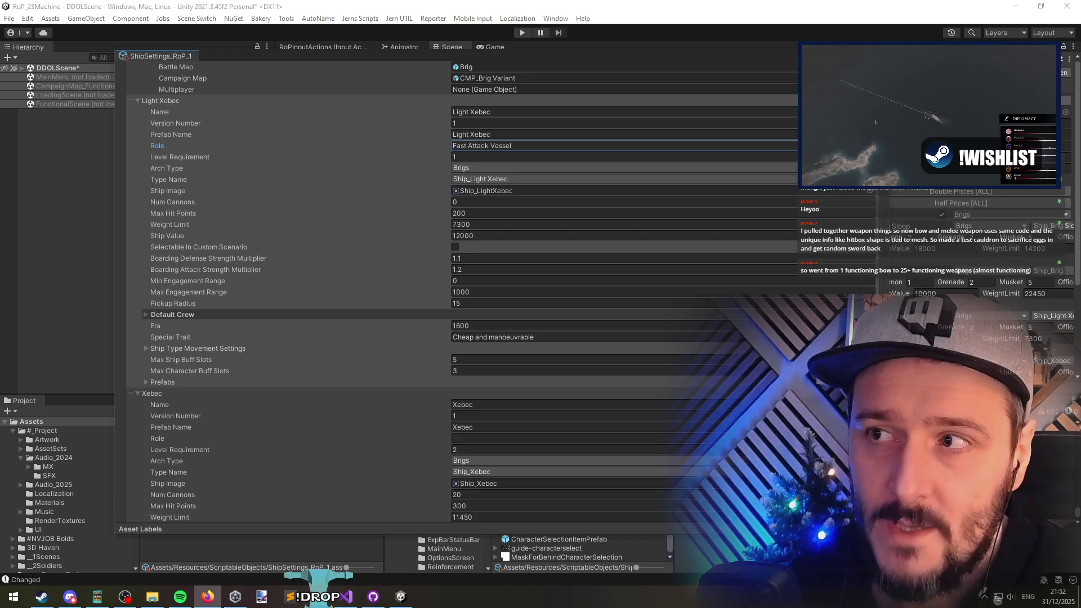
Step: Change Light Xebec's Role to Fast Attack Craft and paste the same value into Xebec's Role
{"action": "double_click", "coordinate": [521, 149]}
{"action": "type", "text": "Craft"}
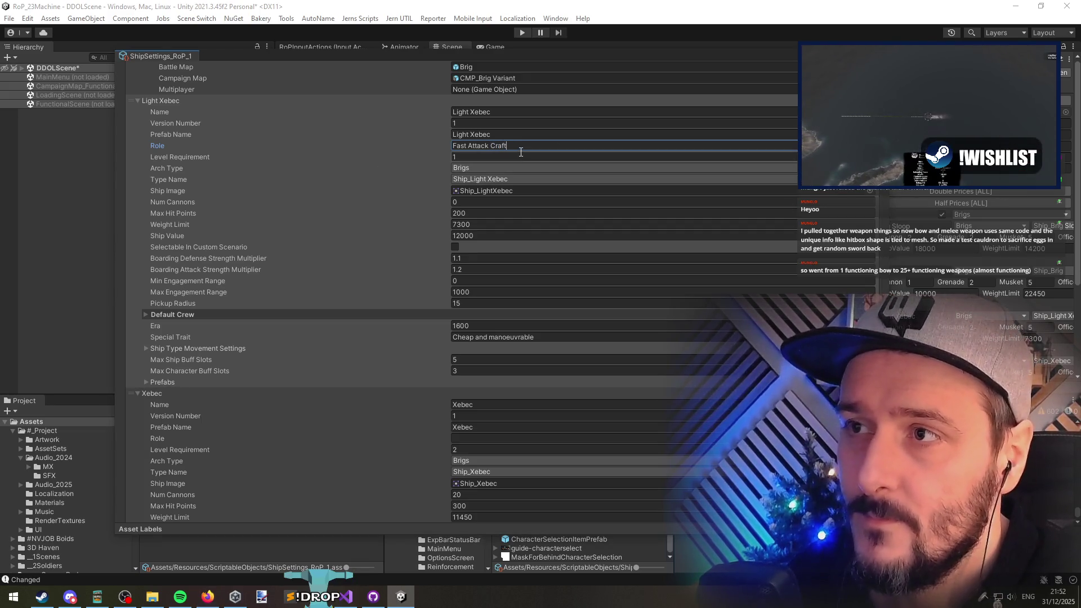
{"action": "key", "text": "alt+Tab"}
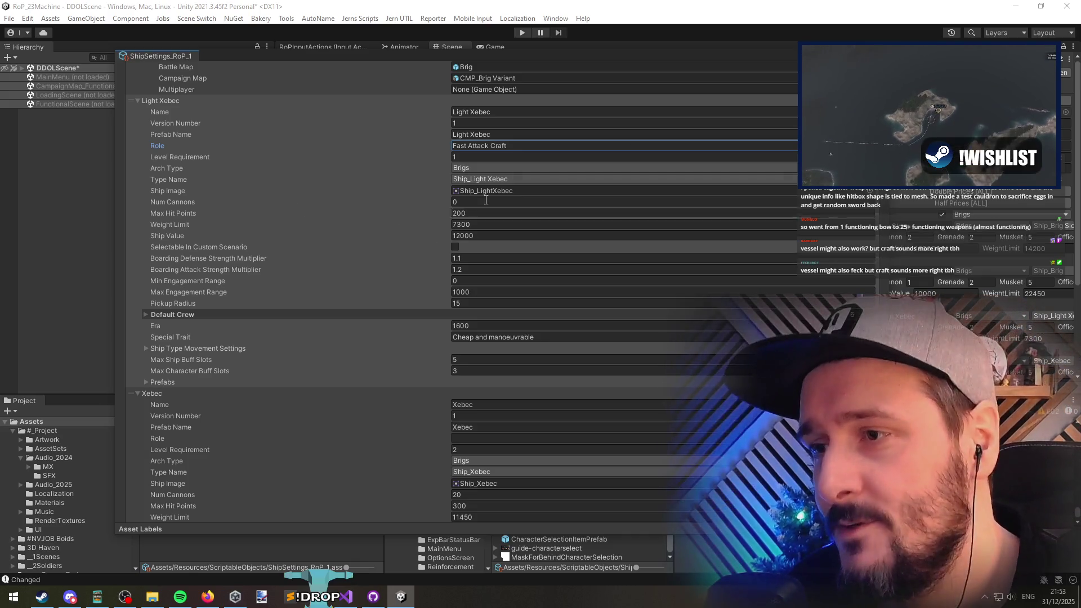
{"action": "key", "text": "Return"}
{"action": "left_click", "coordinate": [476, 437]}
{"action": "type", "text": "Fast Attack Craft"}
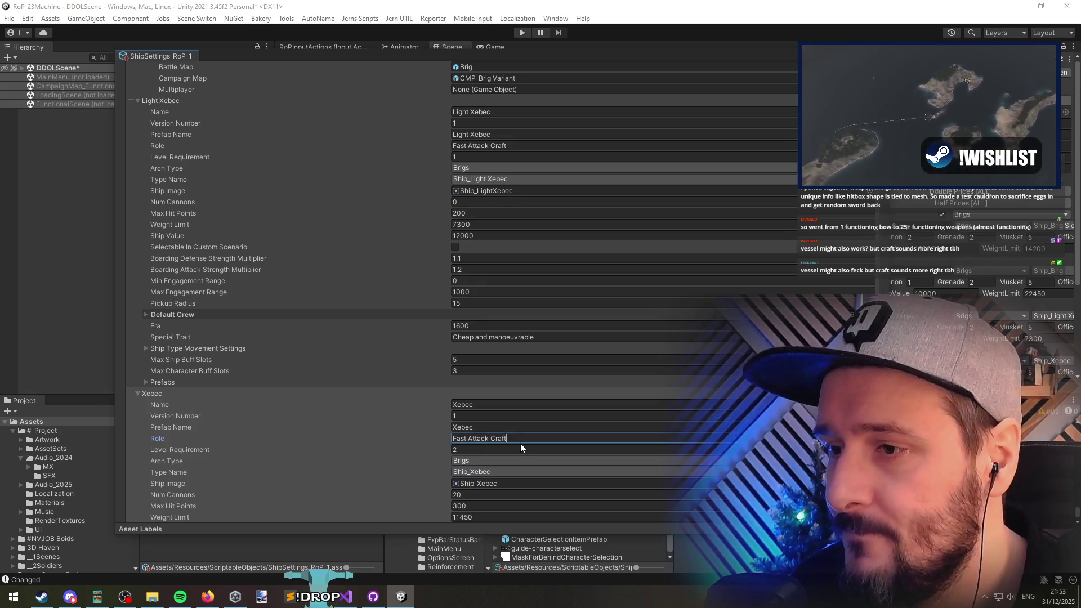
{"action": "scroll", "coordinate": [519, 444], "scroll_direction": "down", "scroll_amount": 12}
{"action": "left_click", "coordinate": [489, 244]}
Step: Enter the Roles Light Assault Frigate (Early Frigate), Armored Transport (Galley Frigate), and Heavy Armed Transport (Great Frigate)
{"action": "type", "text": "Light A"}
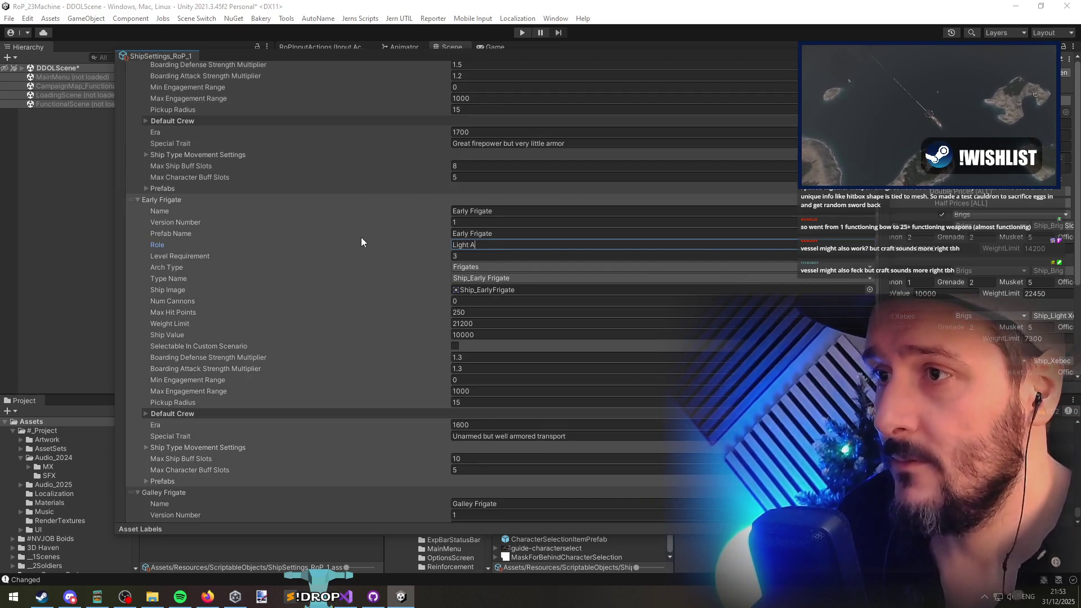
{"action": "type", "text": "ssault"}
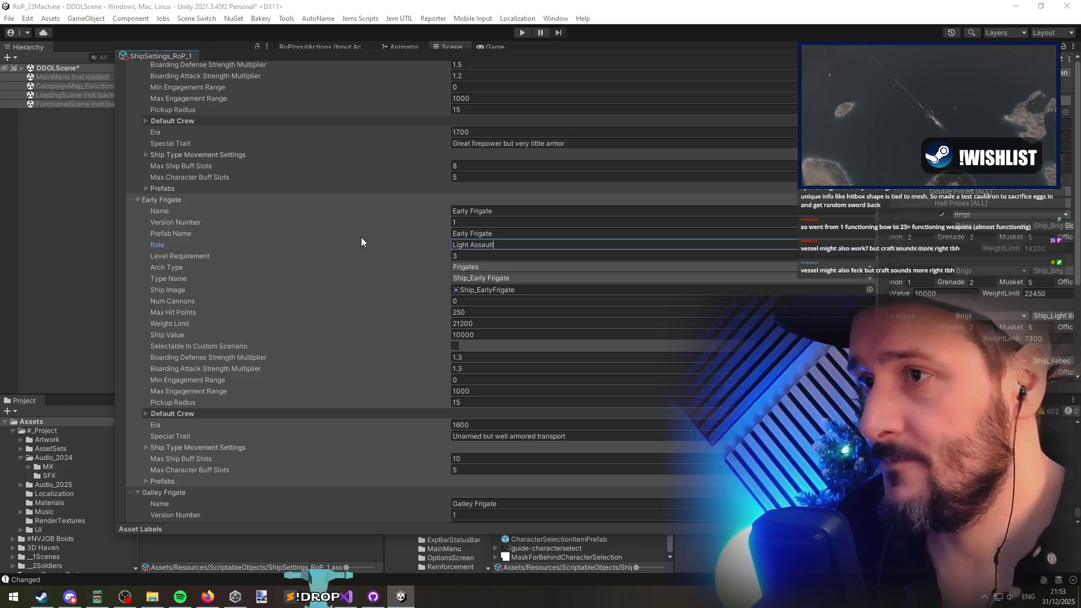
{"action": "type", "text": " Frigate"}
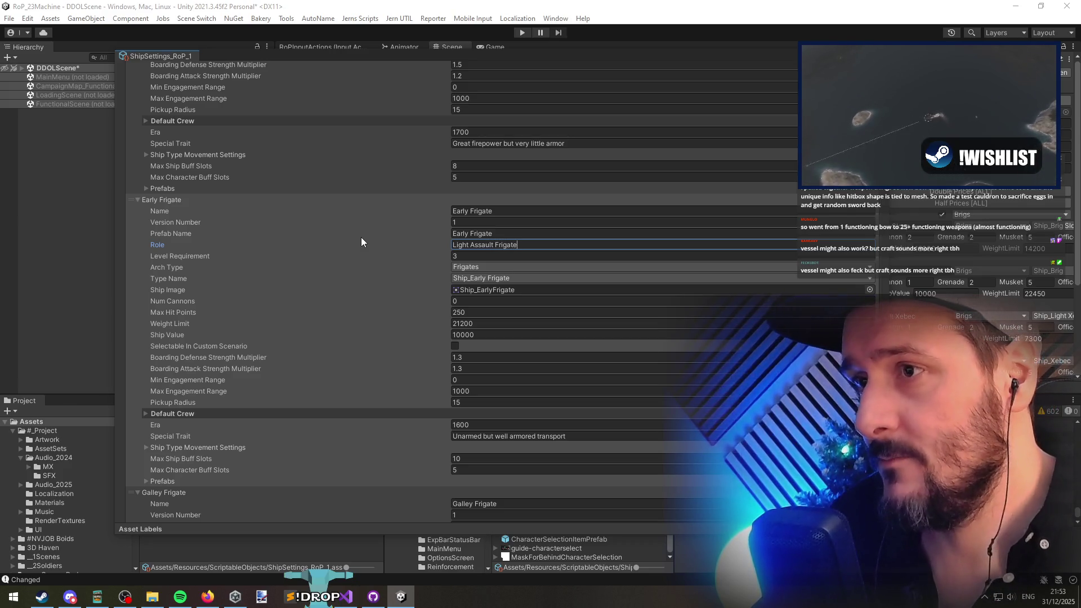
{"action": "scroll", "coordinate": [451, 244], "scroll_direction": "down", "scroll_amount": 5}
{"action": "scroll", "coordinate": [451, 349], "scroll_direction": "down", "scroll_amount": 3}
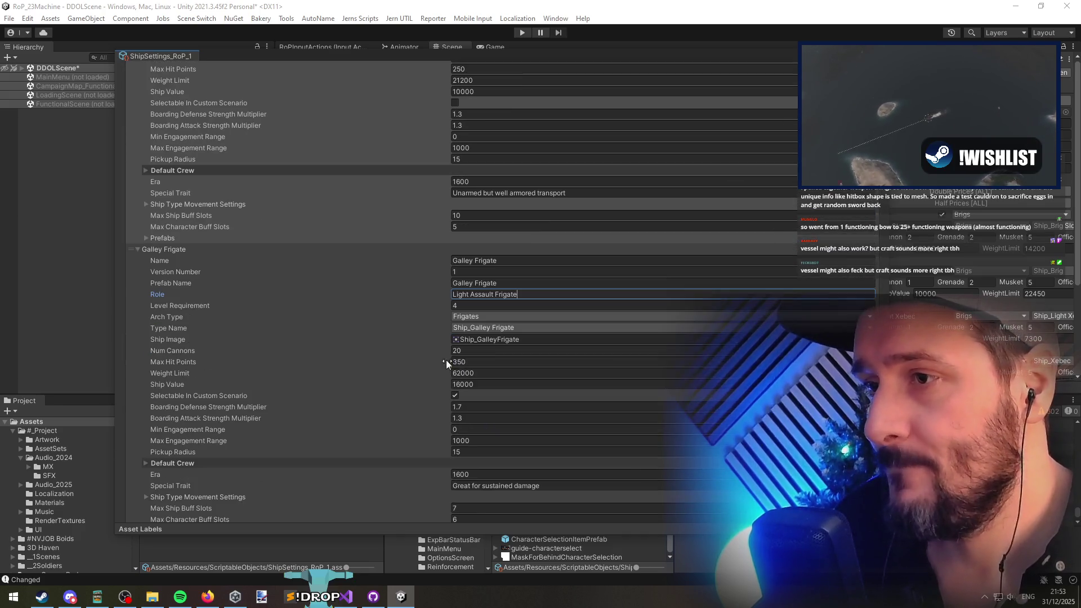
{"action": "scroll", "coordinate": [492, 300], "scroll_direction": "up", "scroll_amount": 4}
{"action": "left_click", "coordinate": [495, 415]}
{"action": "type", "text": "Armored Transpor"}
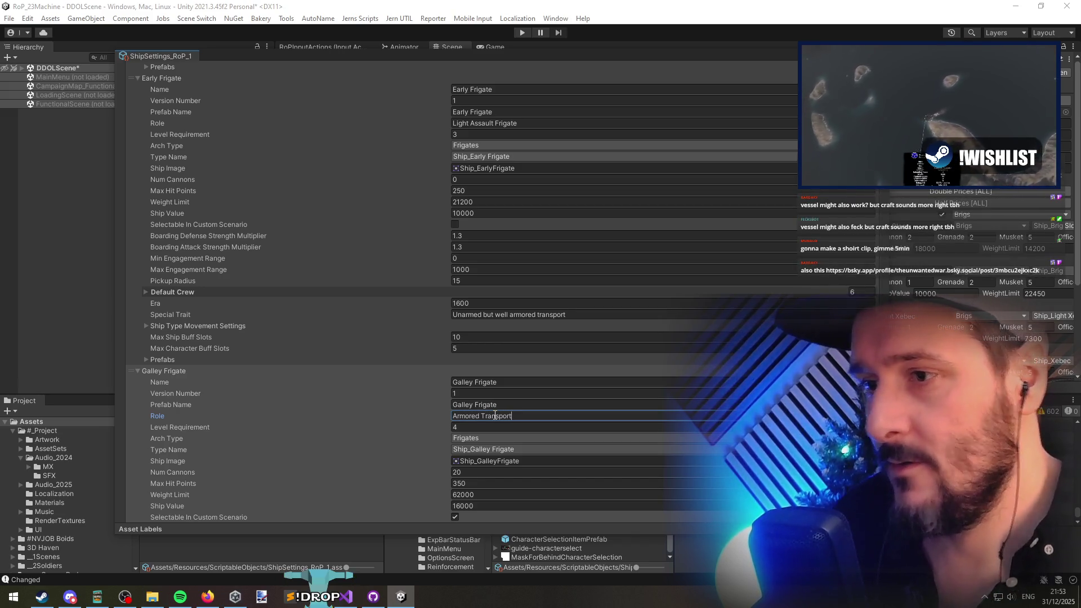
{"action": "type", "text": "t"}
{"action": "left_click", "coordinate": [506, 382]}
{"action": "scroll", "coordinate": [506, 382], "scroll_direction": "down", "scroll_amount": 15}
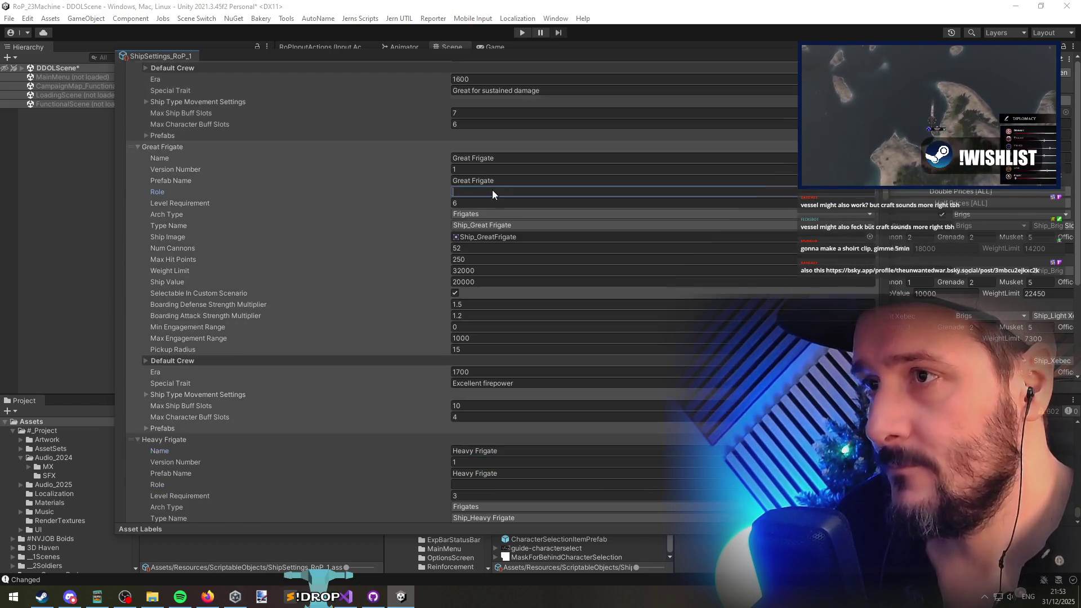
{"action": "type", "text": "Heavy "}
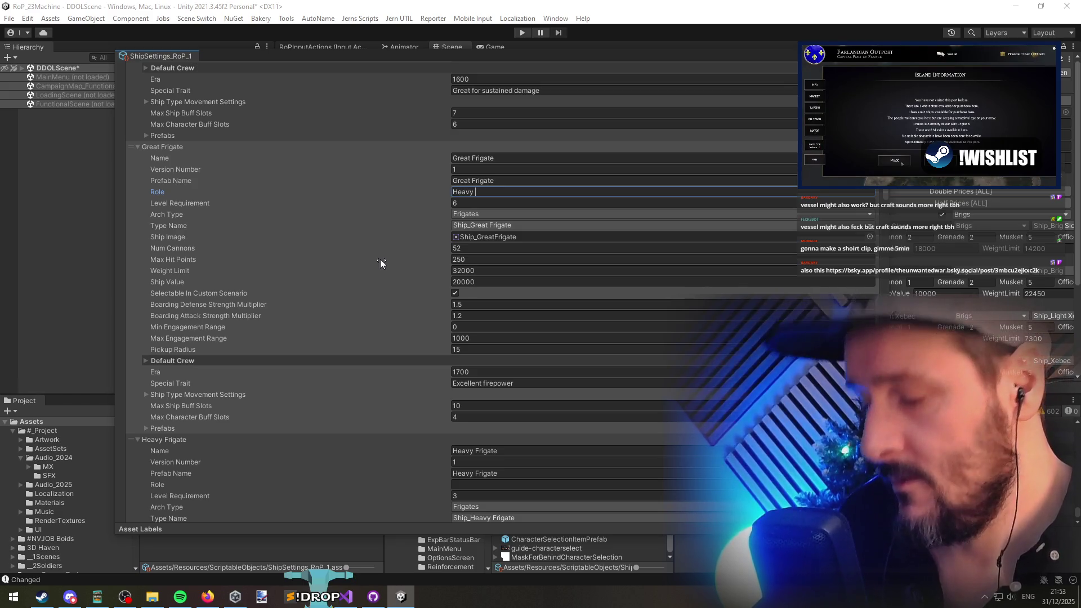
{"action": "type", "text": "Armed Transport"}
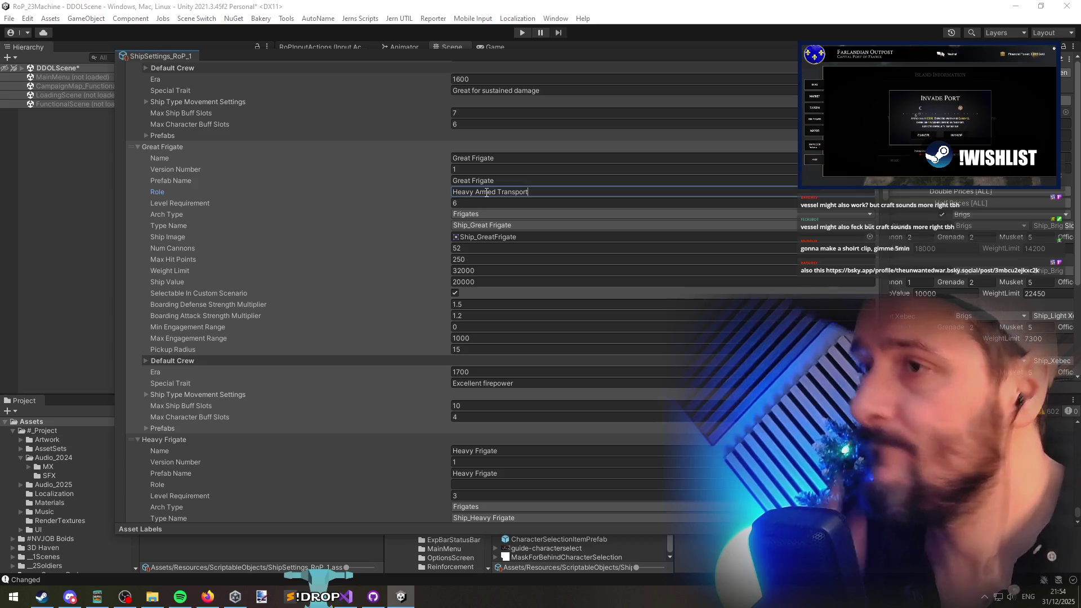
{"action": "scroll", "coordinate": [488, 430], "scroll_direction": "down", "scroll_amount": 5}
{"action": "left_click", "coordinate": [469, 241]}
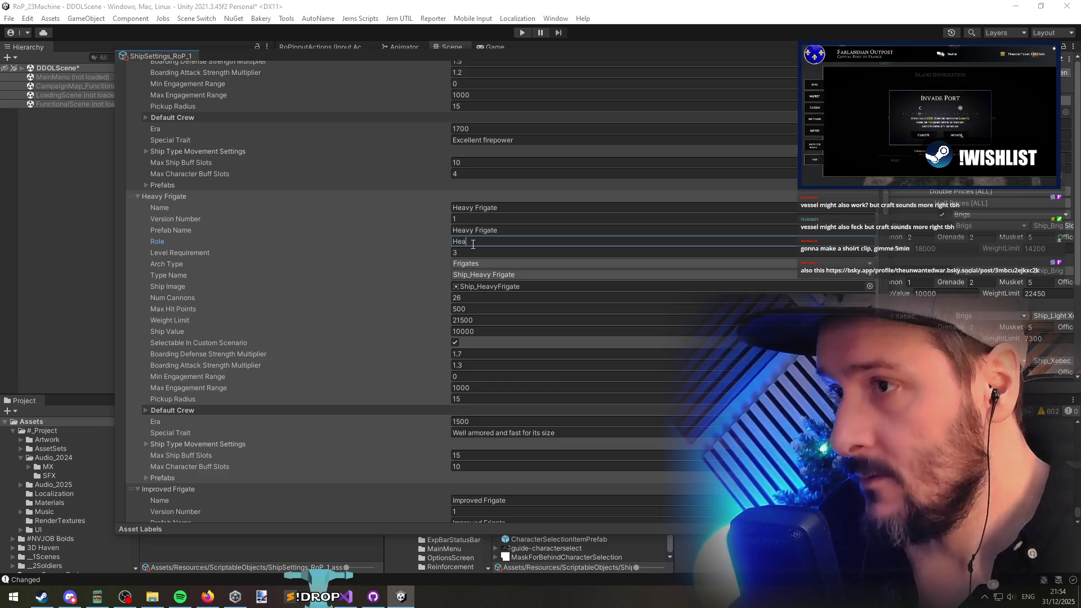
Step: Set Heavy Frigate's Role to Heavy Escort
{"action": "type", "text": "v"}
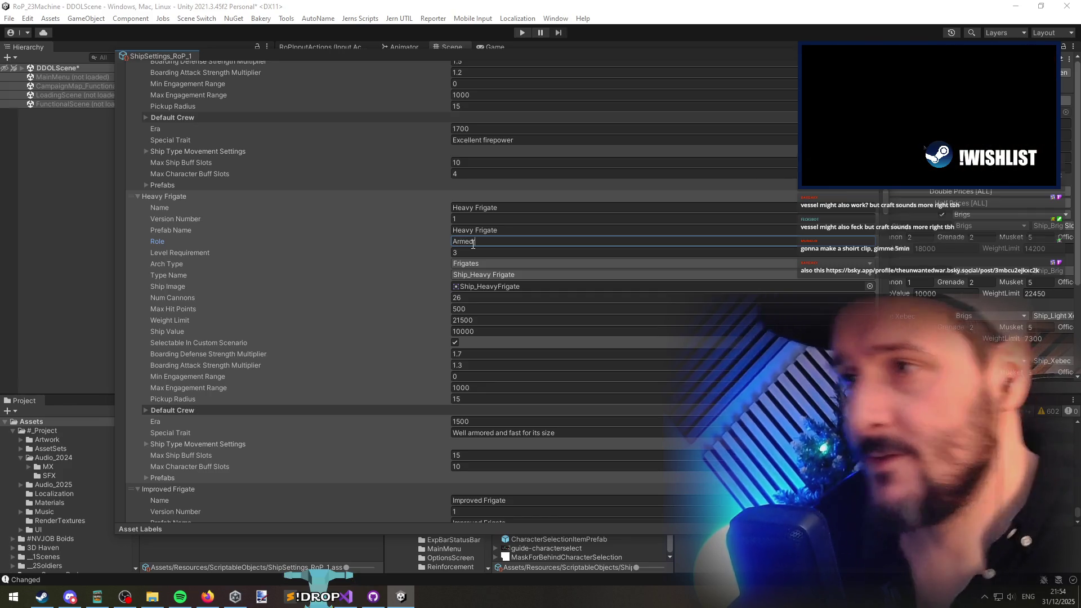
{"action": "scroll", "coordinate": [462, 261], "scroll_direction": "up", "scroll_amount": 4}
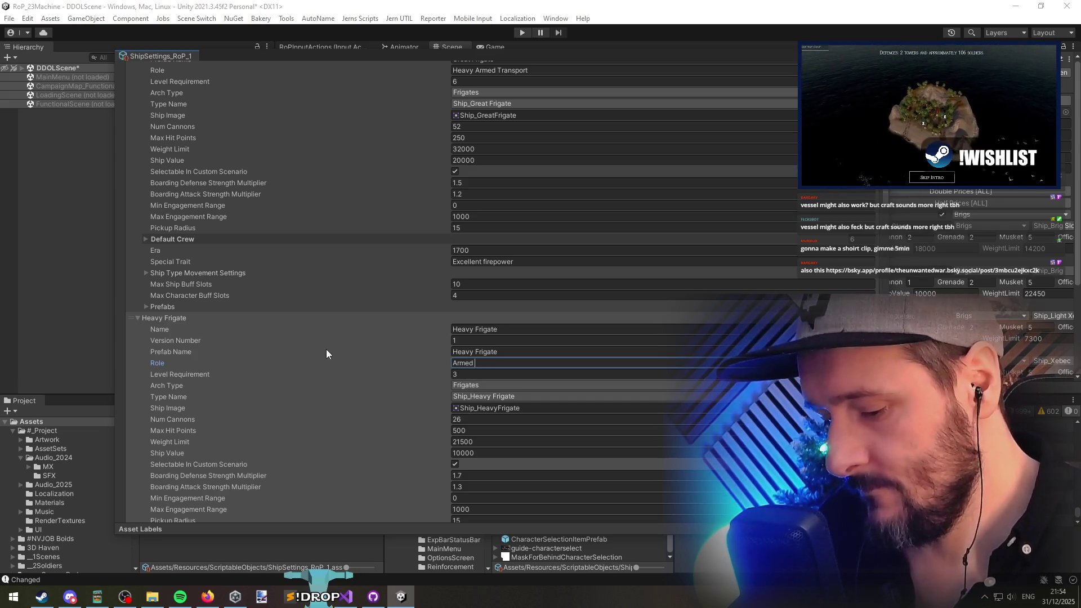
{"action": "key", "text": "ctrl+a"}
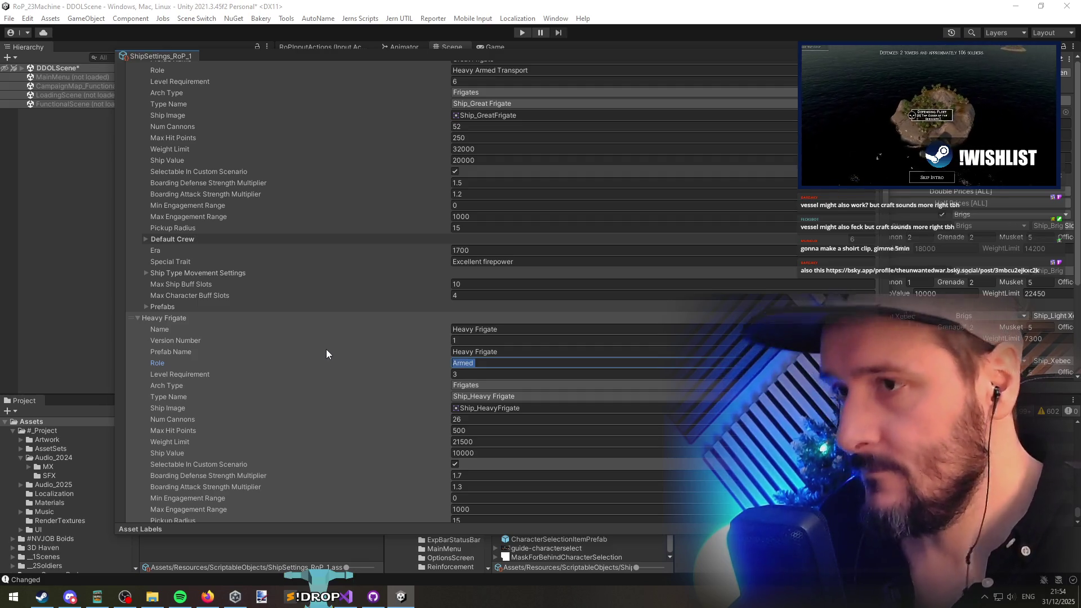
{"action": "key", "text": "End"}
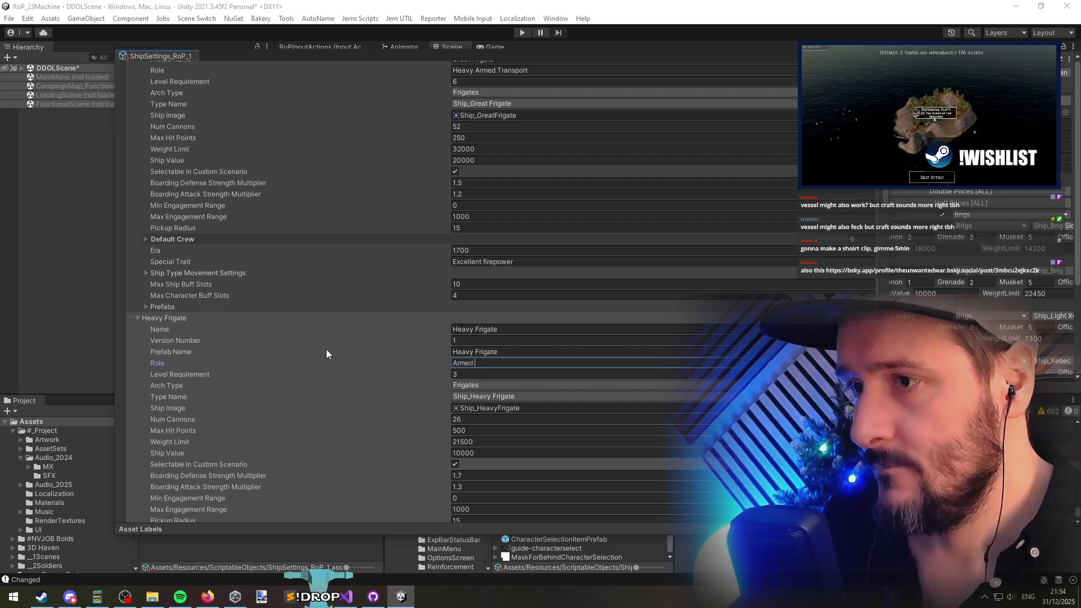
{"action": "key", "text": "ctrl+a"}
{"action": "type", "text": "heavily"}
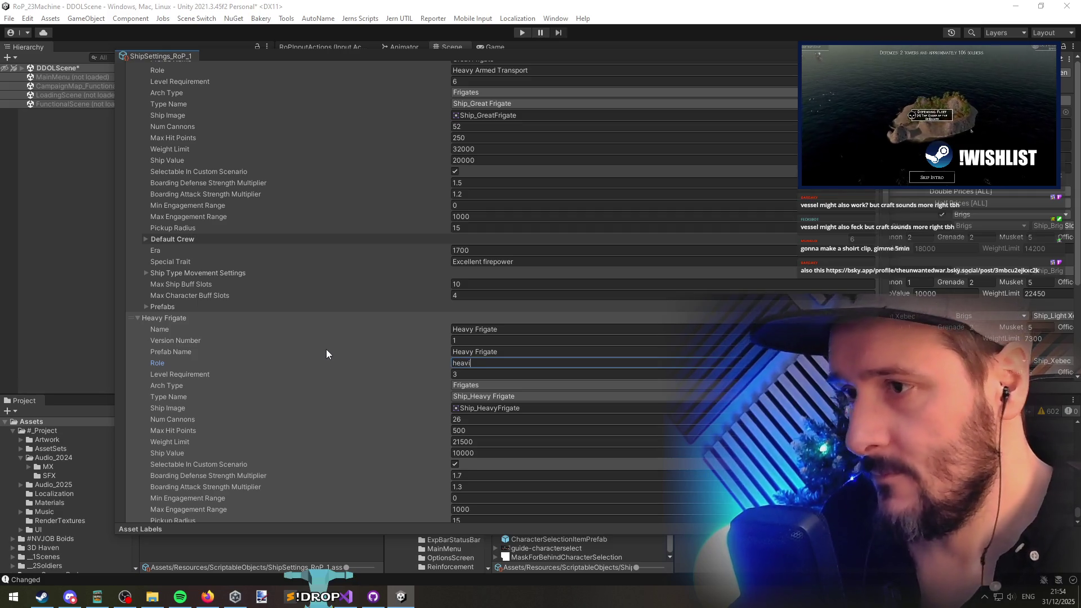
{"action": "key", "text": "BackSpace"}
{"action": "key", "text": "BackSpace"}
{"action": "key", "text": "BackSpace"}
{"action": "type", "text": "Ar"}
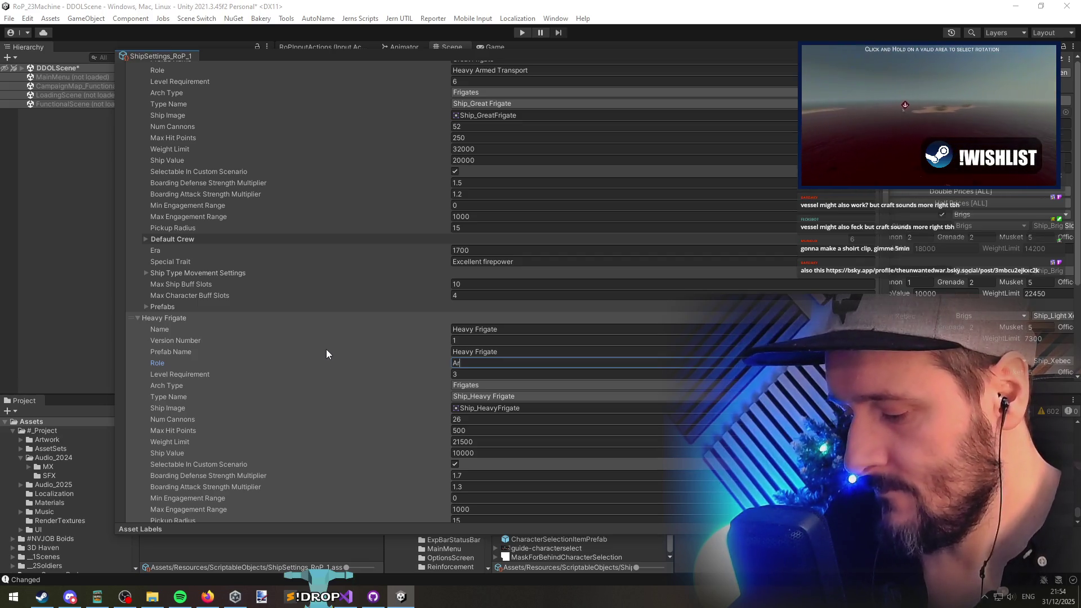
{"action": "type", "text": "Heavy Transpor"}
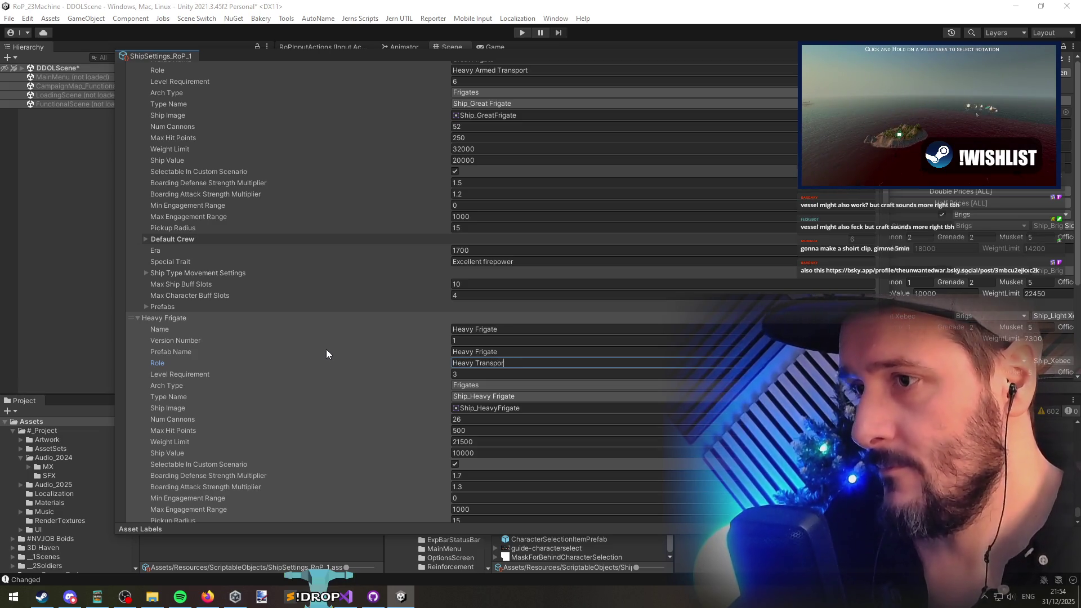
{"action": "key", "text": "BackSpace"}
{"action": "key", "text": "BackSpace"}
{"action": "key", "text": "BackSpace"}
{"action": "key", "text": "BackSpace"}
{"action": "key", "text": "BackSpace"}
{"action": "key", "text": "BackSpace"}
{"action": "key", "text": "BackSpace"}
{"action": "key", "text": "BackSpace"}
{"action": "type", "text": "Escort"}
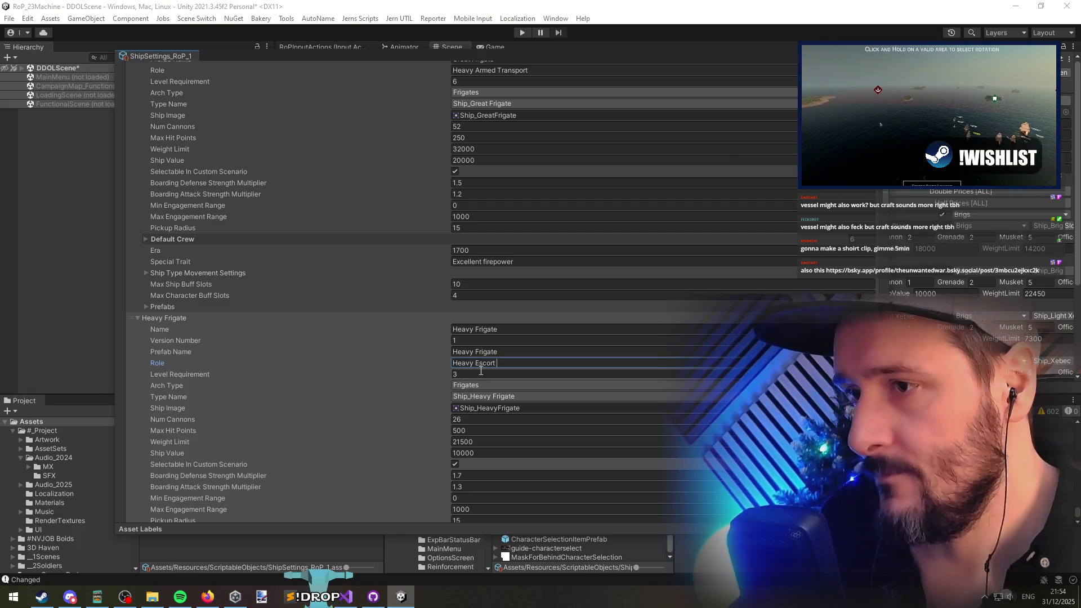
Step: Paste Heavy Escort into Improved Frigate's Role and edit it down to an escort role
{"action": "scroll", "coordinate": [491, 414], "scroll_direction": "down", "scroll_amount": 10}
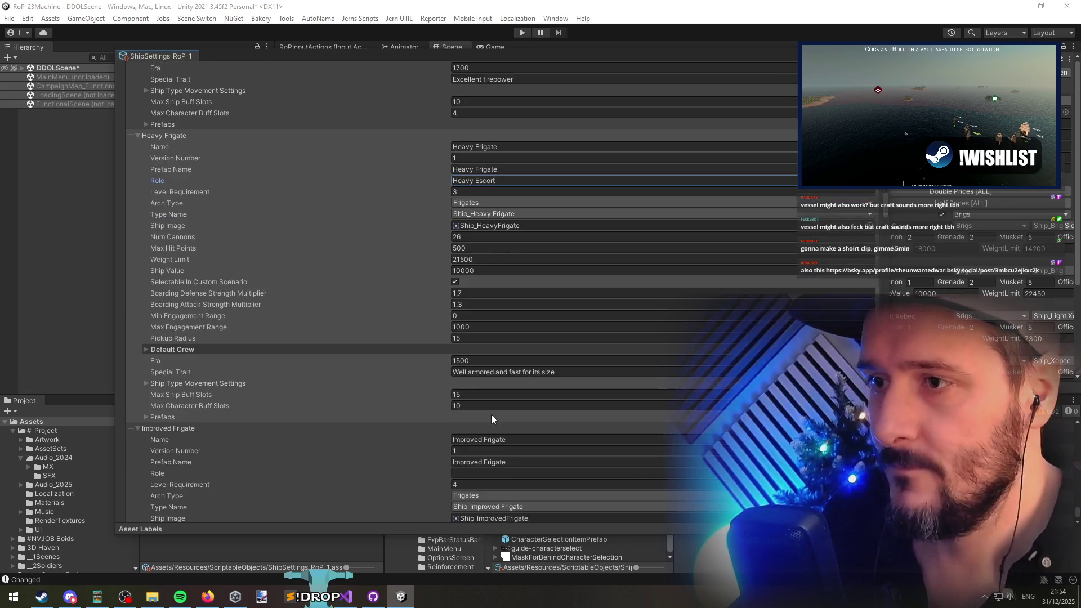
{"action": "left_click", "coordinate": [492, 199]}
{"action": "key", "text": "ctrl+v"}
{"action": "scroll", "coordinate": [492, 230], "scroll_direction": "up", "scroll_amount": 3}
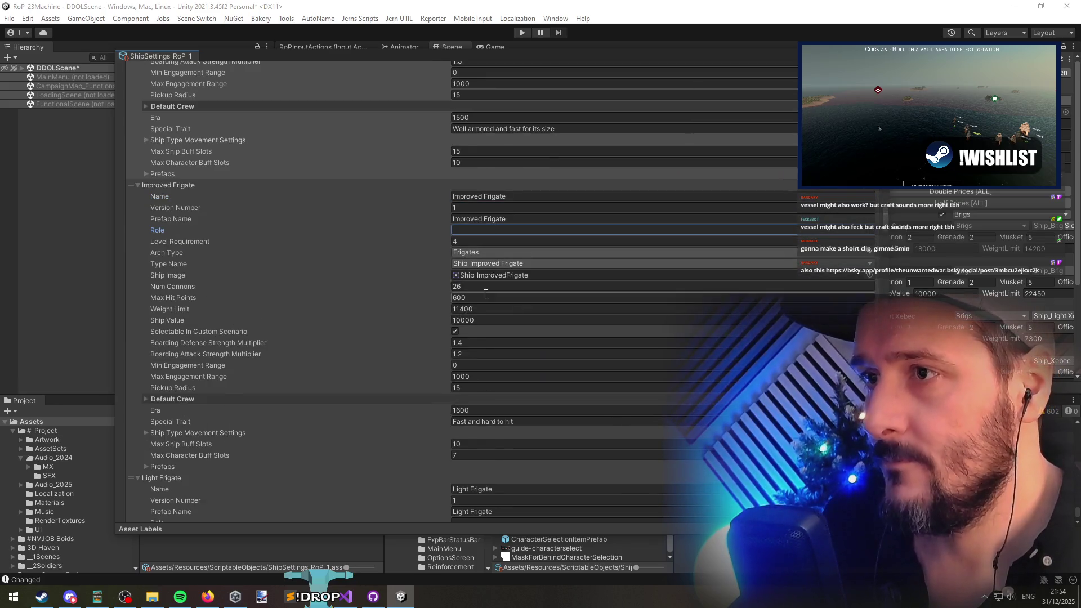
{"action": "key", "text": "ctrl+a"}
{"action": "key", "text": "BackSpace"}
{"action": "scroll", "coordinate": [490, 260], "scroll_direction": "up", "scroll_amount": 10}
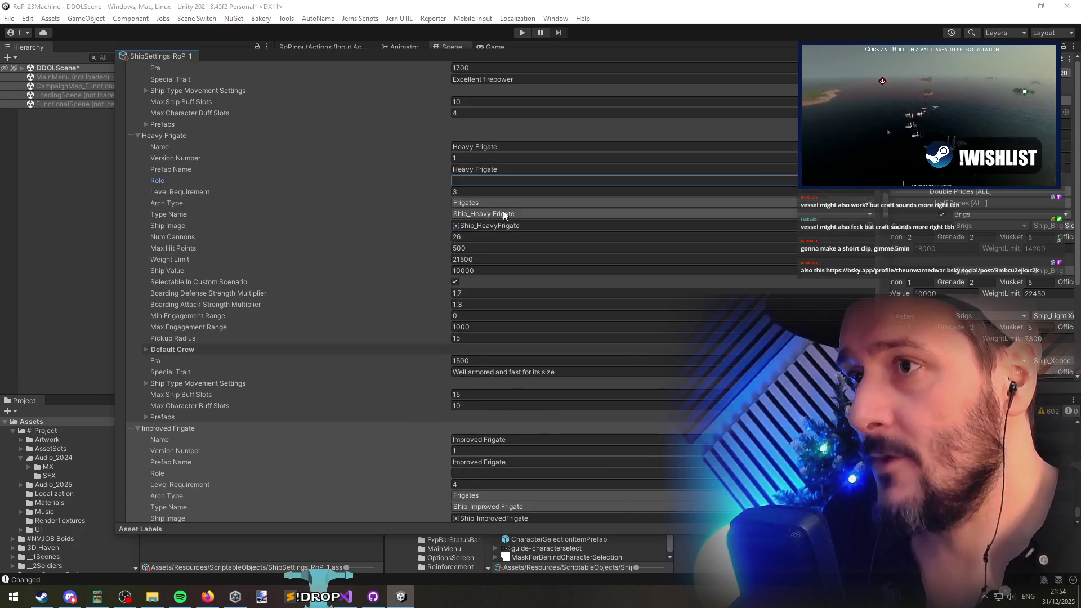
{"action": "left_click", "coordinate": [509, 181]}
{"action": "left_click", "coordinate": [481, 473]}
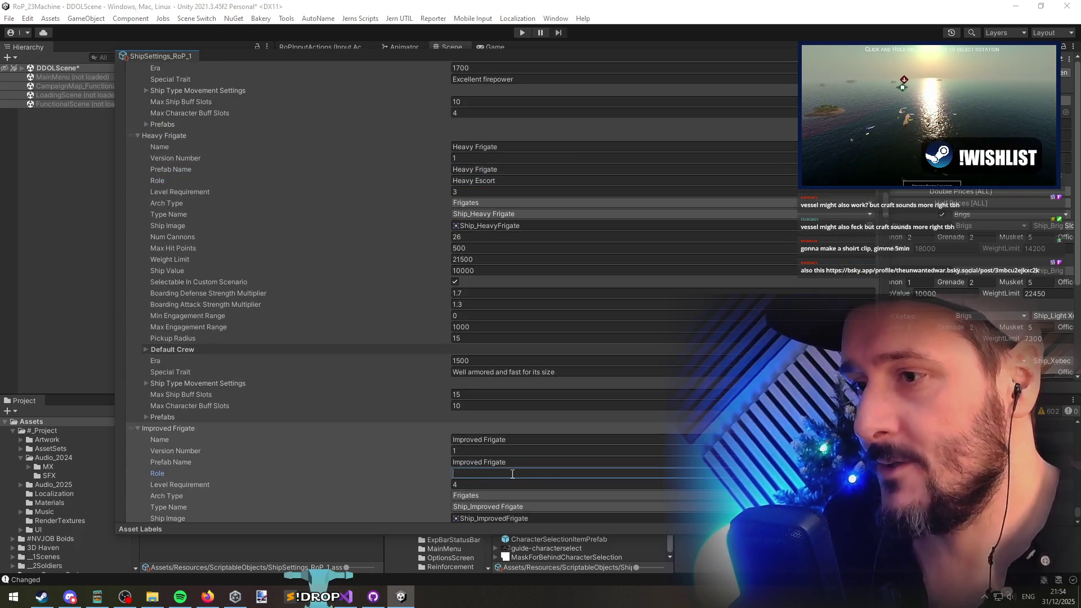
{"action": "type", "text": "Heavy Escort"}
{"action": "scroll", "coordinate": [473, 394], "scroll_direction": "down", "scroll_amount": 7}
{"action": "double_click", "coordinate": [465, 322]}
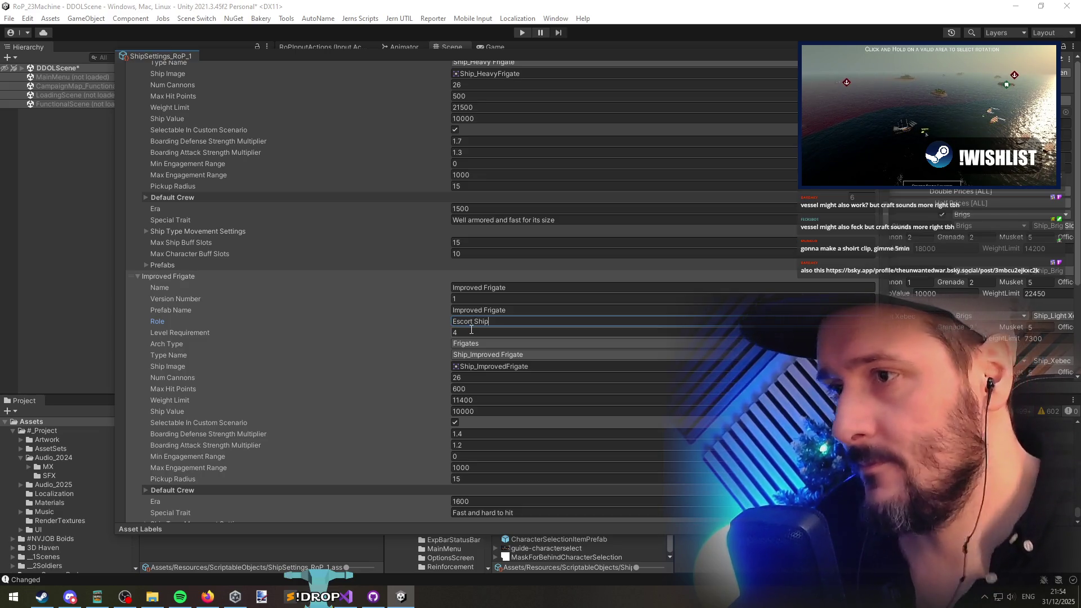
{"action": "key", "text": "BackSpace"}
{"action": "key", "text": "BackSpace"}
Step: Set Light Frigate's Role to Escort
{"action": "scroll", "coordinate": [484, 349], "scroll_direction": "down", "scroll_amount": 15}
{"action": "type", "text": "Escort"}
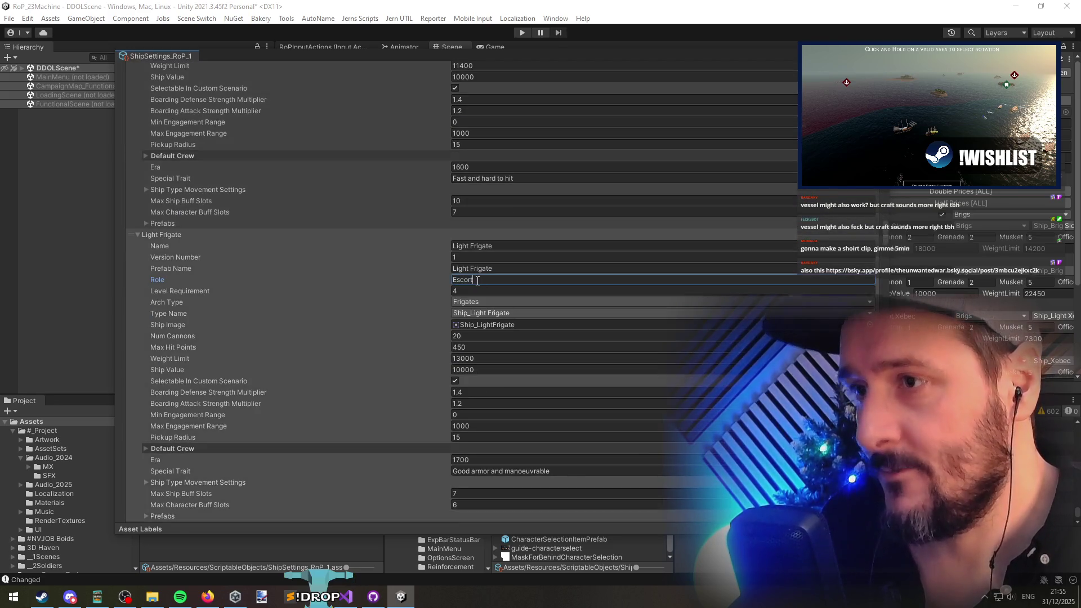
{"action": "key", "text": "Tab"}
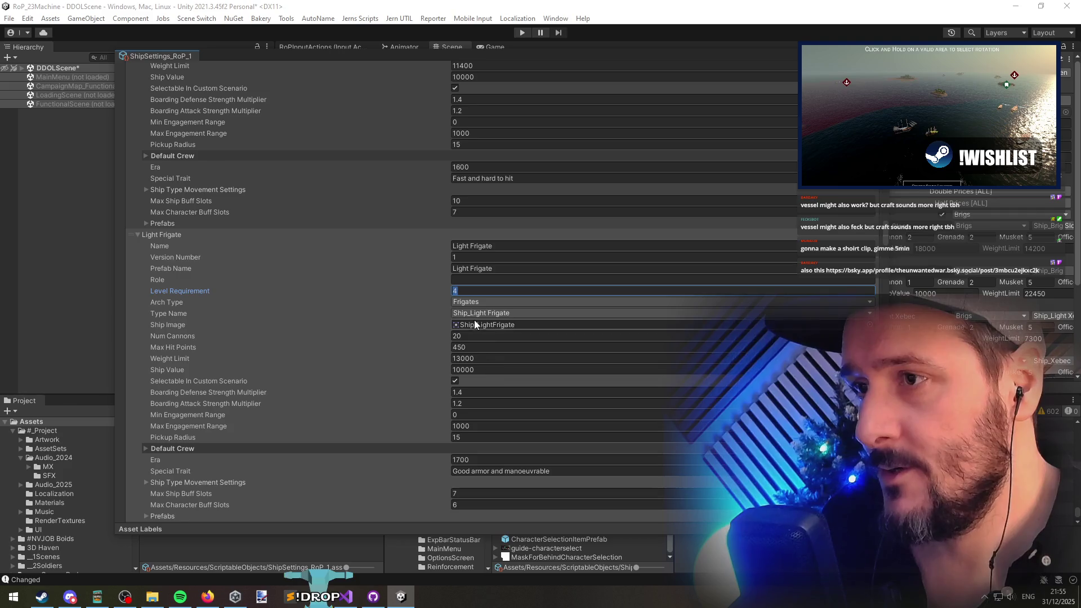
{"action": "key", "text": "shift+Tab"}
{"action": "type", "text": "Escor"}
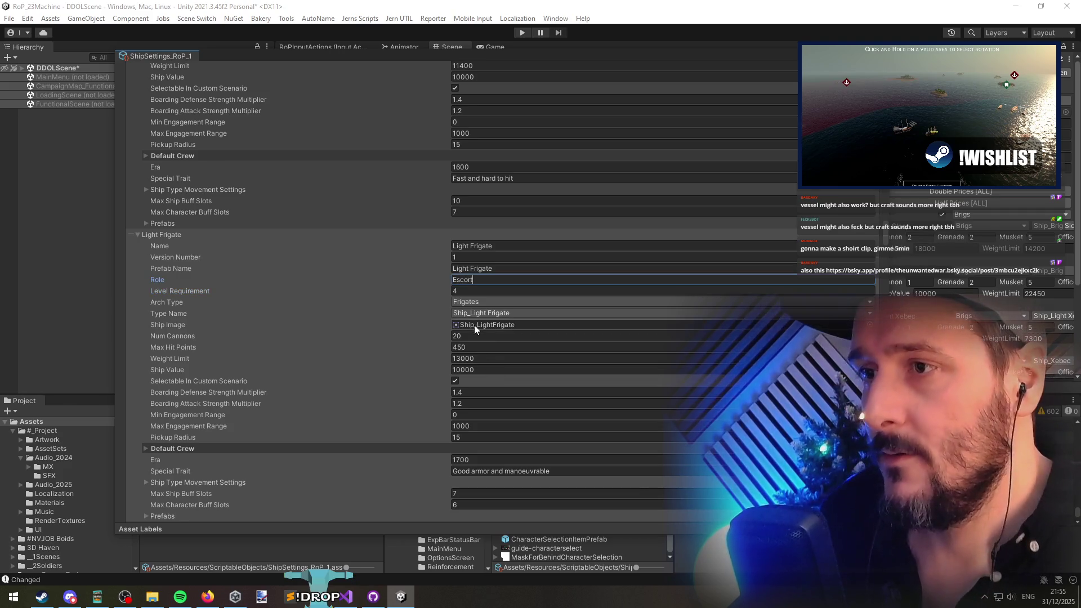
{"action": "key", "text": "BackSpace"}
{"action": "key", "text": "BackSpace"}
{"action": "key", "text": "BackSpace"}
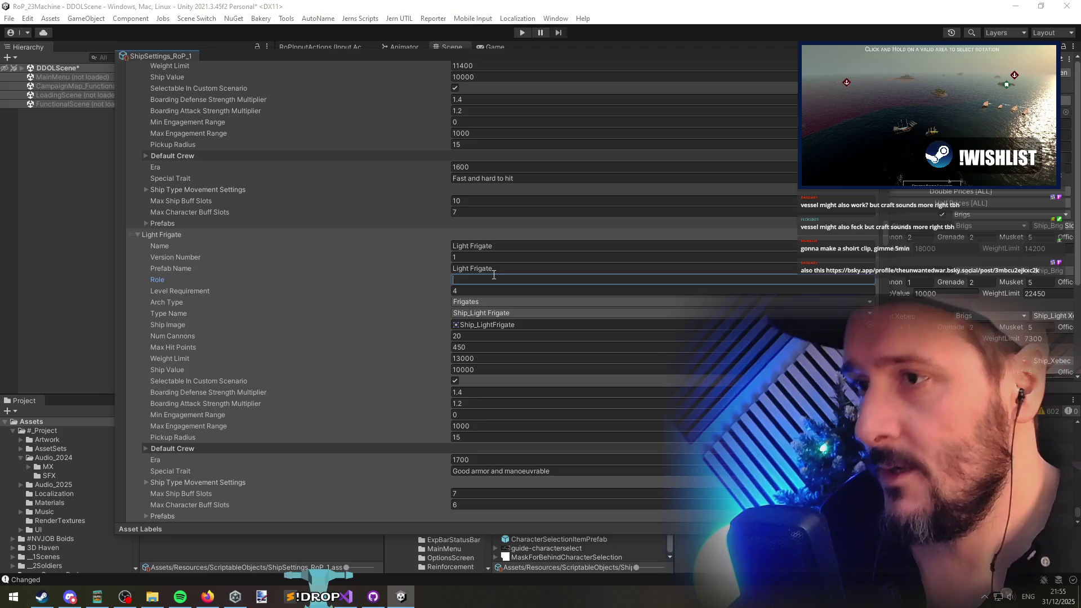
{"action": "type", "text": "Escort"}
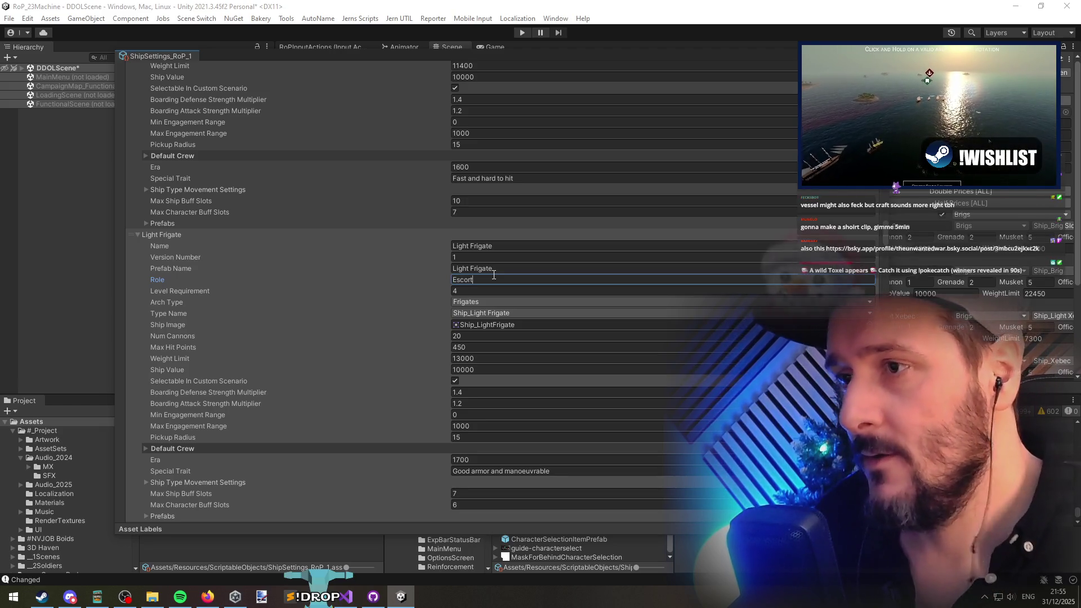
{"action": "left_click", "coordinate": [512, 245]}
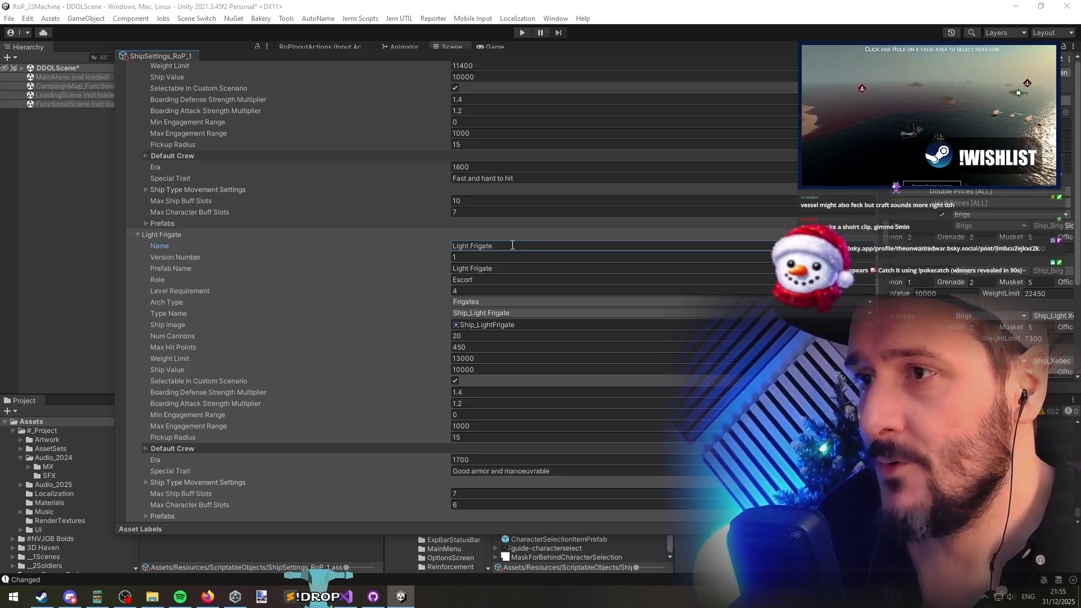
{"action": "scroll", "coordinate": [507, 265], "scroll_direction": "down", "scroll_amount": 10}
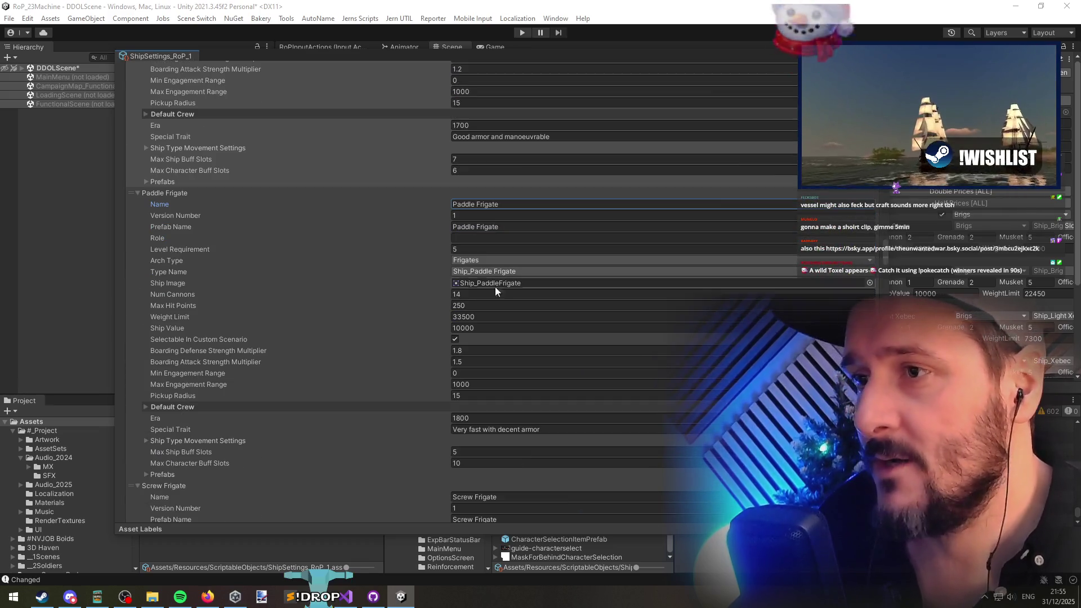
{"action": "scroll", "coordinate": [496, 287], "scroll_direction": "down", "scroll_amount": 1}
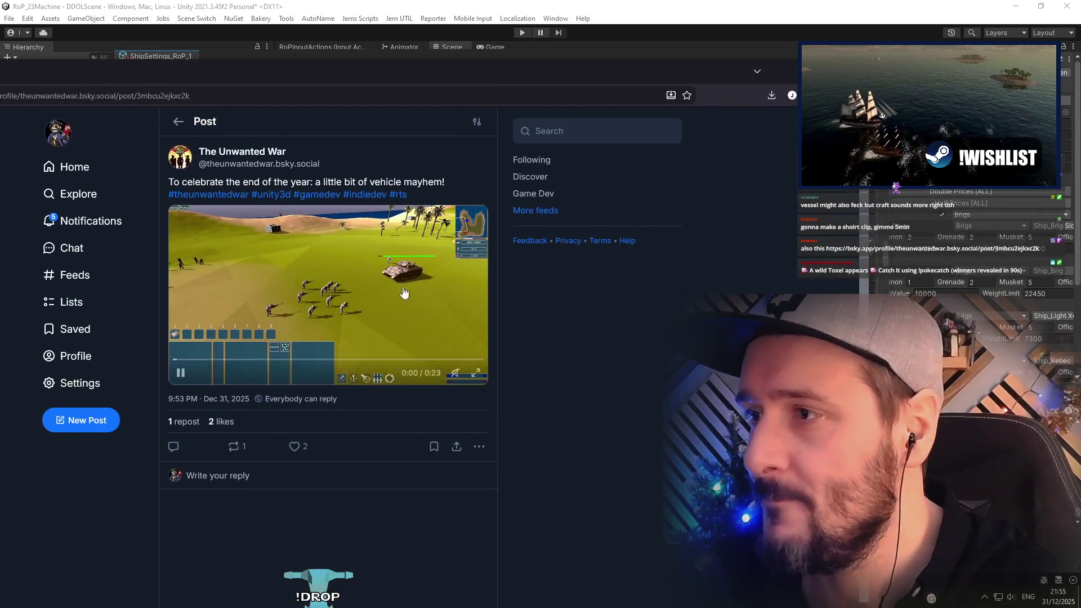
{"action": "left_click", "coordinate": [476, 373]}
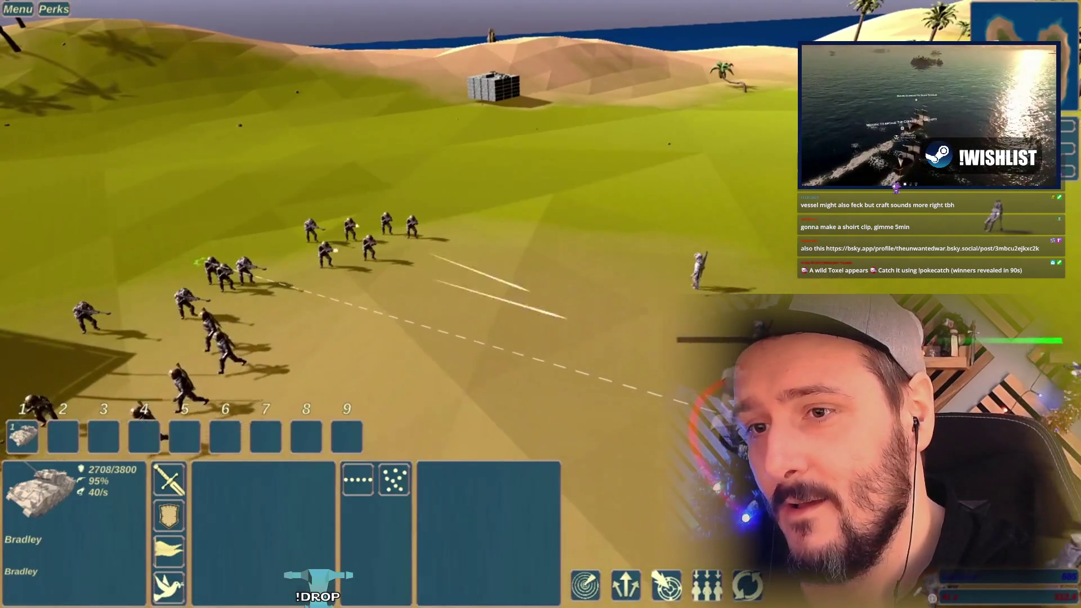
{"action": "mouse_move", "coordinate": [499, 322]}
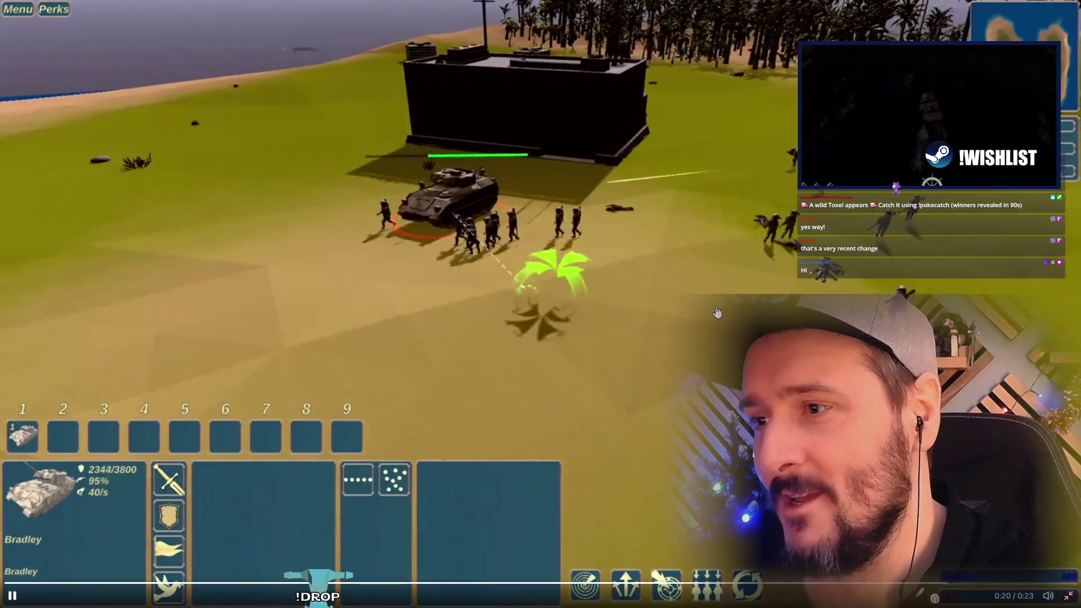
{"action": "mouse_move", "coordinate": [716, 311]}
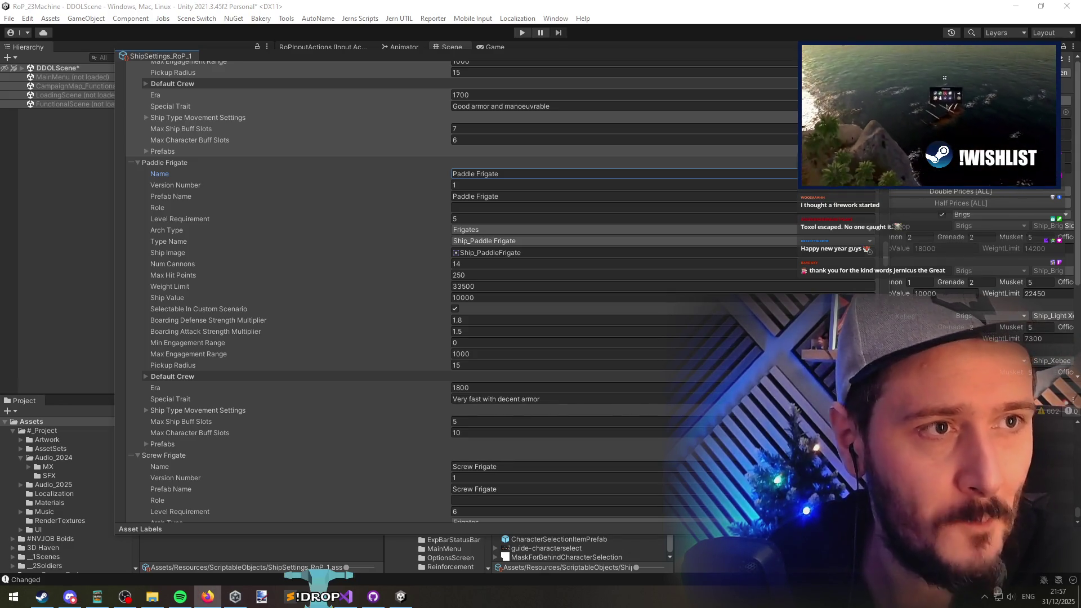
Step: Compare the St. Augerbines Coast and Moonlit Haven shipyard screenshots, then shrink and unsnap the Firefox window
{"action": "left_click_drag", "start_coordinate": [1080, 208], "coordinate": [657, 59]}
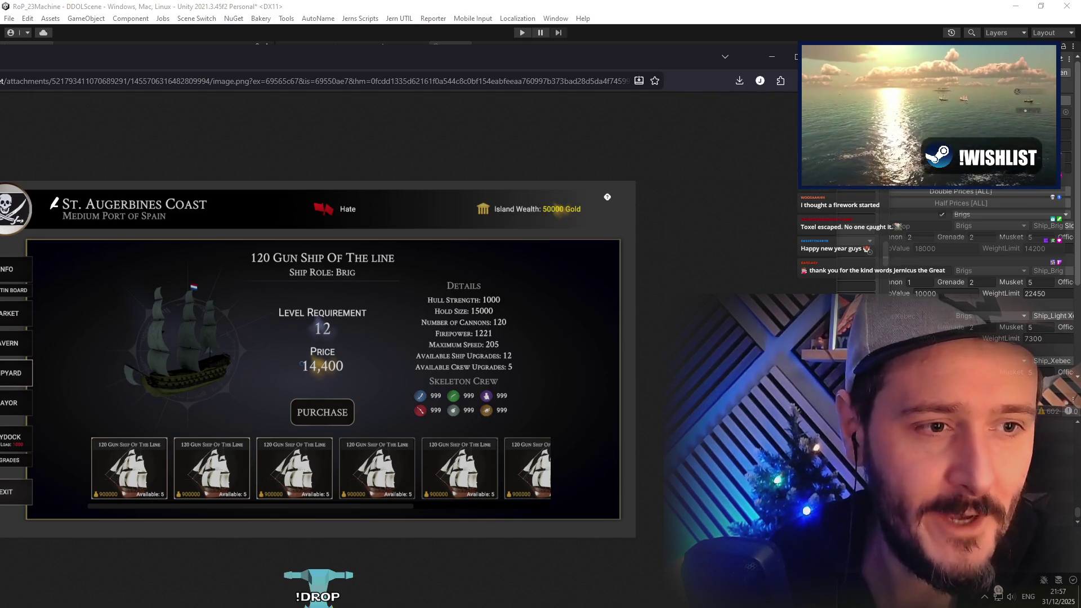
{"action": "key", "text": "ctrl+Tab"}
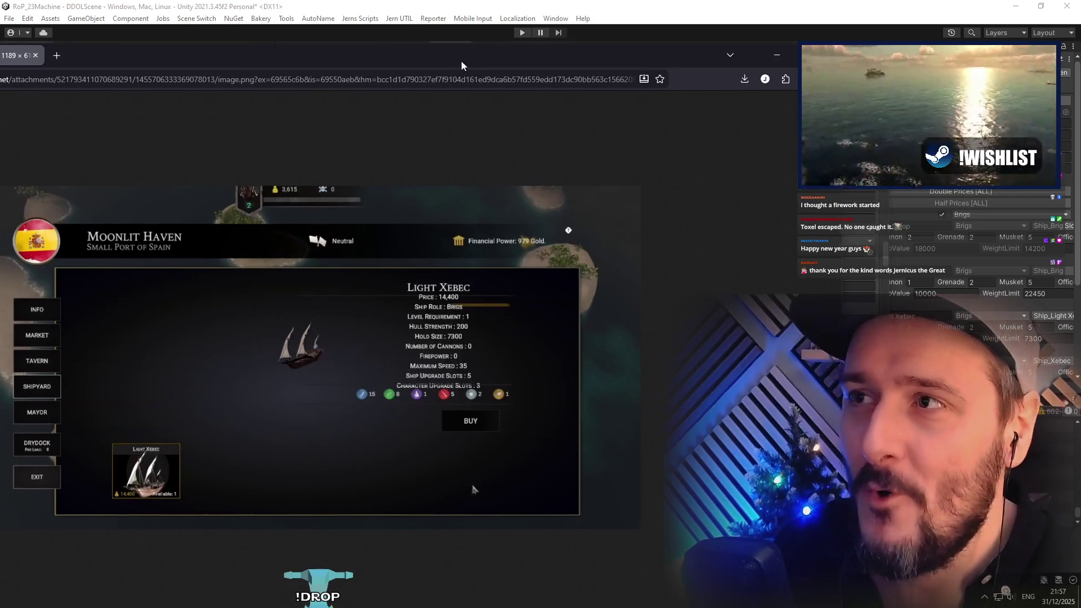
{"action": "left_click_drag", "start_coordinate": [394, 56], "coordinate": [472, 37]}
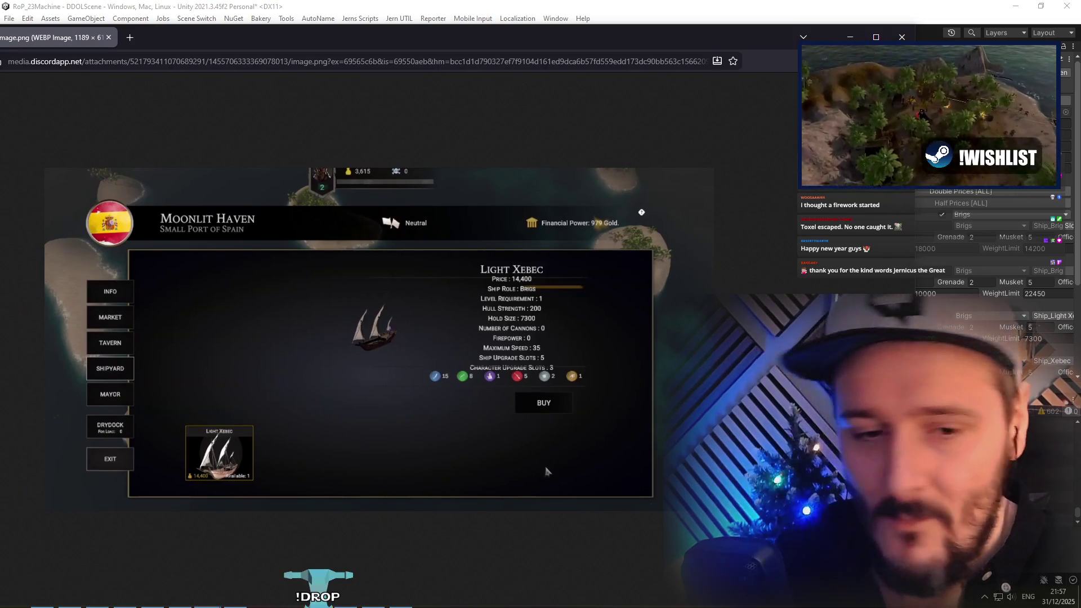
{"action": "mouse_move", "coordinate": [168, 35]}
{"action": "left_mouse_down"}
{"action": "mouse_move", "coordinate": [315, 42]}
{"action": "mouse_move", "coordinate": [259, 24]}
{"action": "left_mouse_up"}
{"action": "left_click", "coordinate": [38, 32]}
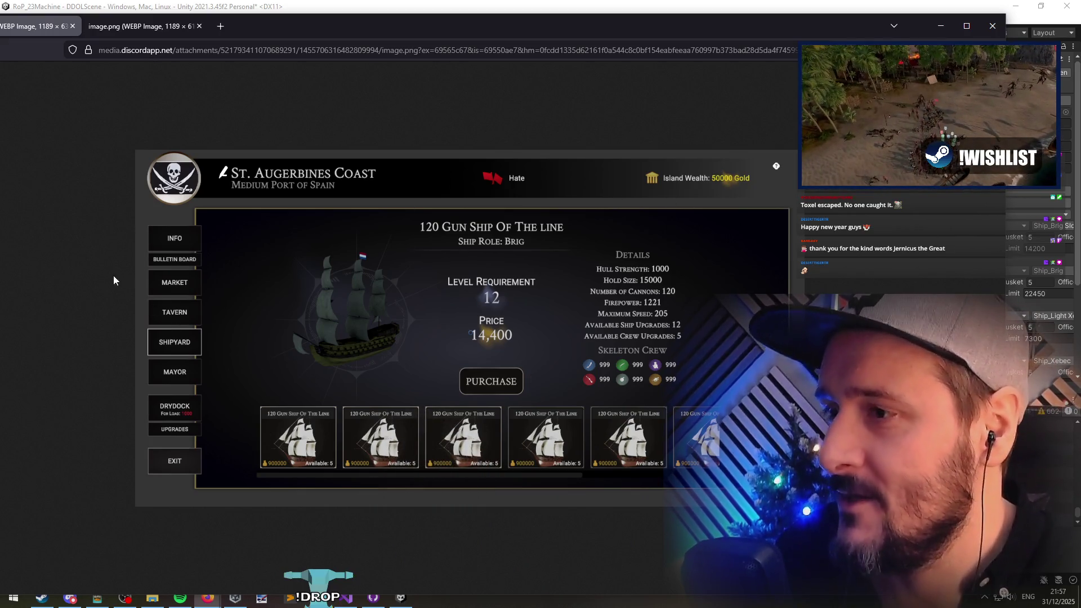
{"action": "left_click", "coordinate": [126, 28]}
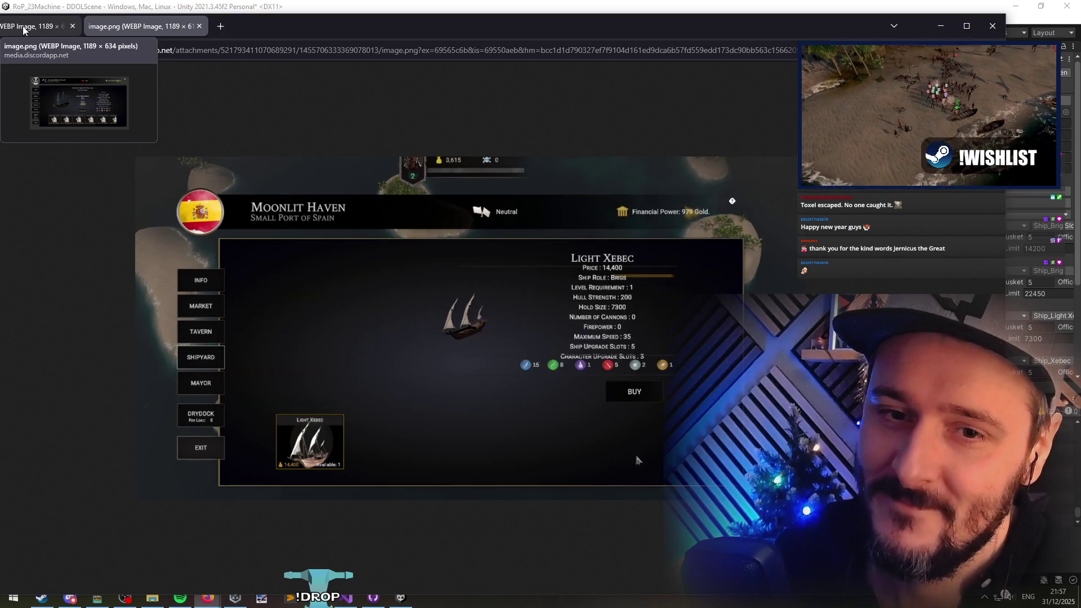
{"action": "left_click", "coordinate": [25, 29]}
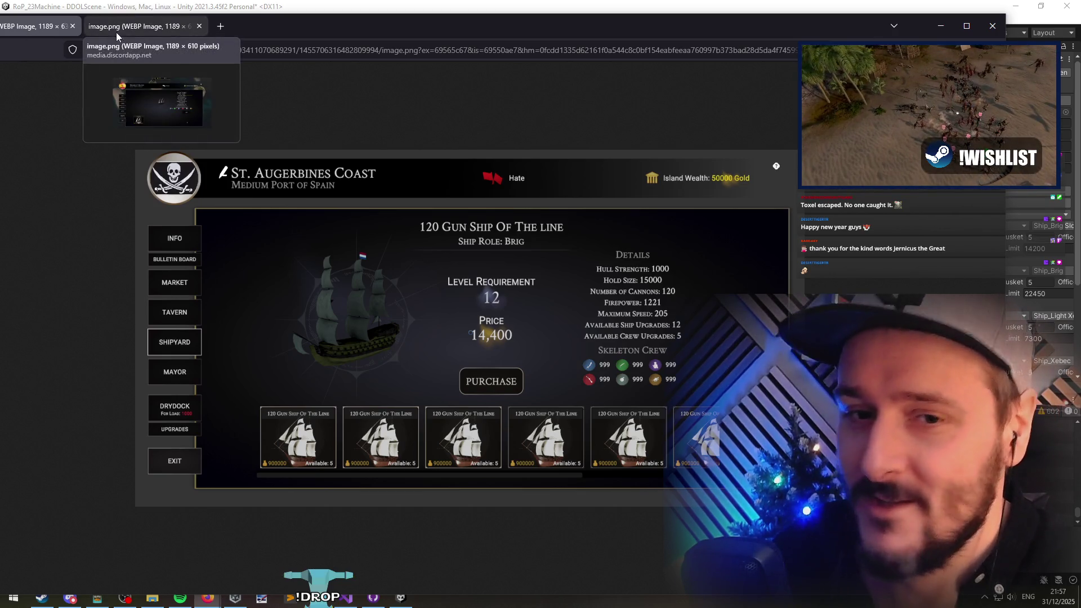
{"action": "mouse_move", "coordinate": [506, 26]}
{"action": "left_mouse_down"}
{"action": "mouse_move", "coordinate": [414, 25]}
{"action": "mouse_move", "coordinate": [492, 23]}
{"action": "mouse_move", "coordinate": [465, 10]}
{"action": "left_mouse_up"}
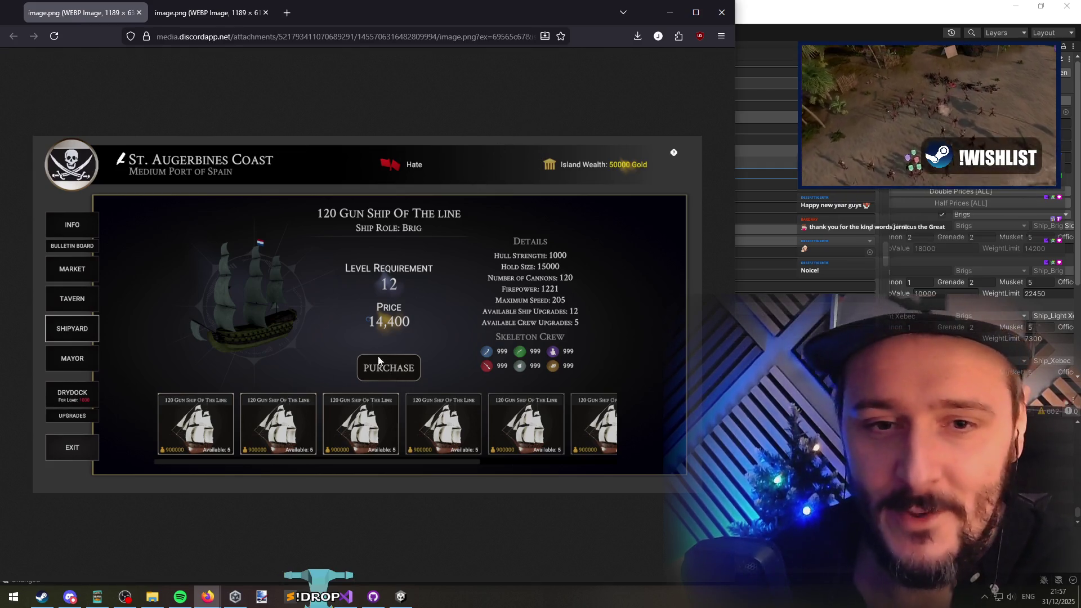
Step: Compare the Moonlit Haven and St. Augerbines Coast shipyard screenshots, then close both tabs
{"action": "key", "text": "ctrl+Tab"}
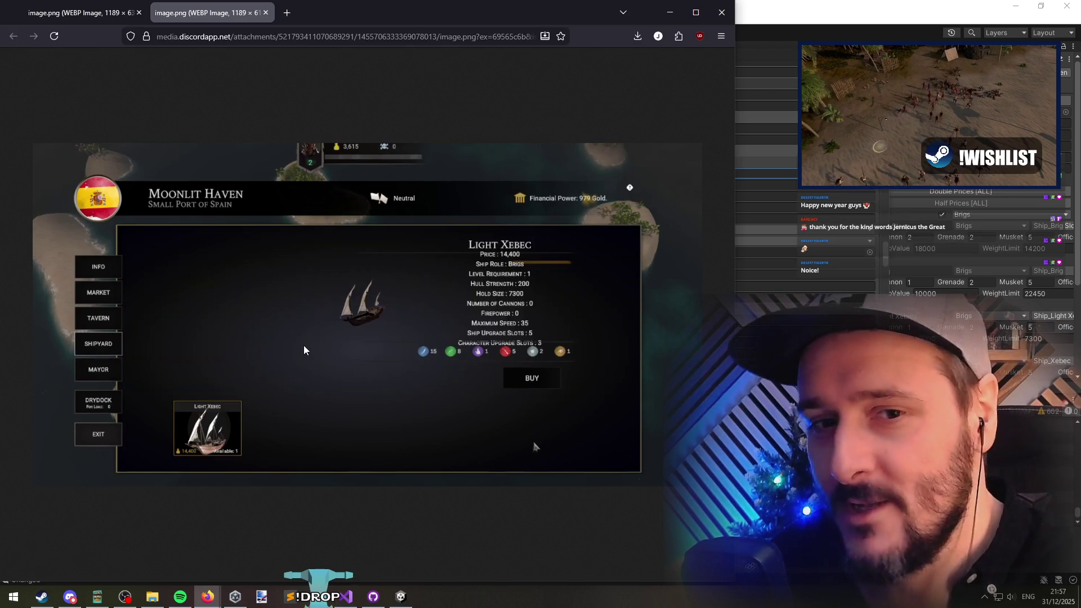
{"action": "key", "text": "ctrl+Tab"}
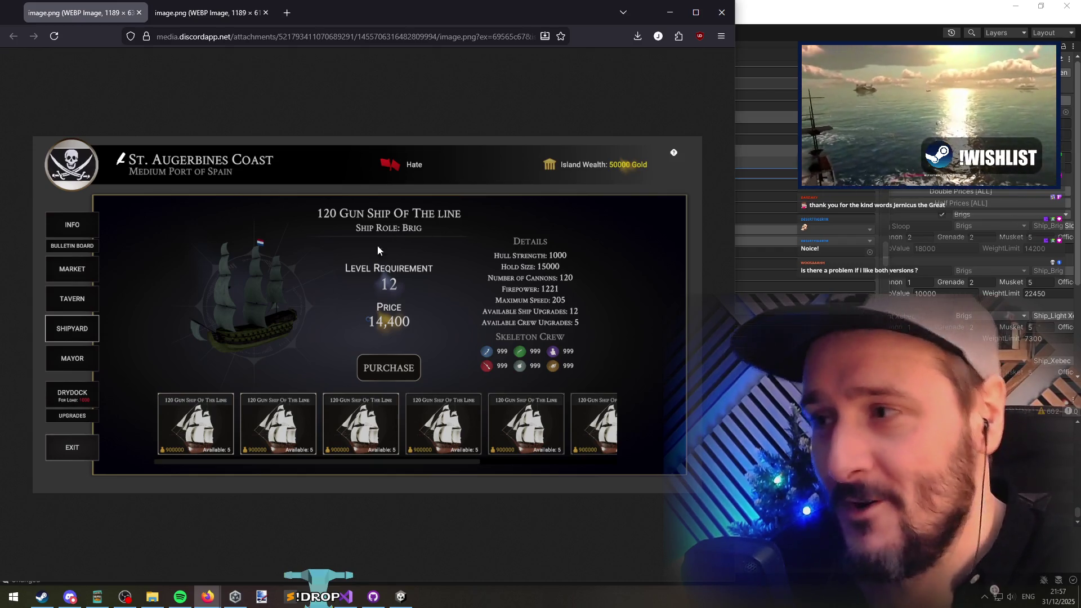
{"action": "key", "text": "ctrl+Tab"}
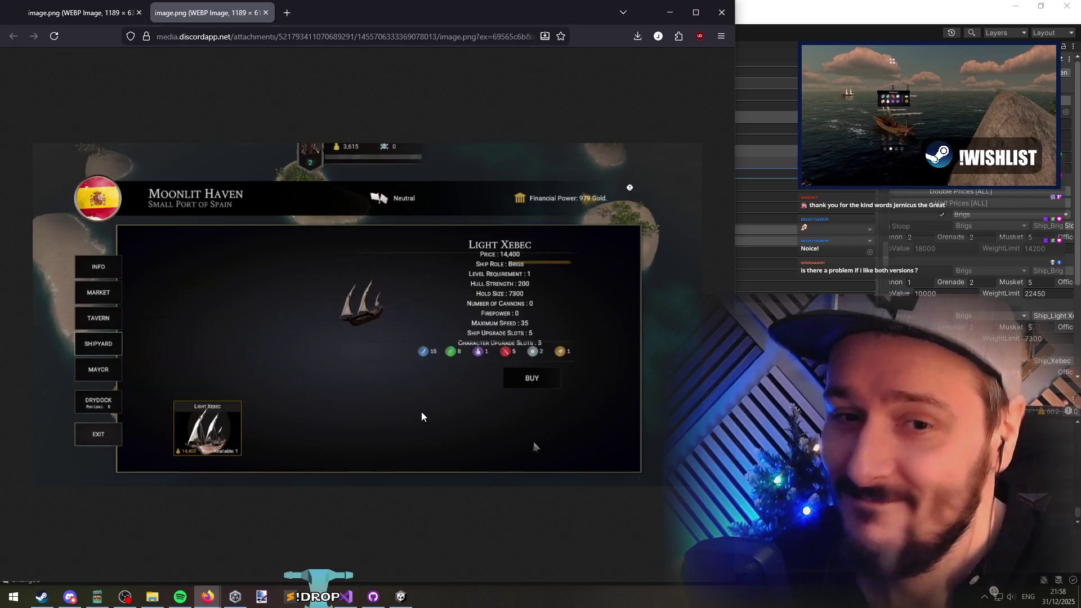
{"action": "left_click", "coordinate": [94, 16]}
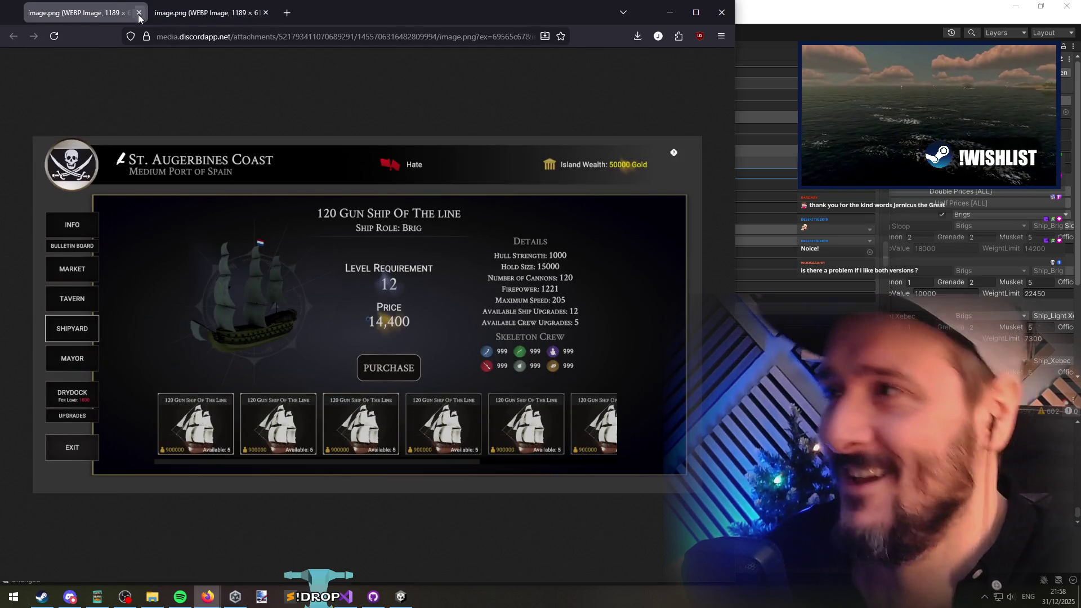
{"action": "left_click", "coordinate": [192, 15]}
{"action": "left_click", "coordinate": [90, 21]}
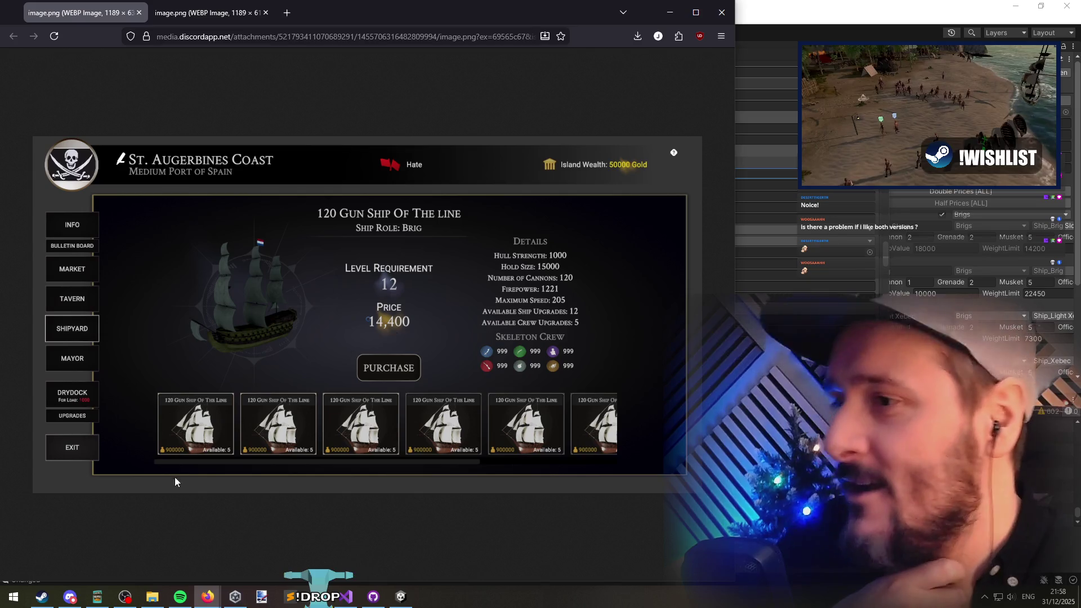
{"action": "middle_click", "coordinate": [96, 8]}
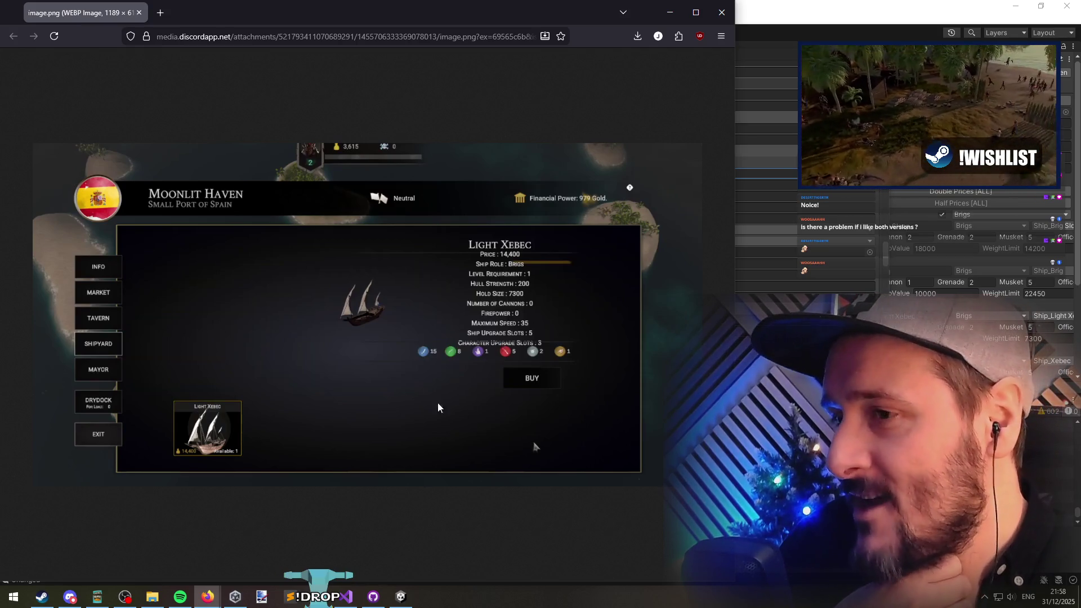
{"action": "middle_click", "coordinate": [64, 12]}
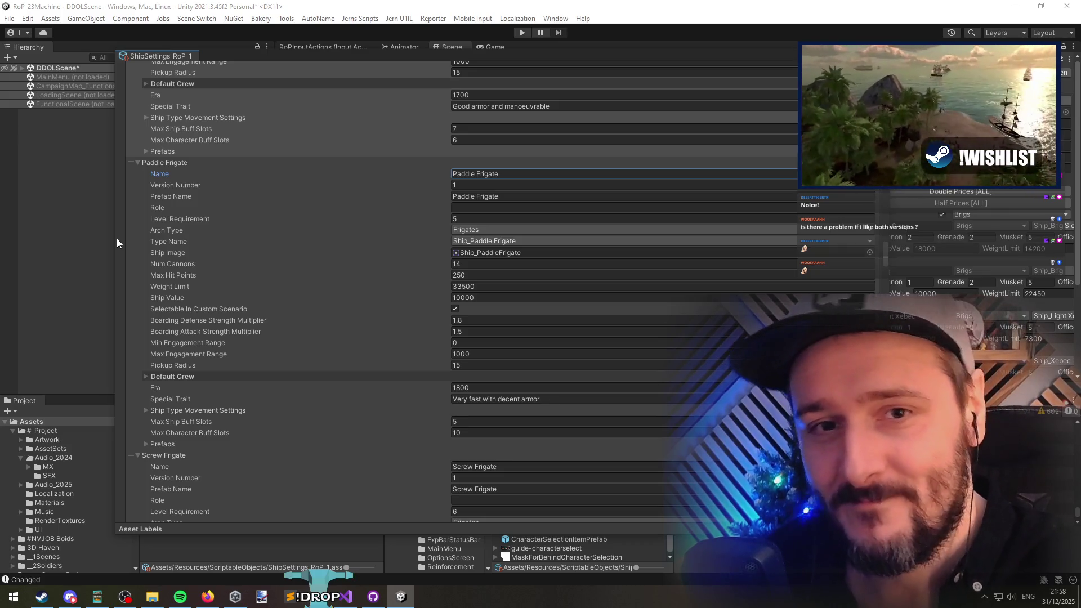
Step: Set Paddle Frigate's Role to Troop Transport and paste it into Screw Frigate's Role
{"action": "left_click", "coordinate": [487, 207]}
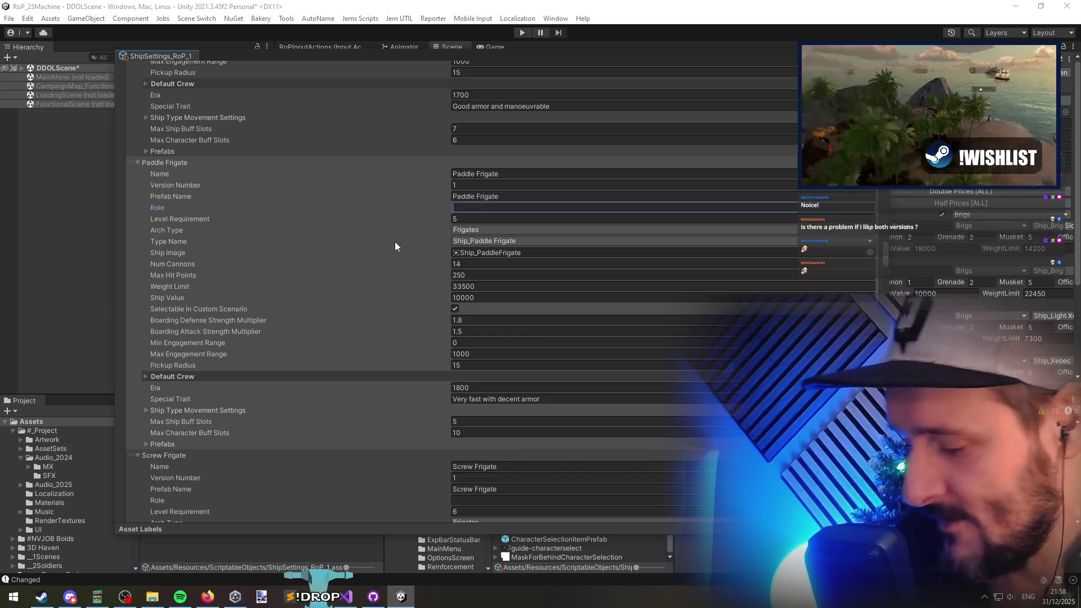
{"action": "type", "text": "Troop Transport"}
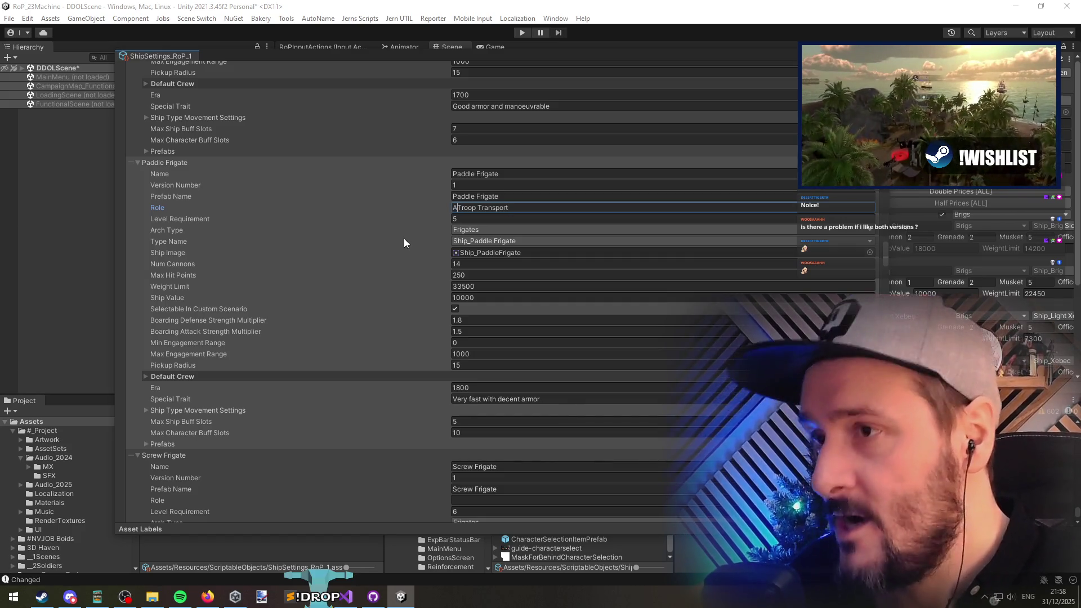
{"action": "key", "text": "ctrl+a"}
{"action": "key", "text": "ctrl+c"}
{"action": "key", "text": "BackSpace"}
{"action": "key", "text": "ctrl+z"}
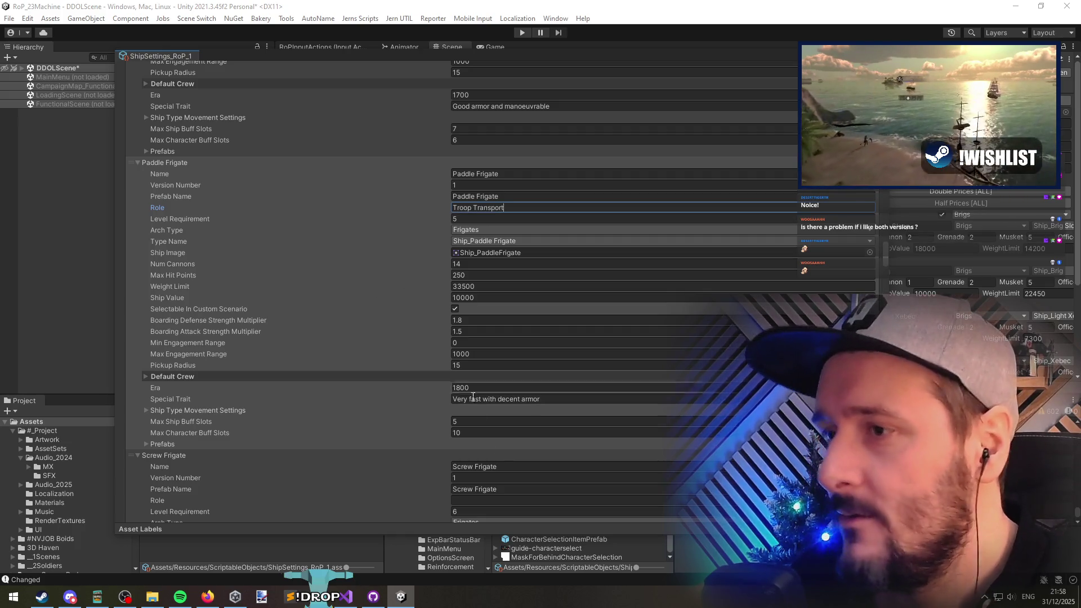
{"action": "scroll", "coordinate": [482, 508], "scroll_direction": "down", "scroll_amount": 10}
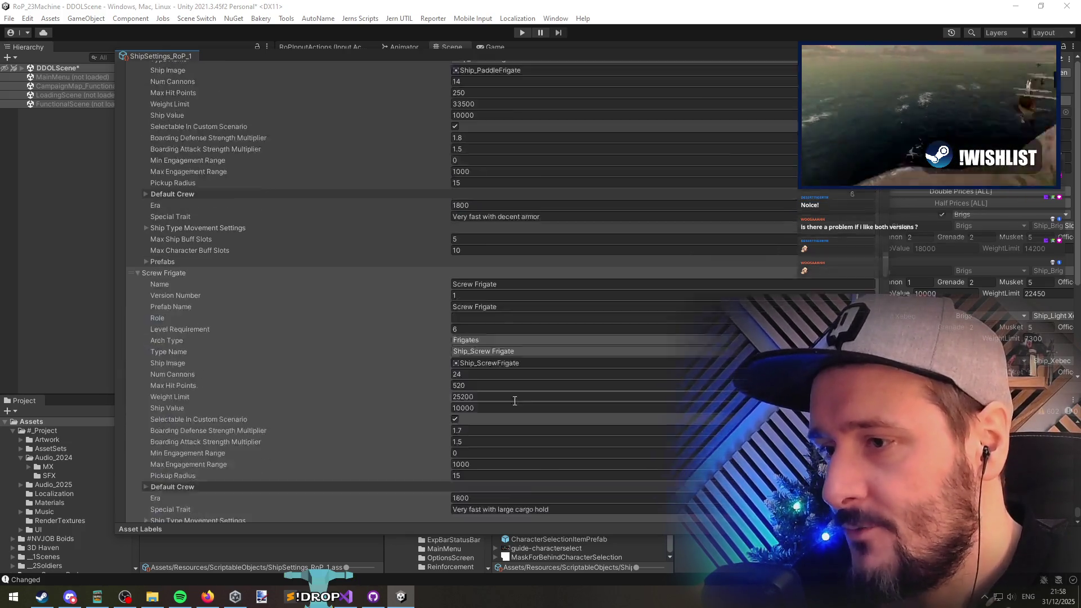
{"action": "left_click", "coordinate": [478, 228]}
{"action": "key", "text": "ctrl+v"}
Step: Replace Standardized Frigate's Role with Escort
{"action": "scroll", "coordinate": [428, 285], "scroll_direction": "down", "scroll_amount": 6}
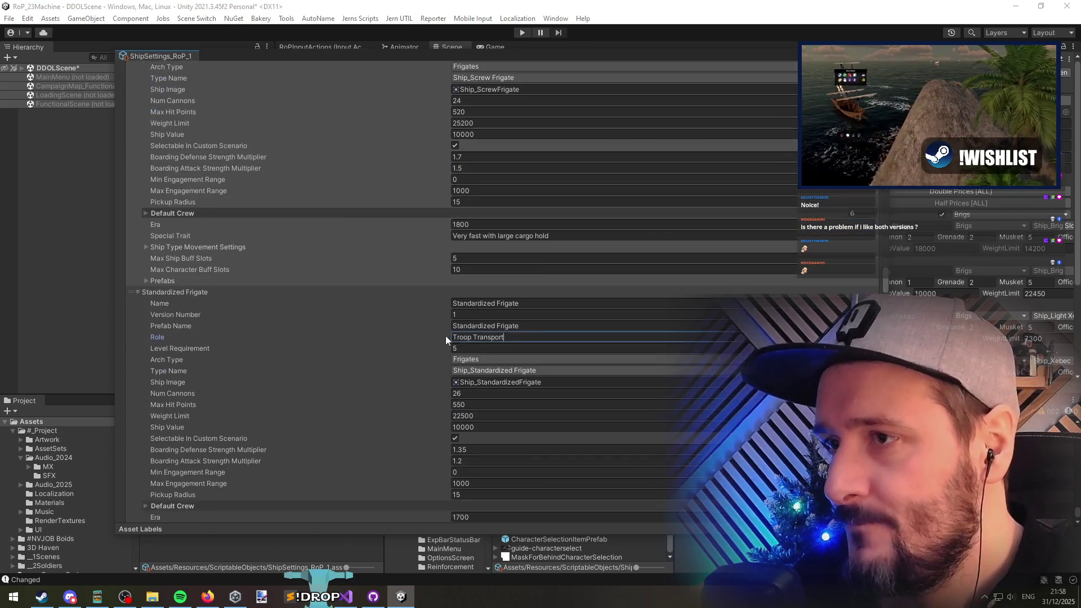
{"action": "left_click", "coordinate": [527, 337]}
{"action": "scroll", "coordinate": [527, 350], "scroll_direction": "down", "scroll_amount": 4}
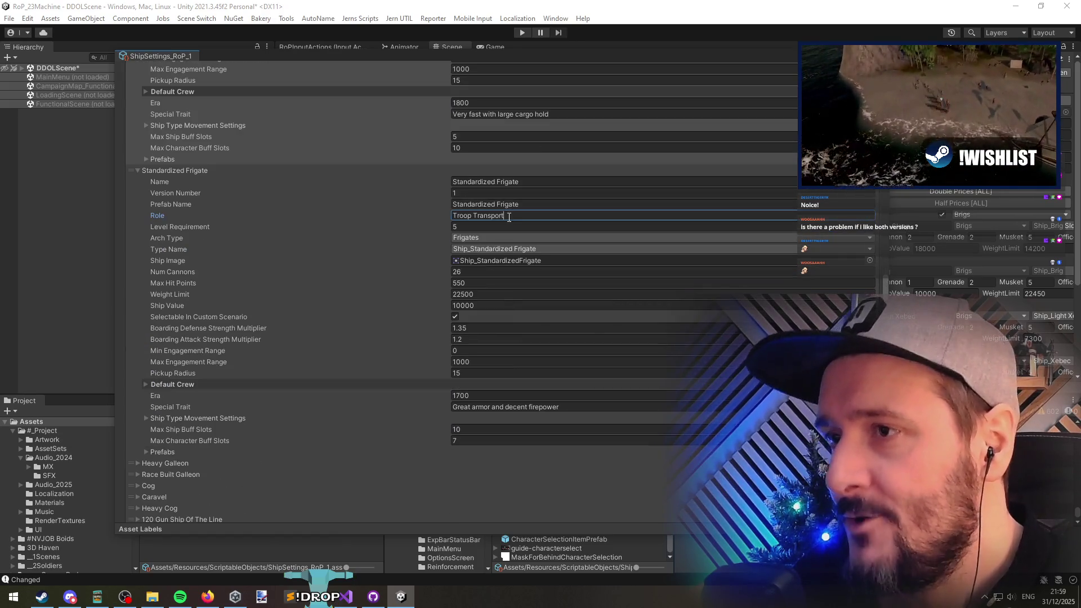
{"action": "key", "text": "ctrl+a"}
{"action": "key", "text": "BackSpace"}
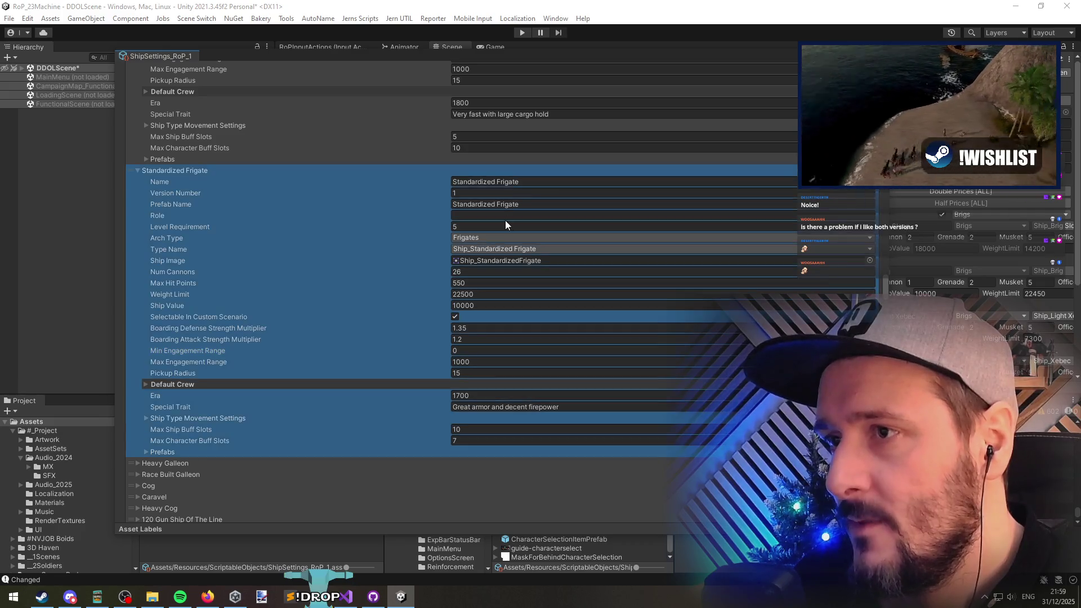
{"action": "type", "text": "Escort"}
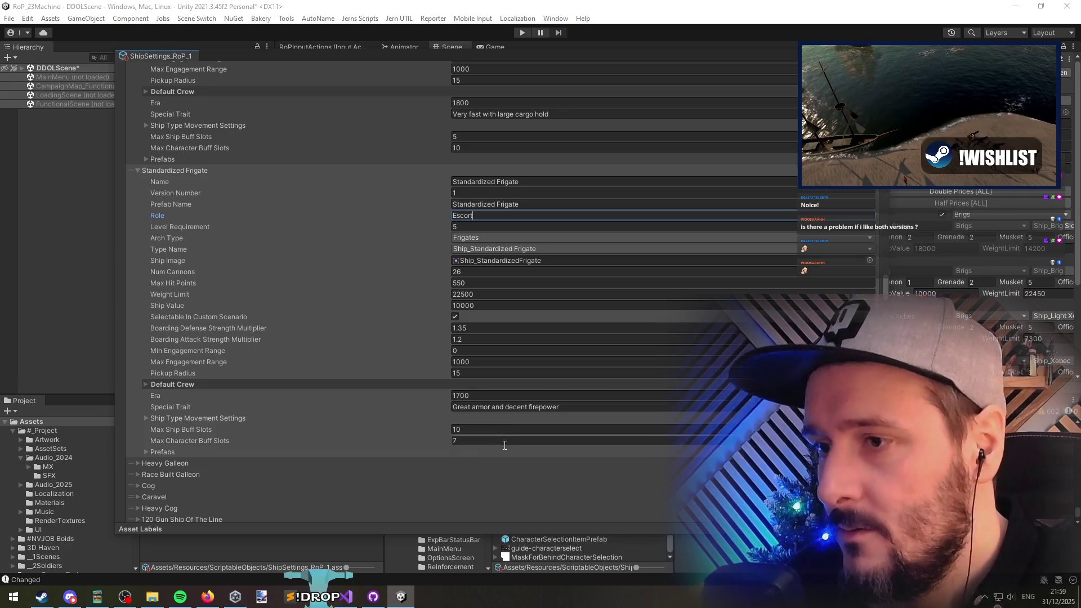
{"action": "left_click", "coordinate": [196, 461]}
Step: Set Heavy Galleon's Role to Heavy Transport
{"action": "scroll", "coordinate": [336, 406], "scroll_direction": "down", "scroll_amount": 6}
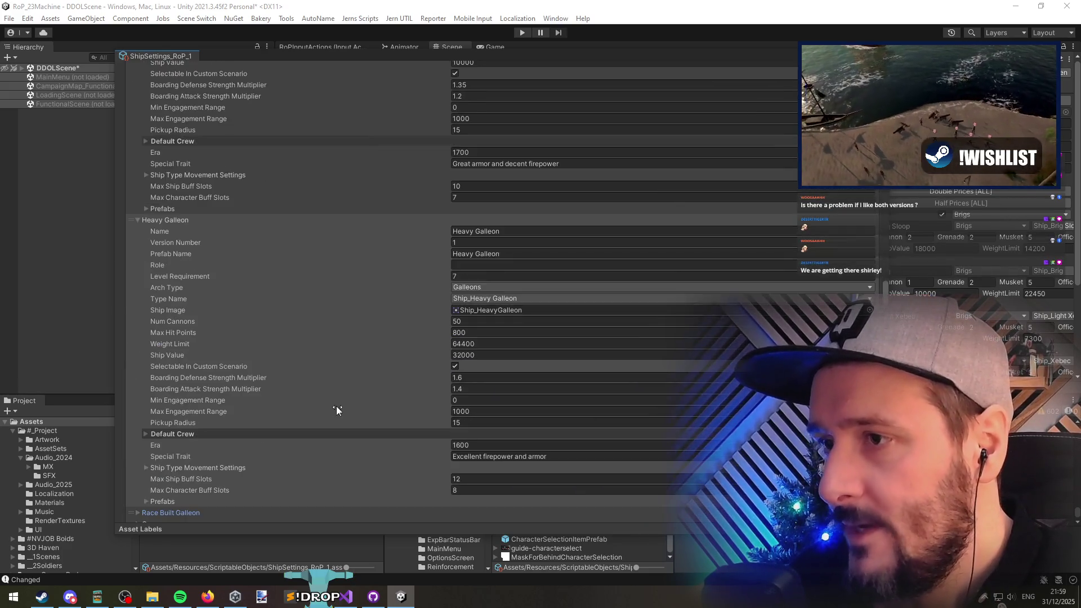
{"action": "left_click", "coordinate": [467, 205]}
{"action": "type", "text": "He"}
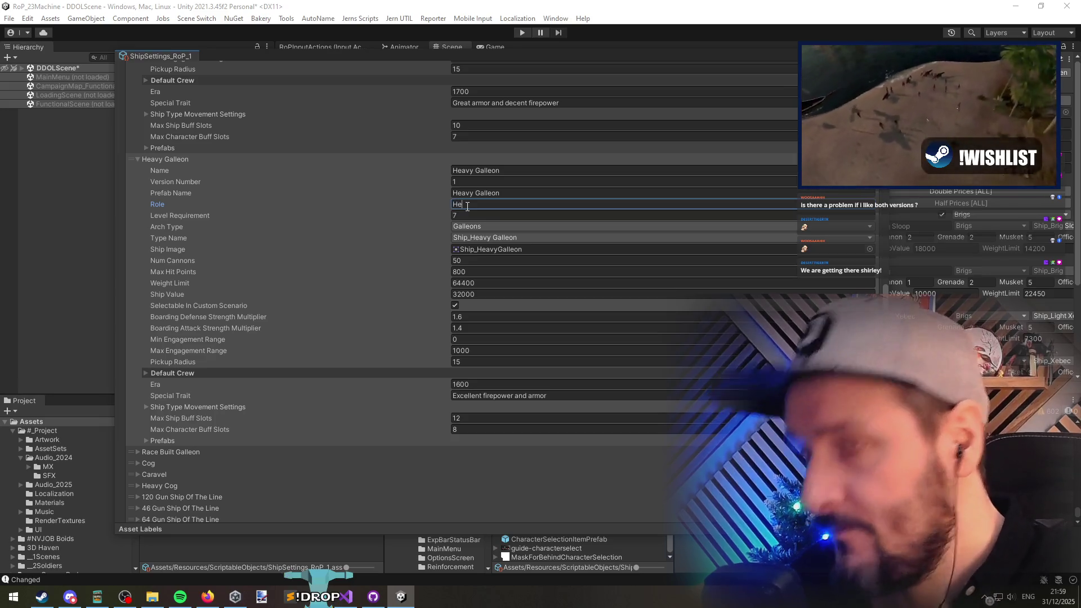
{"action": "type", "text": "avy Cargo Ship"}
{"action": "key", "text": "BackSpace"}
{"action": "key", "text": "BackSpace"}
{"action": "key", "text": "BackSpace"}
{"action": "type", "text": "Transport"}
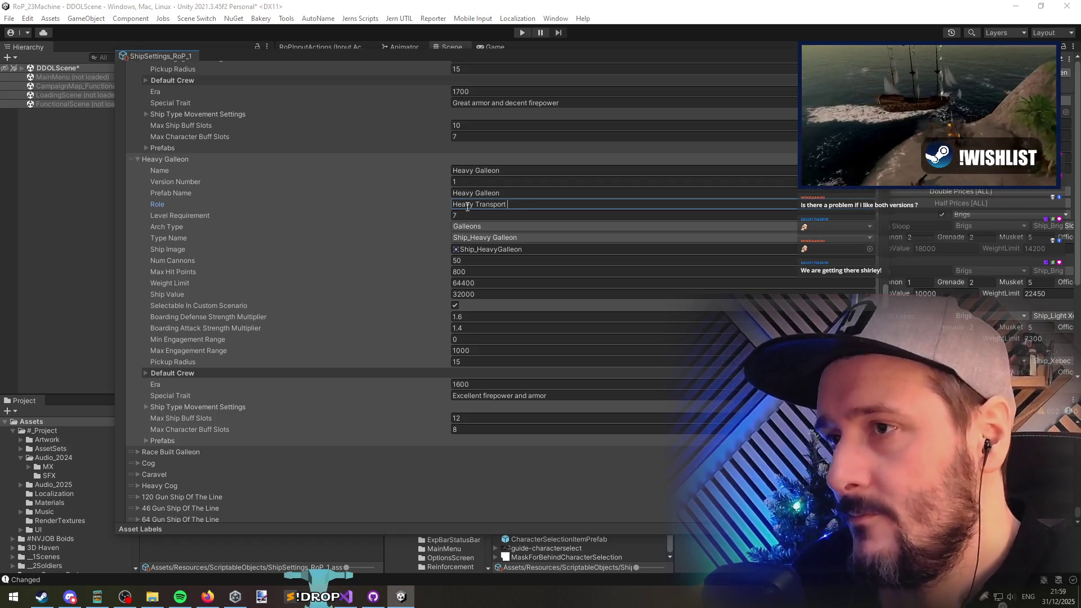
Step: Start Race Built Galleon's Role as a fast-transport role, then begin editing Cog's Role
{"action": "scroll", "coordinate": [373, 407], "scroll_direction": "down", "scroll_amount": 5}
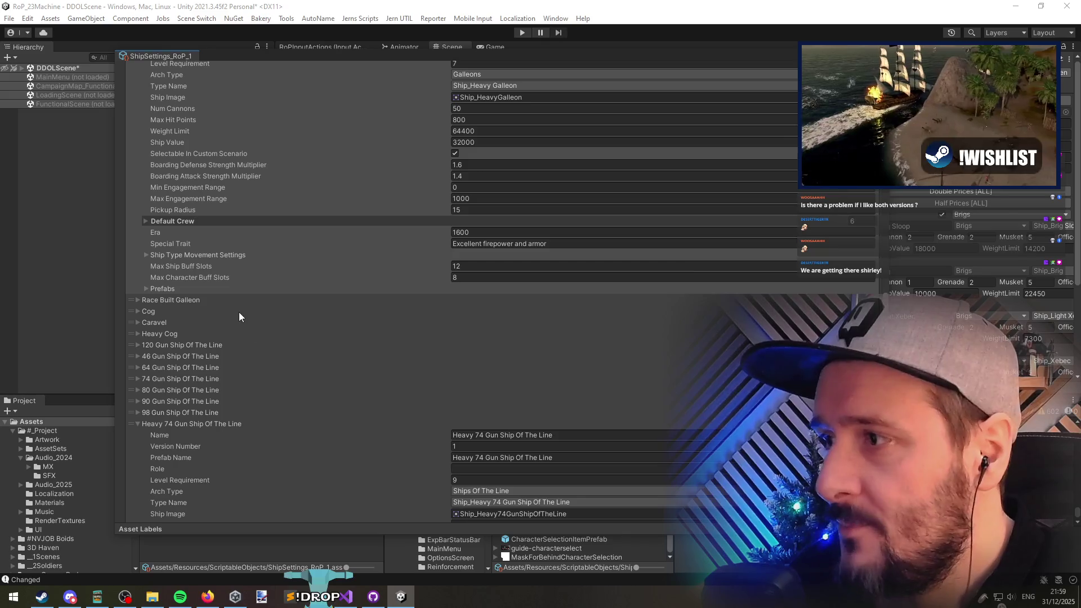
{"action": "left_click", "coordinate": [229, 303]}
{"action": "scroll", "coordinate": [229, 302], "scroll_direction": "down", "scroll_amount": 3}
{"action": "left_click", "coordinate": [478, 254]}
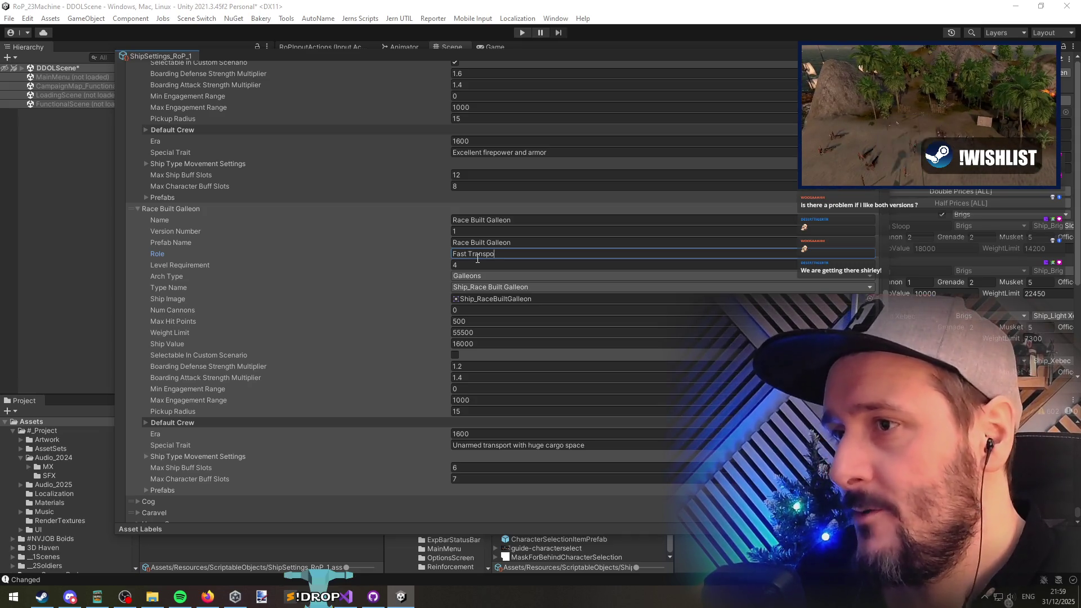
{"action": "scroll", "coordinate": [394, 320], "scroll_direction": "down", "scroll_amount": 11}
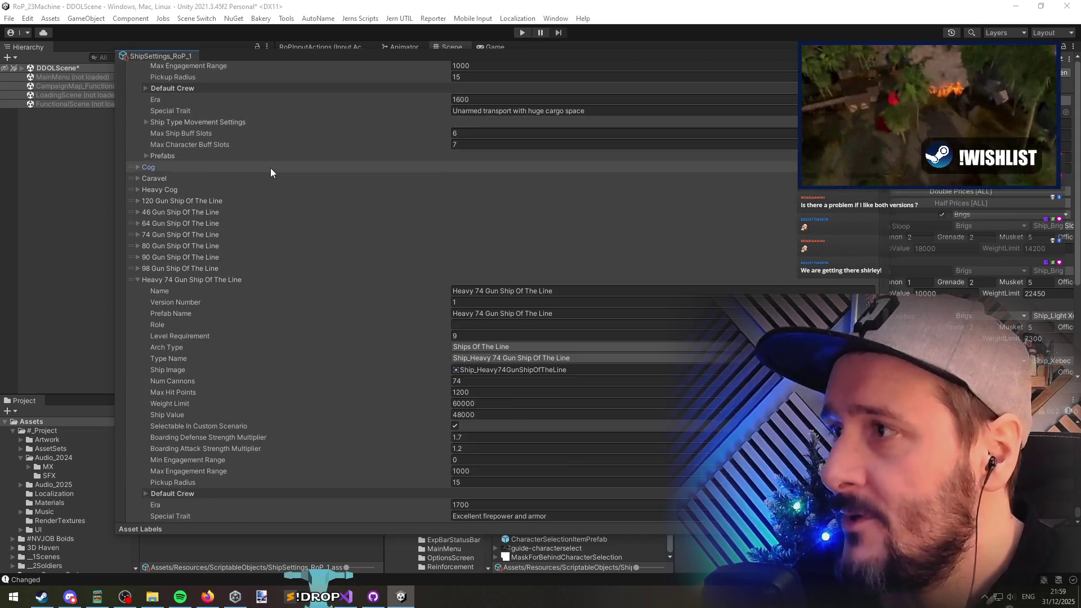
{"action": "left_click", "coordinate": [270, 168]}
{"action": "left_click", "coordinate": [484, 212]}
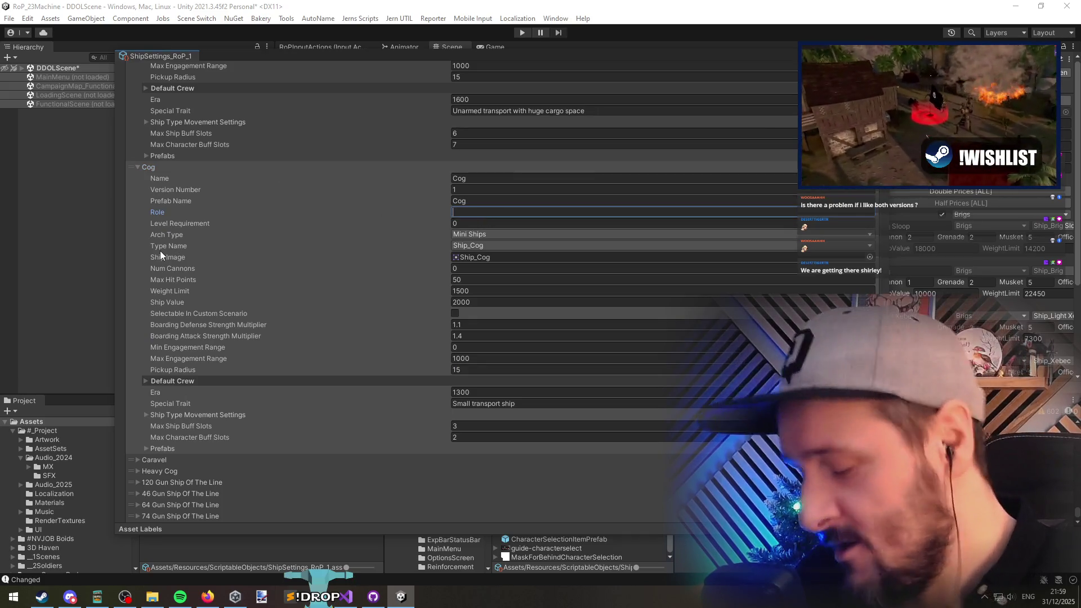
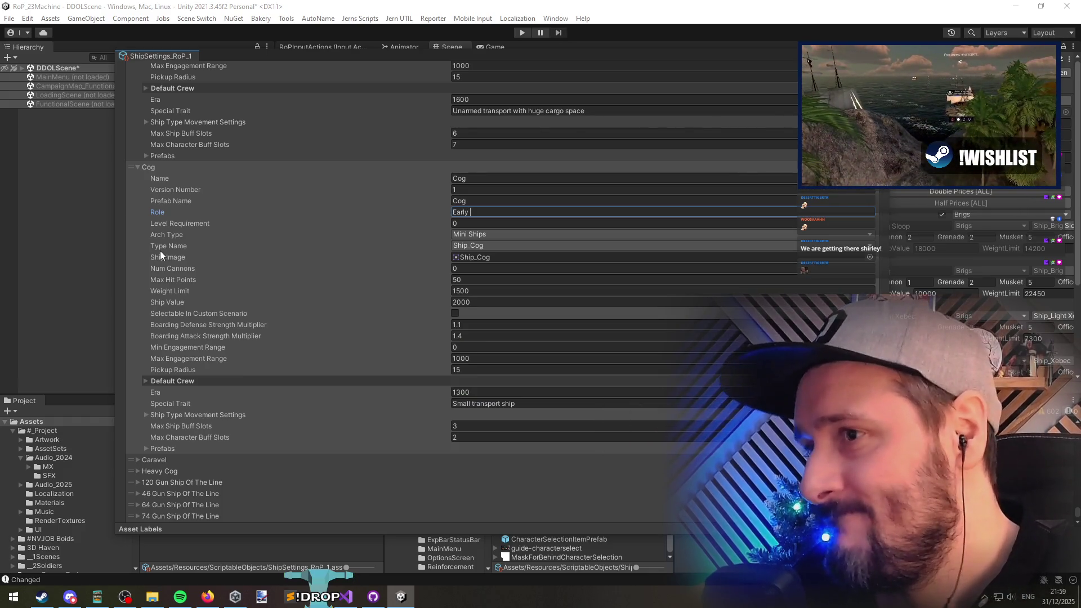
Step: Finish the Cog's role as Early Warship and give the Caravel a fast-attack role
{"action": "type", "text": "Warship"}
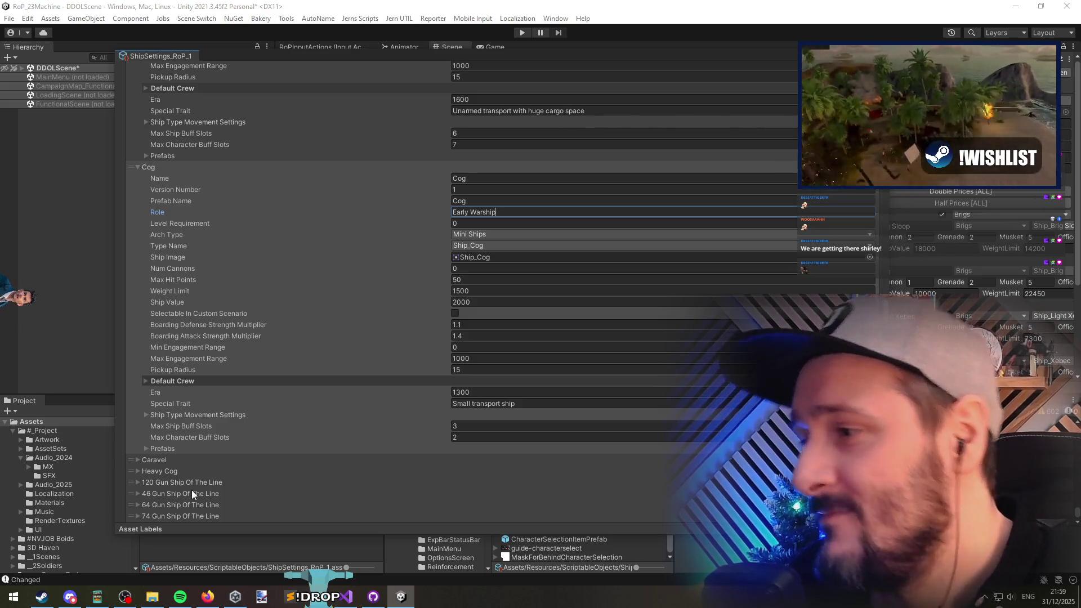
{"action": "left_click", "coordinate": [214, 459]}
{"action": "scroll", "coordinate": [293, 360], "scroll_direction": "down", "scroll_amount": 5}
{"action": "left_click", "coordinate": [486, 263]}
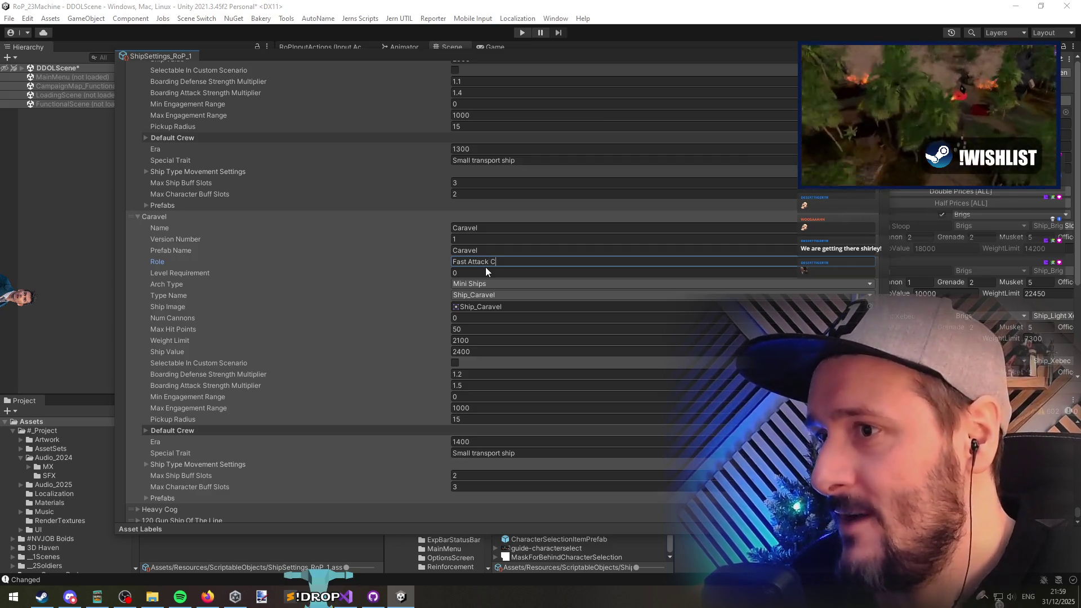
{"action": "scroll", "coordinate": [338, 301], "scroll_direction": "down", "scroll_amount": 5}
Step: Set the Heavy Cog's role to Early Escort
{"action": "left_click", "coordinate": [249, 264]}
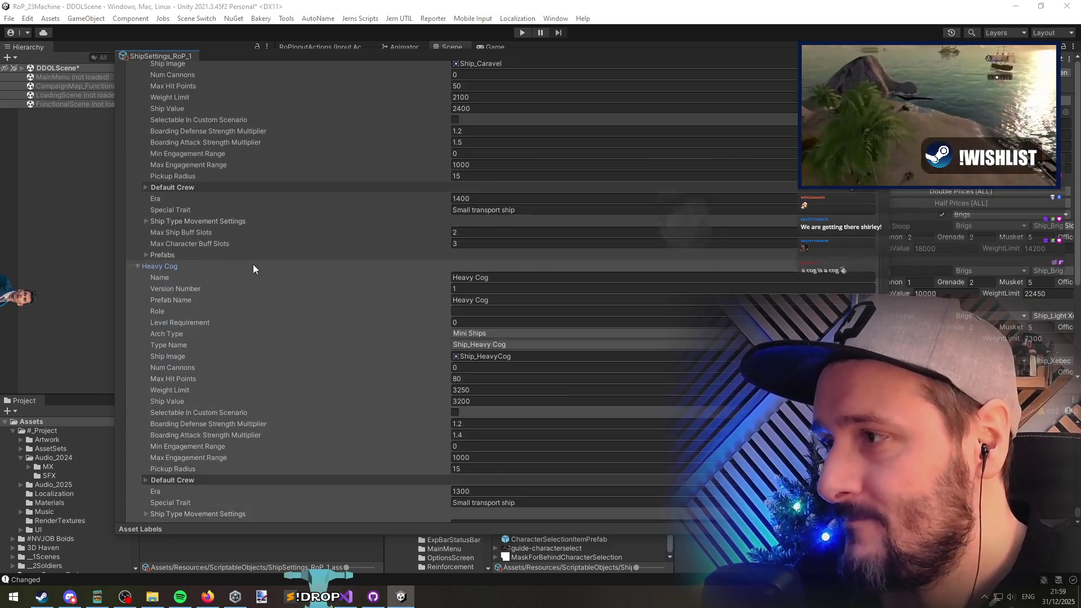
{"action": "left_click", "coordinate": [482, 281]}
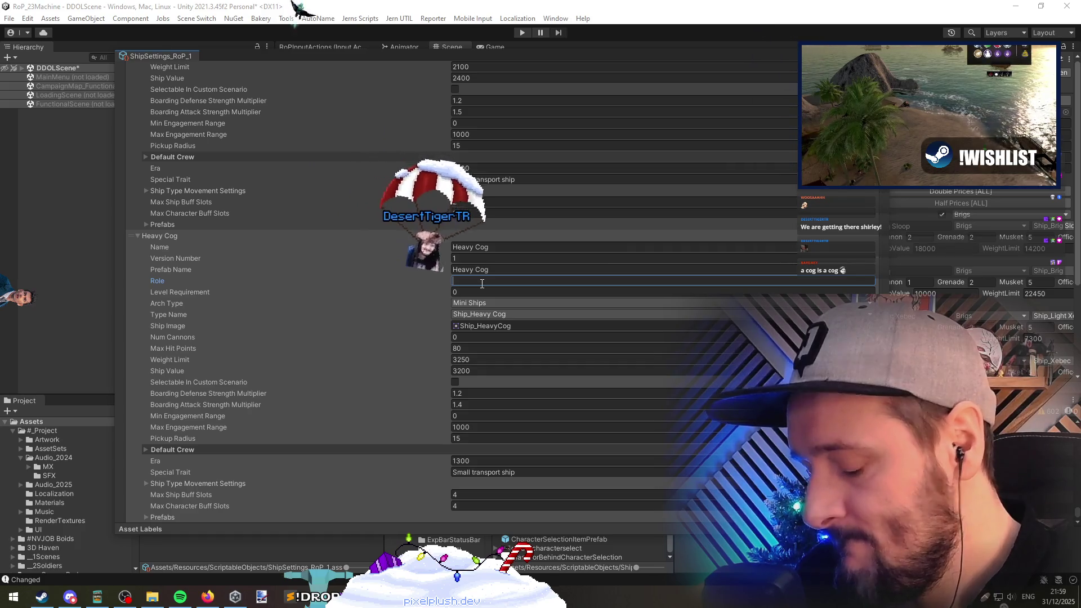
{"action": "type", "text": "Escort"}
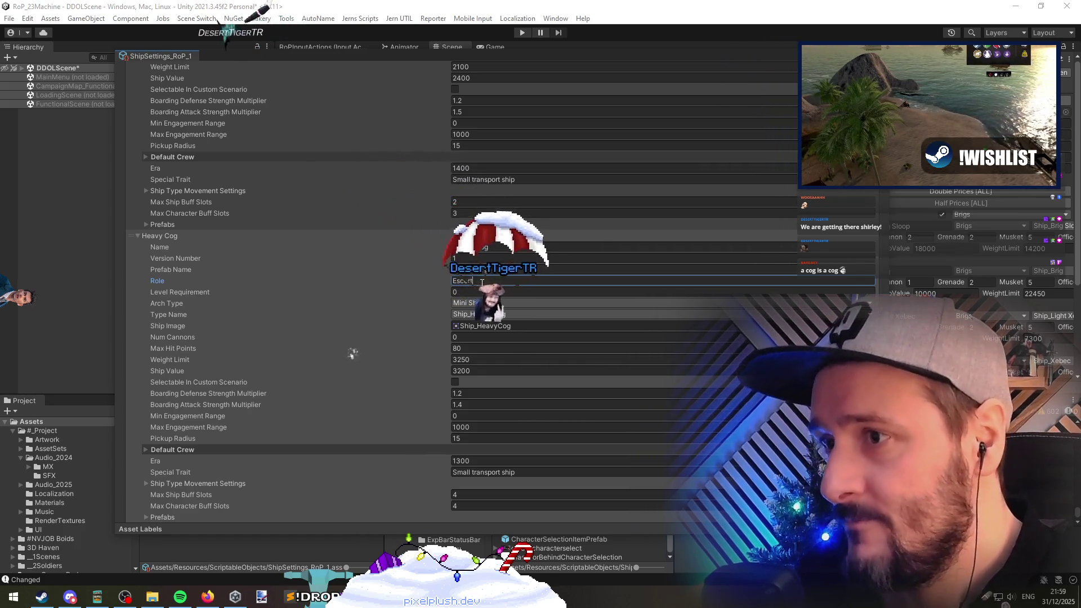
{"action": "key", "text": "Home"}
{"action": "type", "text": "Early"}
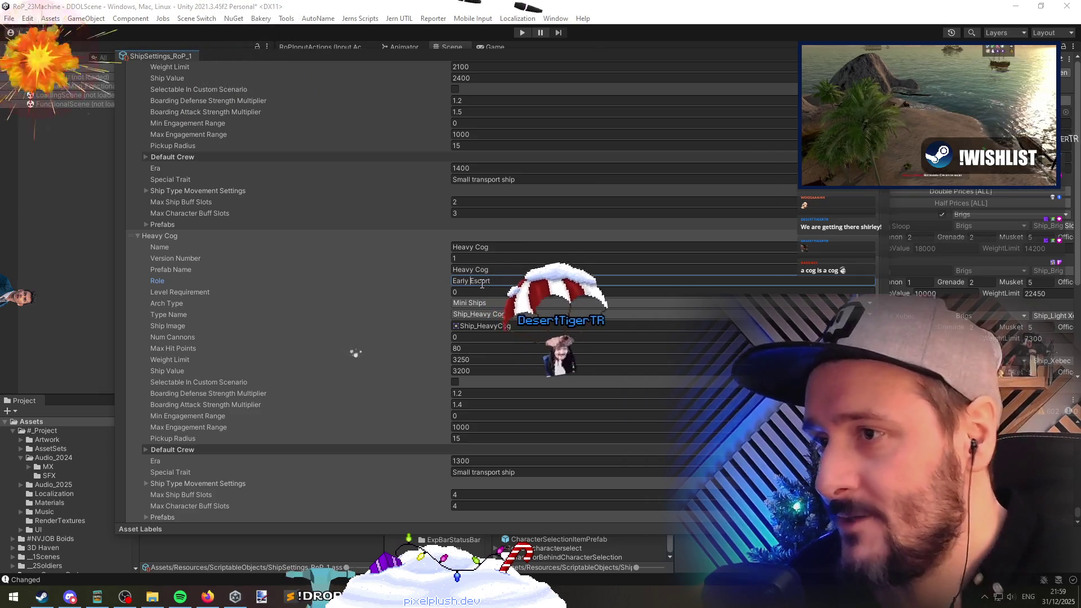
{"action": "scroll", "coordinate": [388, 225], "scroll_direction": "down", "scroll_amount": 10}
{"action": "left_click", "coordinate": [261, 163]}
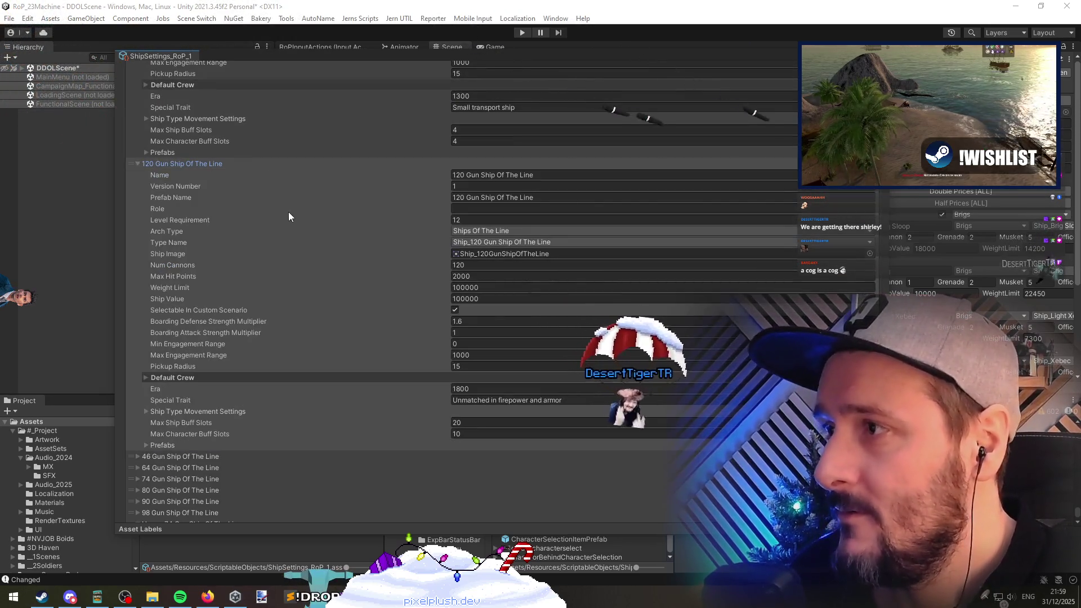
Step: Type the 120 Gun Ship Of The Line's role, replacing 'Flagship' with 'War'
{"action": "left_click", "coordinate": [207, 207]}
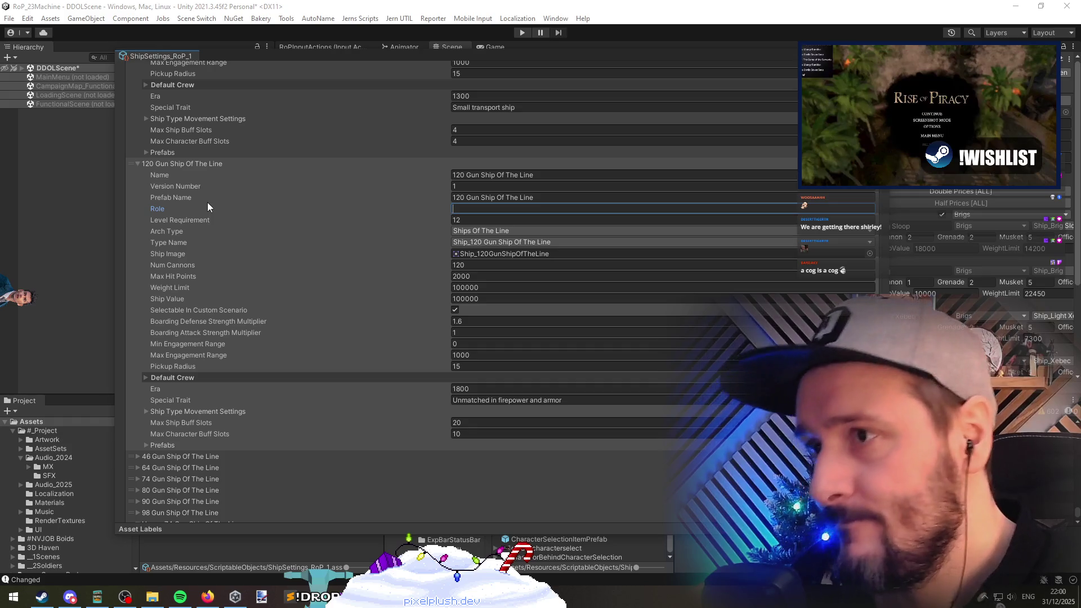
{"action": "type", "text": "HeavyFlagship Esc"}
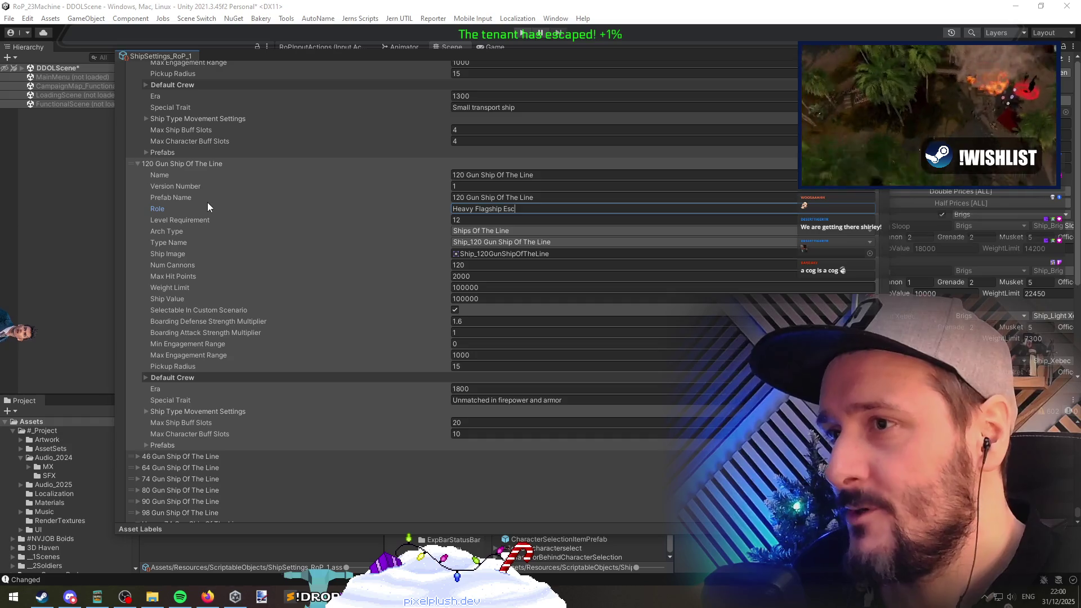
{"action": "type", "text": "ort"}
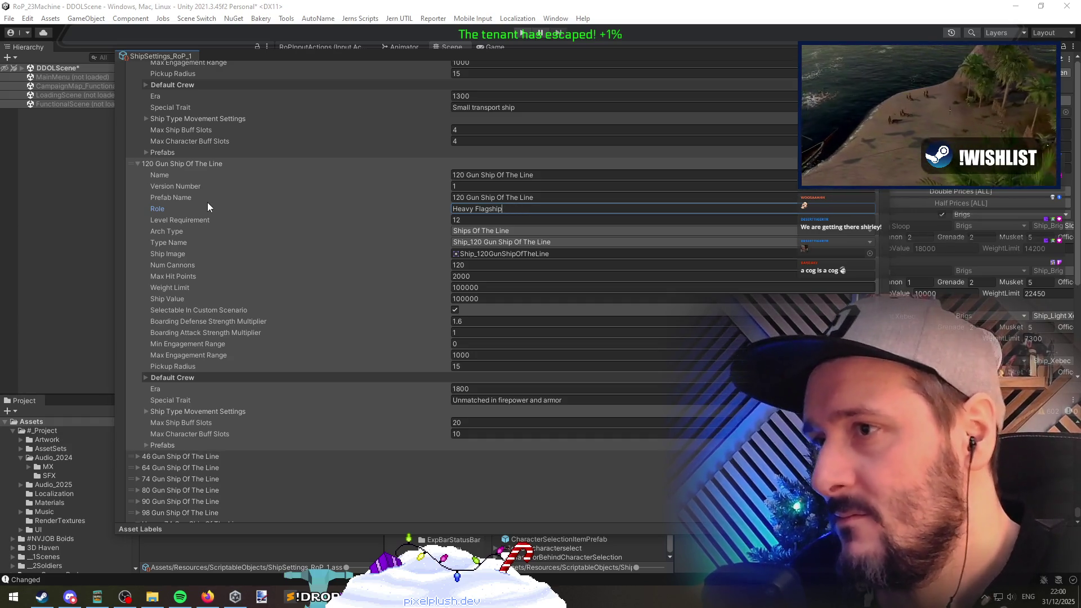
{"action": "key", "text": "ctrl+shift+Left"}
{"action": "key", "text": "BackSpace"}
{"action": "type", "text": "War"}
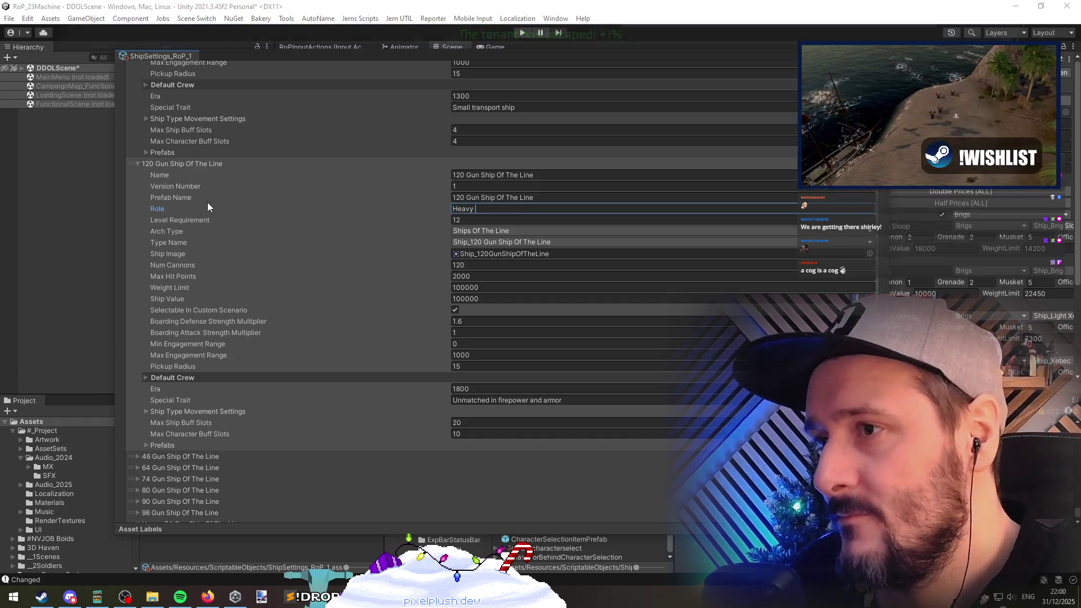
Step: Set the 46 Gun ship's role to Light Warship and the 64 Gun ship's to Warship
{"action": "scroll", "coordinate": [332, 335], "scroll_direction": "down", "scroll_amount": 4}
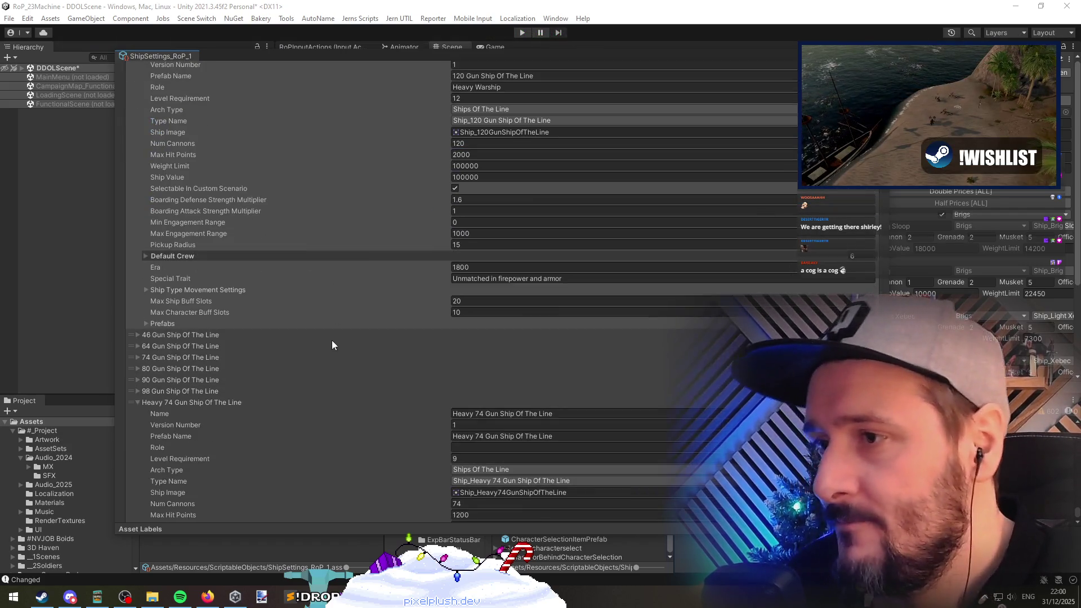
{"action": "left_click", "coordinate": [329, 317]}
{"action": "scroll", "coordinate": [447, 265], "scroll_direction": "down", "scroll_amount": 4}
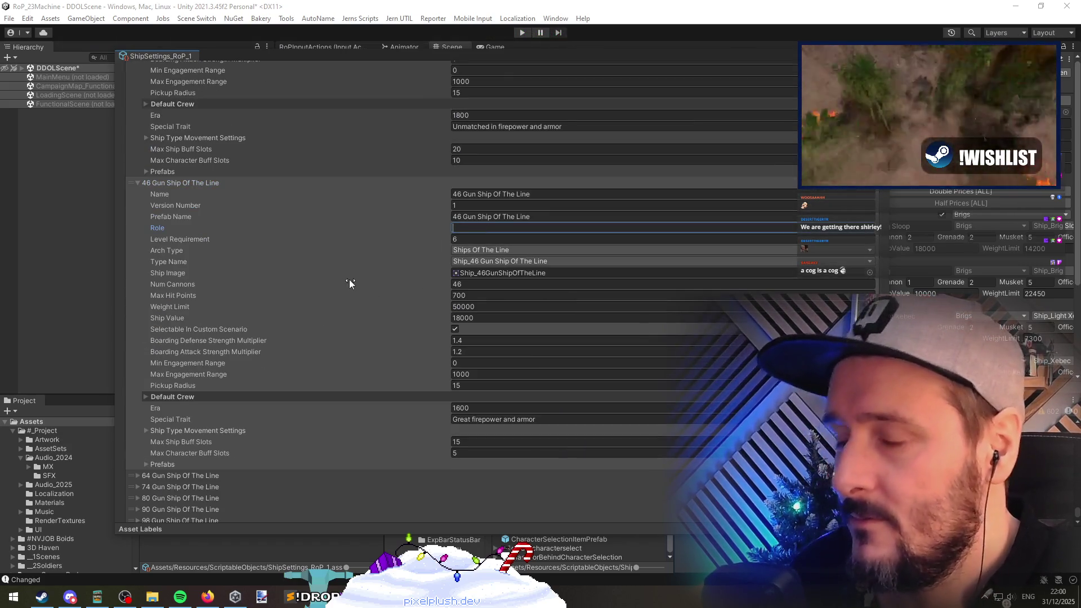
{"action": "type", "text": "Light Warship"}
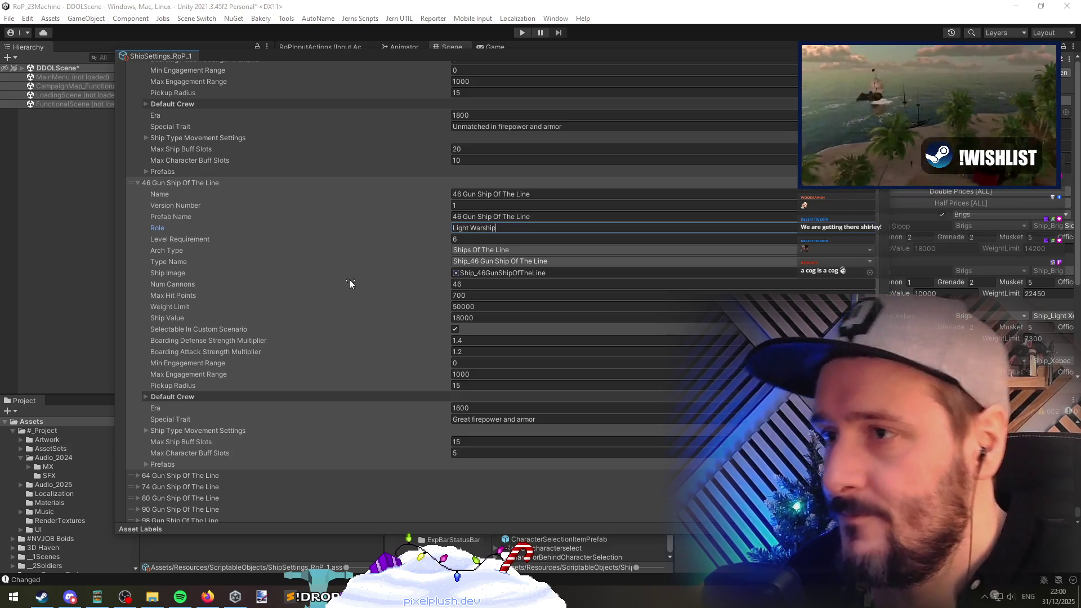
{"action": "scroll", "coordinate": [349, 279], "scroll_direction": "down", "scroll_amount": 3}
{"action": "left_click", "coordinate": [431, 265]}
{"action": "scroll", "coordinate": [334, 249], "scroll_direction": "up", "scroll_amount": 2}
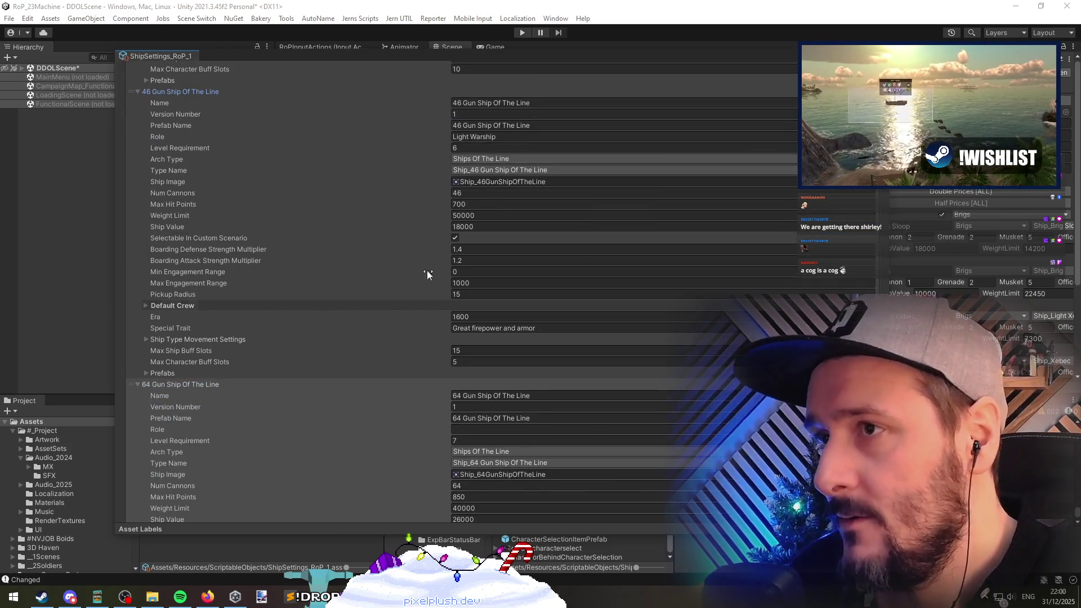
{"action": "scroll", "coordinate": [445, 246], "scroll_direction": "down", "scroll_amount": 3}
{"action": "type", "text": "Warship"}
Step: Edit the 74 Gun ship's role and set the 80 Gun ship's role to Heavy Warship
{"action": "scroll", "coordinate": [326, 335], "scroll_direction": "down", "scroll_amount": 6}
{"action": "left_click", "coordinate": [369, 311]}
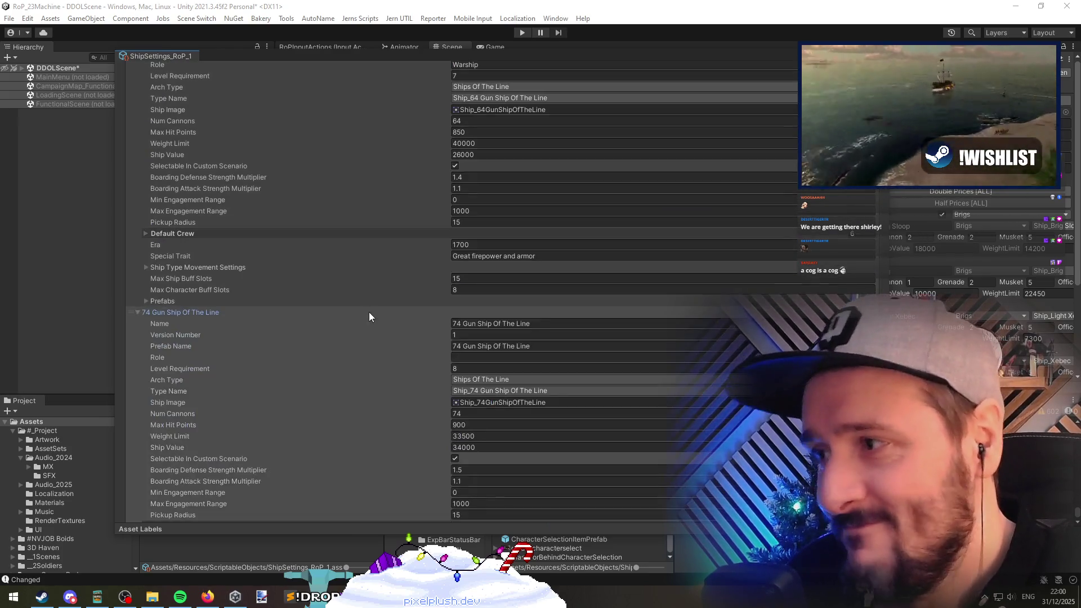
{"action": "scroll", "coordinate": [369, 315], "scroll_direction": "down", "scroll_amount": 3}
{"action": "left_click", "coordinate": [504, 266]}
{"action": "type", "text": "Heavy Warship"}
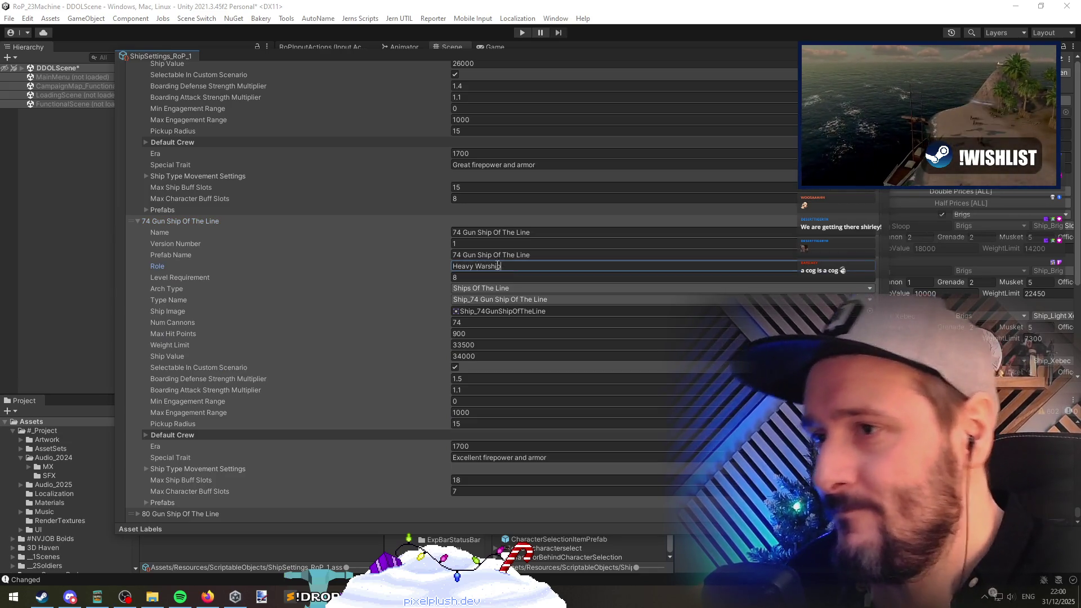
{"action": "scroll", "coordinate": [403, 304], "scroll_direction": "down", "scroll_amount": 6}
{"action": "left_click", "coordinate": [346, 274]}
{"action": "scroll", "coordinate": [347, 275], "scroll_direction": "down", "scroll_amount": 2}
{"action": "left_click", "coordinate": [475, 265]}
{"action": "key", "text": "shift+Tab"}
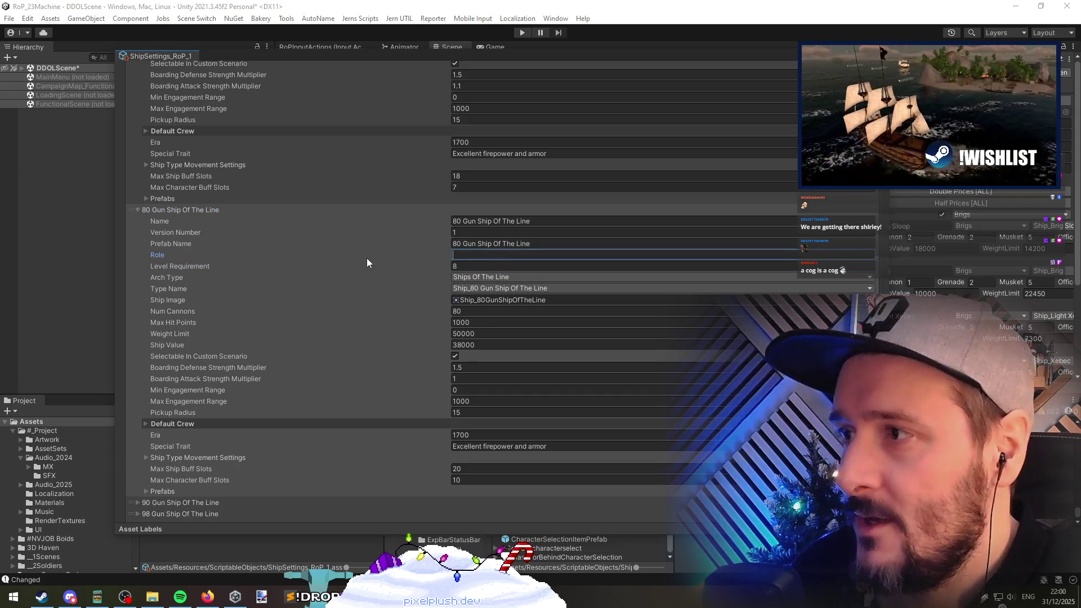
{"action": "type", "text": "Heavy"}
{"action": "type", "text": "Warship"}
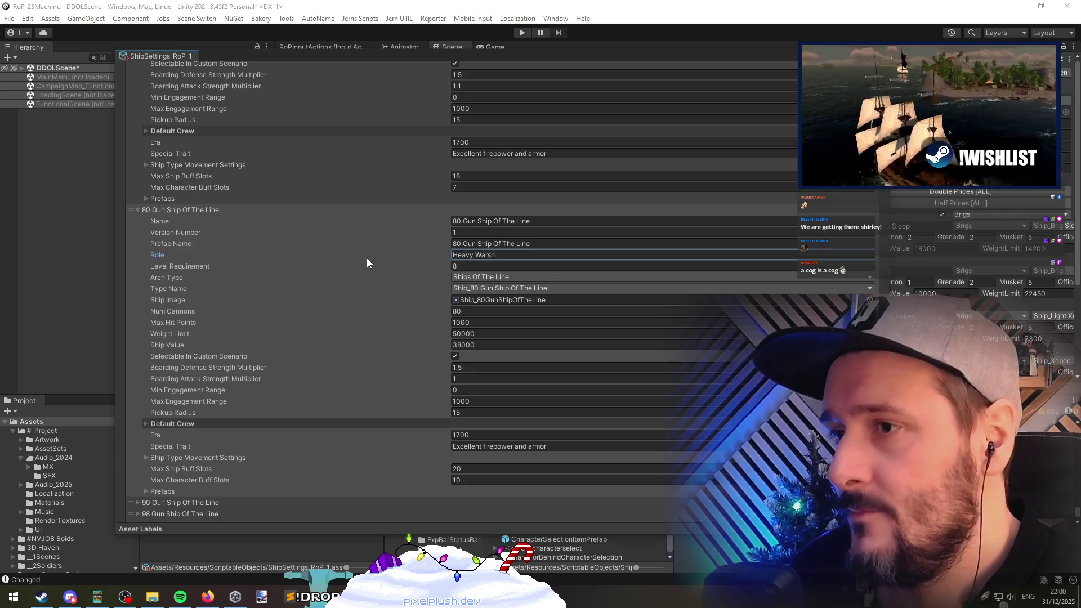
Step: Expand the 90 Gun Ship Of The Line and briefly inspect the 80 Gun ship's movement settings
{"action": "scroll", "coordinate": [387, 331], "scroll_direction": "down", "scroll_amount": 6}
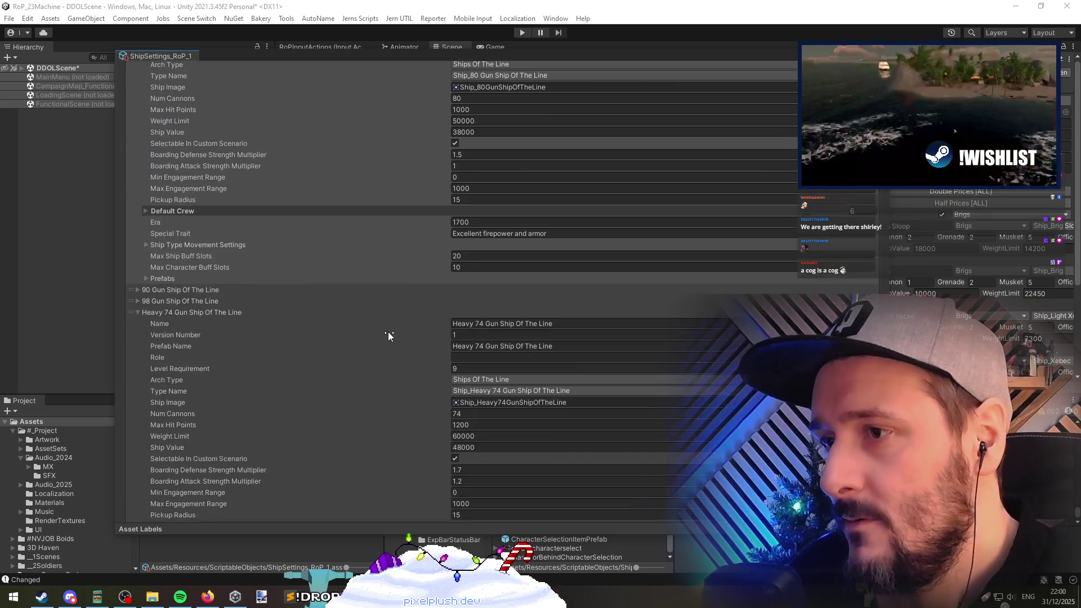
{"action": "left_click", "coordinate": [333, 288]}
{"action": "scroll", "coordinate": [333, 288], "scroll_direction": "down", "scroll_amount": 2}
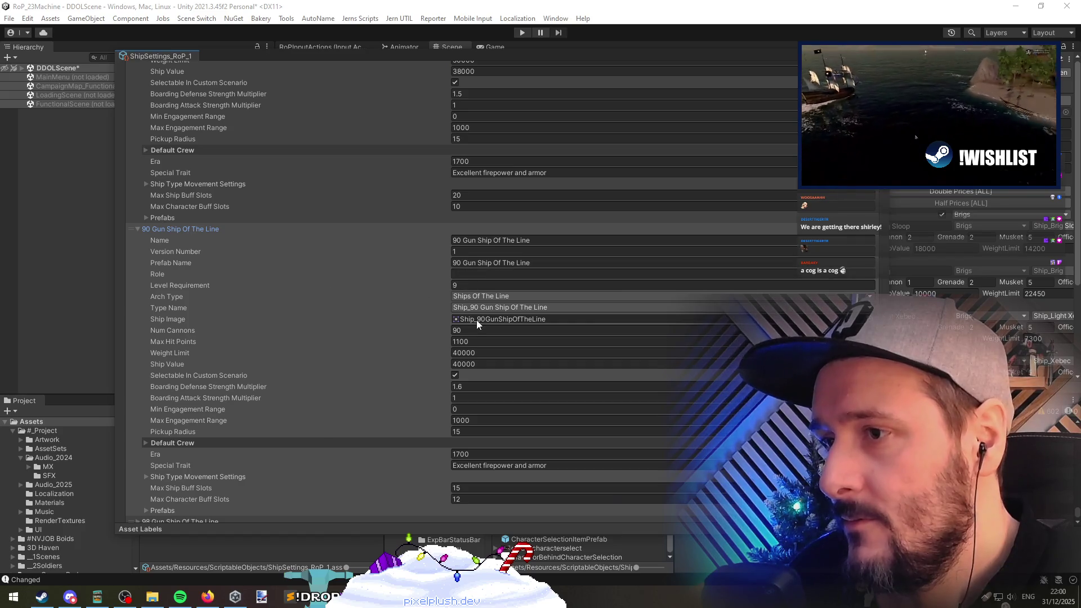
{"action": "scroll", "coordinate": [380, 293], "scroll_direction": "down", "scroll_amount": 2}
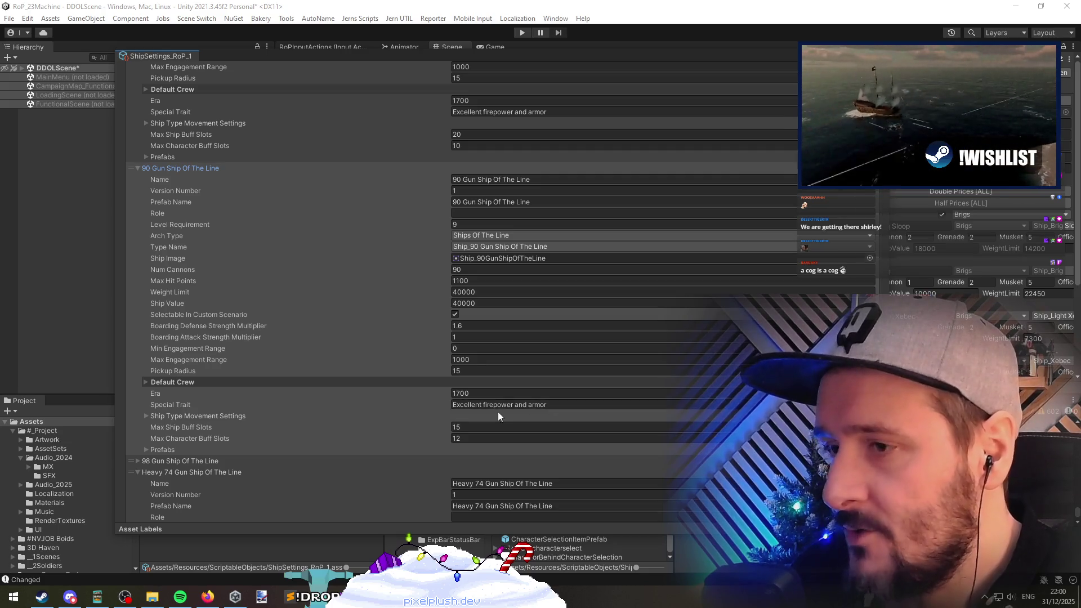
{"action": "scroll", "coordinate": [302, 380], "scroll_direction": "up", "scroll_amount": 5}
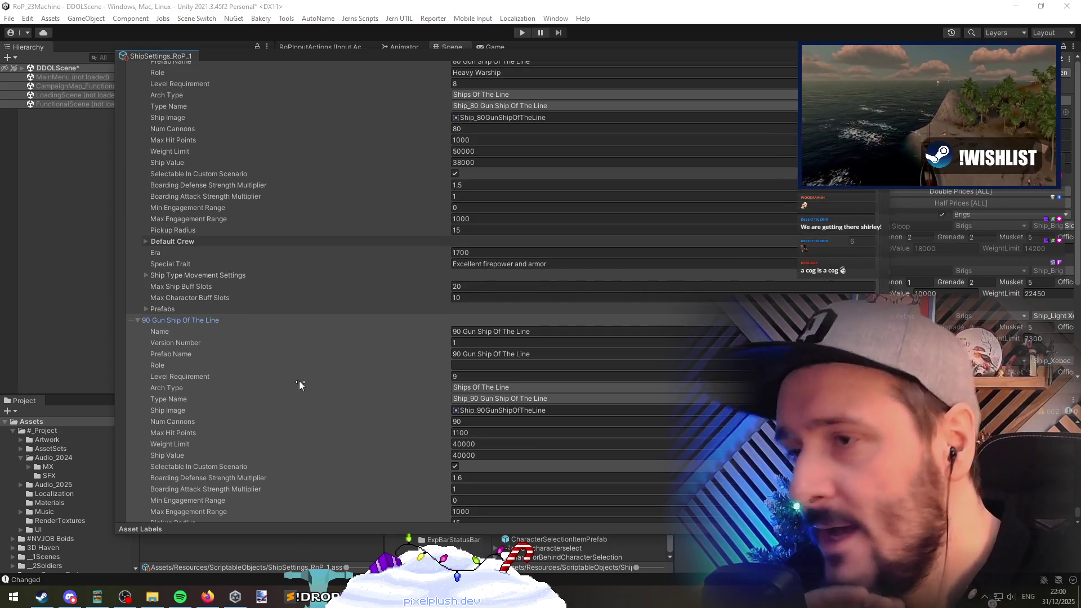
{"action": "scroll", "coordinate": [299, 380], "scroll_direction": "up", "scroll_amount": 4}
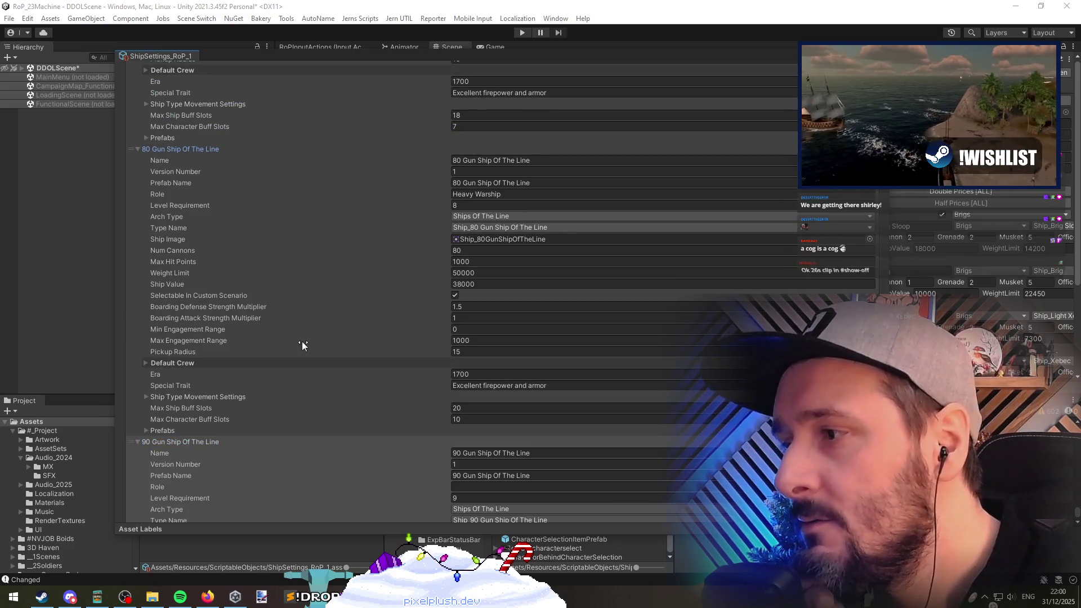
{"action": "left_click", "coordinate": [224, 397]}
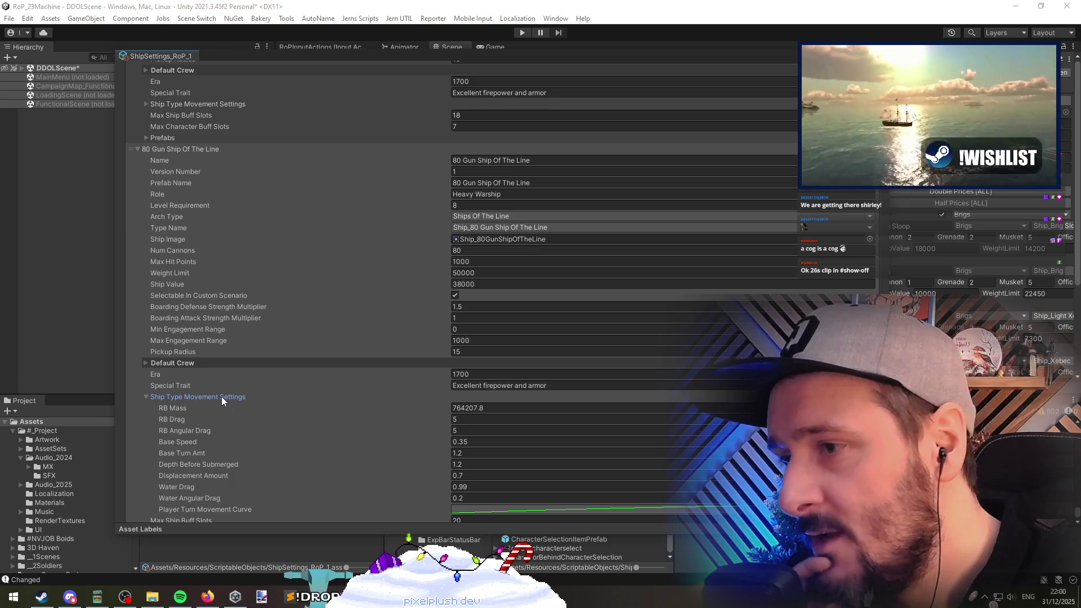
{"action": "left_click", "coordinate": [222, 396]}
{"action": "scroll", "coordinate": [351, 413], "scroll_direction": "down", "scroll_amount": 4}
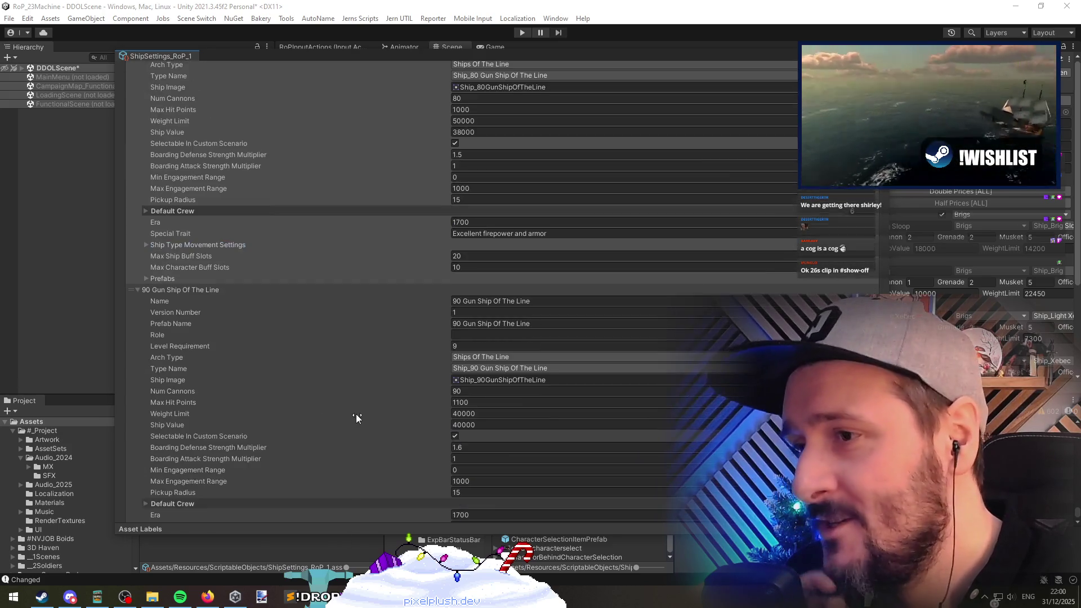
{"action": "scroll", "coordinate": [356, 414], "scroll_direction": "up", "scroll_amount": 3}
{"action": "scroll", "coordinate": [358, 413], "scroll_direction": "down", "scroll_amount": 5}
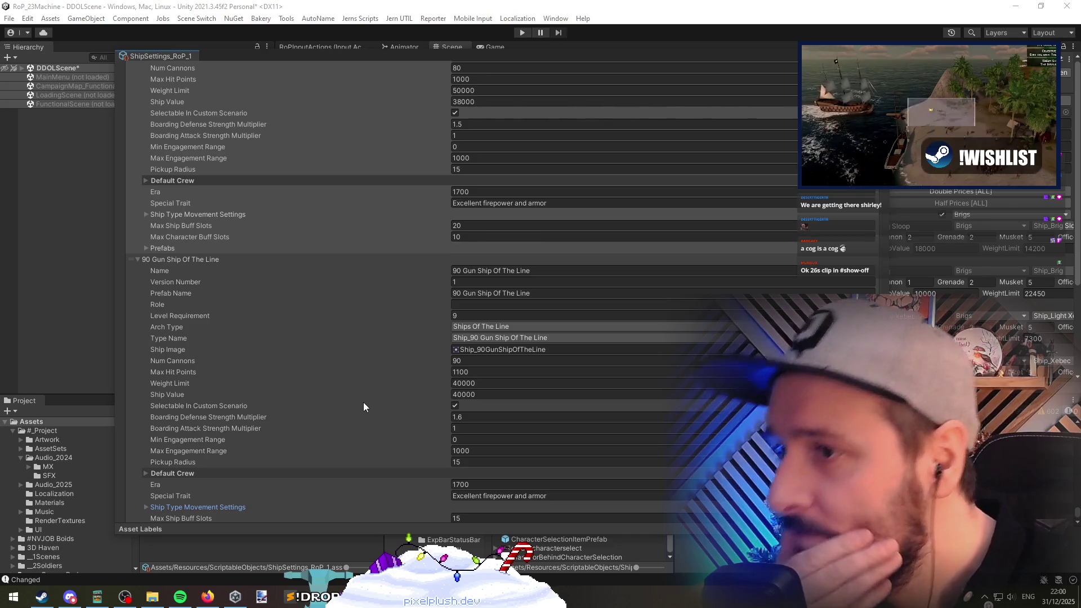
{"action": "scroll", "coordinate": [363, 402], "scroll_direction": "down", "scroll_amount": 2}
Step: Set the 90 Gun Ship Of The Line's role to Heavy Warship
{"action": "left_click", "coordinate": [484, 245]}
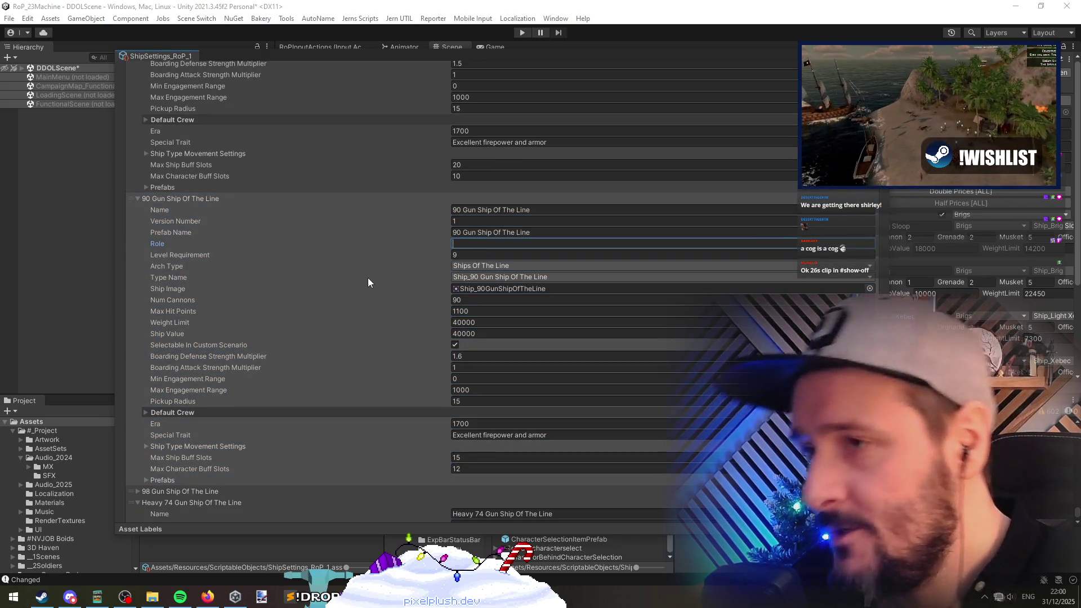
{"action": "type", "text": "Heavy "}
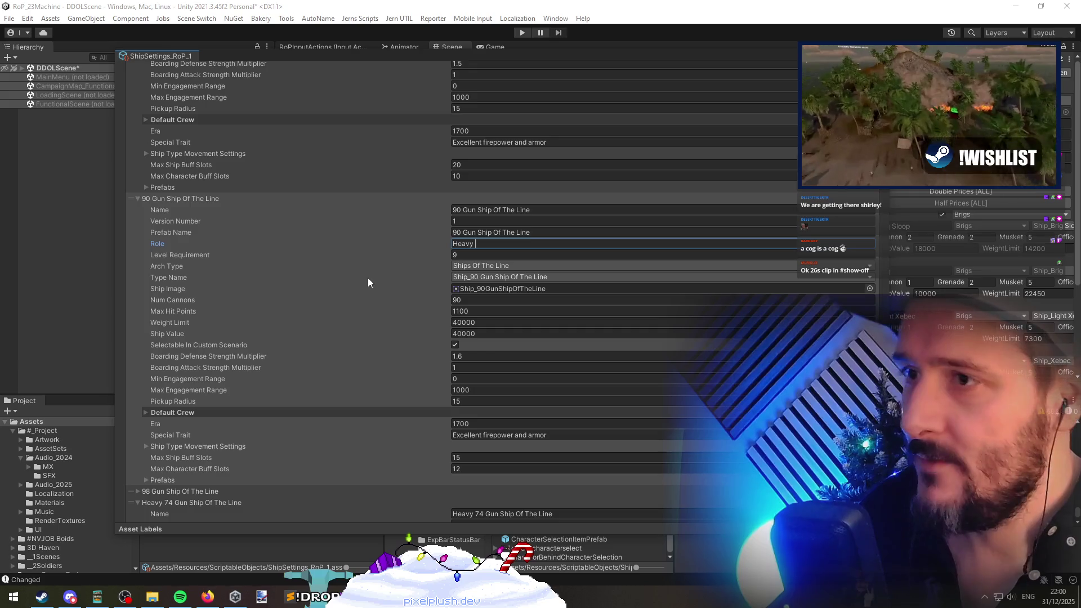
{"action": "type", "text": "Warship"}
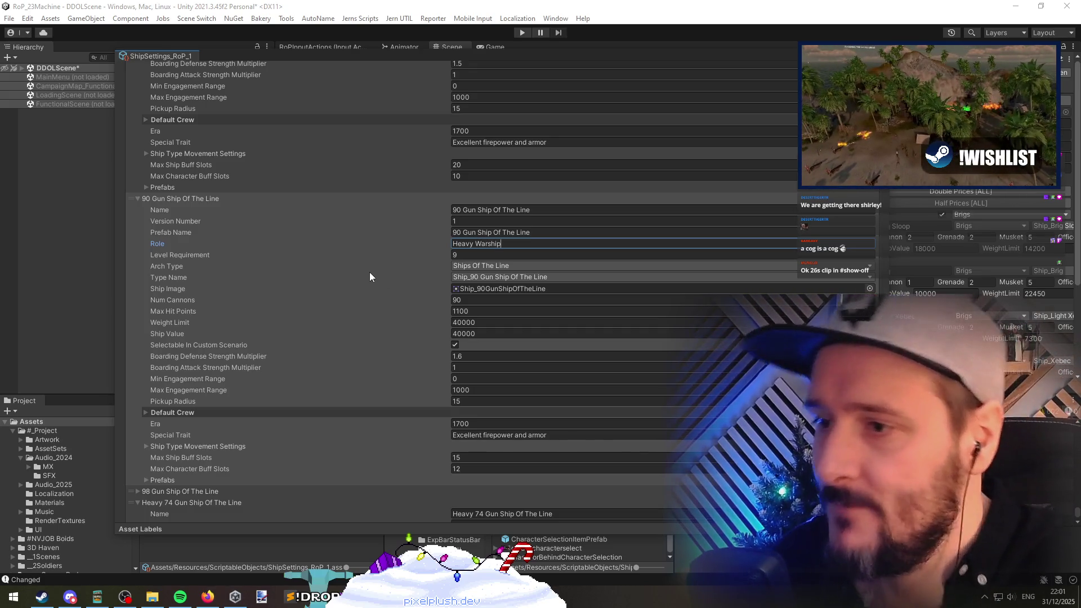
{"action": "scroll", "coordinate": [381, 280], "scroll_direction": "down", "scroll_amount": 7}
{"action": "scroll", "coordinate": [450, 248], "scroll_direction": "up", "scroll_amount": 5}
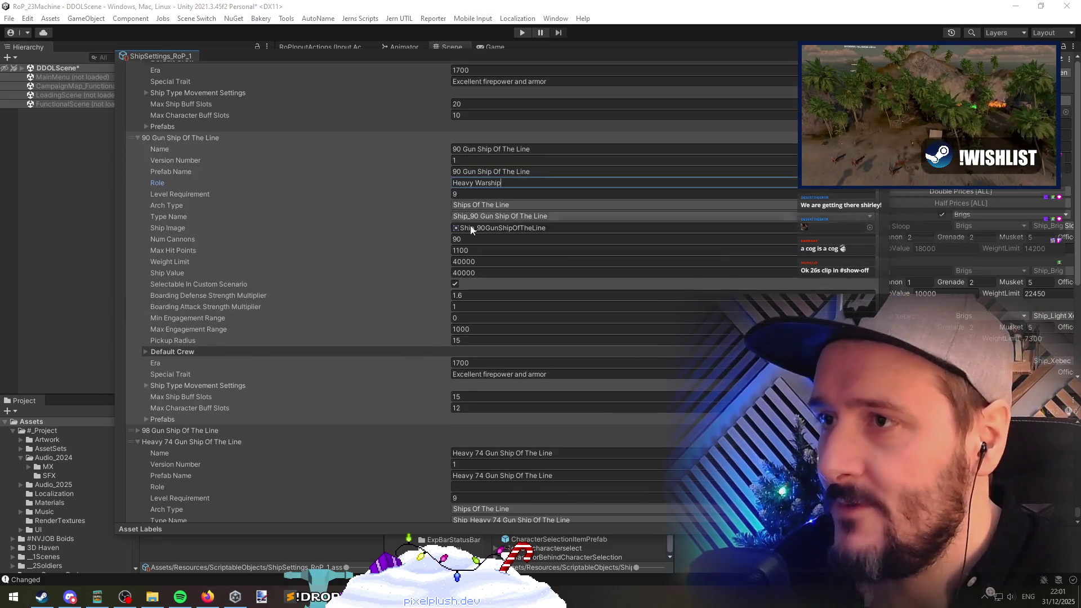
{"action": "scroll", "coordinate": [285, 319], "scroll_direction": "down", "scroll_amount": 5}
{"action": "left_click", "coordinate": [495, 335]}
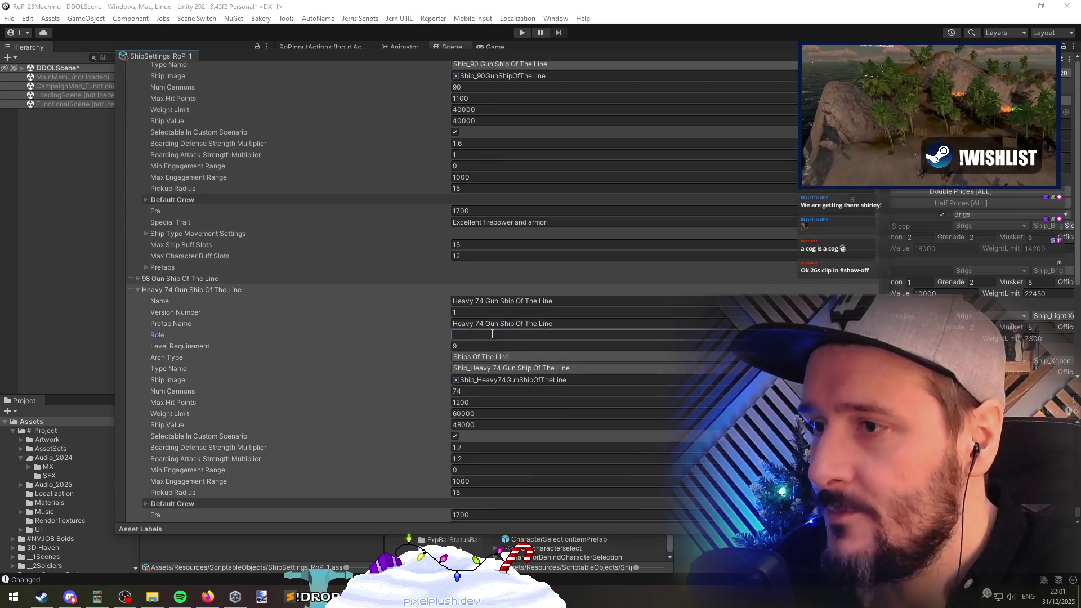
Step: Paste Heavy Warship as the Heavy 74 Gun ship's role and make the Screw Three Decker's Heavy Troop Transport
{"action": "type", "text": "Heavy Warship"}
{"action": "scroll", "coordinate": [392, 398], "scroll_direction": "down", "scroll_amount": 6}
{"action": "scroll", "coordinate": [391, 397], "scroll_direction": "down", "scroll_amount": 8}
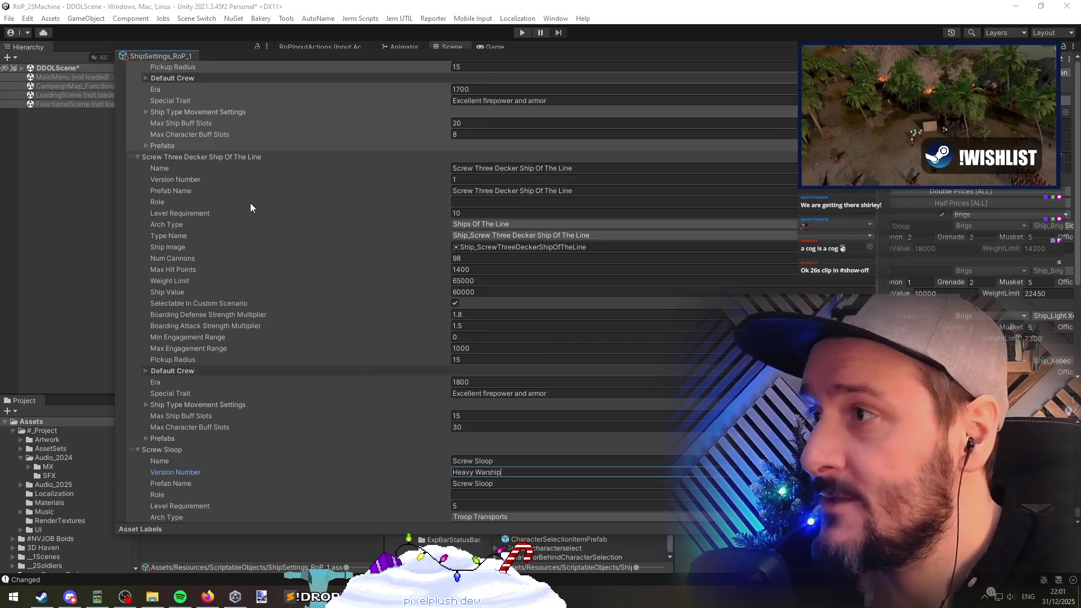
{"action": "left_click", "coordinate": [487, 203]}
{"action": "type", "text": "Heavy Warship"}
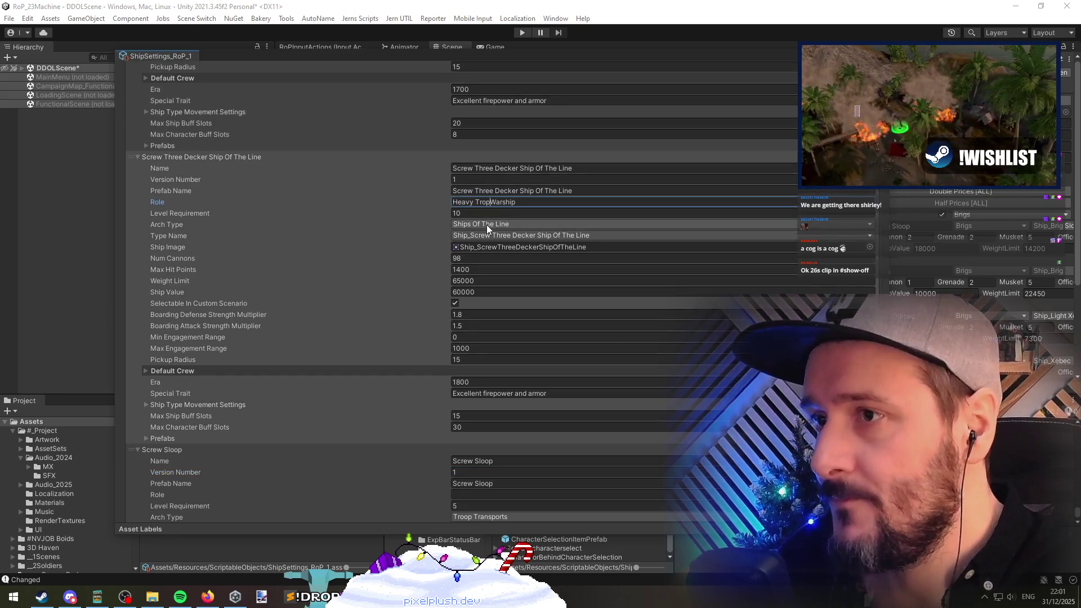
{"action": "type", "text": "Transport"}
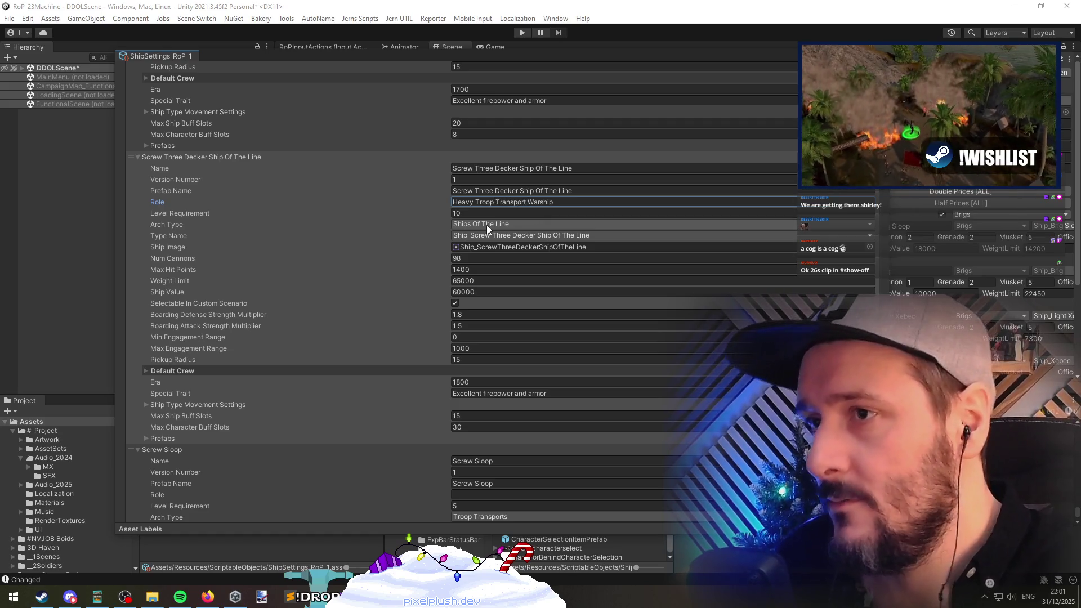
{"action": "key", "text": "shift+End"}
{"action": "key", "text": "Delete"}
{"action": "scroll", "coordinate": [369, 258], "scroll_direction": "down", "scroll_amount": 8}
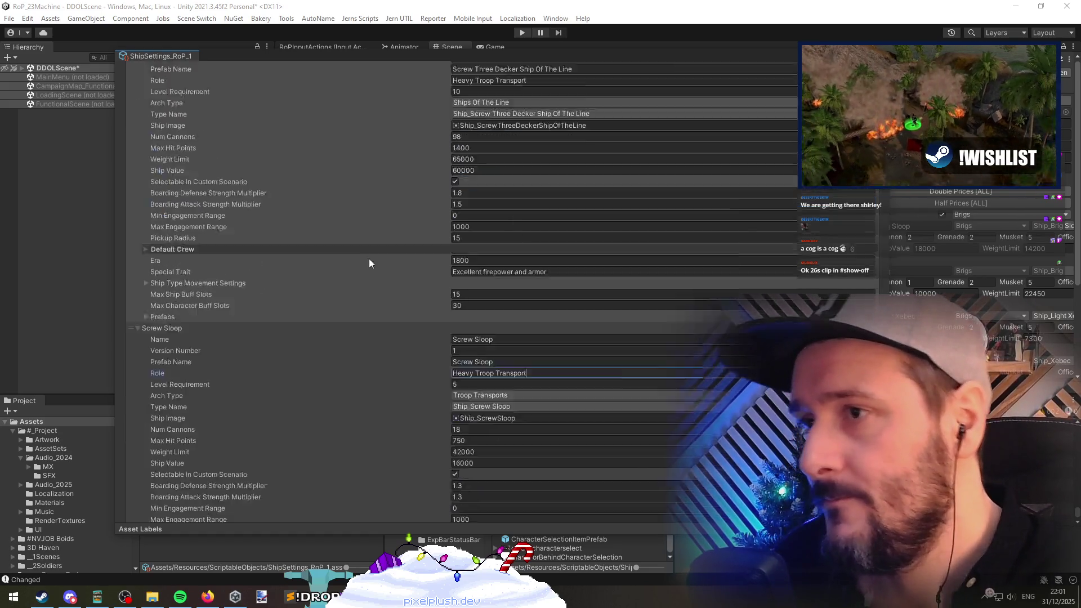
{"action": "scroll", "coordinate": [376, 276], "scroll_direction": "up", "scroll_amount": 6}
{"action": "left_click", "coordinate": [527, 177]}
Step: Set the Screw Sloop's role to Fast Attack Craft
{"action": "left_click", "coordinate": [479, 470]}
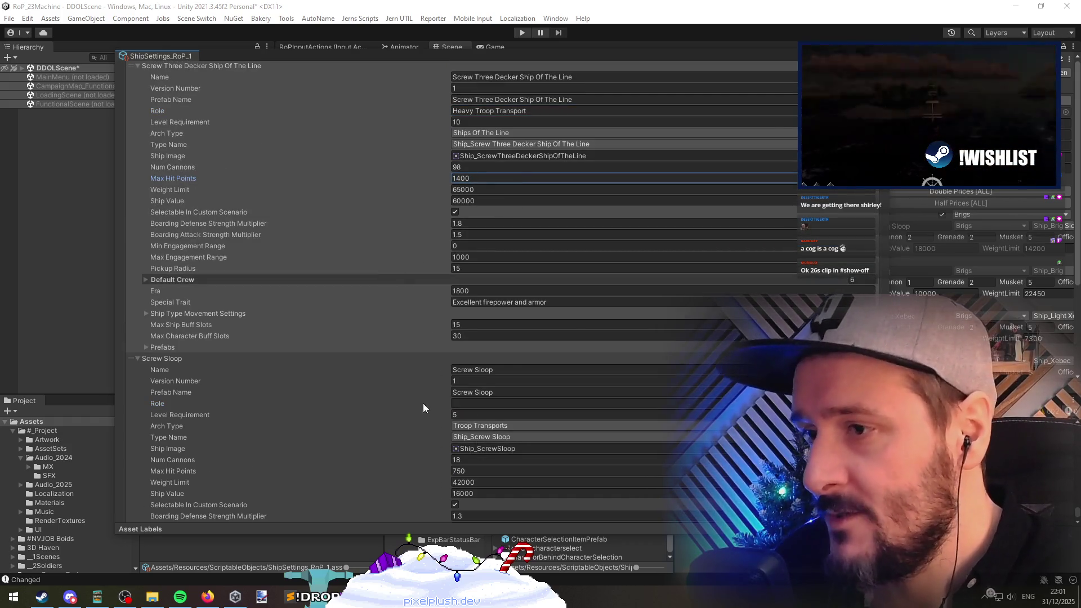
{"action": "scroll", "coordinate": [403, 388], "scroll_direction": "down", "scroll_amount": 6}
{"action": "scroll", "coordinate": [403, 384], "scroll_direction": "down", "scroll_amount": 1}
{"action": "left_click", "coordinate": [467, 191]}
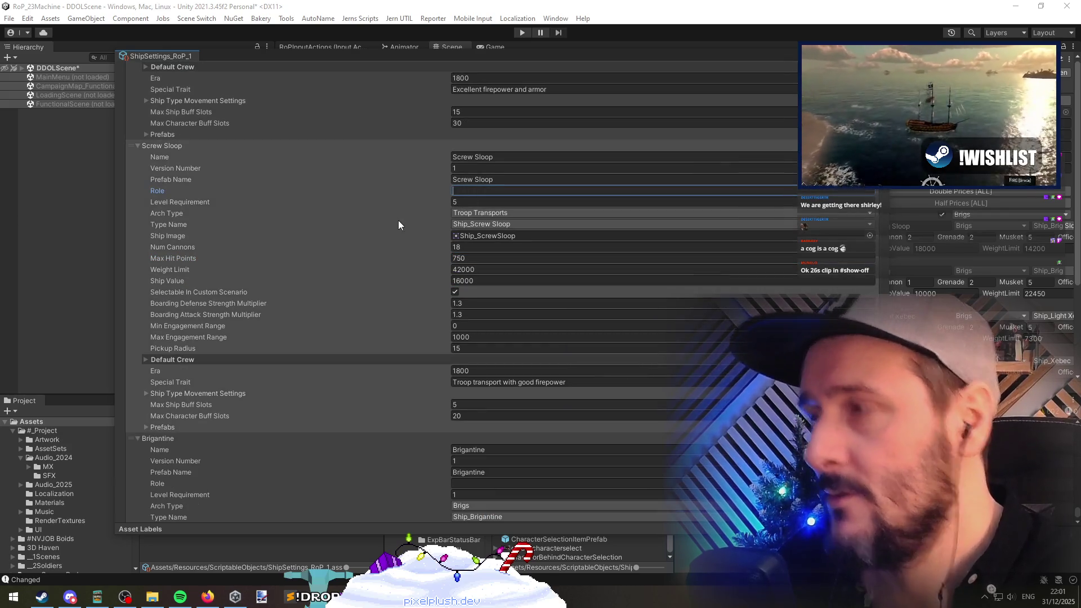
{"action": "type", "text": "Fast "}
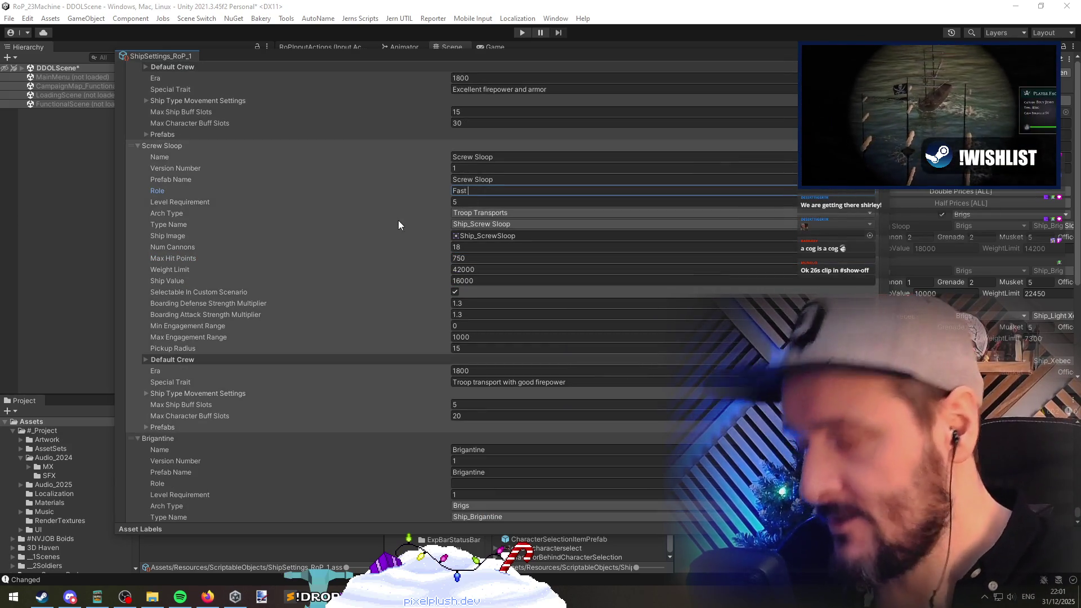
{"action": "type", "text": "Attack Craft"}
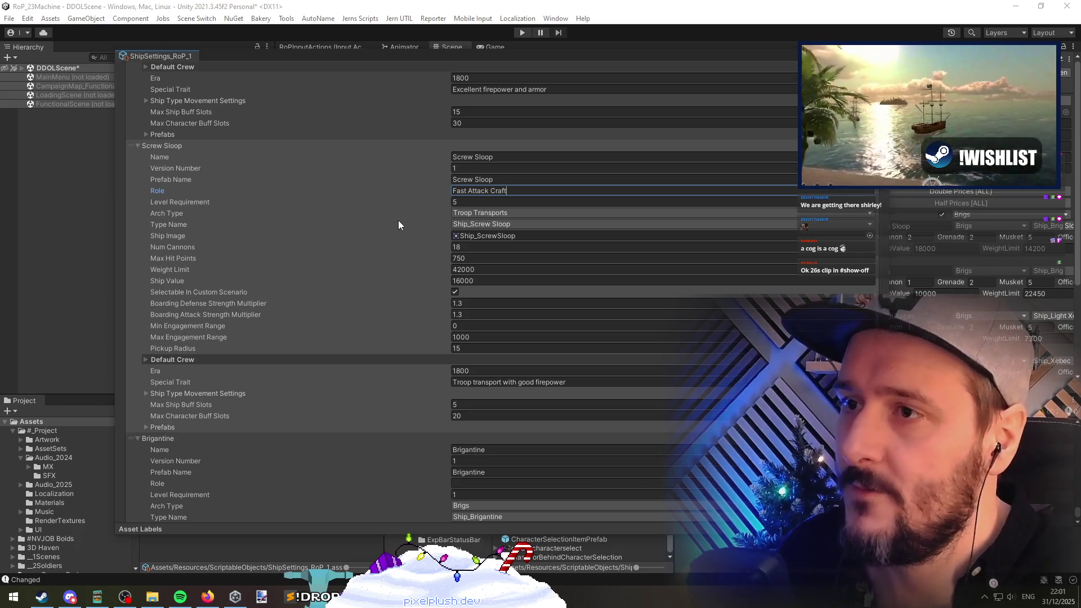
{"action": "scroll", "coordinate": [397, 221], "scroll_direction": "down", "scroll_amount": 2}
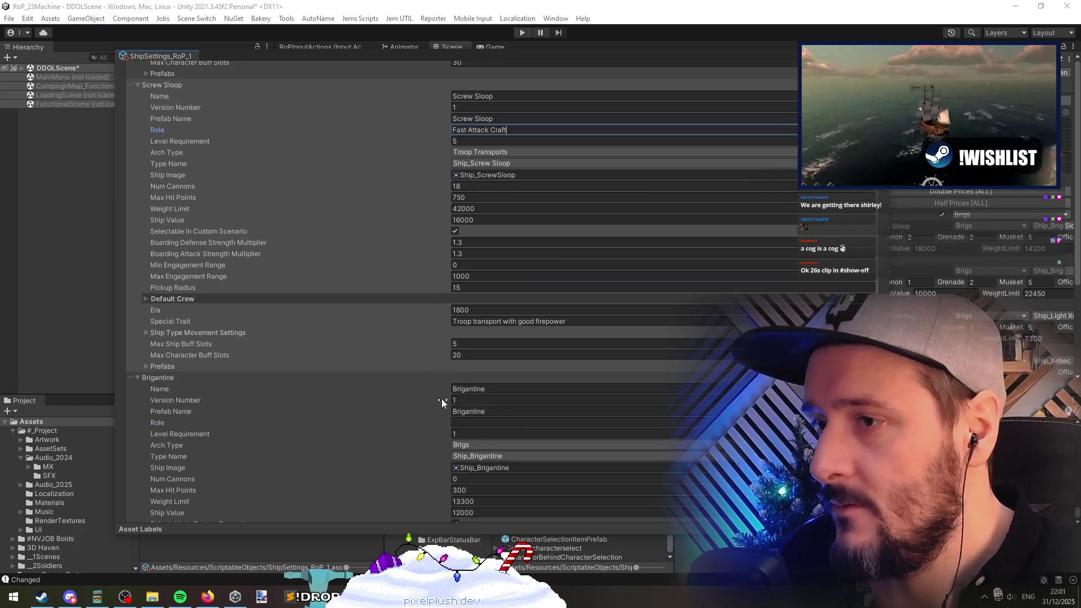
Step: Give the first Brigantine the role Fast Light Transport
{"action": "left_click", "coordinate": [484, 422]}
{"action": "type", "text": "Fast Transport"}
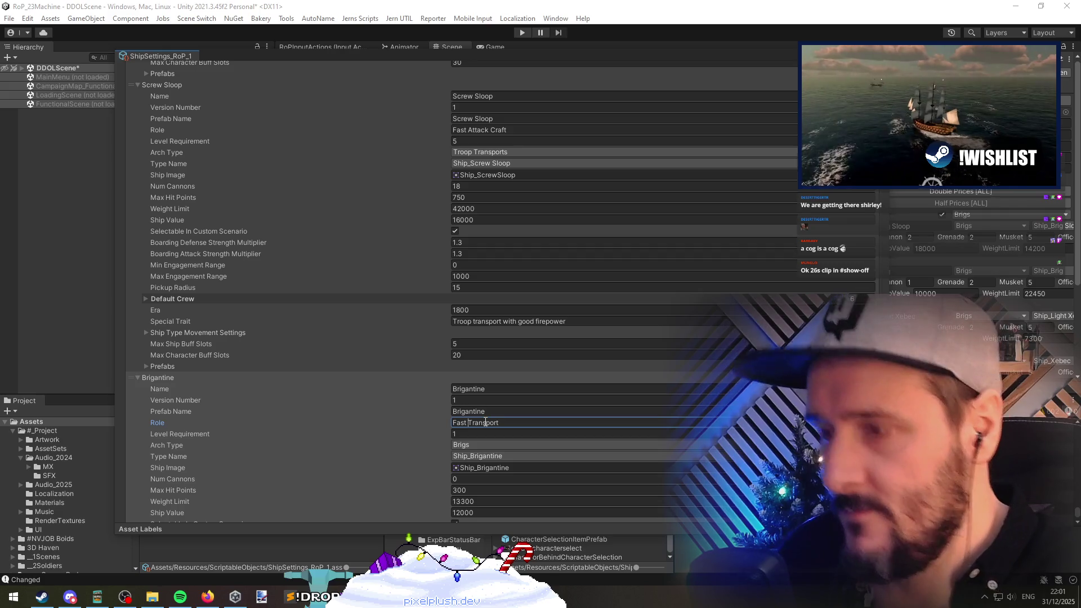
{"action": "type", "text": "Light"}
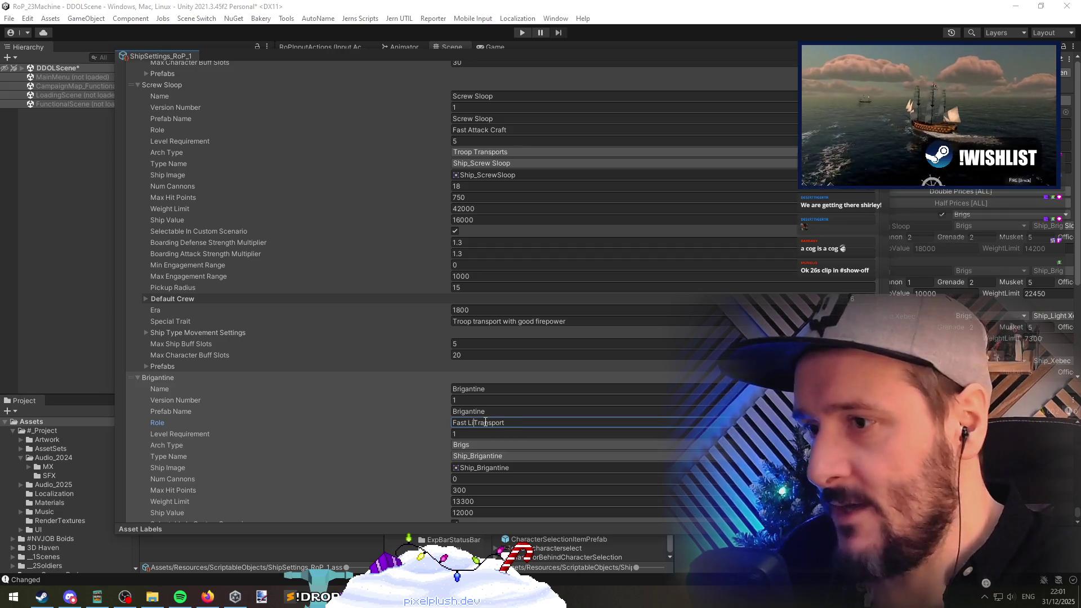
{"action": "key", "text": "Tab"}
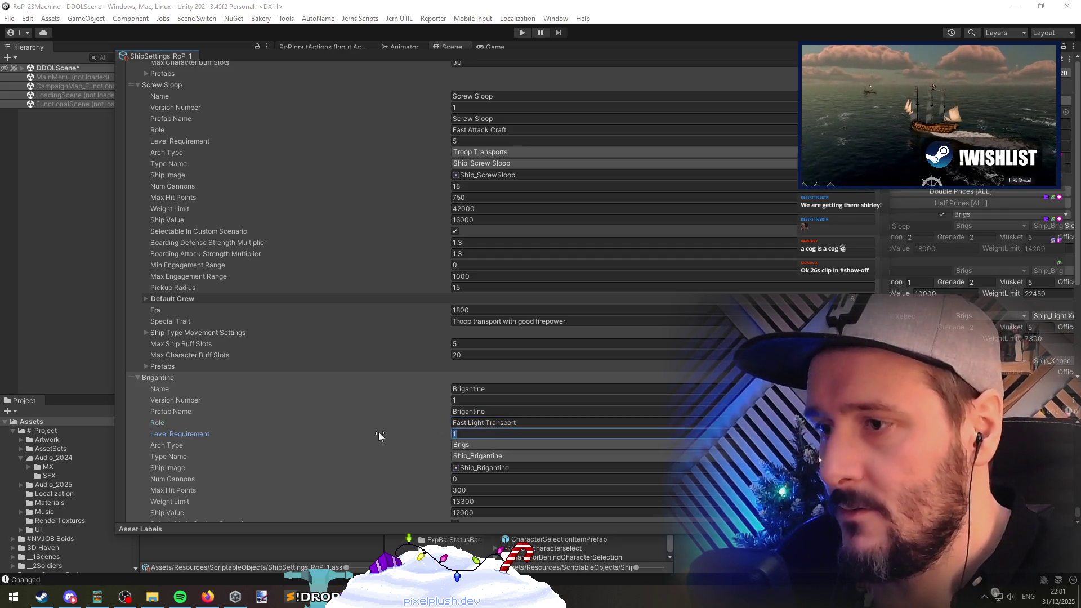
{"action": "scroll", "coordinate": [379, 450], "scroll_direction": "down", "scroll_amount": 13}
{"action": "scroll", "coordinate": [387, 434], "scroll_direction": "down", "scroll_amount": 9}
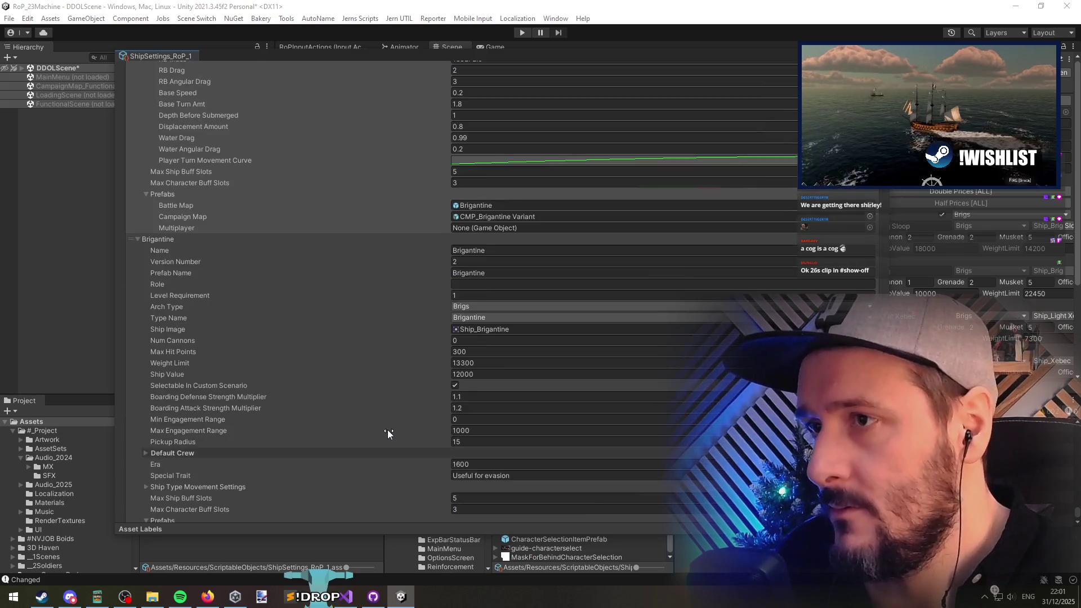
Step: Set the second Brigantine's role to Manoeuvrable Transport
{"action": "left_click", "coordinate": [459, 192]}
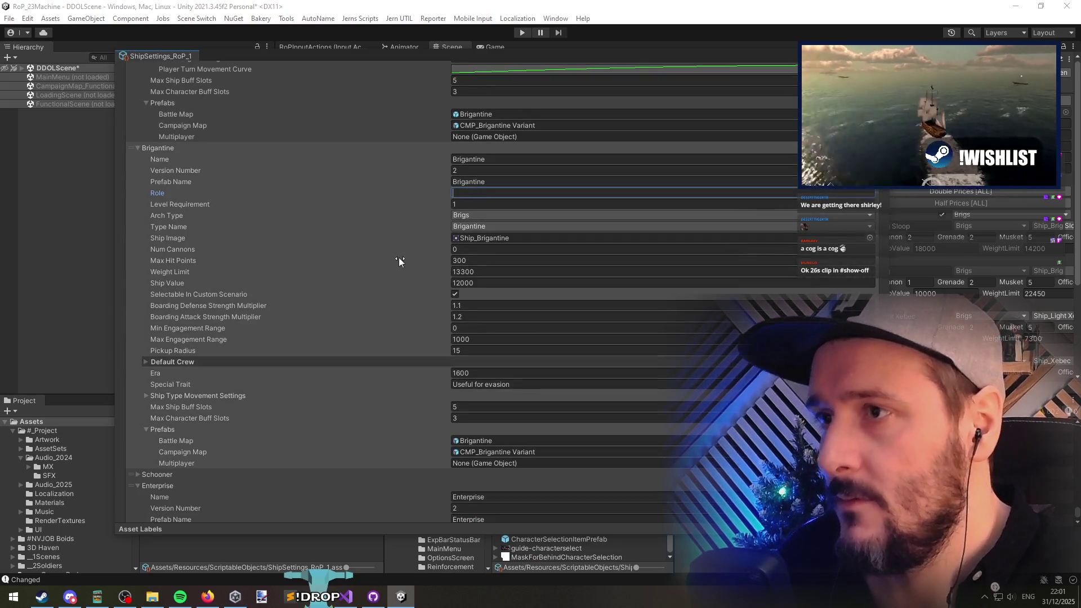
{"action": "type", "text": "Manou"}
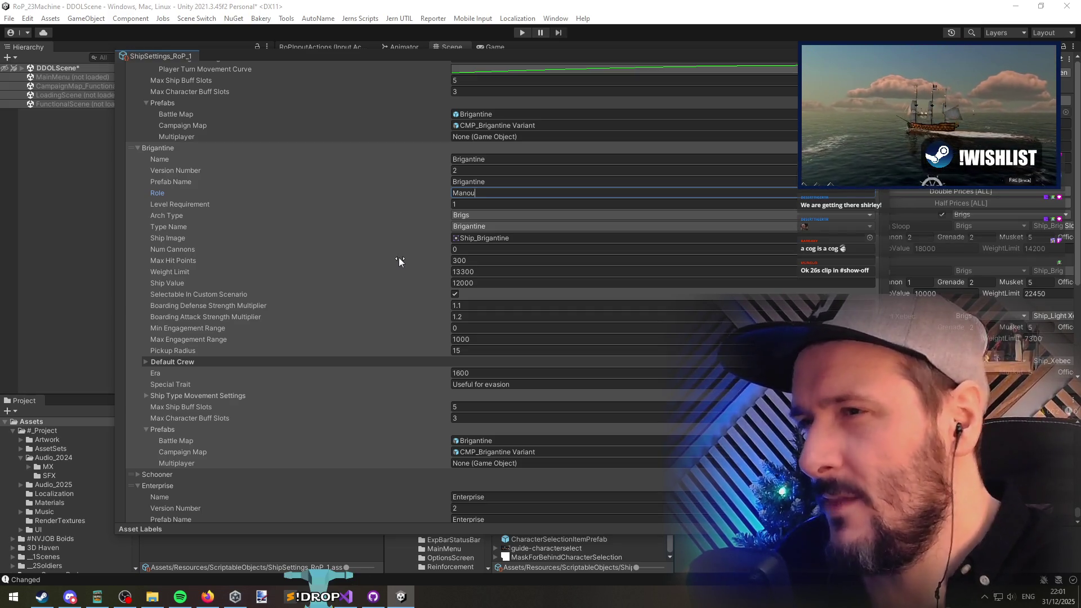
{"action": "key", "text": "alt+Tab"}
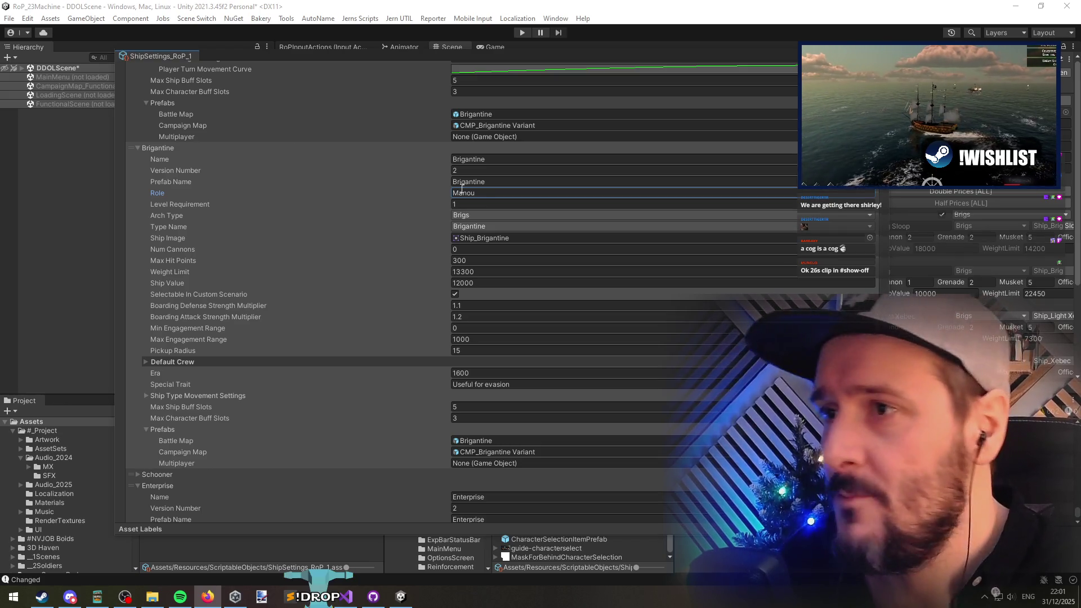
{"action": "key", "text": "alt+Tab"}
{"action": "type", "text": "evrable"}
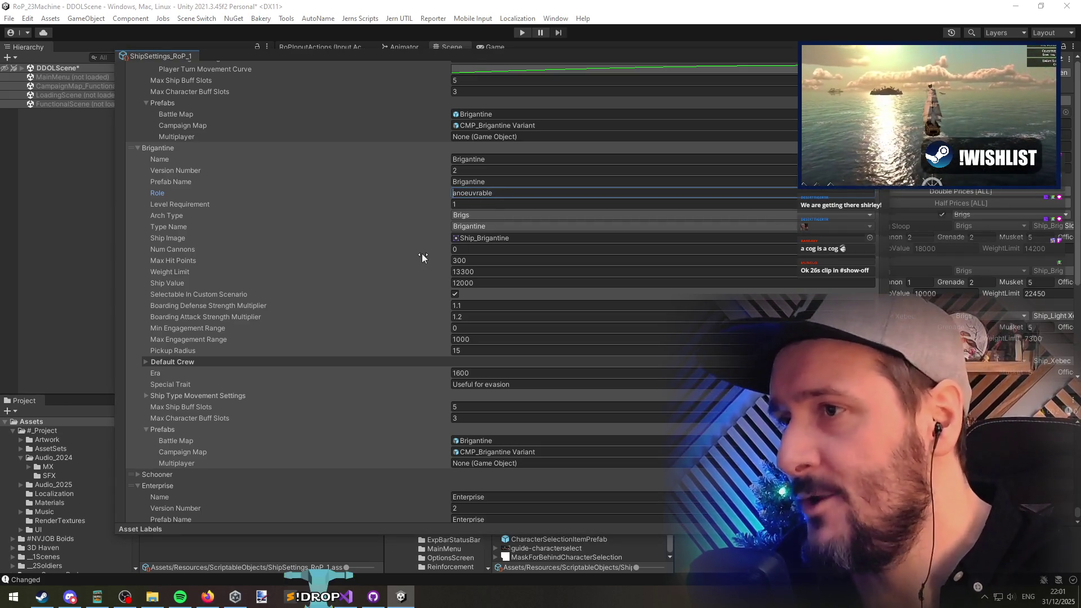
{"action": "key", "text": "End"}
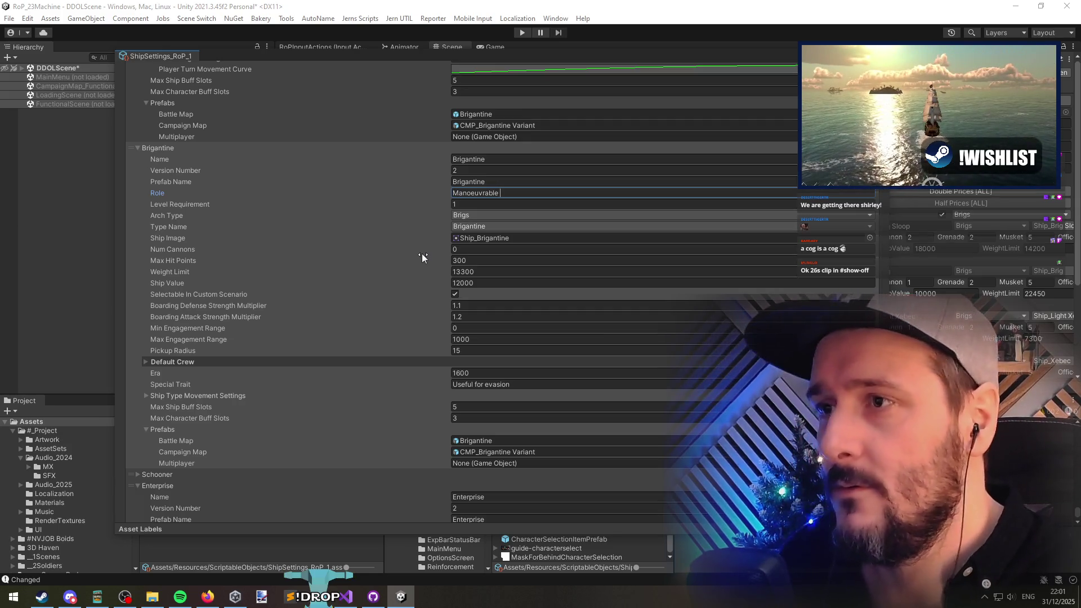
{"action": "type", "text": "Cargo Ship"}
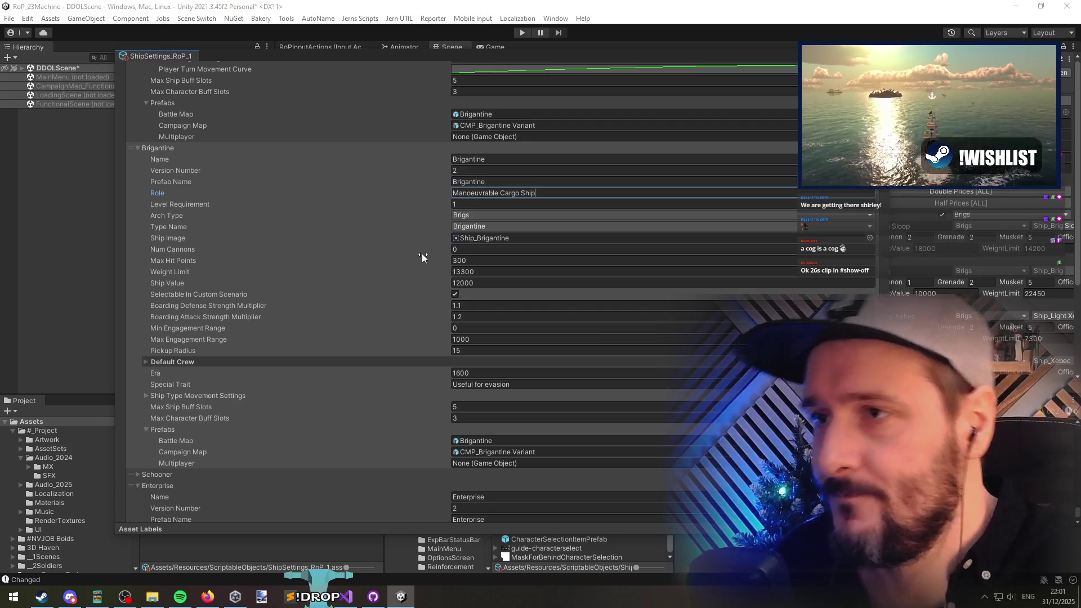
{"action": "key", "text": "BackSpace"}
{"action": "key", "text": "BackSpace"}
{"action": "key", "text": "BackSpace"}
{"action": "key", "text": "BackSpace"}
{"action": "type", "text": "Tr"}
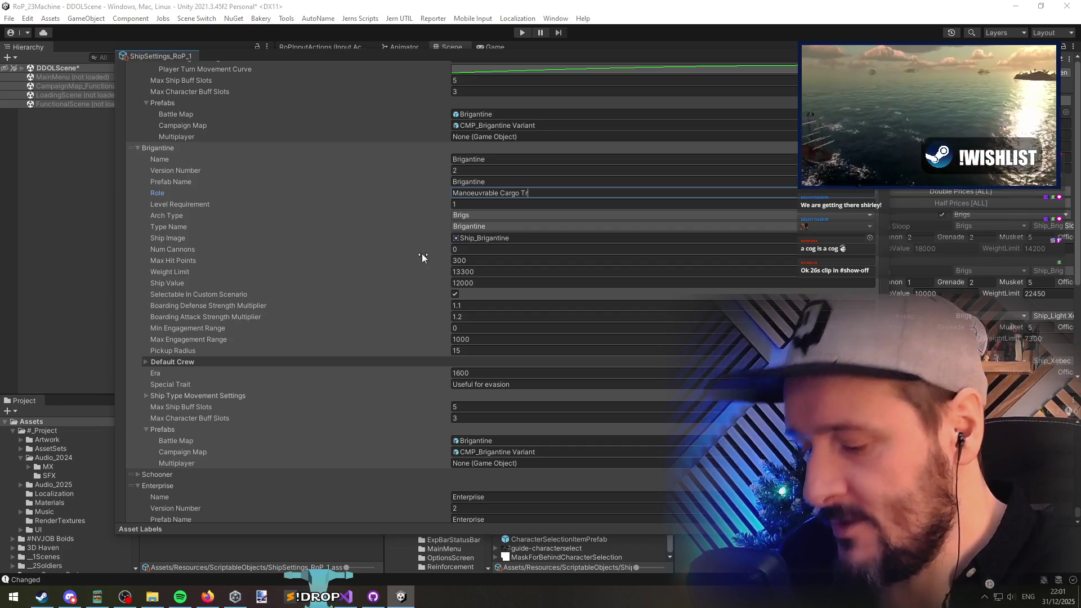
{"action": "type", "text": "ansport"}
{"action": "key", "text": "ctrl+Left"}
{"action": "key", "text": "BackSpace"}
{"action": "key", "text": "BackSpace"}
{"action": "key", "text": "BackSpace"}
{"action": "key", "text": "End"}
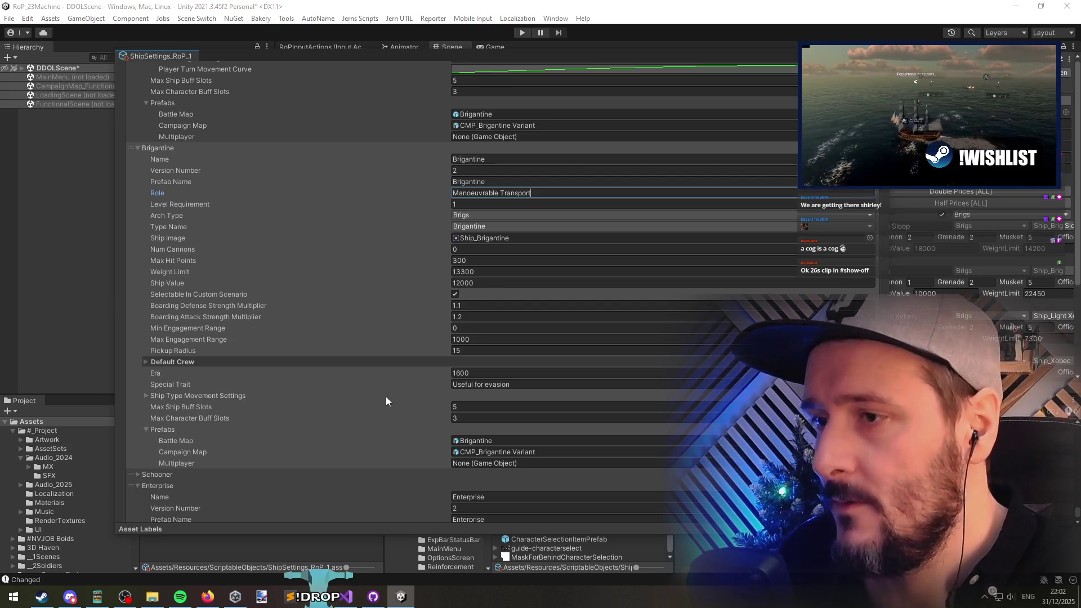
{"action": "key", "text": "Return"}
{"action": "scroll", "coordinate": [431, 431], "scroll_direction": "down", "scroll_amount": 5}
{"action": "left_click", "coordinate": [477, 256]}
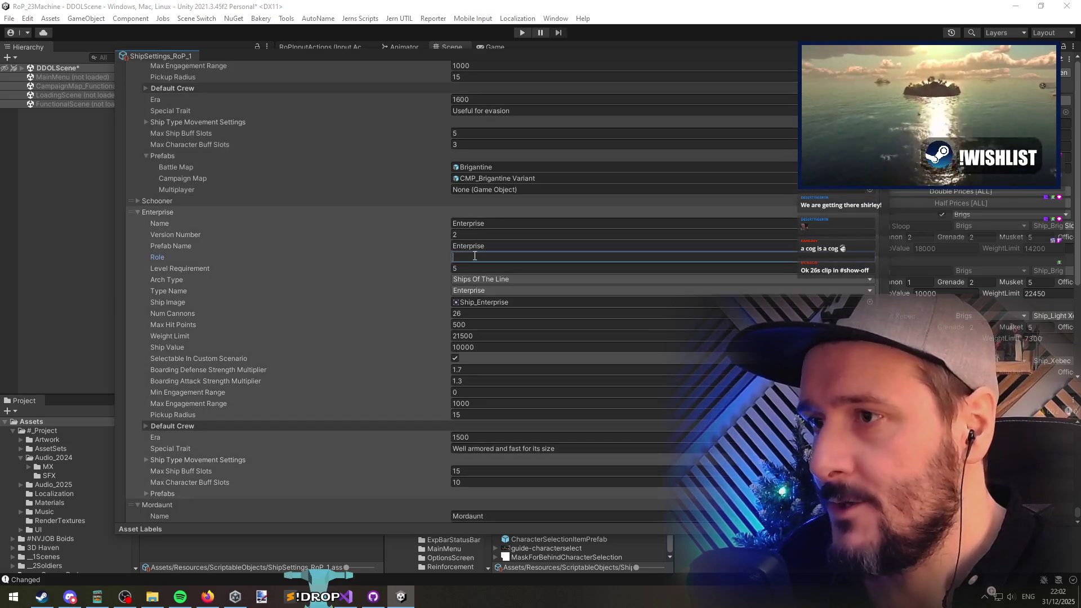
Step: Give the Enterprise the role Light Transport, then edit the Mordaunt's and Resolution's roles
{"action": "type", "text": "Light Transport"}
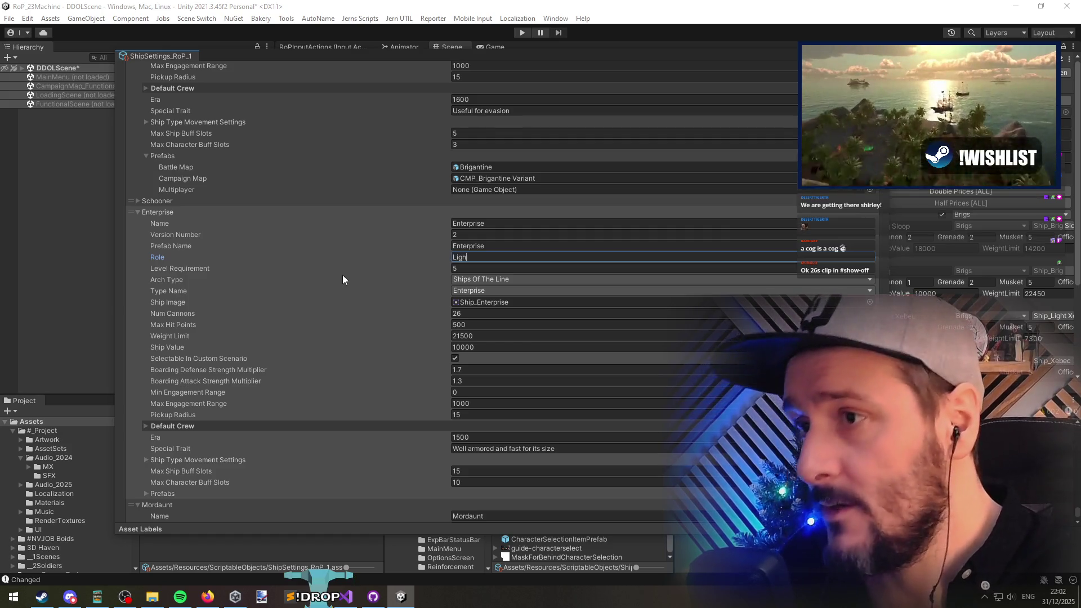
{"action": "left_click", "coordinate": [406, 459]}
{"action": "scroll", "coordinate": [406, 459], "scroll_direction": "down", "scroll_amount": 7}
{"action": "left_click", "coordinate": [492, 266]}
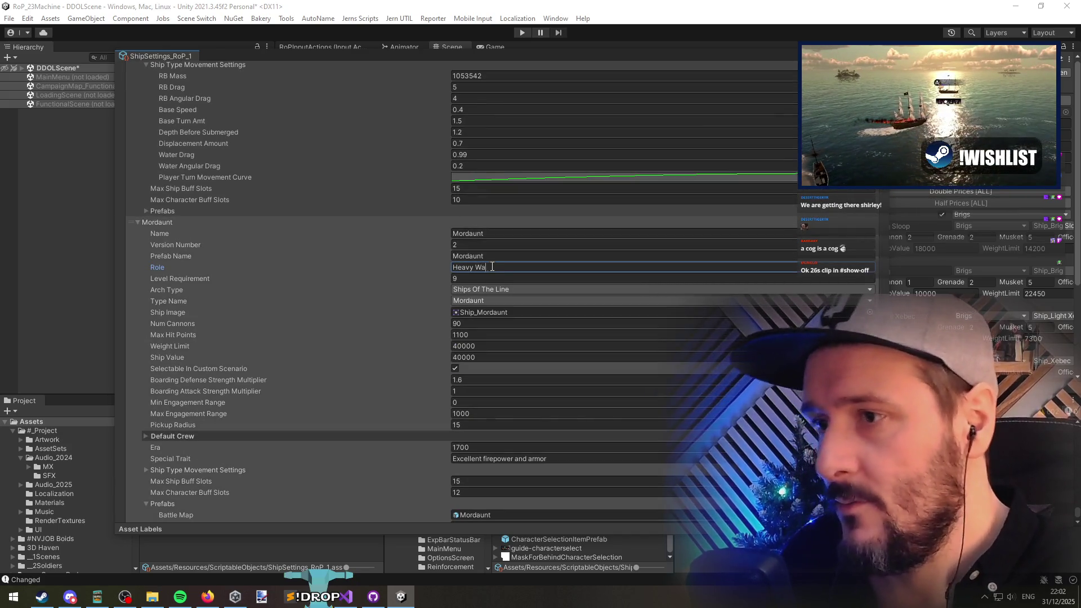
{"action": "scroll", "coordinate": [383, 344], "scroll_direction": "down", "scroll_amount": 10}
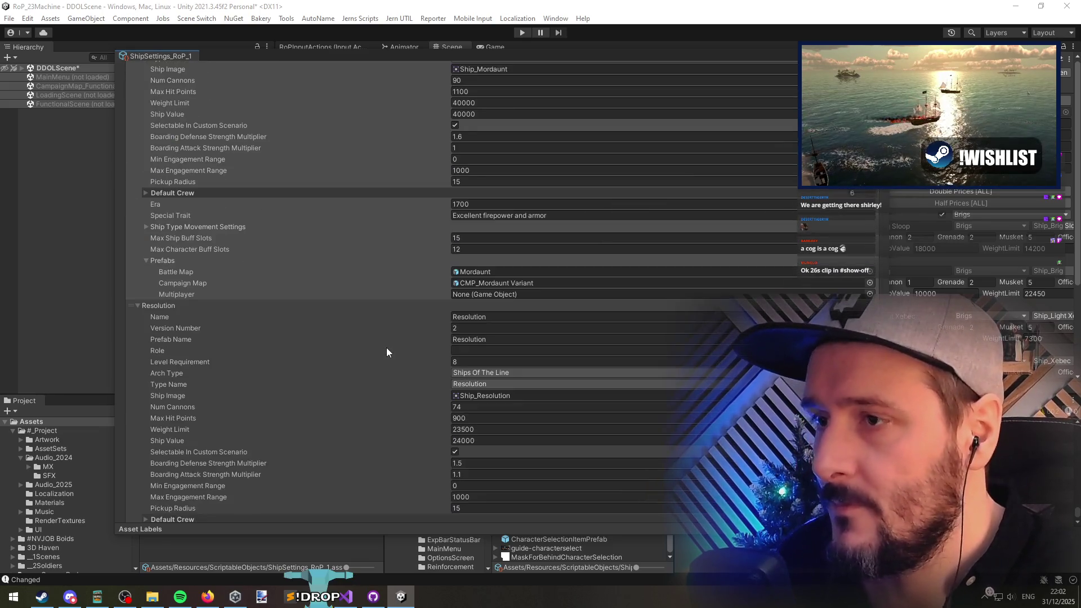
{"action": "left_click", "coordinate": [470, 290]}
{"action": "type", "text": "Escor"}
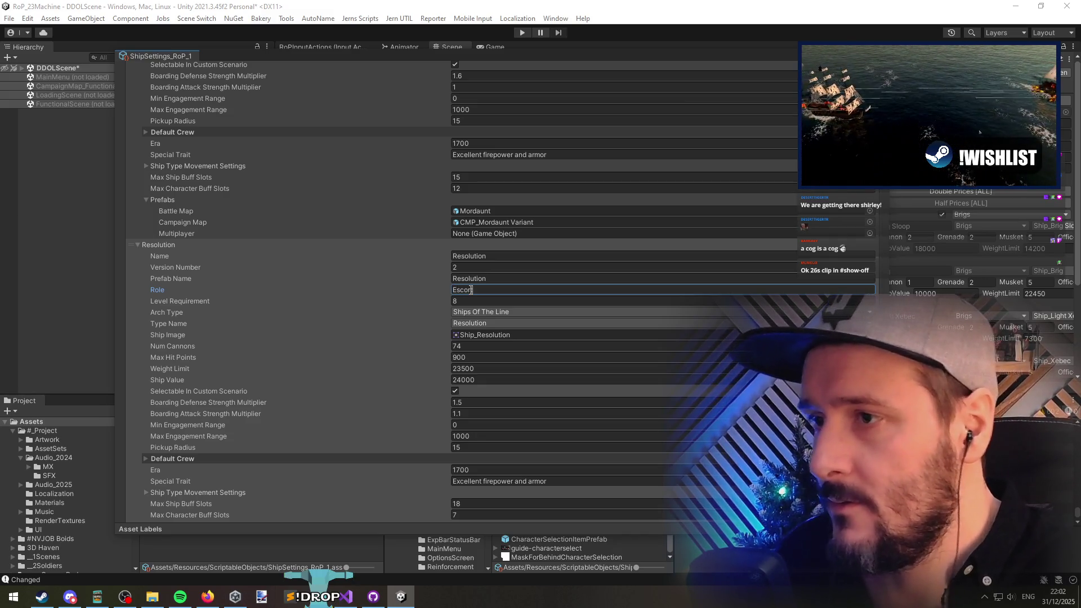
{"action": "scroll", "coordinate": [395, 349], "scroll_direction": "down", "scroll_amount": 9}
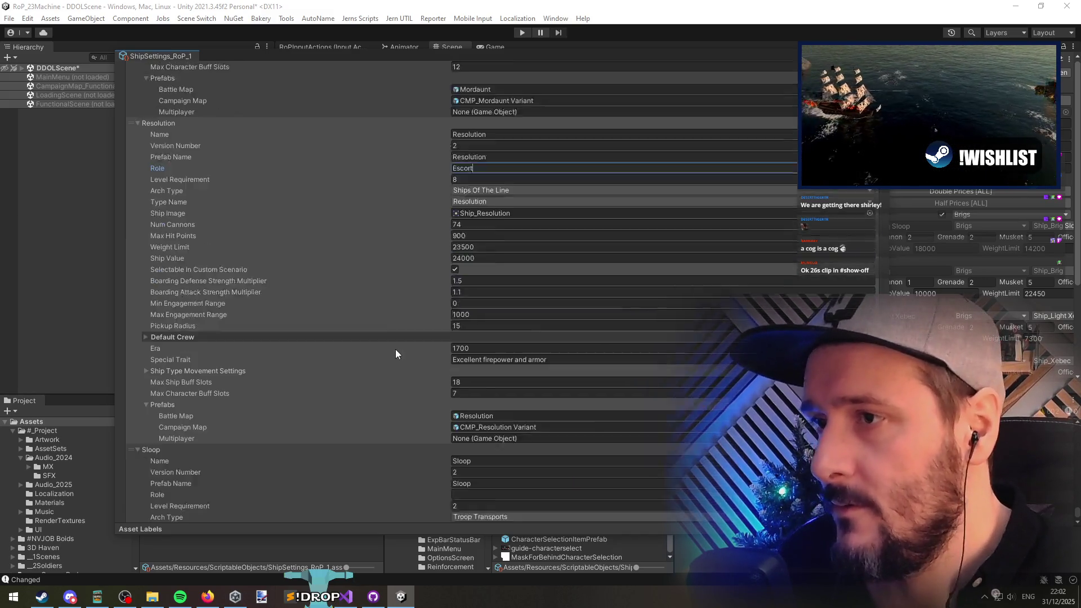
{"action": "scroll", "coordinate": [445, 336], "scroll_direction": "down", "scroll_amount": 5}
Step: Change the Sloop's role to Fast Attack Craft and begin filling in the Prince's role
{"action": "double_click", "coordinate": [485, 159]}
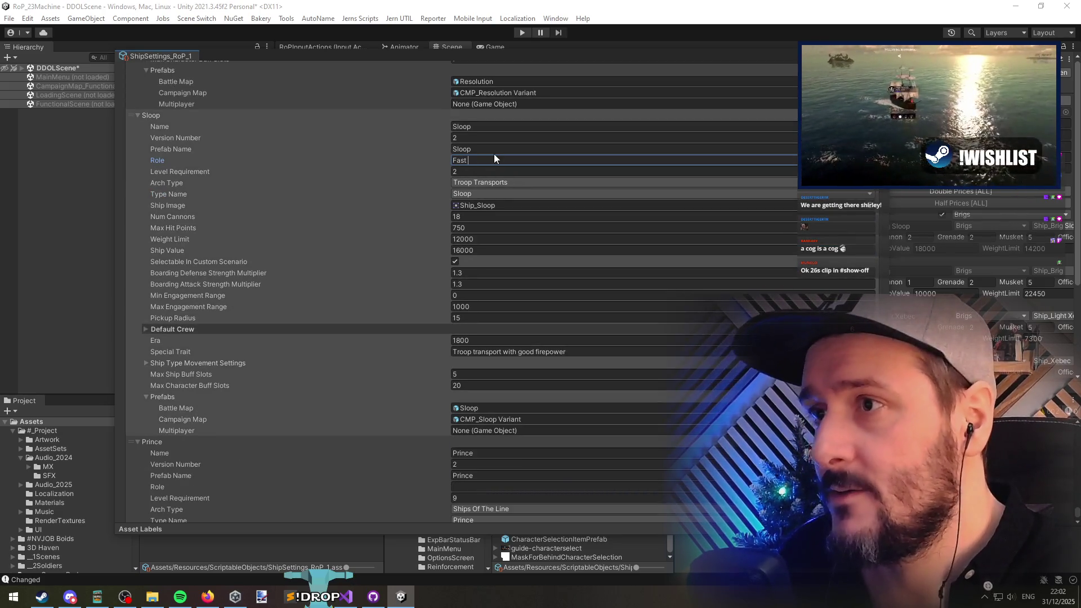
{"action": "type", "text": "Attack Craft"}
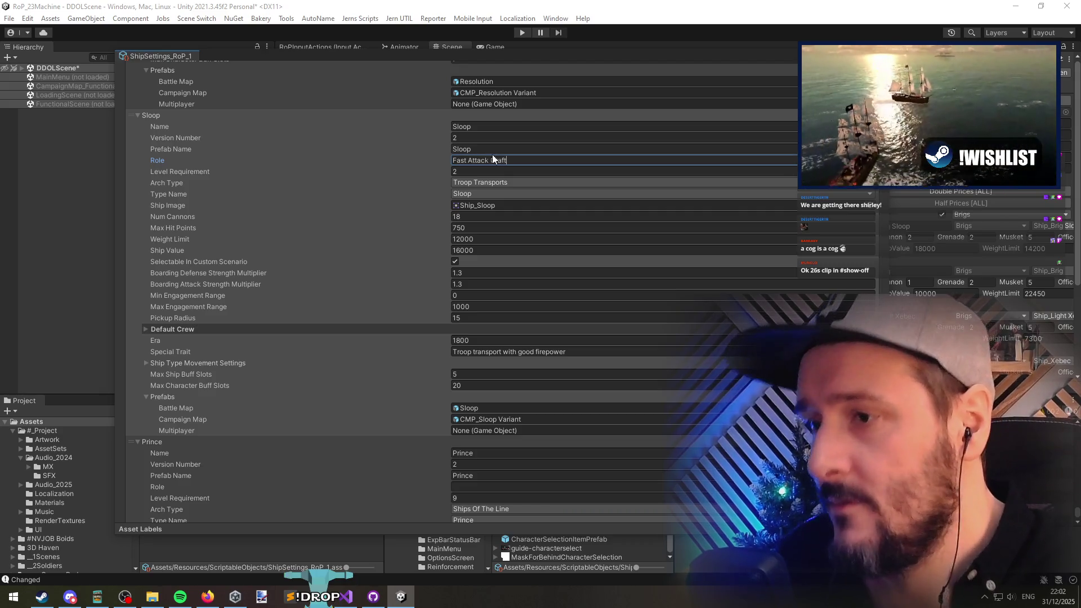
{"action": "key", "text": "Return"}
{"action": "left_click", "coordinate": [471, 486]}
{"action": "type", "text": "Li"}
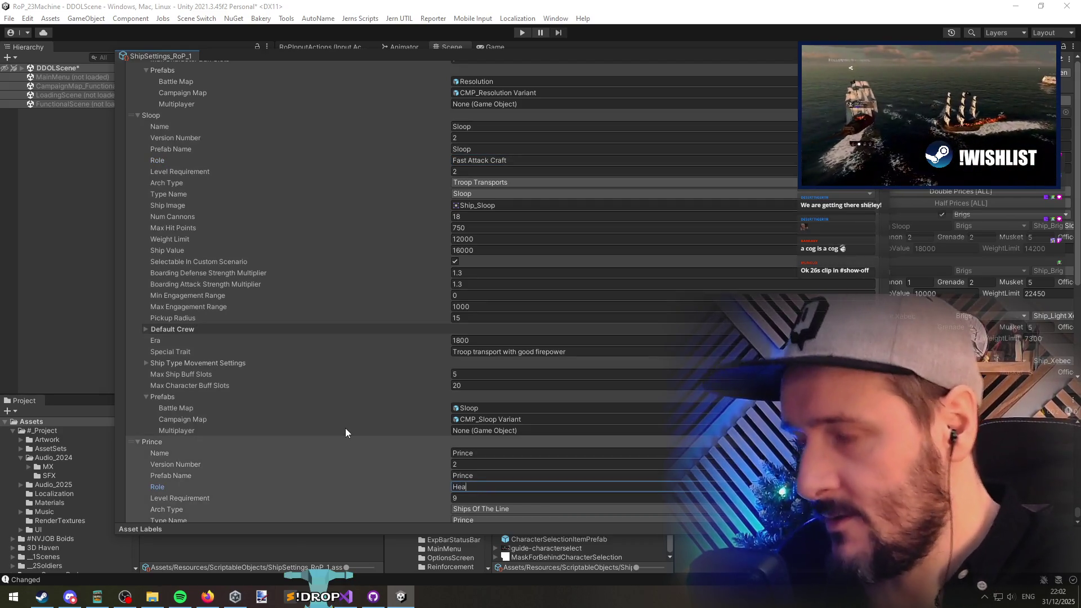
{"action": "key", "text": "BackSpace"}
{"action": "key", "text": "BackSpace"}
Step: Commit Warship as the Prince's role
{"action": "type", "text": "Warship"}
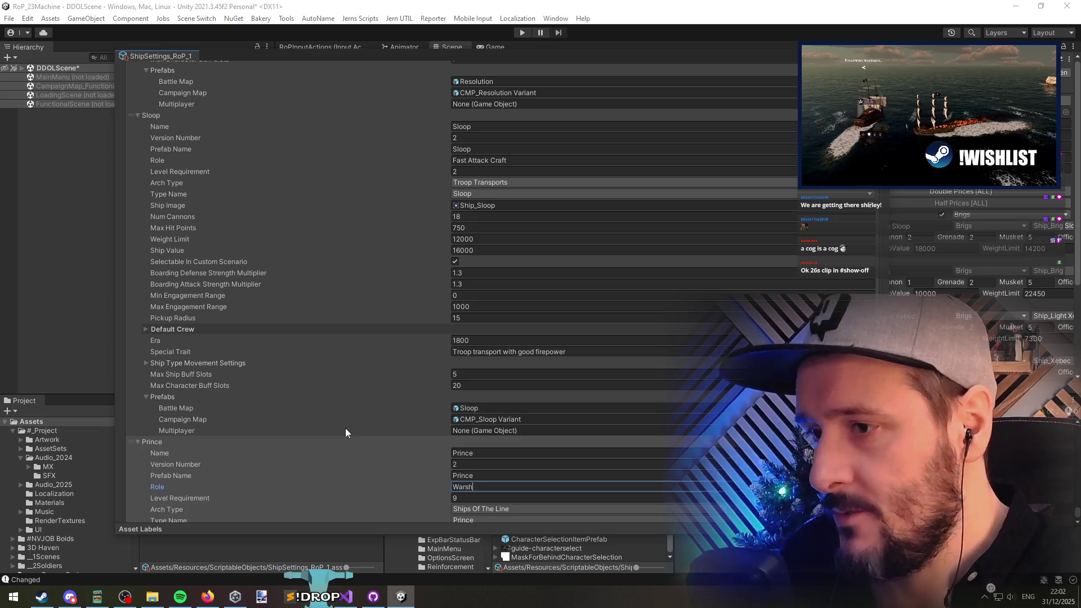
{"action": "scroll", "coordinate": [363, 489], "scroll_direction": "down", "scroll_amount": 7}
{"action": "left_click", "coordinate": [364, 493]}
Step: Set the Schooner's empty role to Fast Transport
{"action": "scroll", "coordinate": [365, 485], "scroll_direction": "down", "scroll_amount": 11}
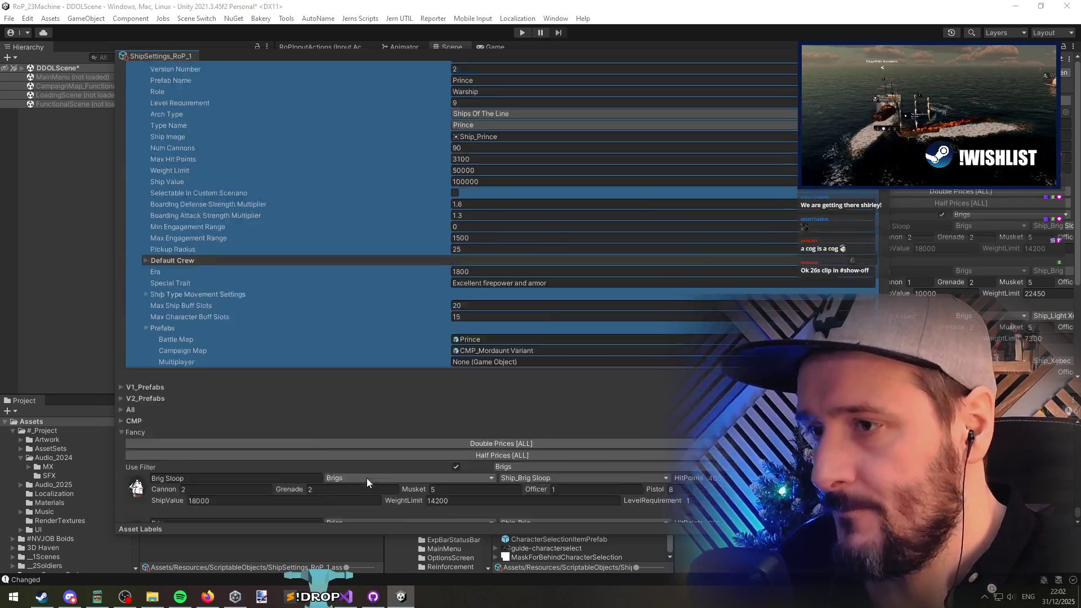
{"action": "scroll", "coordinate": [231, 264], "scroll_direction": "up", "scroll_amount": 7}
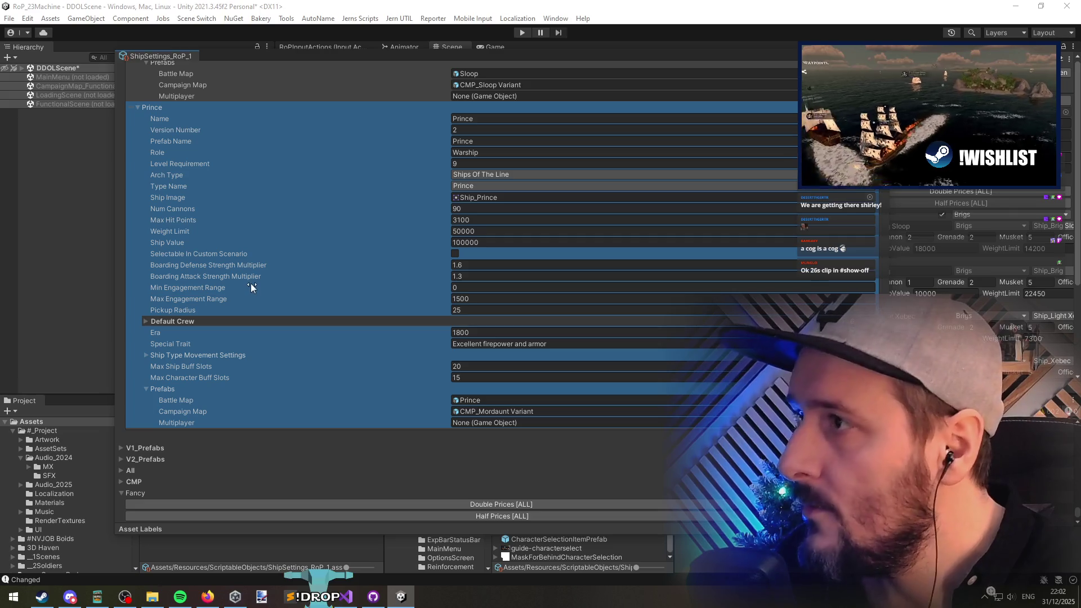
{"action": "scroll", "coordinate": [253, 290], "scroll_direction": "up", "scroll_amount": 18}
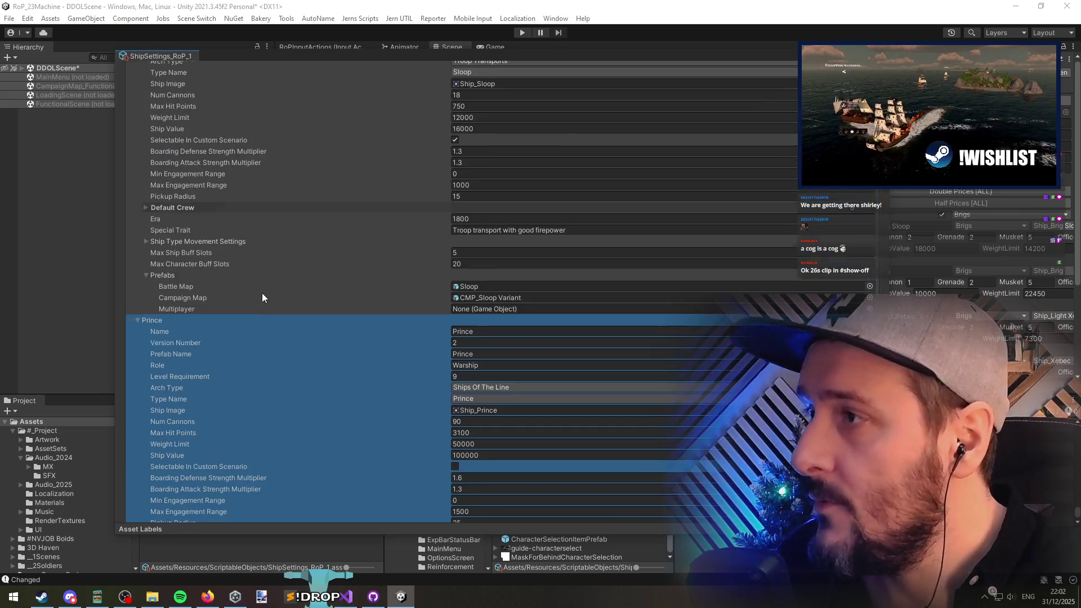
{"action": "scroll", "coordinate": [263, 302], "scroll_direction": "up", "scroll_amount": 15}
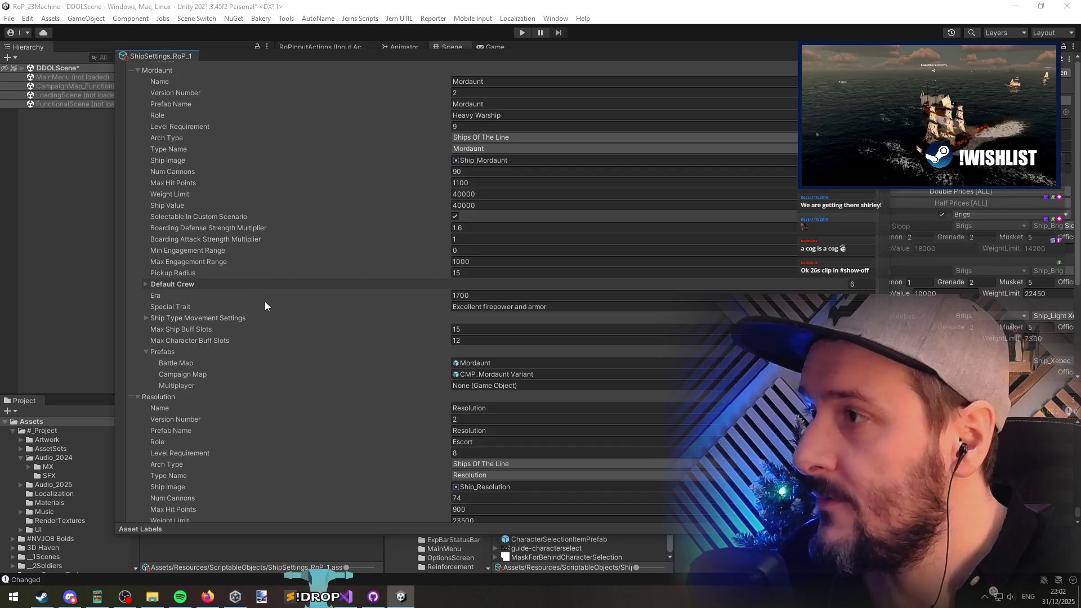
{"action": "scroll", "coordinate": [265, 299], "scroll_direction": "up", "scroll_amount": 10}
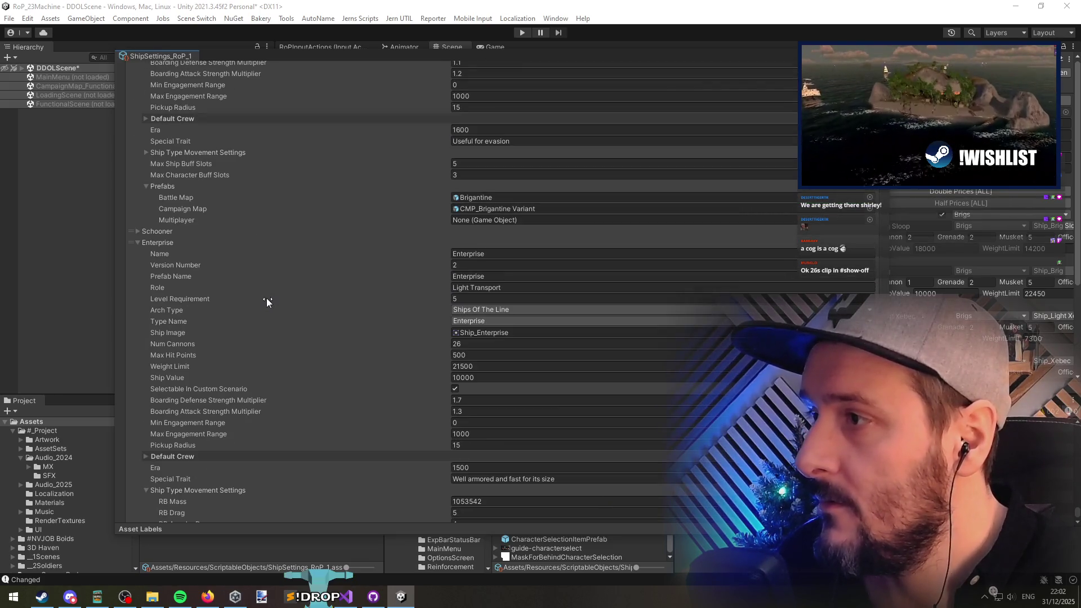
{"action": "scroll", "coordinate": [268, 279], "scroll_direction": "down", "scroll_amount": 2}
{"action": "left_click", "coordinate": [455, 215]}
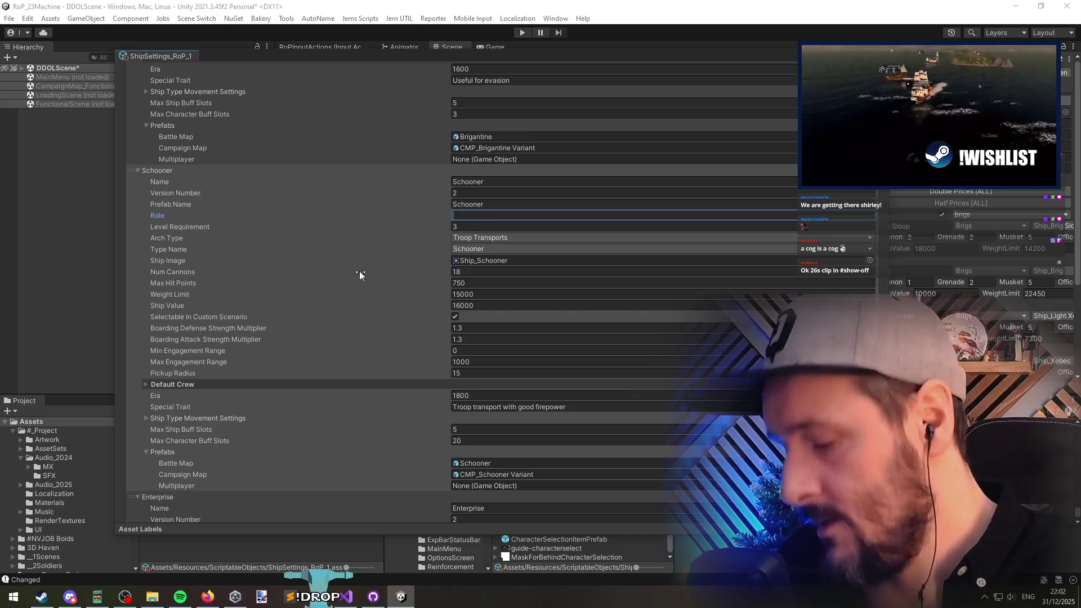
{"action": "type", "text": "Fast "}
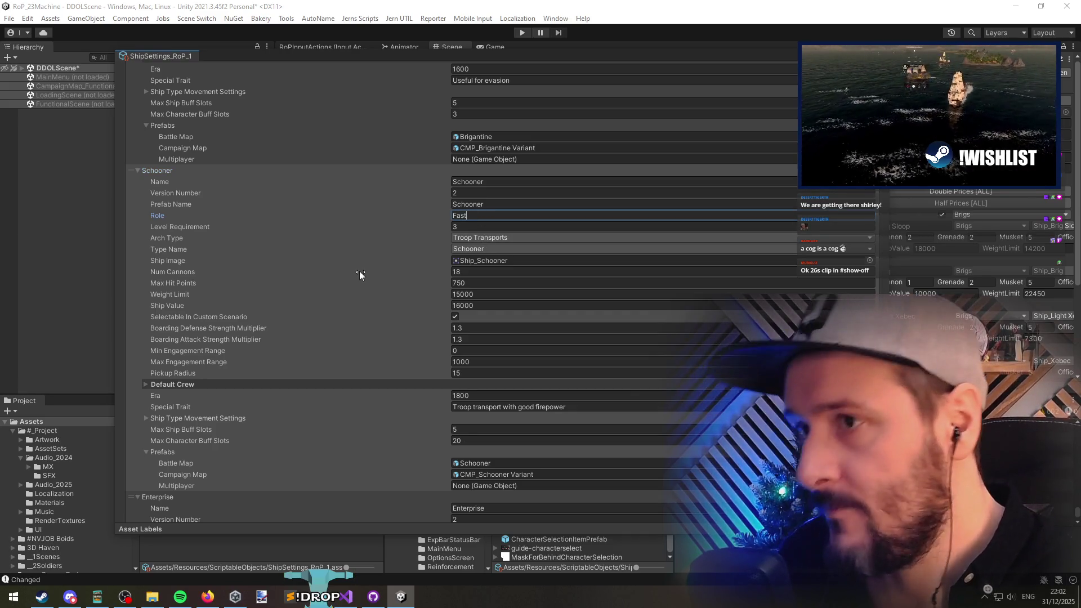
{"action": "type", "text": "Tr"}
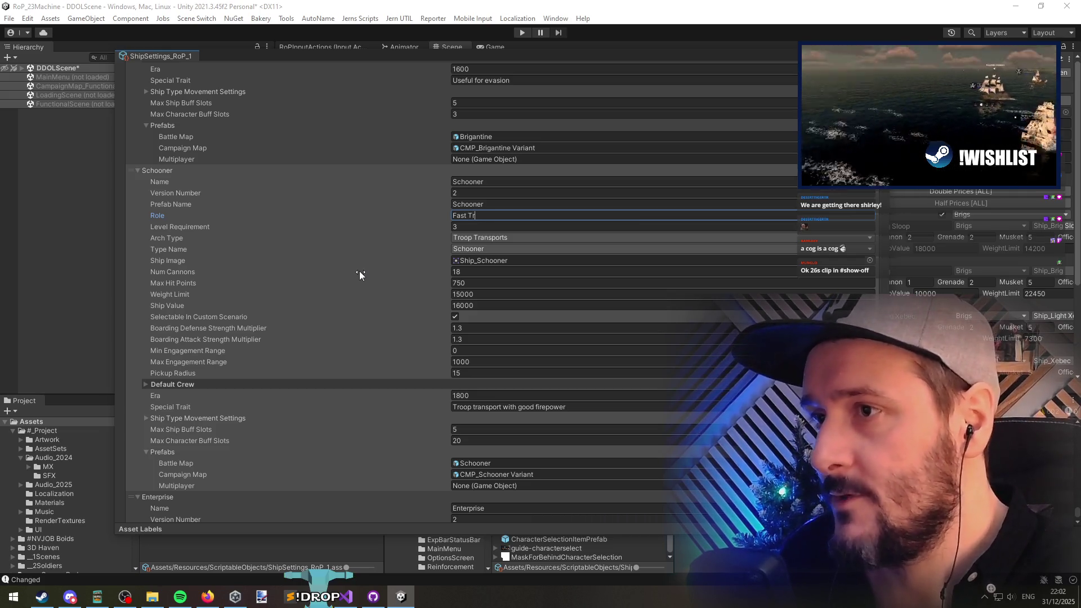
{"action": "type", "text": "ansport"}
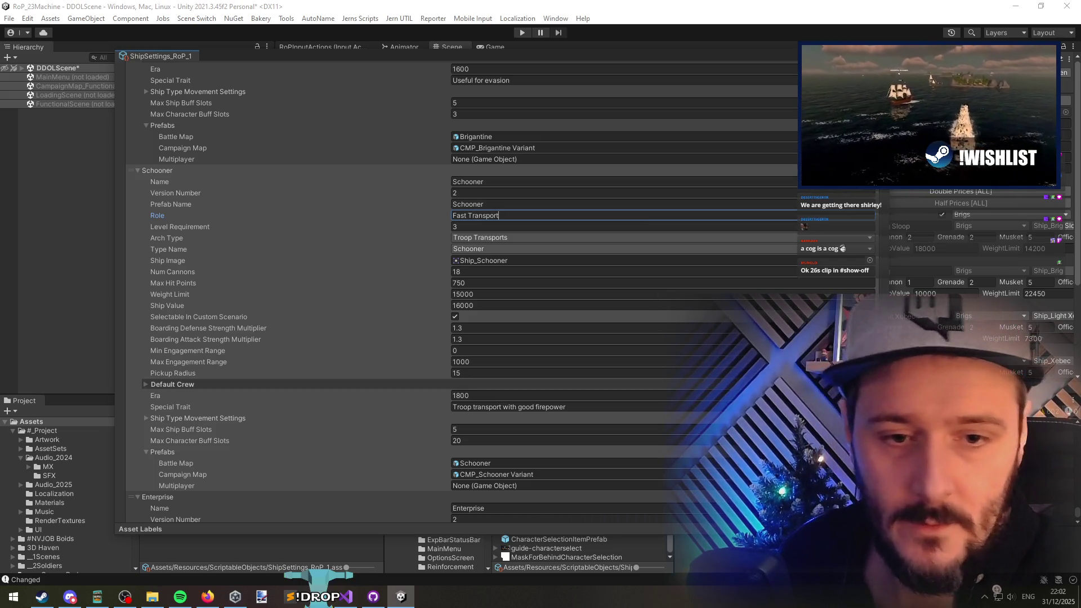
{"action": "left_click", "coordinate": [485, 273]}
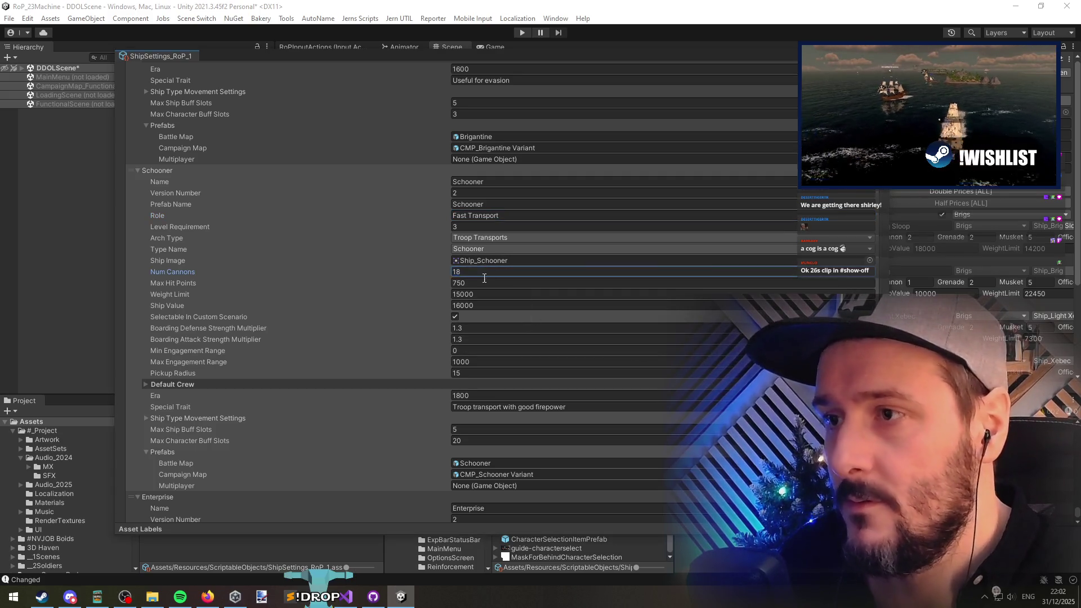
Step: Copy the Heavy 74 Gun ship's Heavy Warship role into the 98 Gun Ship Of The Line's role
{"action": "scroll", "coordinate": [368, 268], "scroll_direction": "up", "scroll_amount": 15}
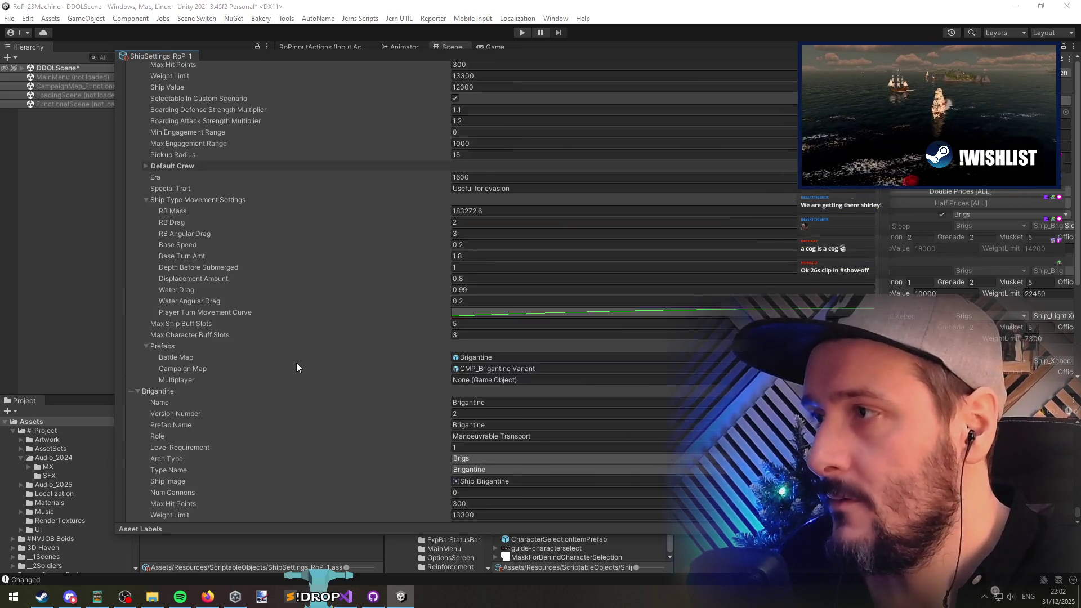
{"action": "scroll", "coordinate": [297, 367], "scroll_direction": "down", "scroll_amount": 20}
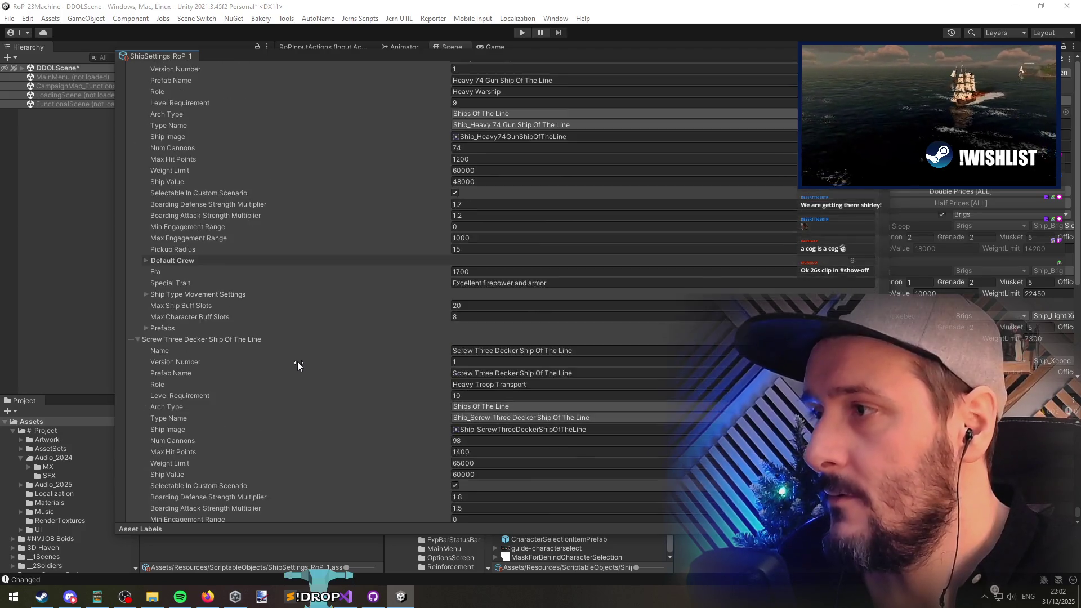
{"action": "scroll", "coordinate": [298, 363], "scroll_direction": "up", "scroll_amount": 12}
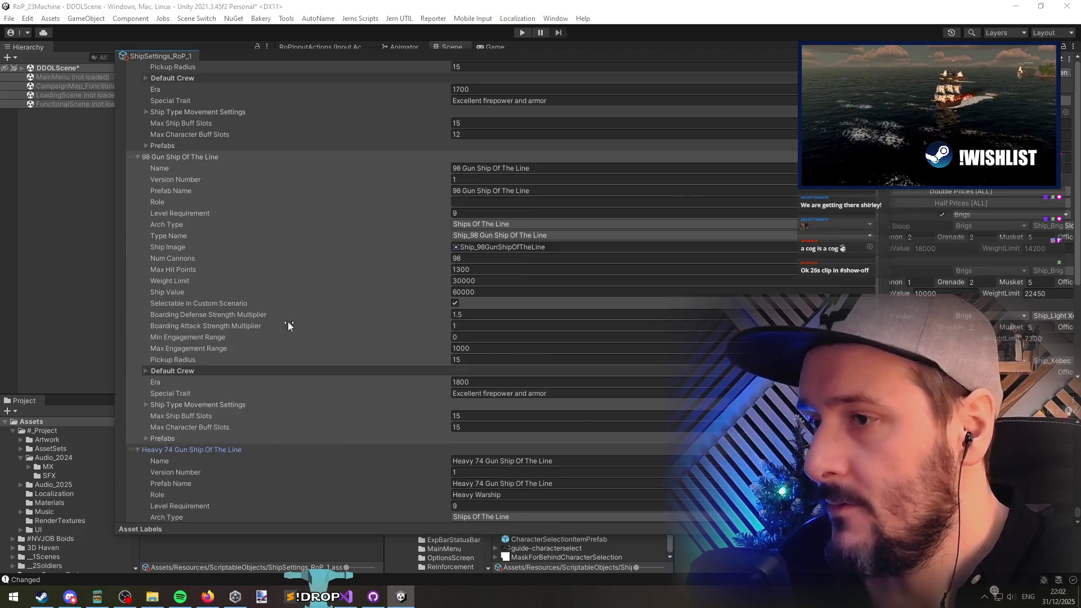
{"action": "scroll", "coordinate": [369, 293], "scroll_direction": "up", "scroll_amount": 3}
{"action": "scroll", "coordinate": [368, 292], "scroll_direction": "down", "scroll_amount": 13}
{"action": "left_click", "coordinate": [496, 373]}
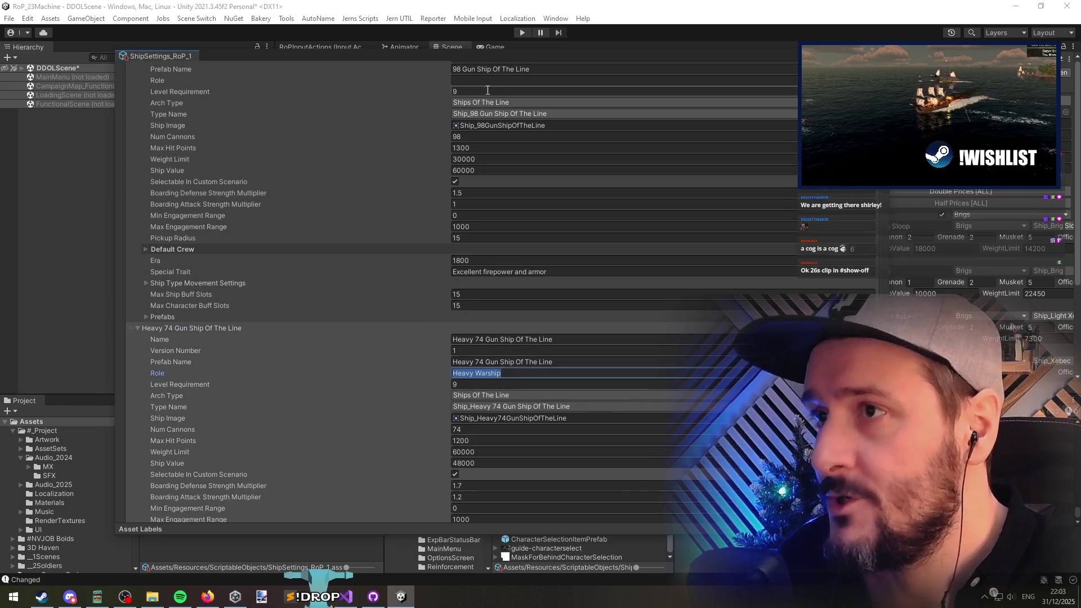
{"action": "left_click", "coordinate": [486, 81]}
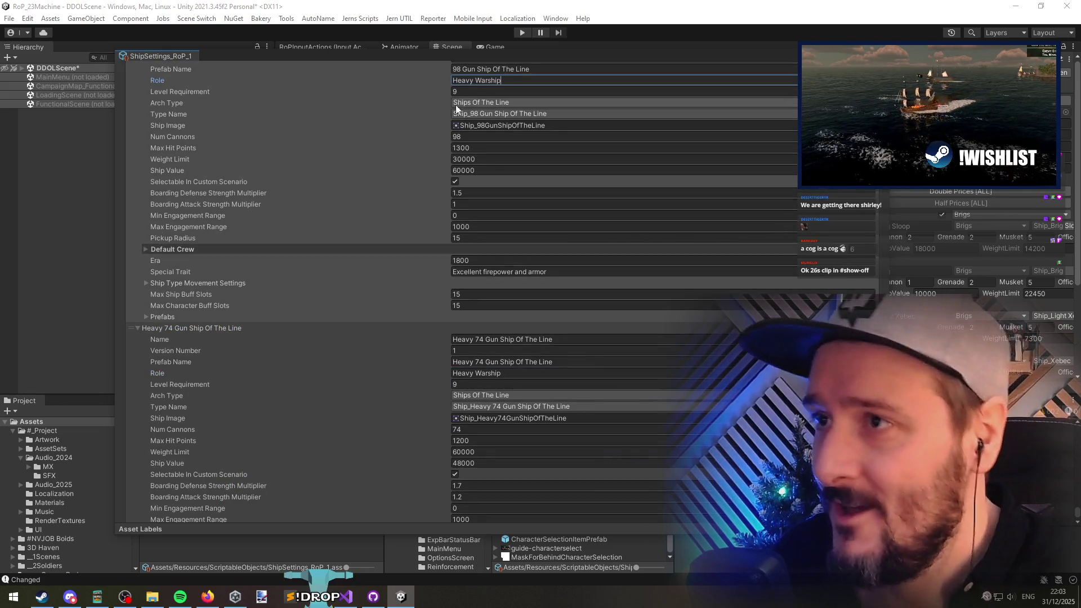
{"action": "left_click", "coordinate": [329, 169]}
{"action": "left_click", "coordinate": [298, 189]}
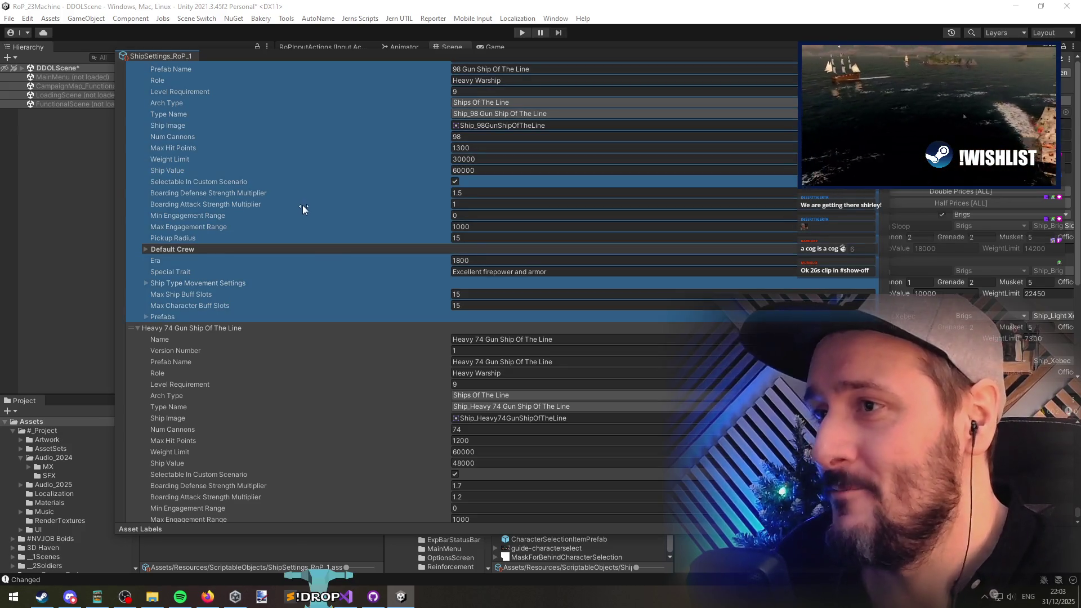
{"action": "scroll", "coordinate": [305, 205], "scroll_direction": "up", "scroll_amount": 12}
Step: Collapse the Brig Sloop, Light Xebec, Brig, Xebec and Early Frigate entries in ShipSettings_RoP_1
{"action": "scroll", "coordinate": [285, 242], "scroll_direction": "up", "scroll_amount": 20}
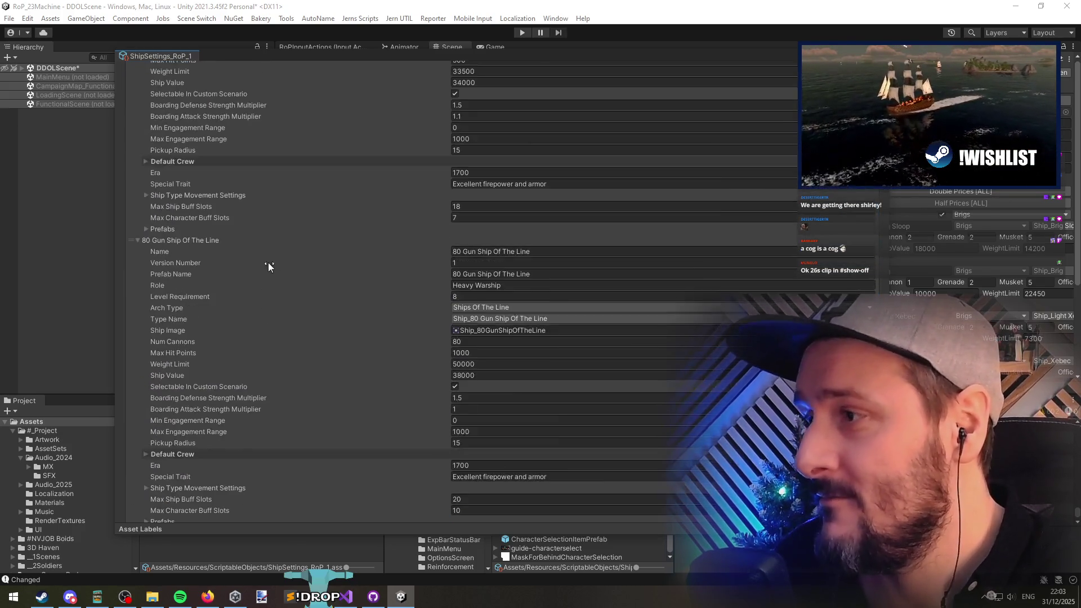
{"action": "scroll", "coordinate": [260, 401], "scroll_direction": "up", "scroll_amount": 20}
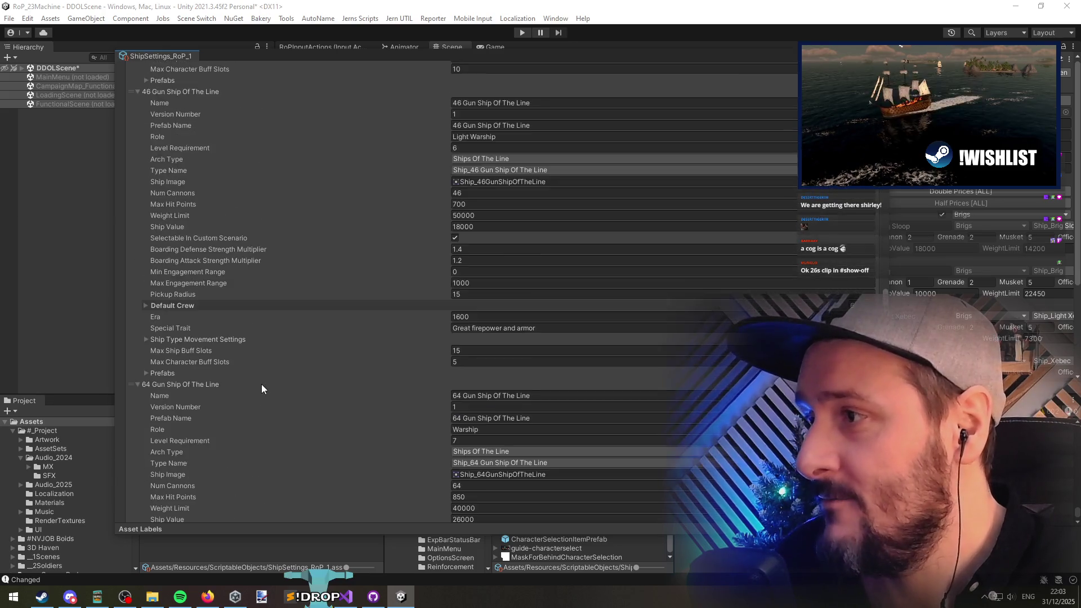
{"action": "scroll", "coordinate": [271, 386], "scroll_direction": "up", "scroll_amount": 20}
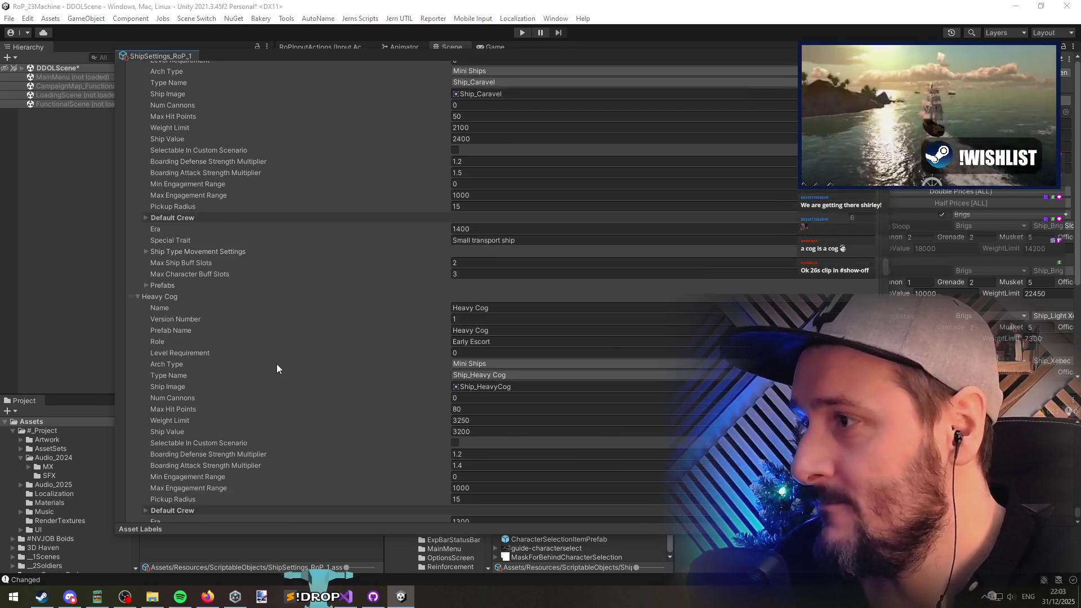
{"action": "scroll", "coordinate": [280, 354], "scroll_direction": "up", "scroll_amount": 20}
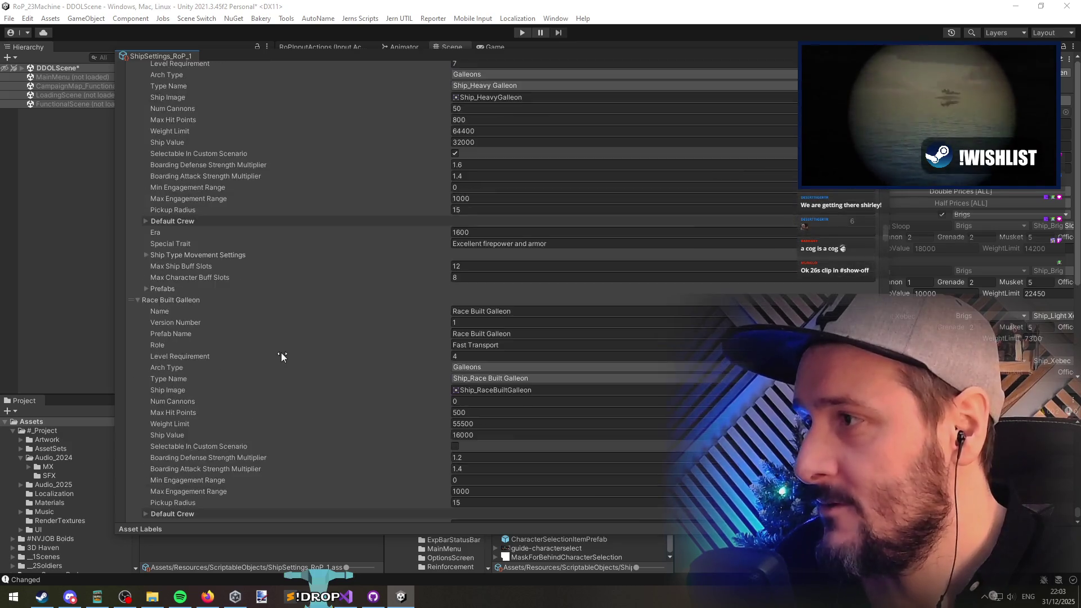
{"action": "scroll", "coordinate": [282, 356], "scroll_direction": "up", "scroll_amount": 20}
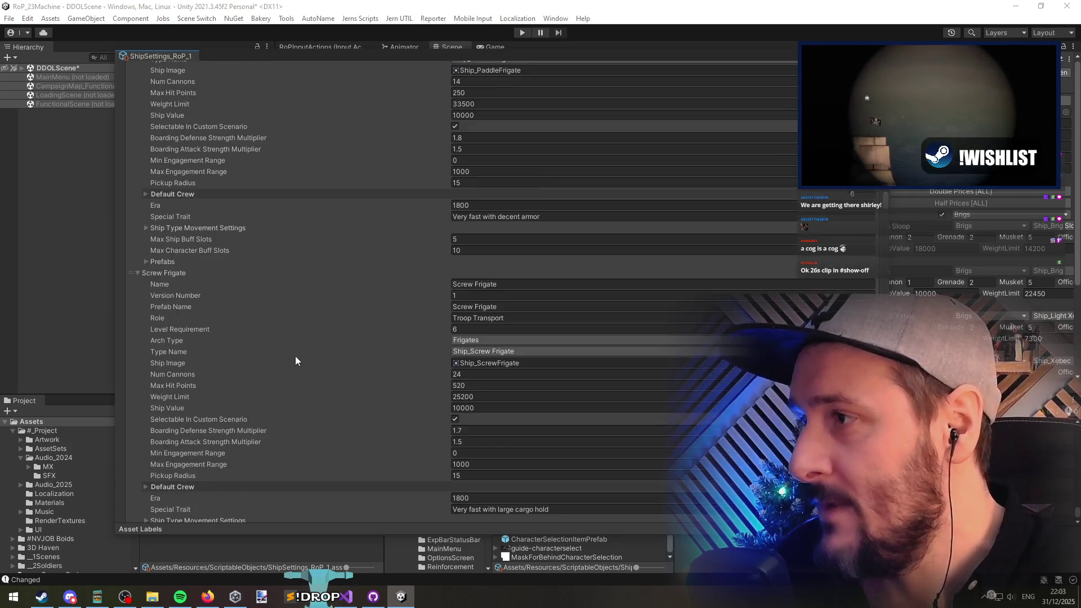
{"action": "scroll", "coordinate": [295, 346], "scroll_direction": "down", "scroll_amount": 20}
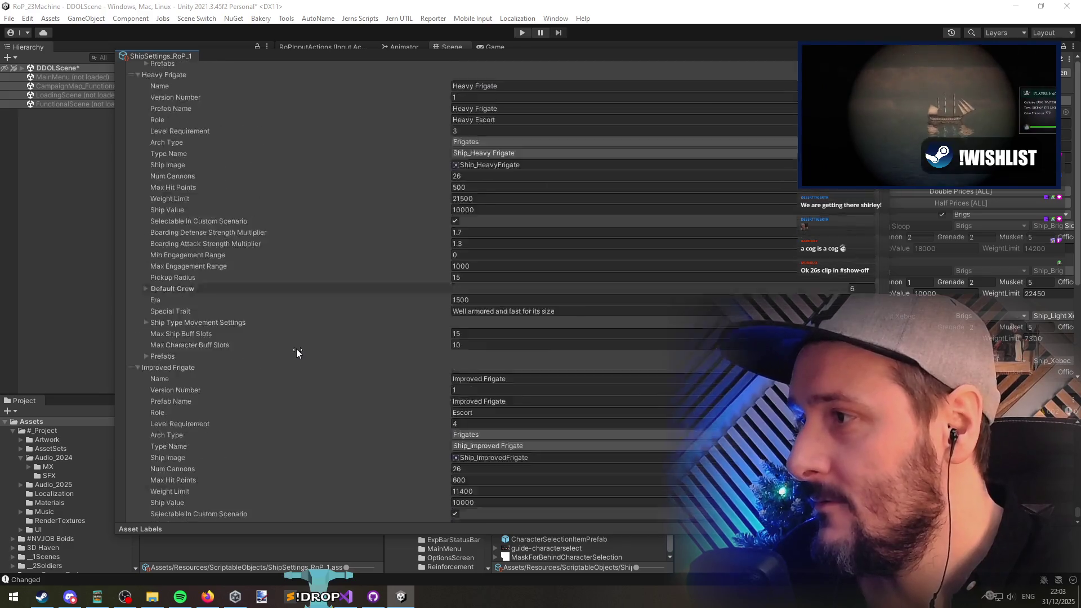
{"action": "scroll", "coordinate": [299, 350], "scroll_direction": "up", "scroll_amount": 20}
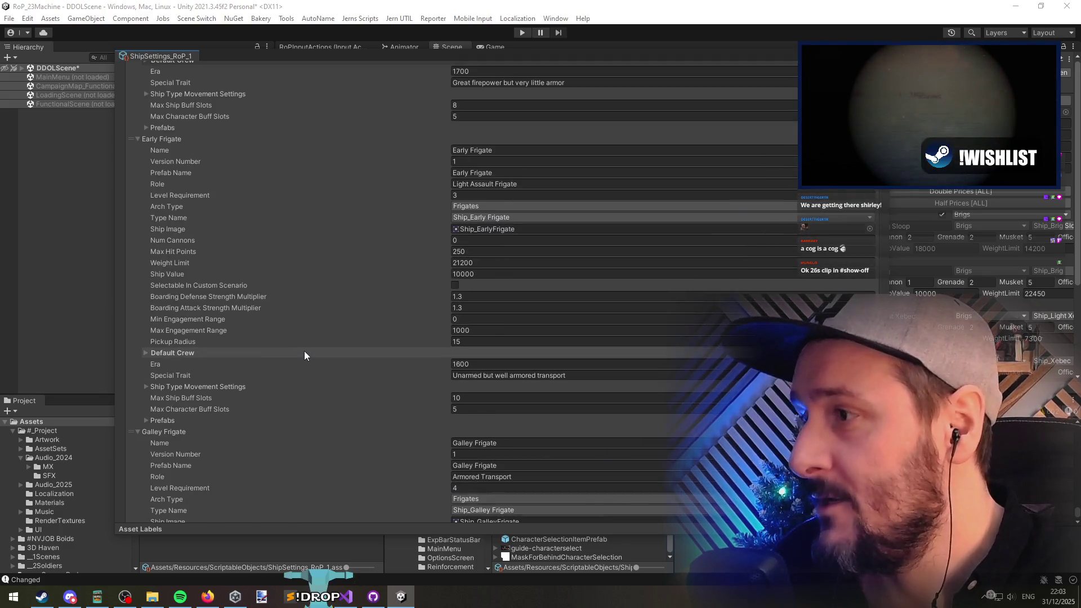
{"action": "scroll", "coordinate": [304, 351], "scroll_direction": "up", "scroll_amount": 20}
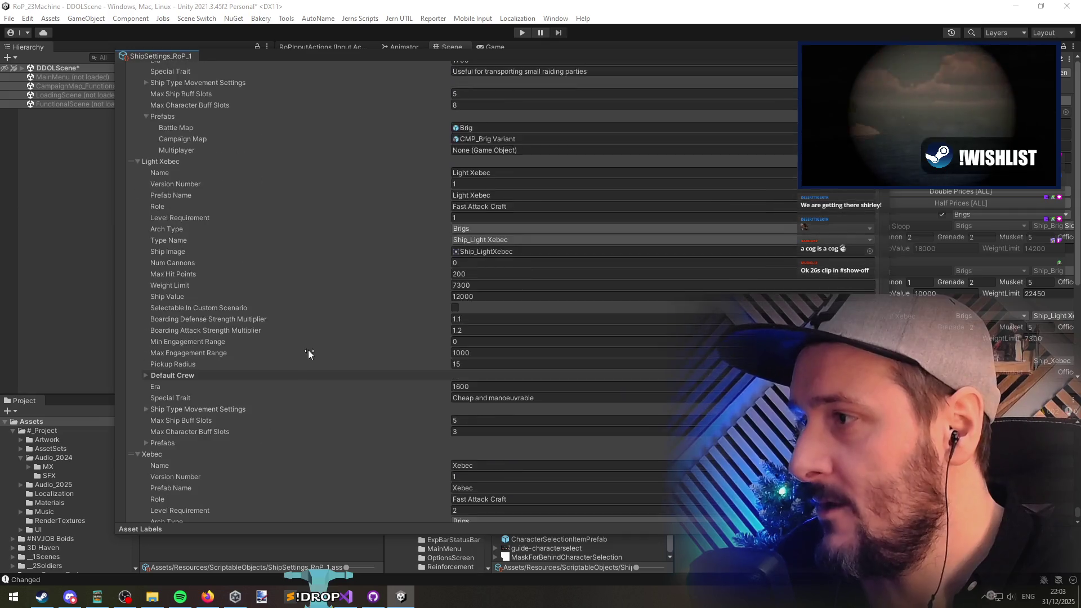
{"action": "scroll", "coordinate": [305, 354], "scroll_direction": "up", "scroll_amount": 10}
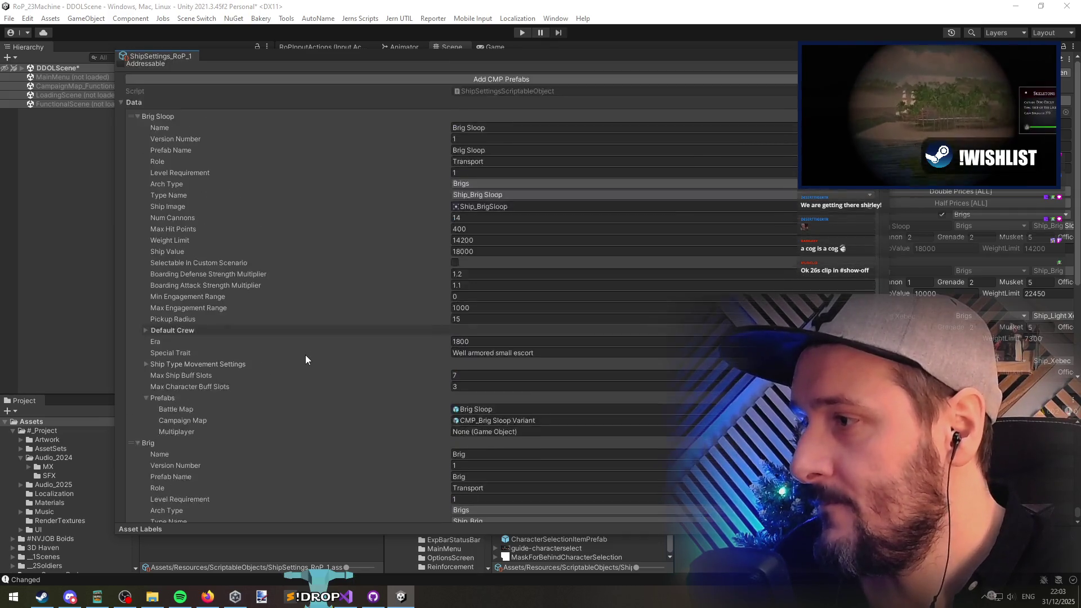
{"action": "left_click", "coordinate": [160, 146]}
{"action": "left_click", "coordinate": [159, 159]}
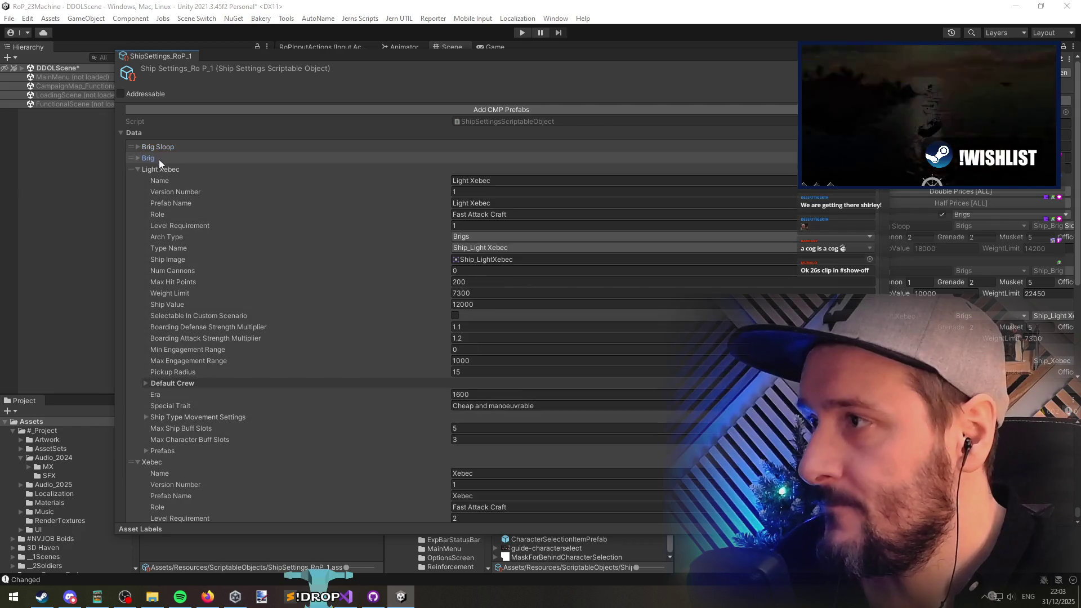
{"action": "left_click", "coordinate": [162, 168]}
{"action": "left_click", "coordinate": [170, 159]}
{"action": "left_click", "coordinate": [171, 160]}
{"action": "left_click", "coordinate": [134, 131]}
{"action": "left_click", "coordinate": [134, 132]}
{"action": "left_click", "coordinate": [159, 181]}
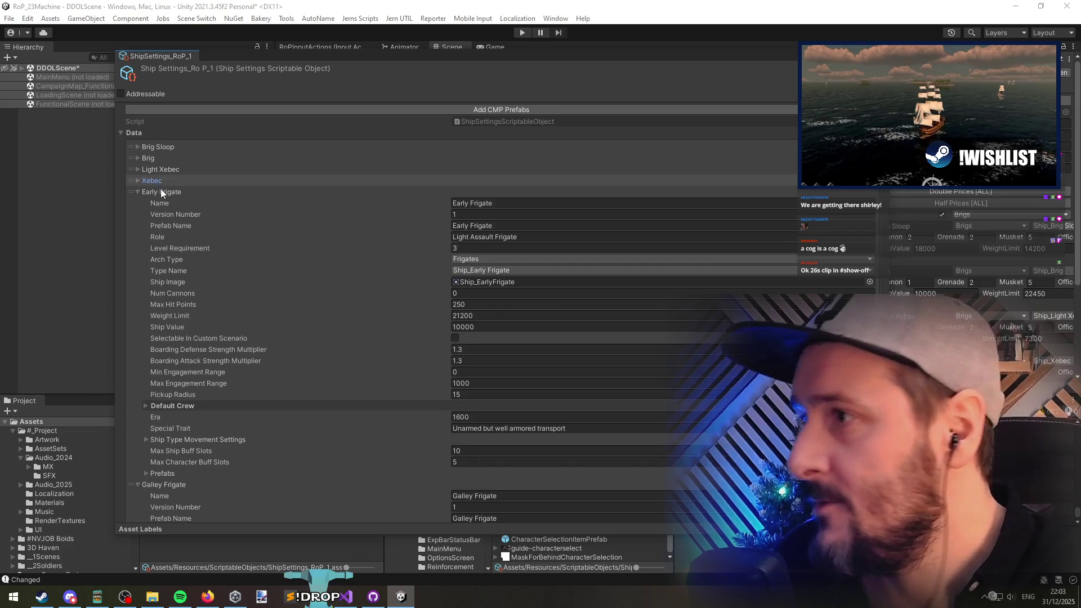
{"action": "left_click", "coordinate": [161, 191]}
Step: Review the rest of ShipSettings_RoP_1 and close its floating inspector window
{"action": "scroll", "coordinate": [271, 315], "scroll_direction": "down", "scroll_amount": 5}
{"action": "scroll", "coordinate": [883, 199], "scroll_direction": "down", "scroll_amount": 15}
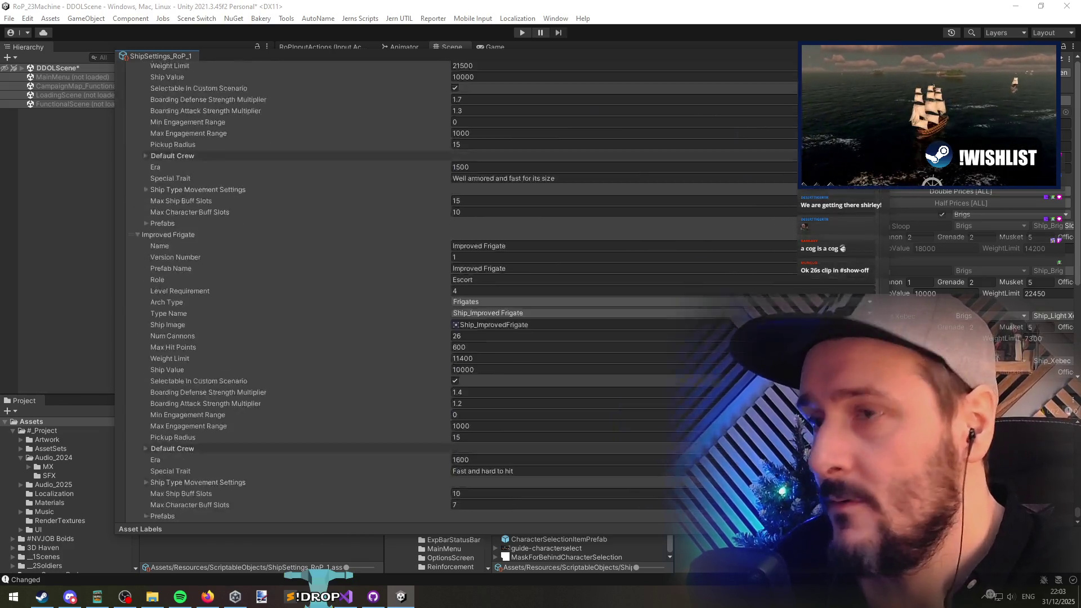
{"action": "scroll", "coordinate": [893, 214], "scroll_direction": "down", "scroll_amount": 20}
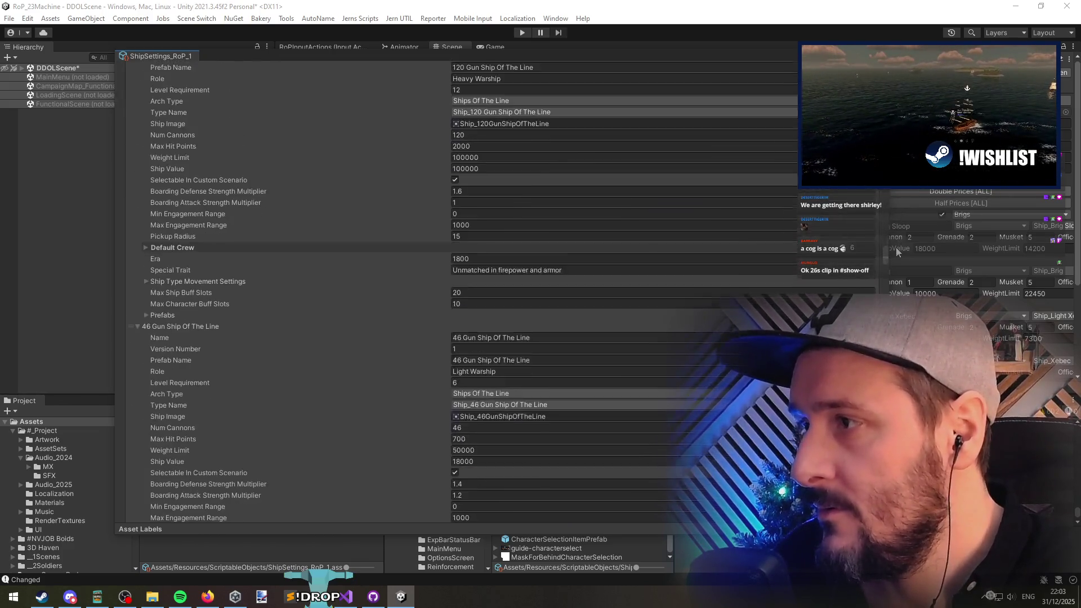
{"action": "scroll", "coordinate": [895, 268], "scroll_direction": "down", "scroll_amount": 20}
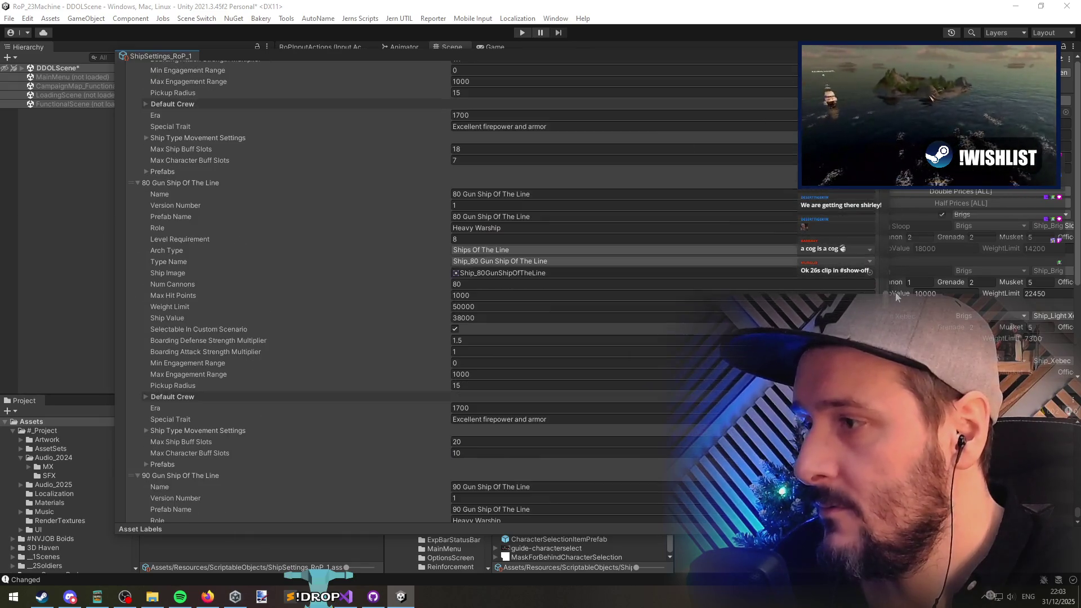
{"action": "scroll", "coordinate": [896, 303], "scroll_direction": "down", "scroll_amount": 20}
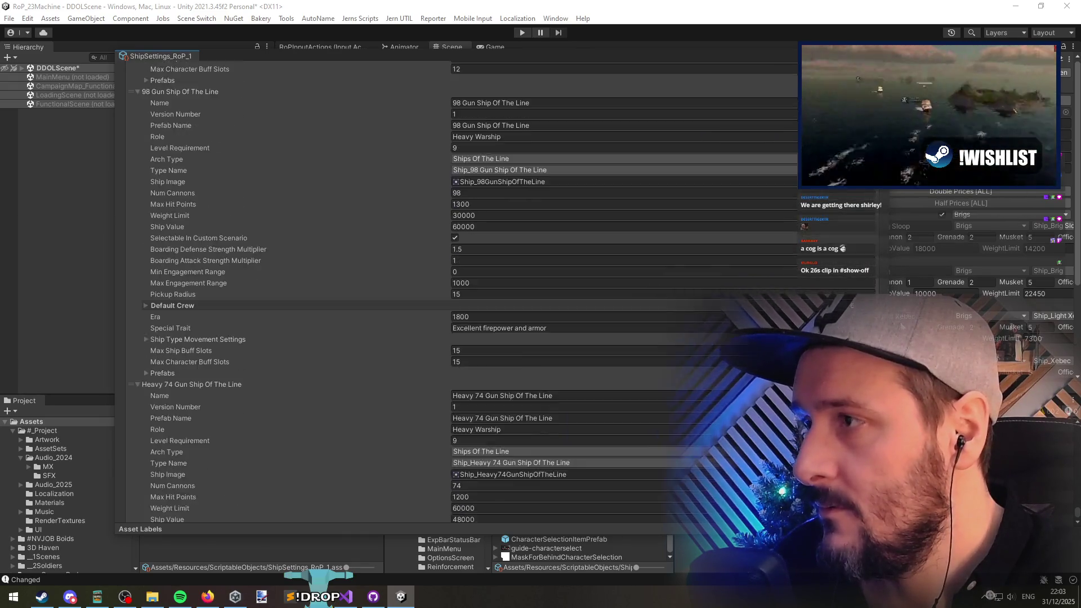
{"action": "scroll", "coordinate": [896, 302], "scroll_direction": "down", "scroll_amount": 20}
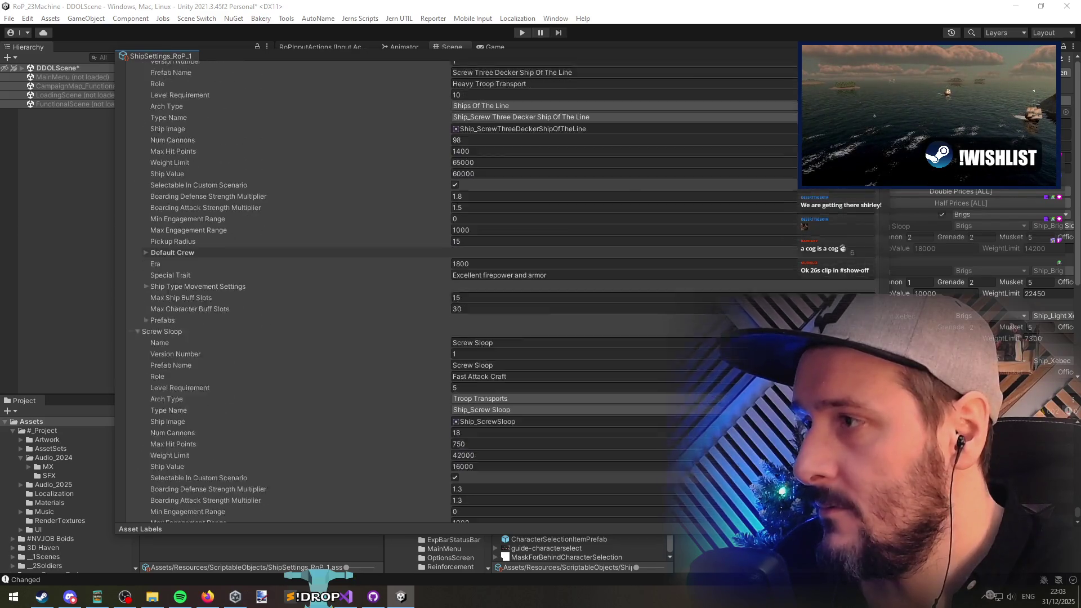
{"action": "scroll", "coordinate": [896, 303], "scroll_direction": "down", "scroll_amount": 10}
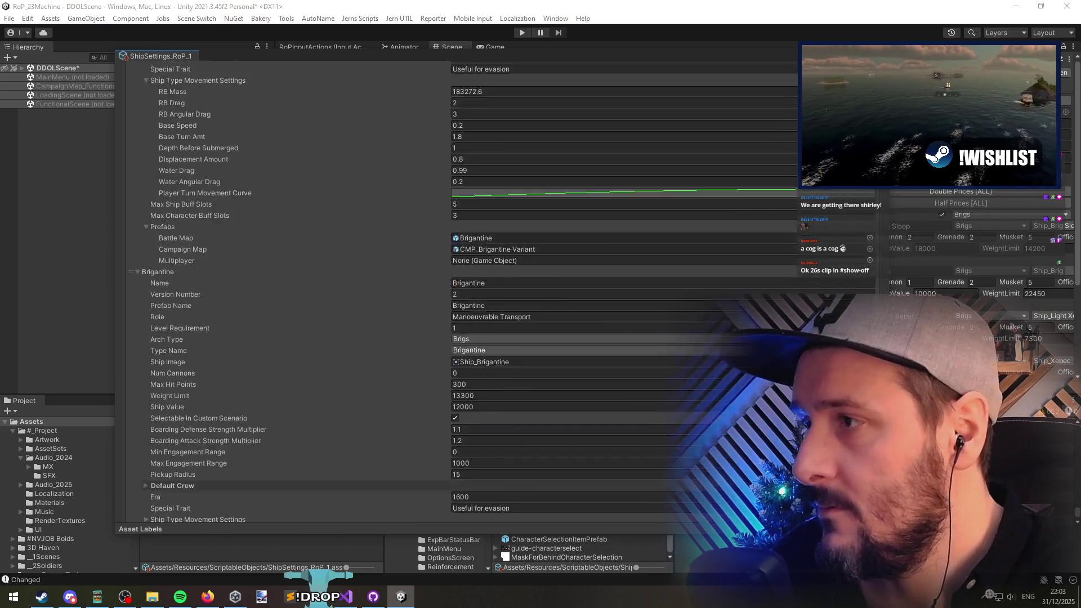
{"action": "scroll", "coordinate": [896, 303], "scroll_direction": "down", "scroll_amount": 15}
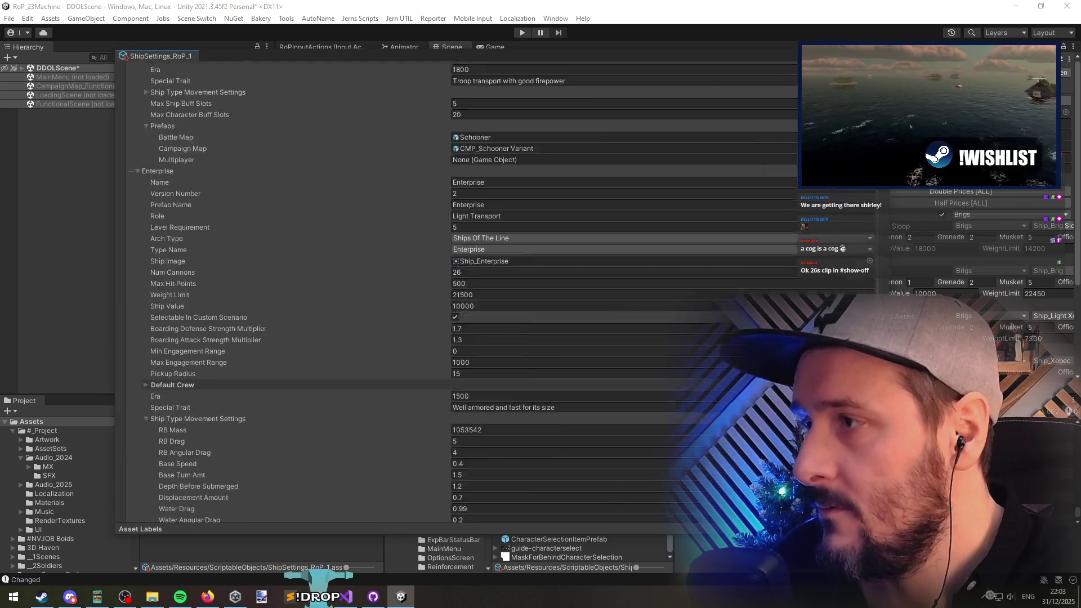
{"action": "scroll", "coordinate": [280, 337], "scroll_direction": "down", "scroll_amount": 15}
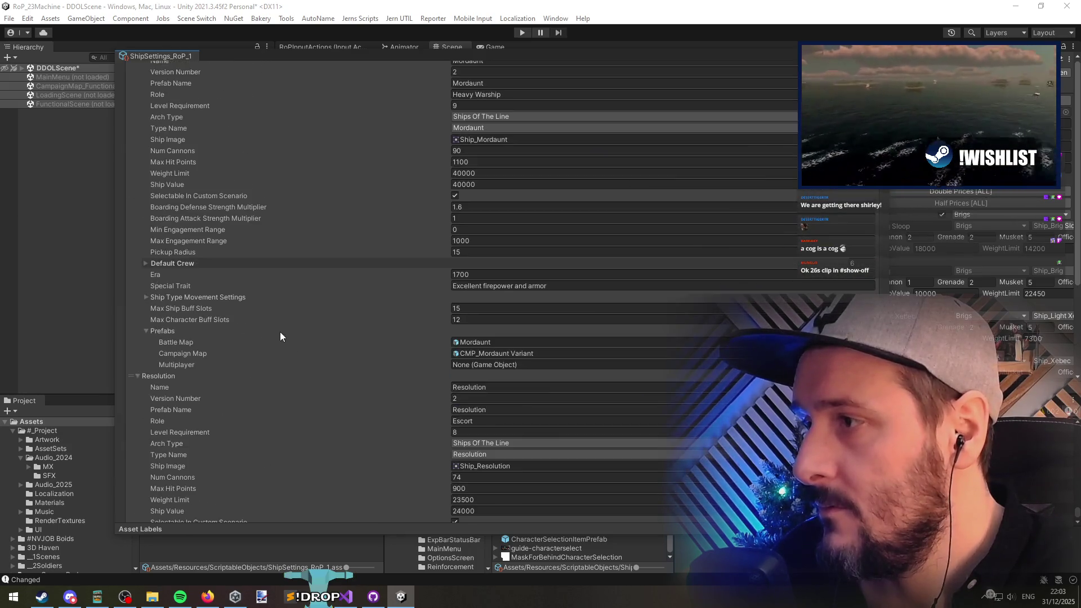
{"action": "scroll", "coordinate": [281, 334], "scroll_direction": "down", "scroll_amount": 15}
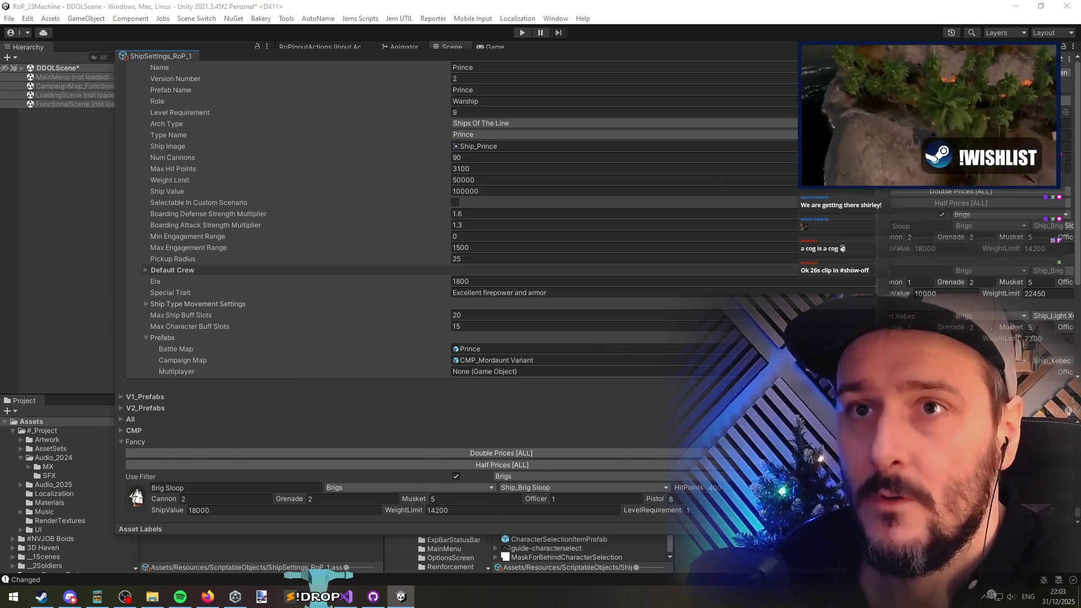
{"action": "key", "text": "ctrl+w"}
Step: Save IslandShipyardScreenDisplayMembers.cs in Visual Studio and return to Unity
{"action": "left_click", "coordinate": [344, 596]}
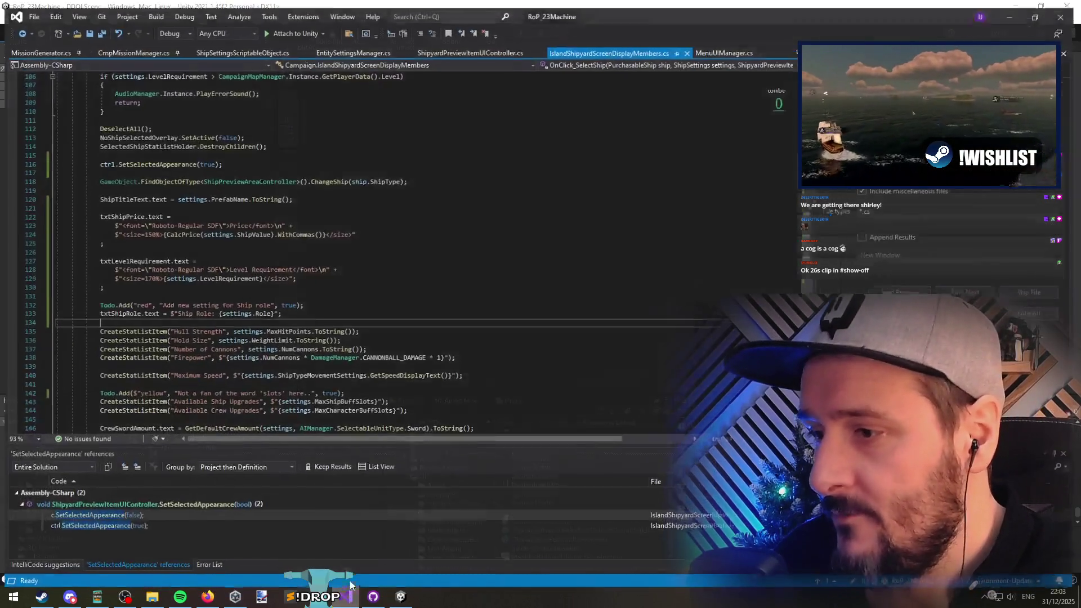
{"action": "left_click", "coordinate": [85, 26]}
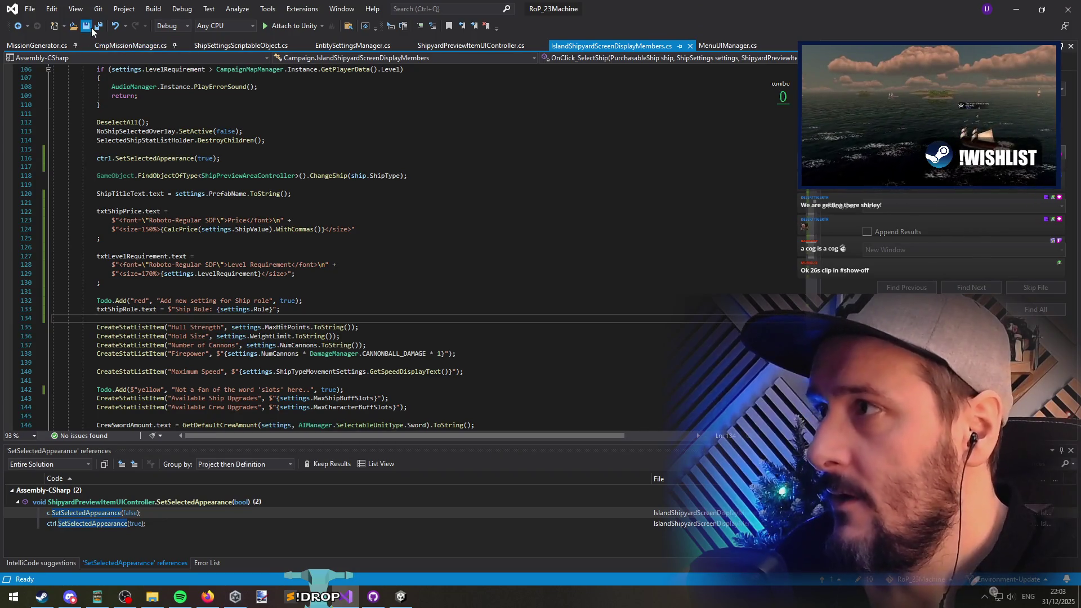
{"action": "left_click", "coordinate": [1016, 9]}
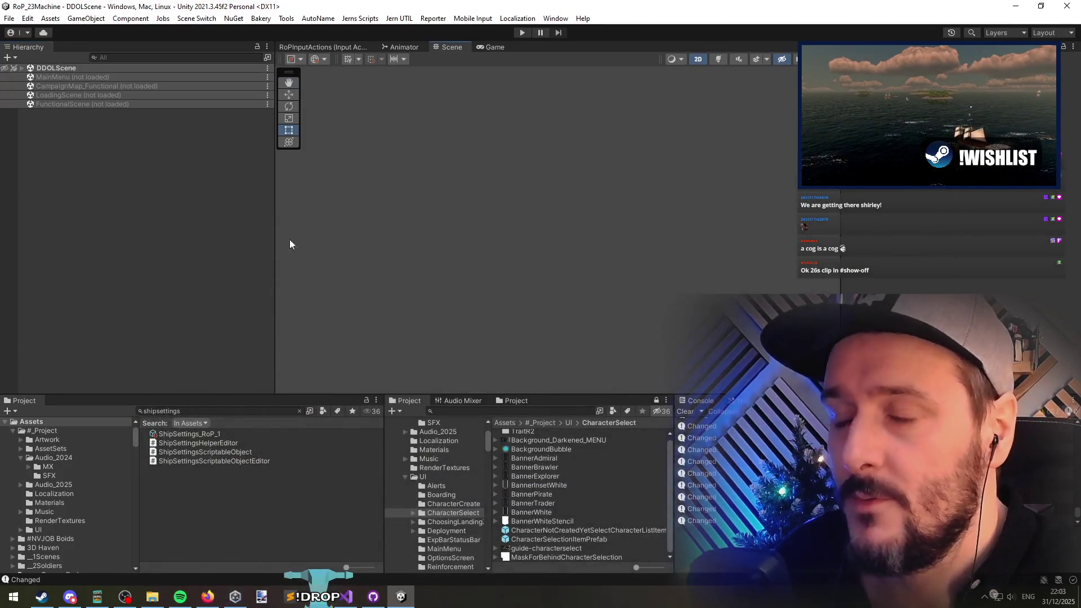
Step: Load the CampaignMap_Functional scene from the Hierarchy
{"action": "right_click", "coordinate": [77, 96]}
{"action": "left_click", "coordinate": [69, 104]}
{"action": "right_click", "coordinate": [77, 86]}
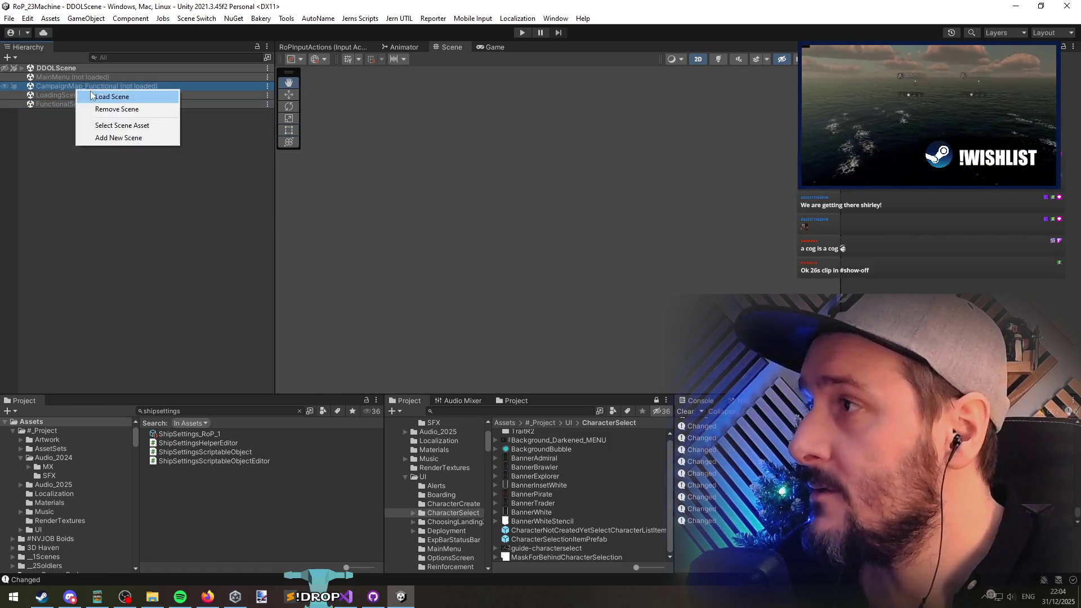
{"action": "left_click", "coordinate": [93, 93]}
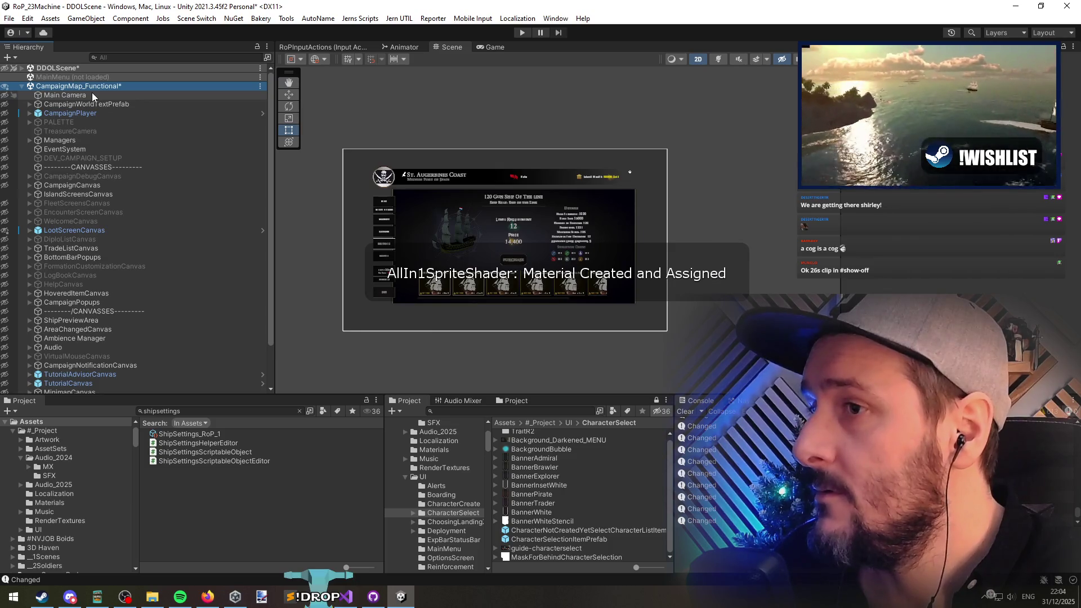
Step: Select the first ship card's PreviewShipyardItem and open it in Prefab Mode
{"action": "left_click", "coordinate": [435, 286]}
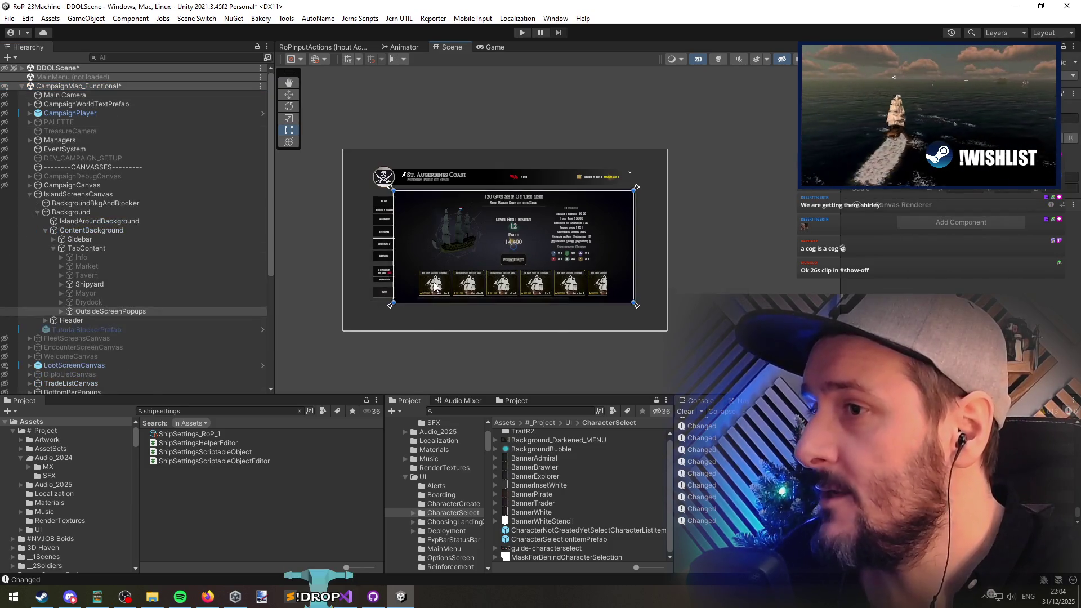
{"action": "left_click", "coordinate": [434, 286]}
{"action": "scroll", "coordinate": [390, 313], "scroll_direction": "up", "scroll_amount": 1}
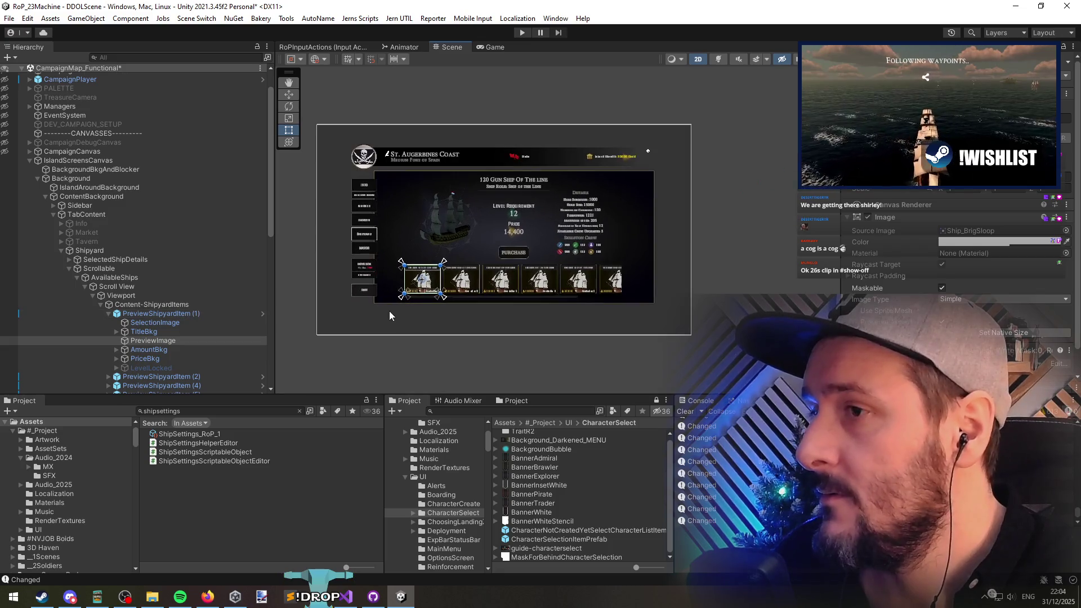
{"action": "scroll", "coordinate": [116, 274], "scroll_direction": "down", "scroll_amount": 6}
{"action": "left_click", "coordinate": [135, 170]}
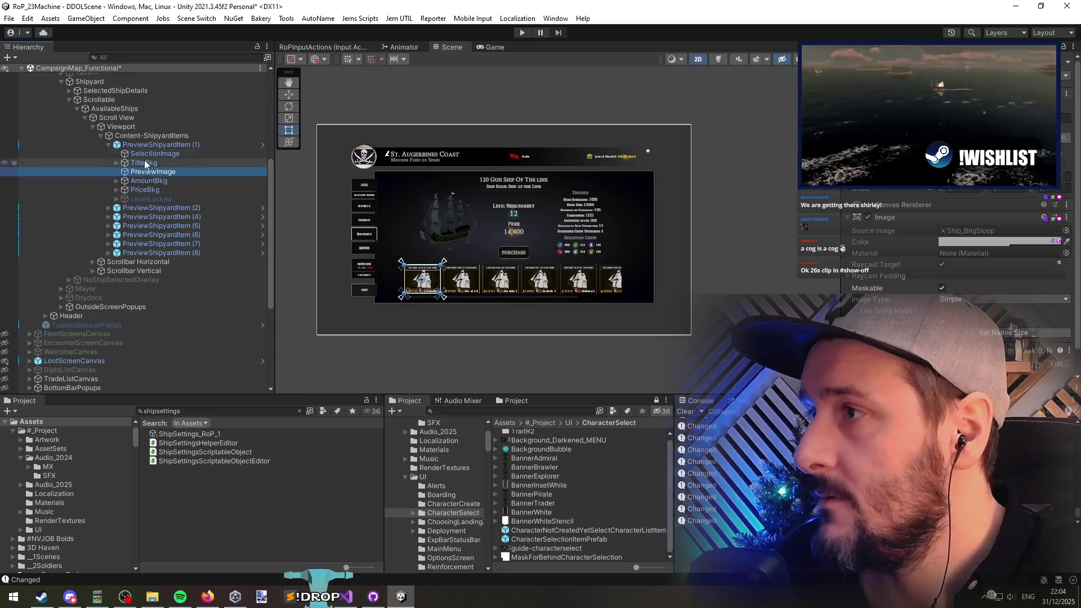
{"action": "left_click", "coordinate": [215, 145]}
{"action": "left_click", "coordinate": [262, 145]}
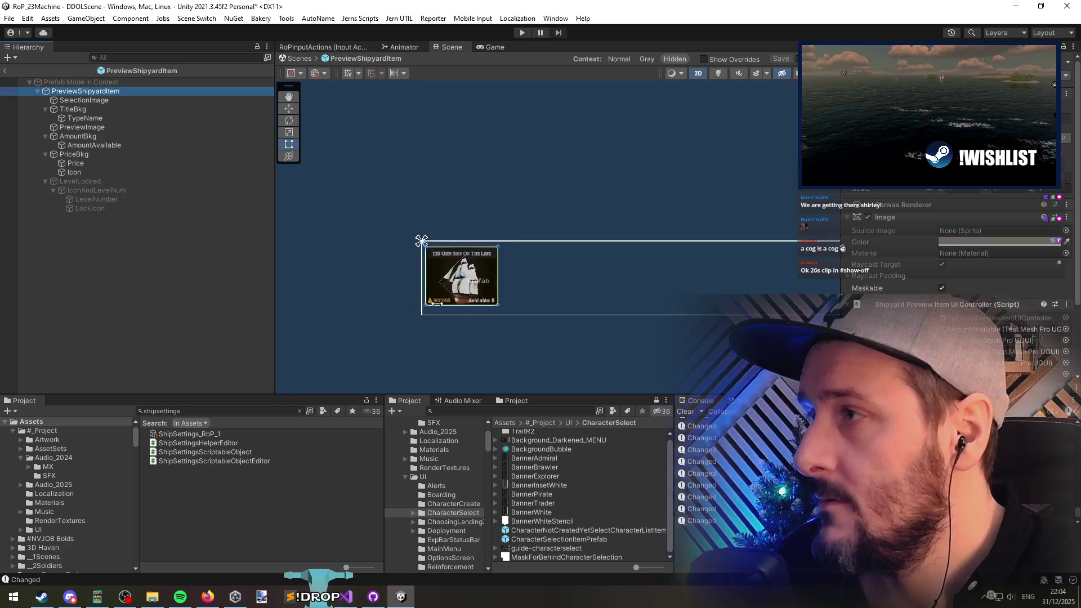
Step: Select SelectionImage and frame the ship card in the Scene view
{"action": "scroll", "coordinate": [367, 288], "scroll_direction": "up", "scroll_amount": 5}
{"action": "left_click", "coordinate": [85, 99]}
{"action": "key", "text": "shift+alt+a"}
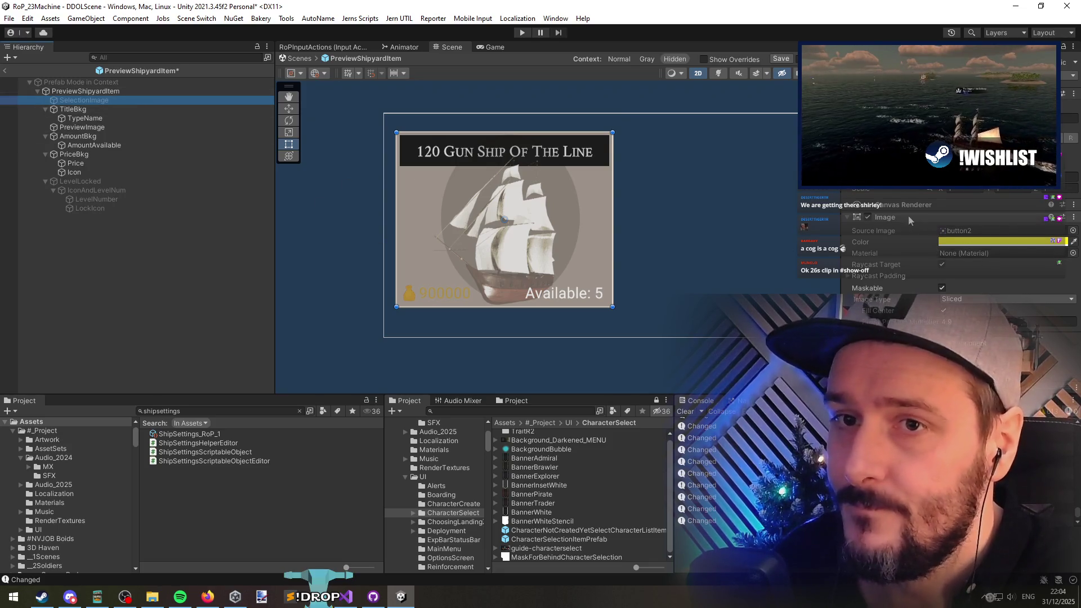
{"action": "scroll", "coordinate": [426, 313], "scroll_direction": "up", "scroll_amount": 5}
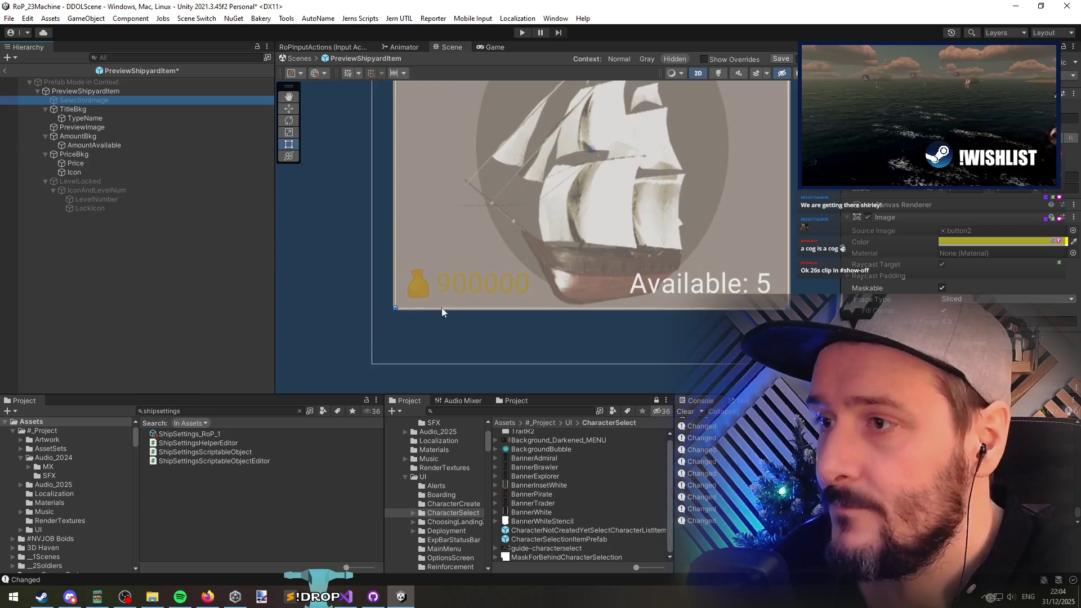
{"action": "scroll", "coordinate": [426, 312], "scroll_direction": "down", "scroll_amount": 4}
{"action": "right_click", "coordinate": [900, 217]}
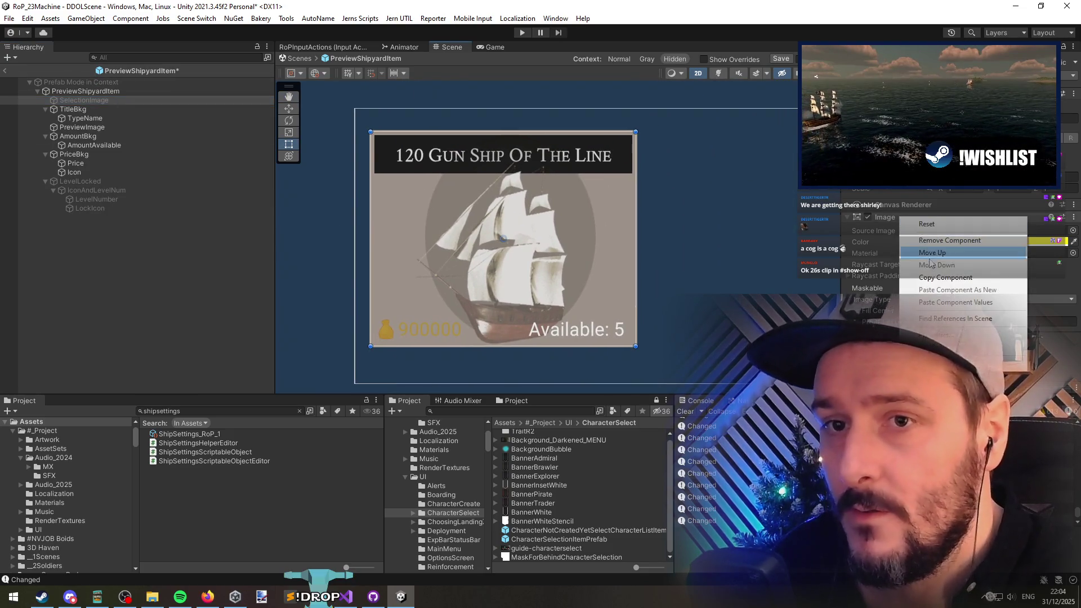
{"action": "left_click", "coordinate": [94, 100]}
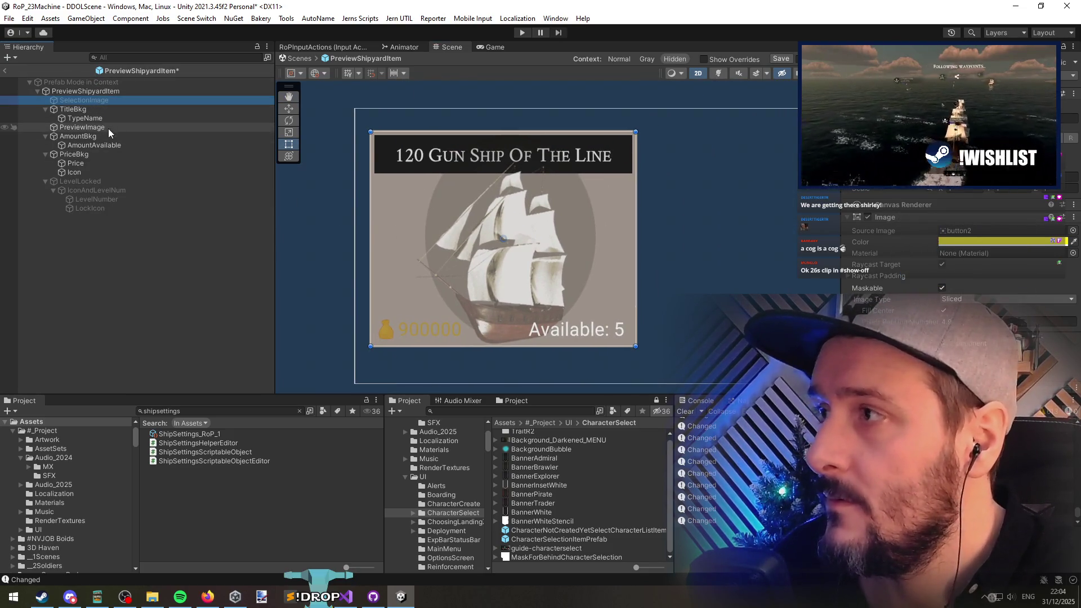
Step: Duplicate SelectionImage, place the copy above TitleBkg and rename it Background
{"action": "key", "text": "ctrl+d"}
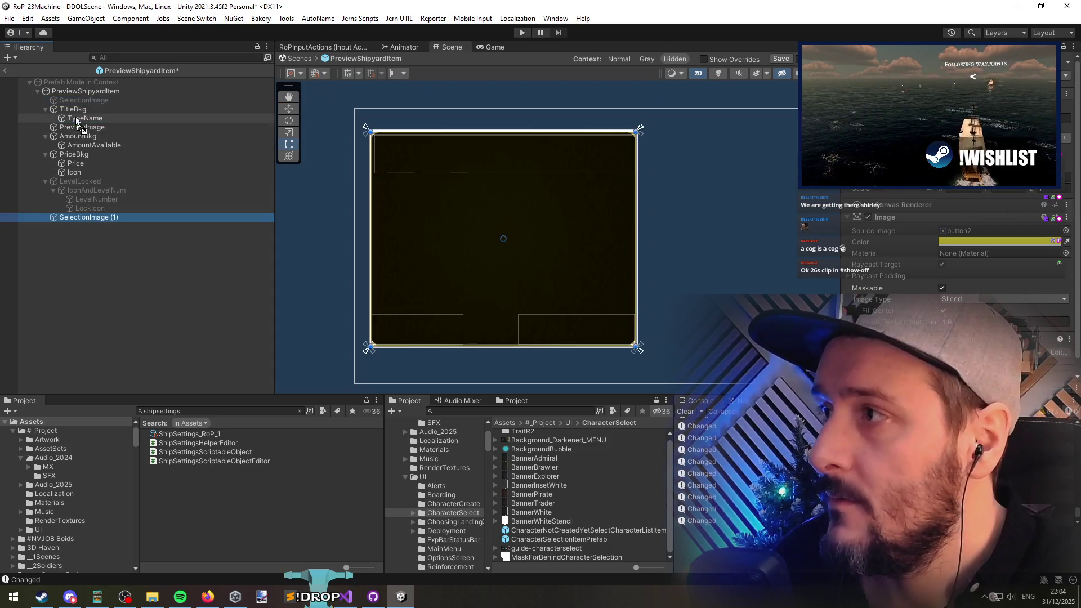
{"action": "left_click_drag", "start_coordinate": [77, 121], "coordinate": [77, 105]}
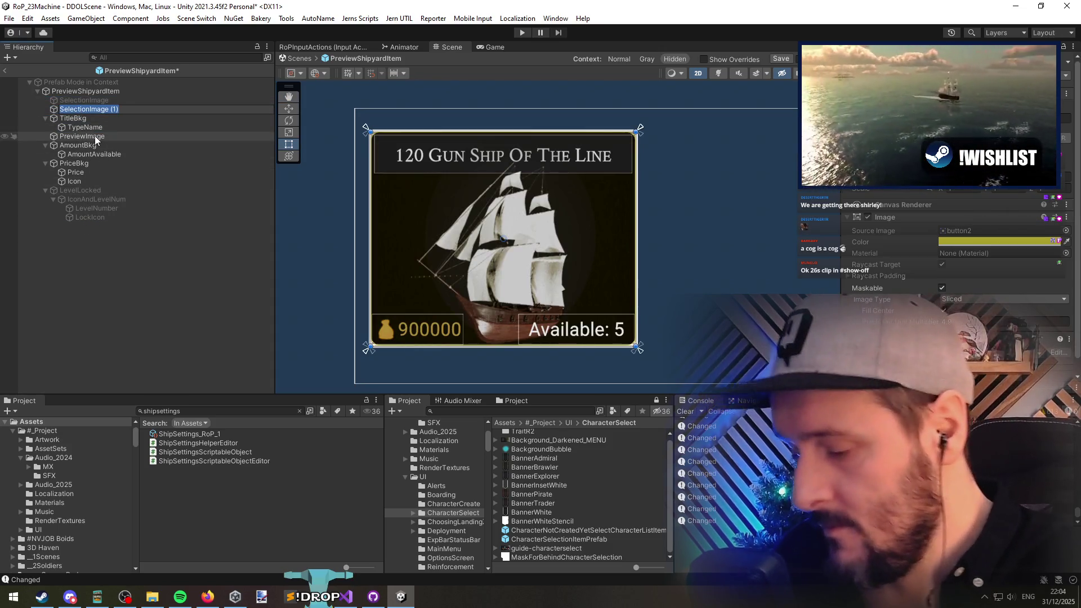
{"action": "type", "text": "Background"}
{"action": "key", "text": "Return"}
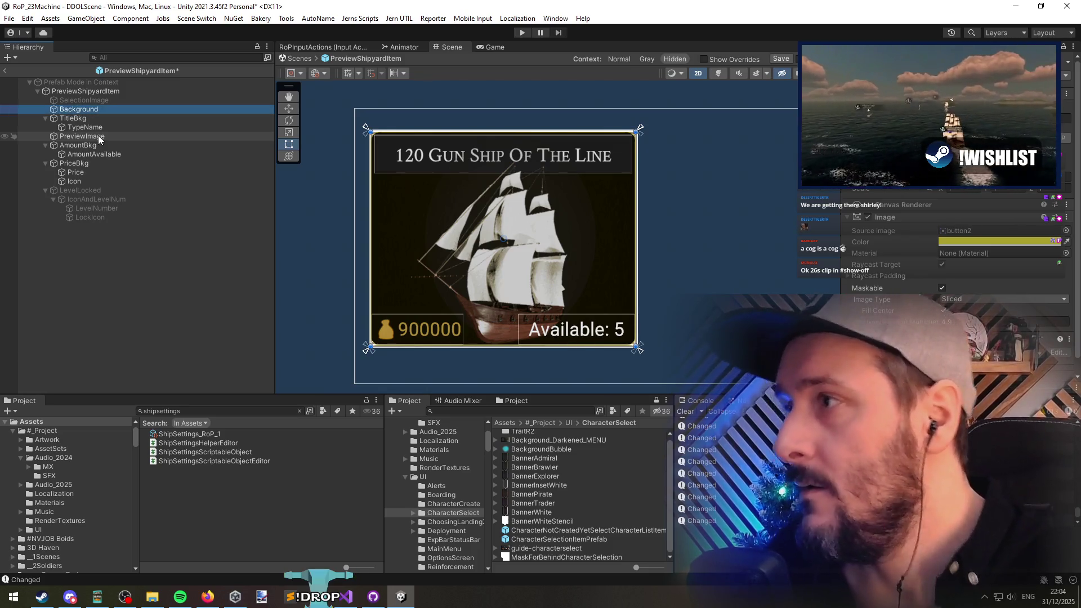
Step: Disable the PreviewShipyardItem root's own Image, then bring up SelectionImage's sprite picker
{"action": "left_click", "coordinate": [79, 92]}
{"action": "left_click", "coordinate": [869, 217]}
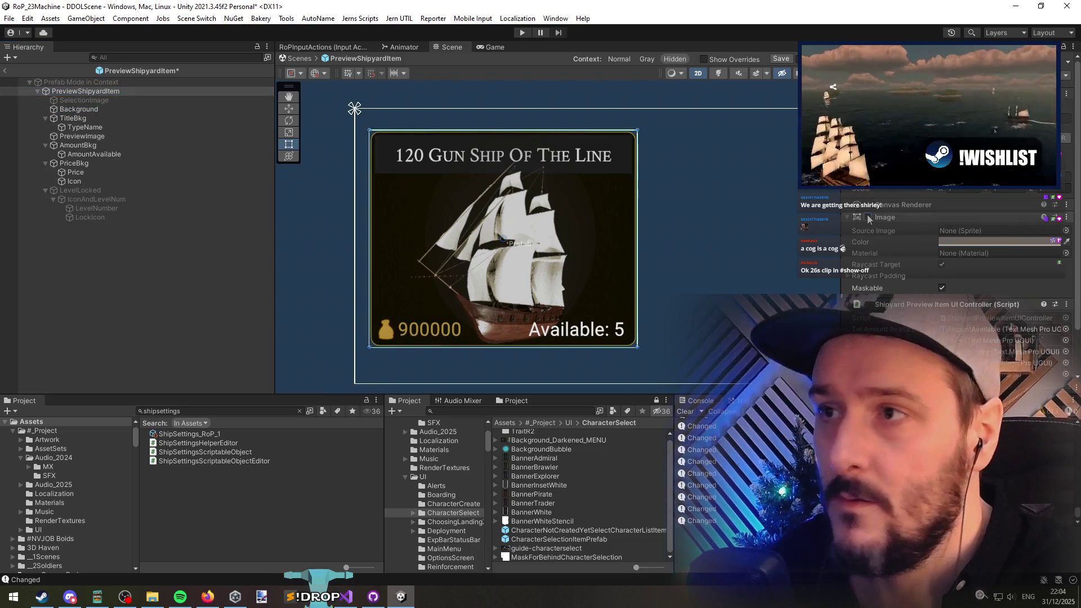
{"action": "left_click", "coordinate": [711, 248]}
{"action": "scroll", "coordinate": [619, 270], "scroll_direction": "down", "scroll_amount": 2}
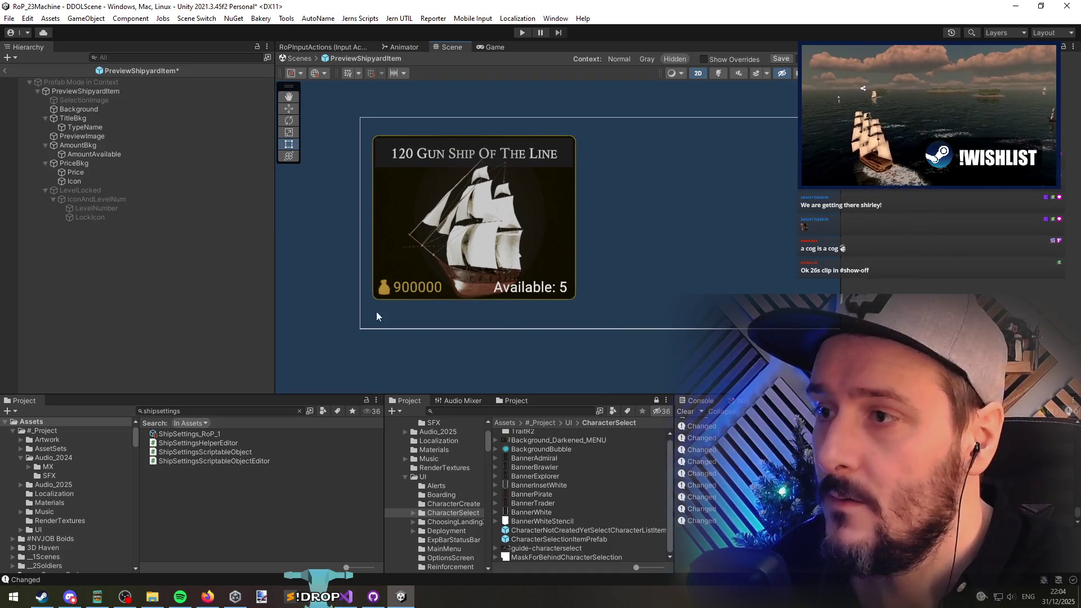
{"action": "left_click", "coordinate": [600, 207]}
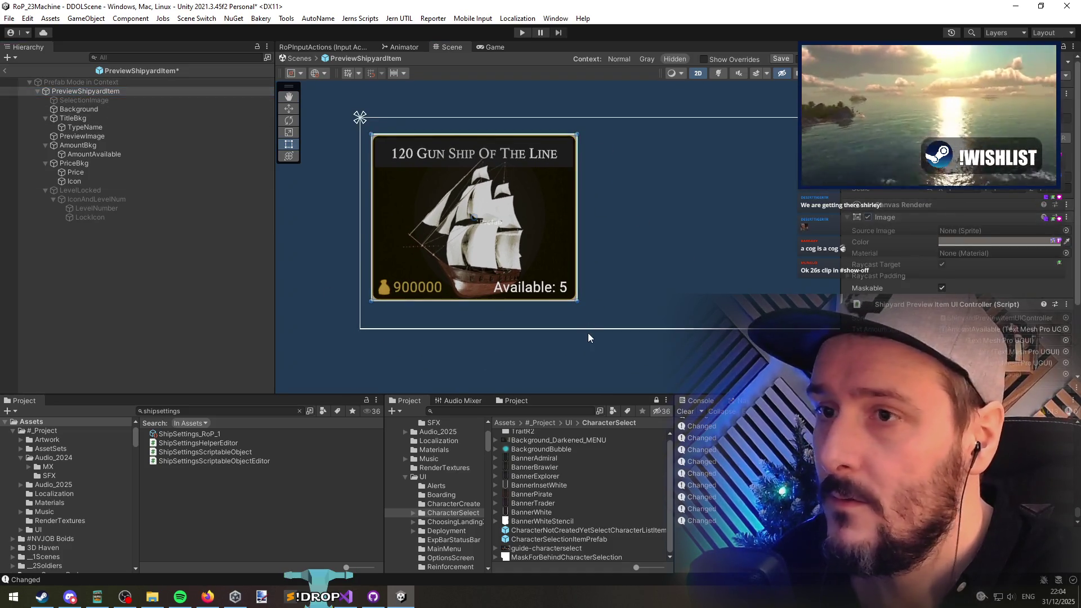
{"action": "left_click", "coordinate": [589, 333]}
{"action": "left_click", "coordinate": [580, 343]}
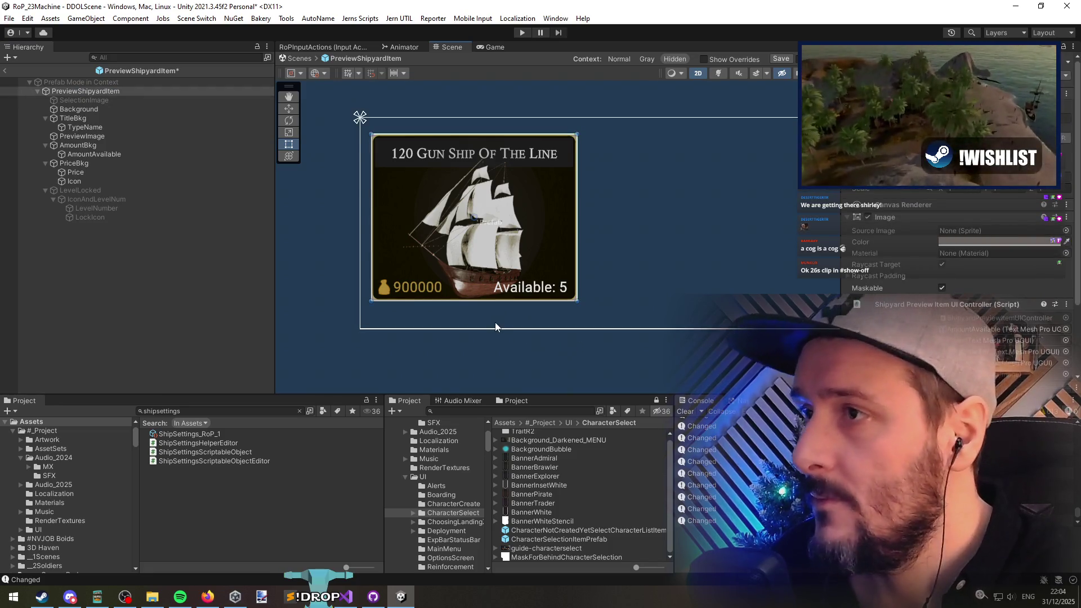
{"action": "left_click", "coordinate": [93, 99]}
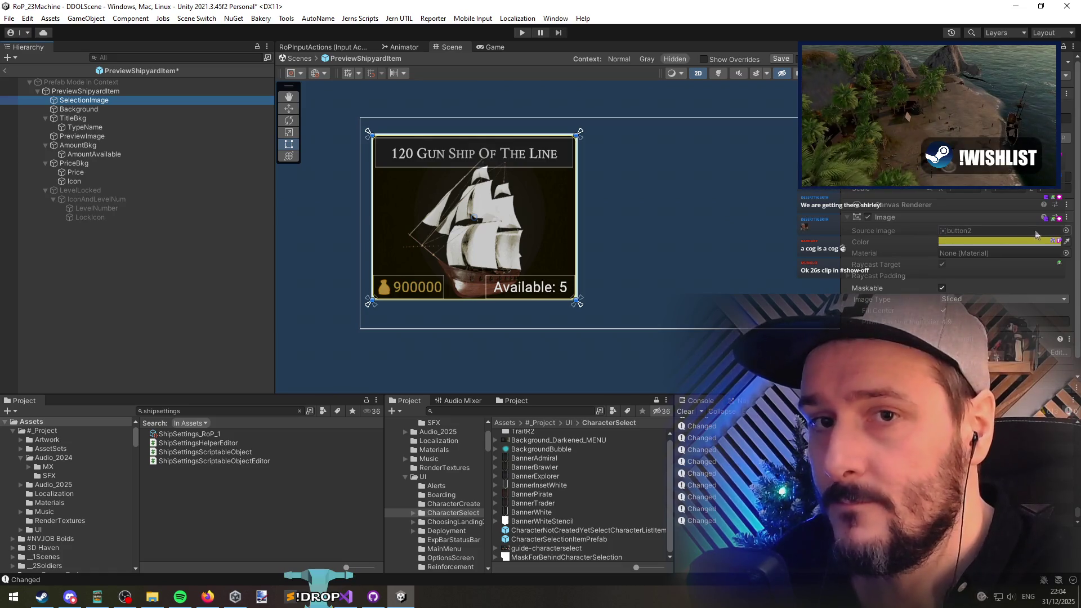
{"action": "left_click", "coordinate": [1065, 230]}
Step: Try BoxFormation, then set SquareBorder as SelectionImage's Source Image
{"action": "type", "text": "box"}
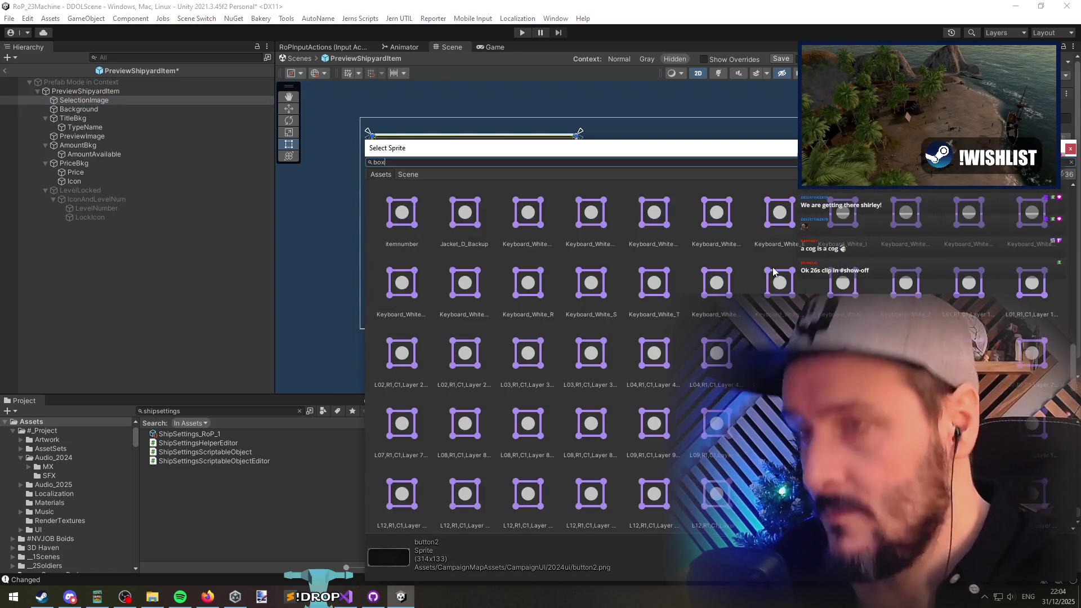
{"action": "double_click", "coordinate": [599, 200]}
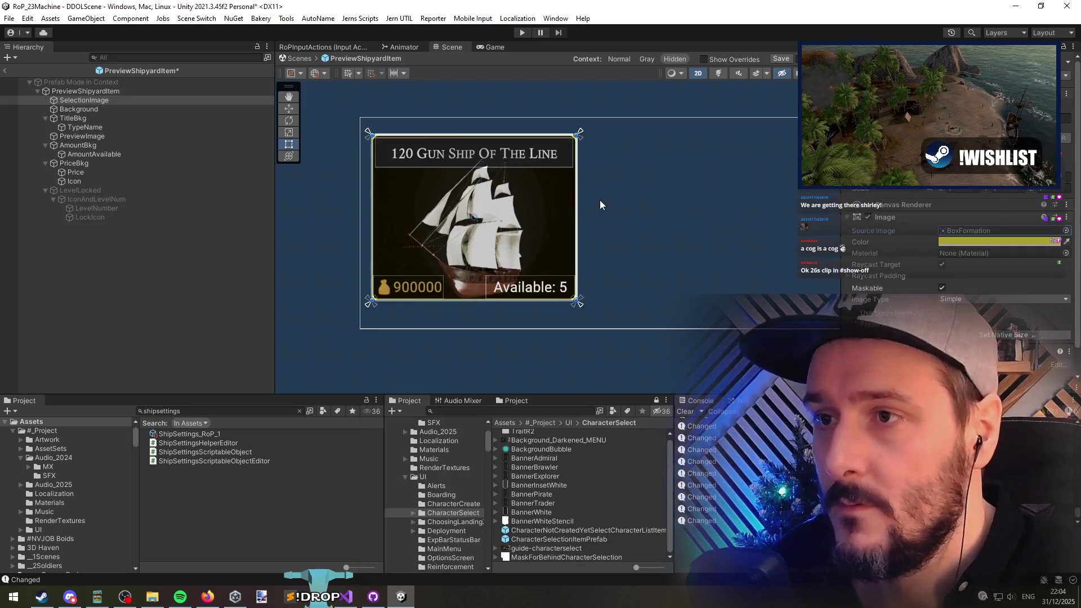
{"action": "left_click", "coordinate": [1066, 230]}
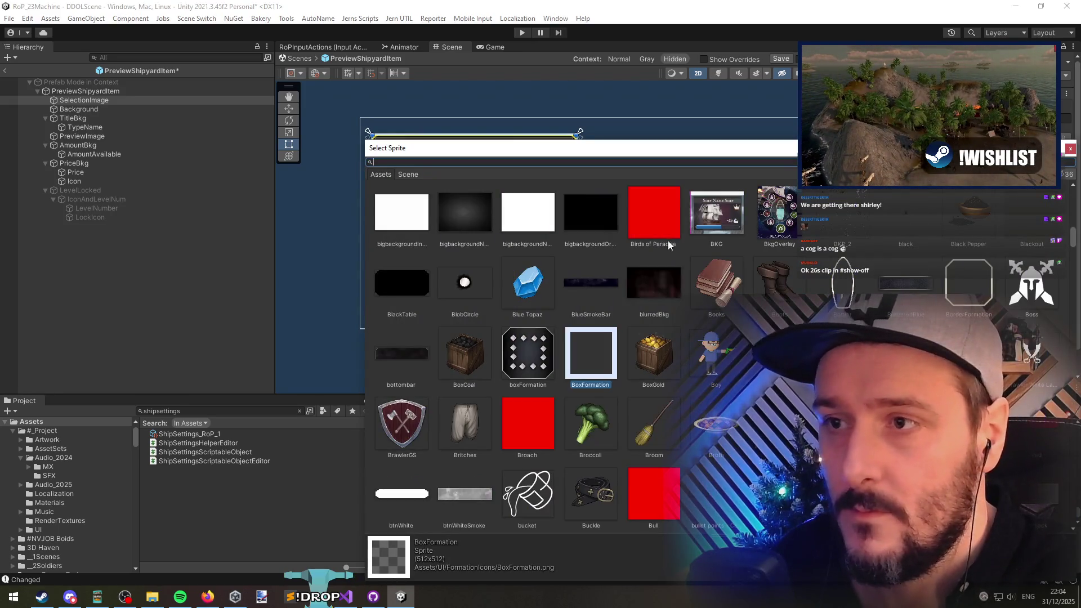
{"action": "type", "text": "blbox"}
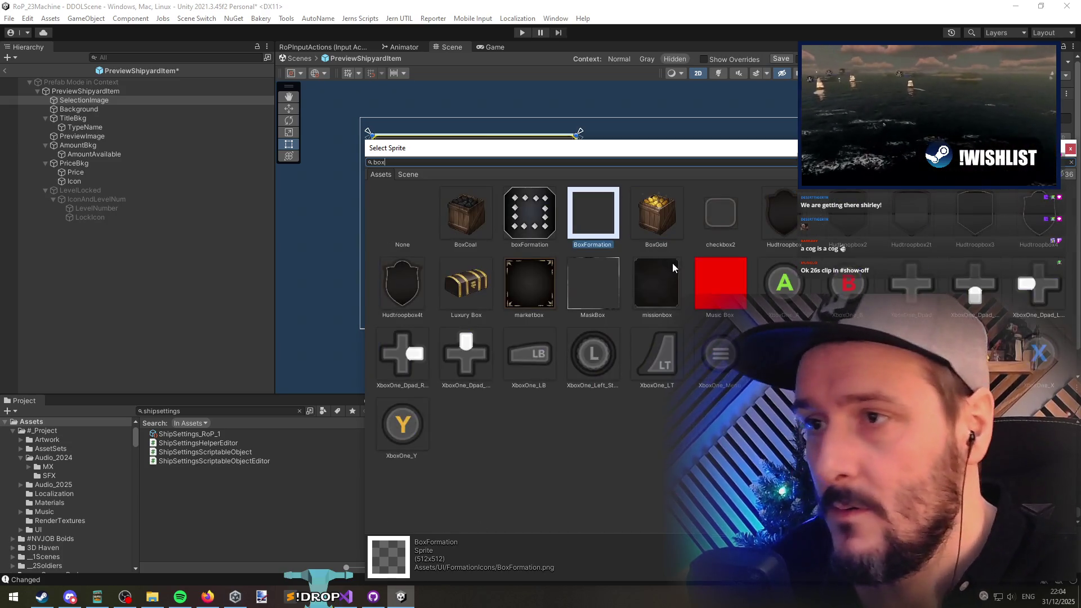
{"action": "key", "text": "BackSpace"}
{"action": "key", "text": "BackSpace"}
{"action": "key", "text": "BackSpace"}
{"action": "type", "text": "Square"}
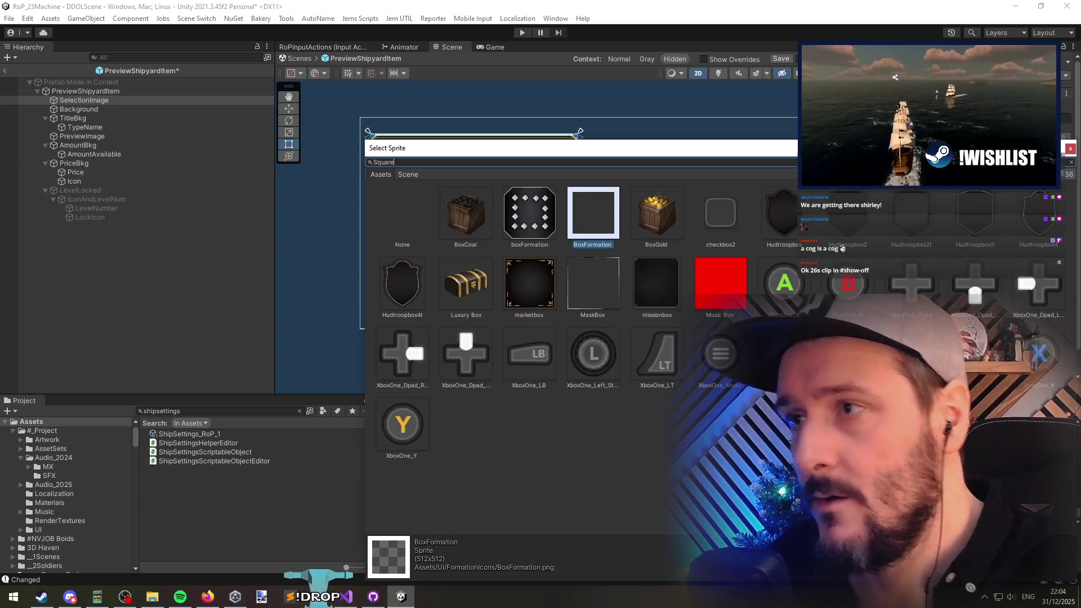
{"action": "left_click", "coordinate": [713, 213]}
{"action": "double_click", "coordinate": [1037, 213]}
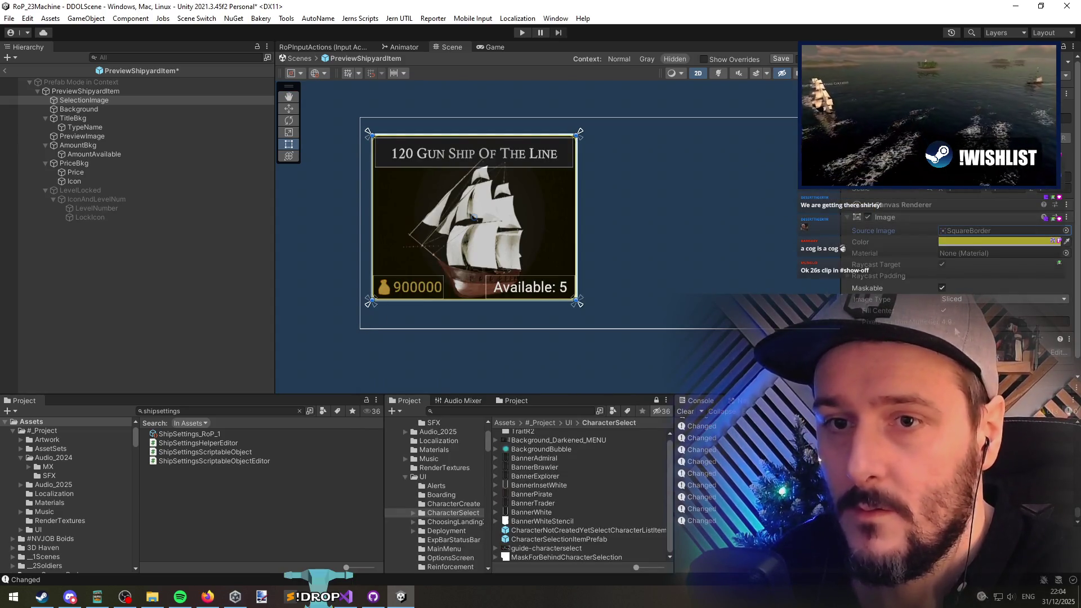
{"action": "left_click", "coordinate": [928, 324]}
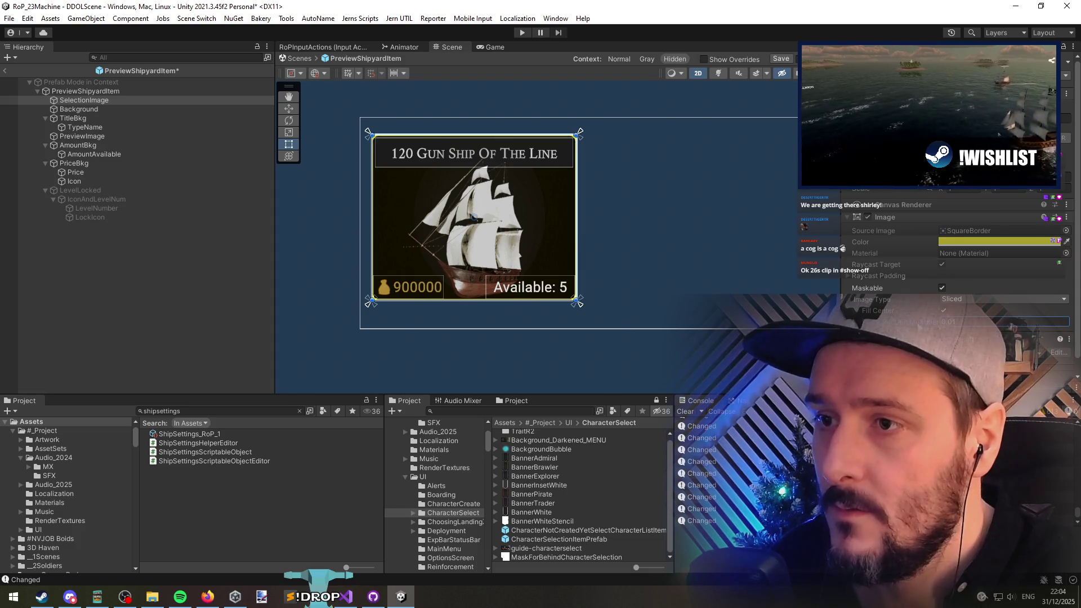
Step: Move SelectionImage to the bottom of the prefab and make its Image Sliced with a thinner border
{"action": "left_click_drag", "start_coordinate": [73, 101], "coordinate": [52, 224]}
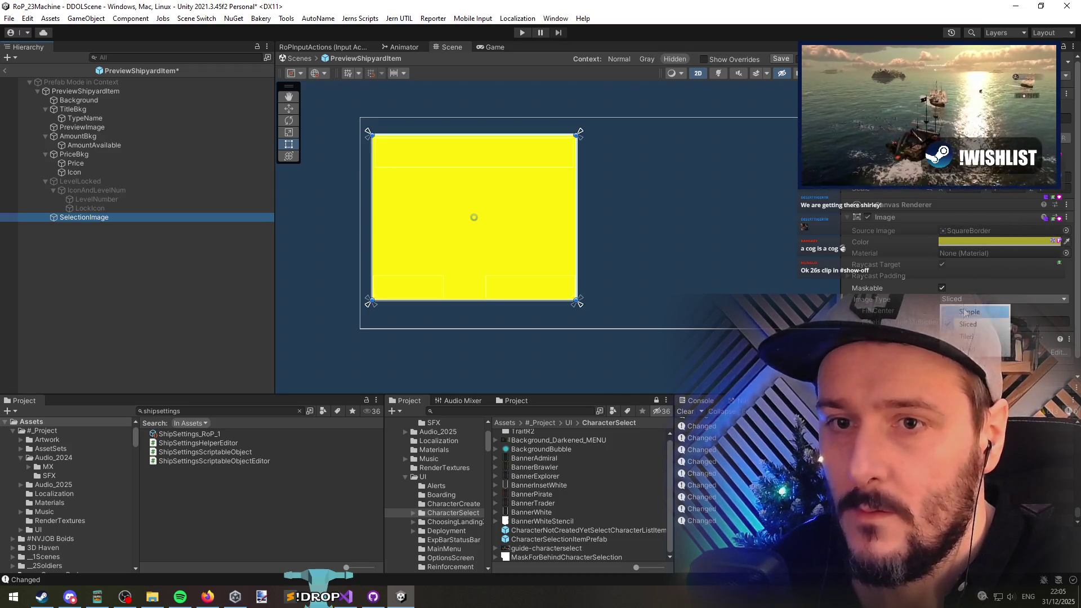
{"action": "left_click", "coordinate": [965, 348]}
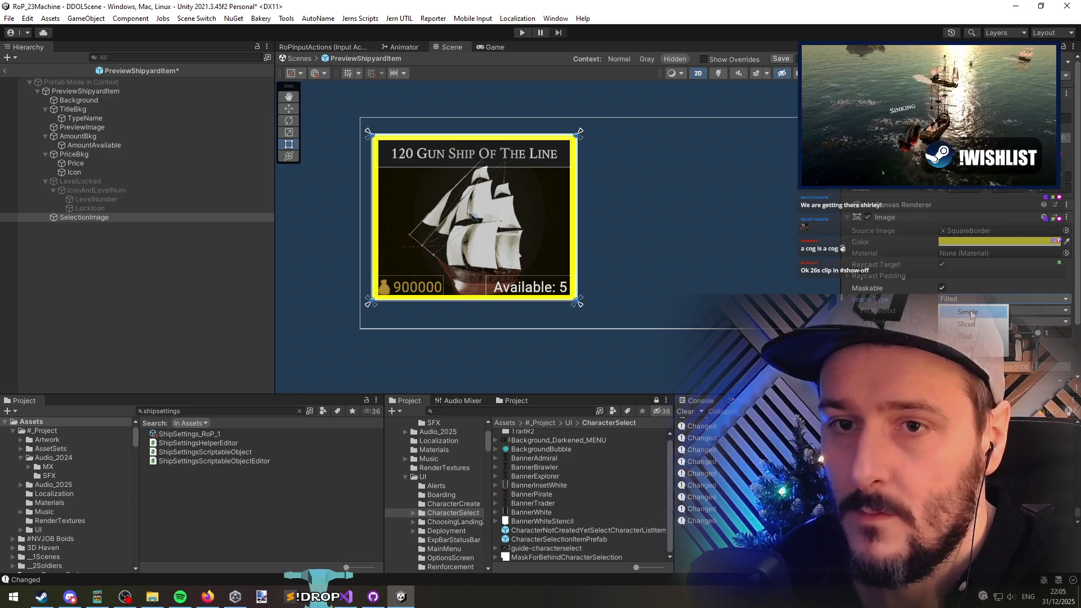
{"action": "left_click", "coordinate": [970, 313]}
{"action": "left_click", "coordinate": [1002, 299]}
{"action": "left_click", "coordinate": [966, 323]}
{"action": "left_click_drag", "start_coordinate": [931, 325], "coordinate": [951, 328]}
{"action": "scroll", "coordinate": [442, 198], "scroll_direction": "up", "scroll_amount": 3}
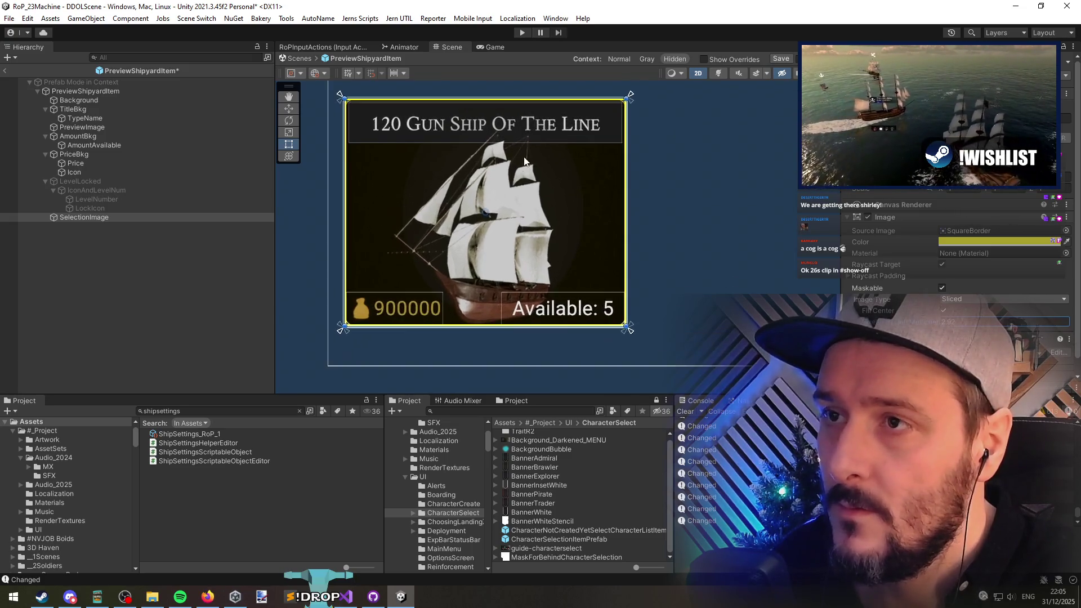
{"action": "mouse_move", "coordinate": [1013, 325]}
{"action": "left_mouse_down"}
{"action": "mouse_move", "coordinate": [879, 331]}
{"action": "mouse_move", "coordinate": [923, 329]}
{"action": "left_mouse_up"}
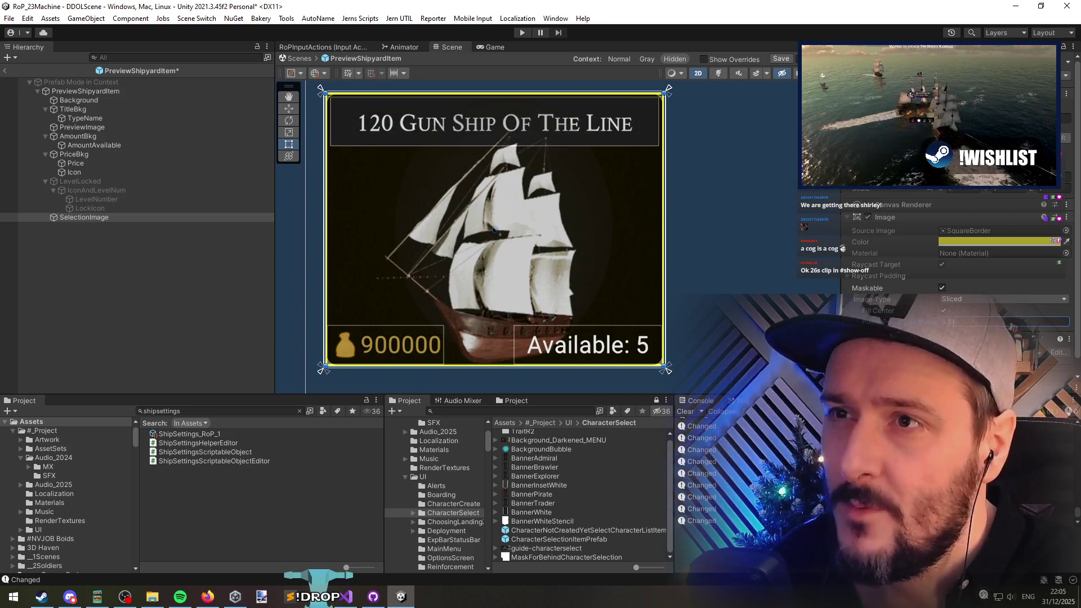
Step: Locate the SquareBorder sprite in the project and duplicate it as RoundedSquareBorder
{"action": "left_click", "coordinate": [999, 231]}
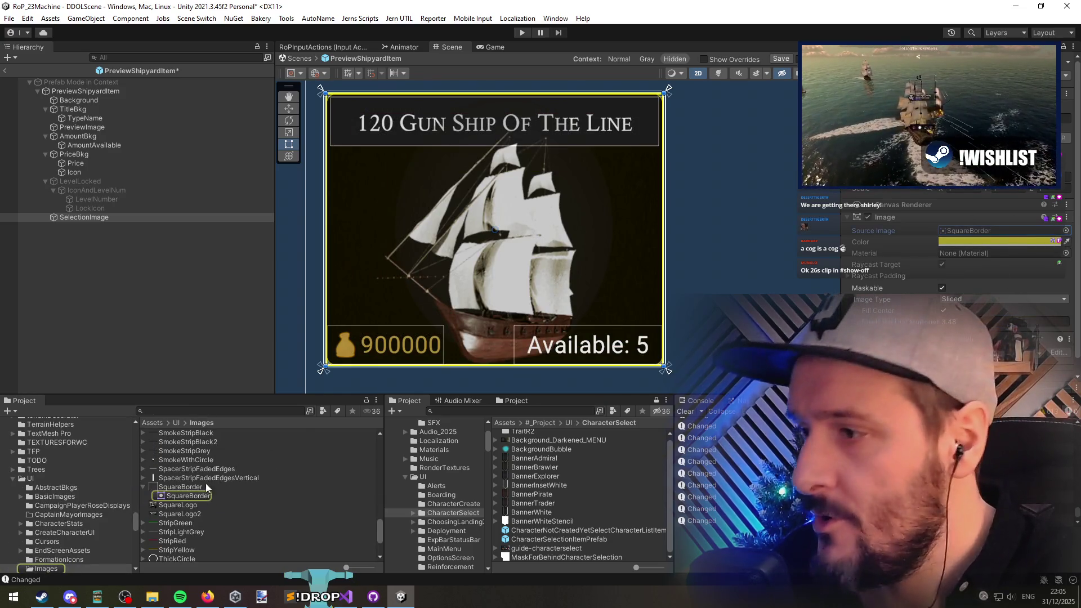
{"action": "scroll", "coordinate": [195, 489], "scroll_direction": "down", "scroll_amount": 3}
{"action": "scroll", "coordinate": [197, 501], "scroll_direction": "up", "scroll_amount": 3}
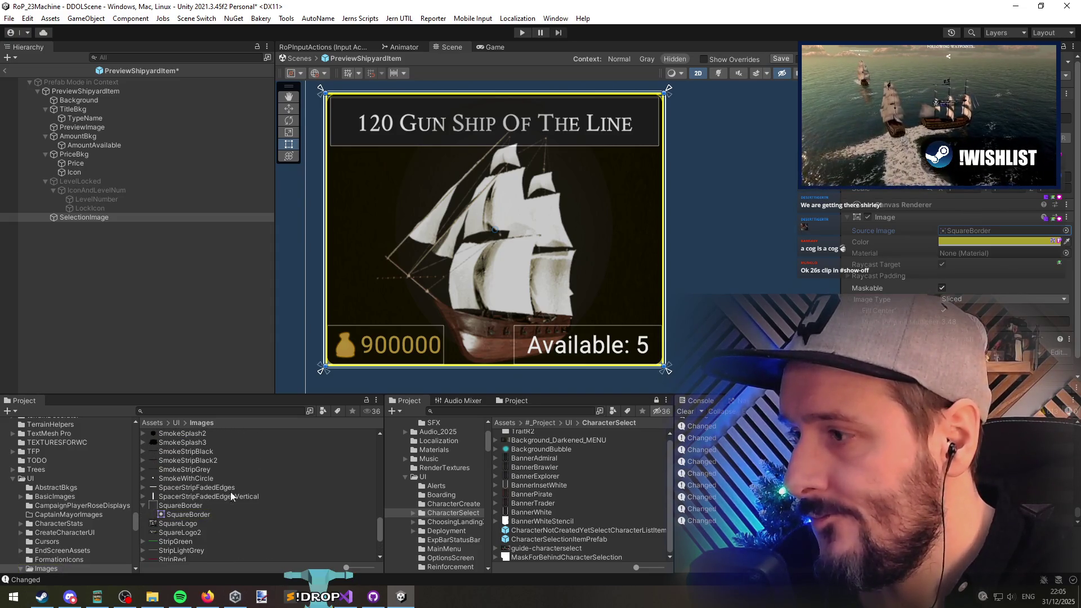
{"action": "left_click", "coordinate": [1065, 231]}
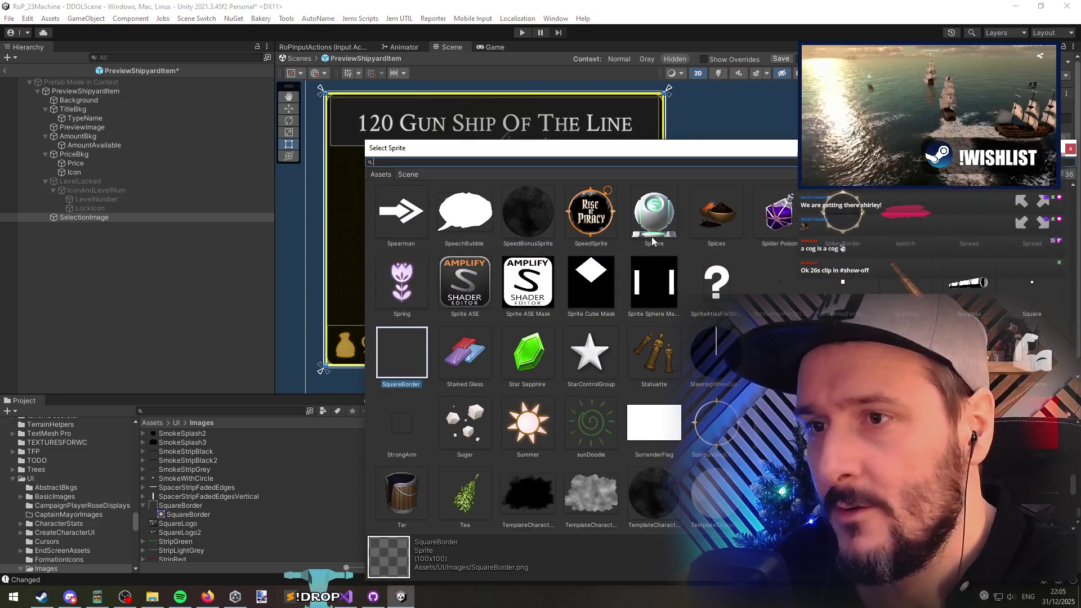
{"action": "type", "text": "rounded"}
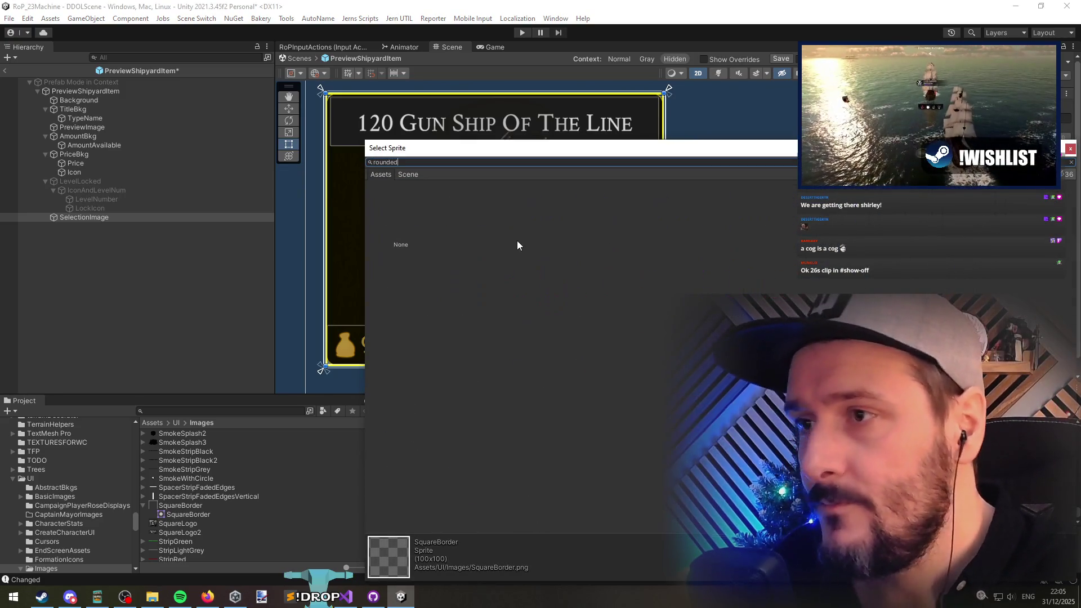
{"action": "key", "text": "Escape"}
{"action": "key", "text": "Escape"}
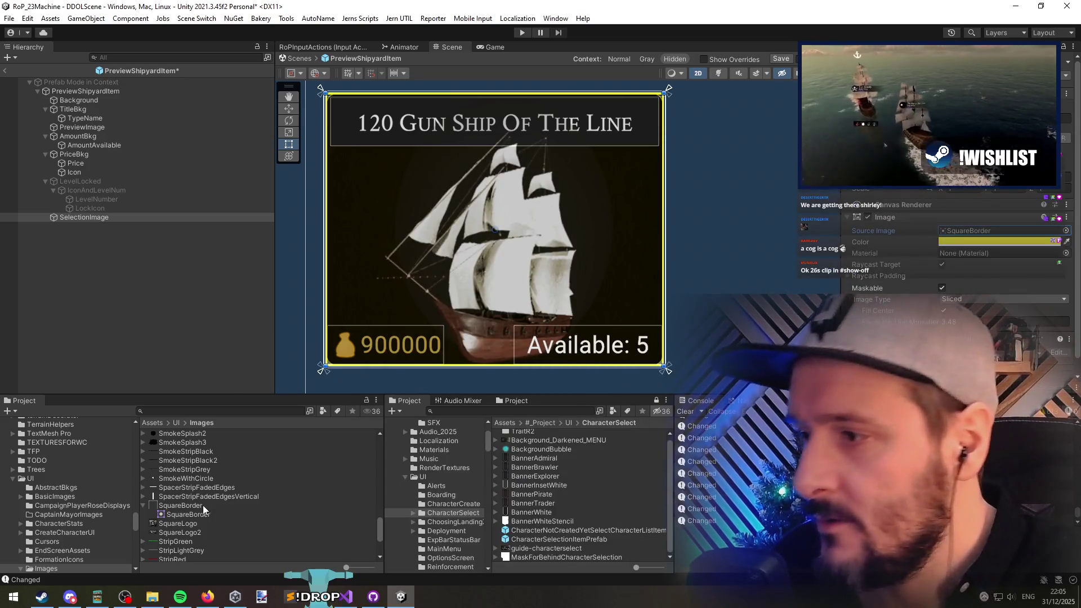
{"action": "left_click", "coordinate": [201, 504]}
{"action": "key", "text": "F2"}
{"action": "key", "text": "Home"}
{"action": "type", "text": "Rounded"}
{"action": "key", "text": "End"}
{"action": "key", "text": "BackSpace"}
{"action": "key", "text": "BackSpace"}
{"action": "key", "text": "Return"}
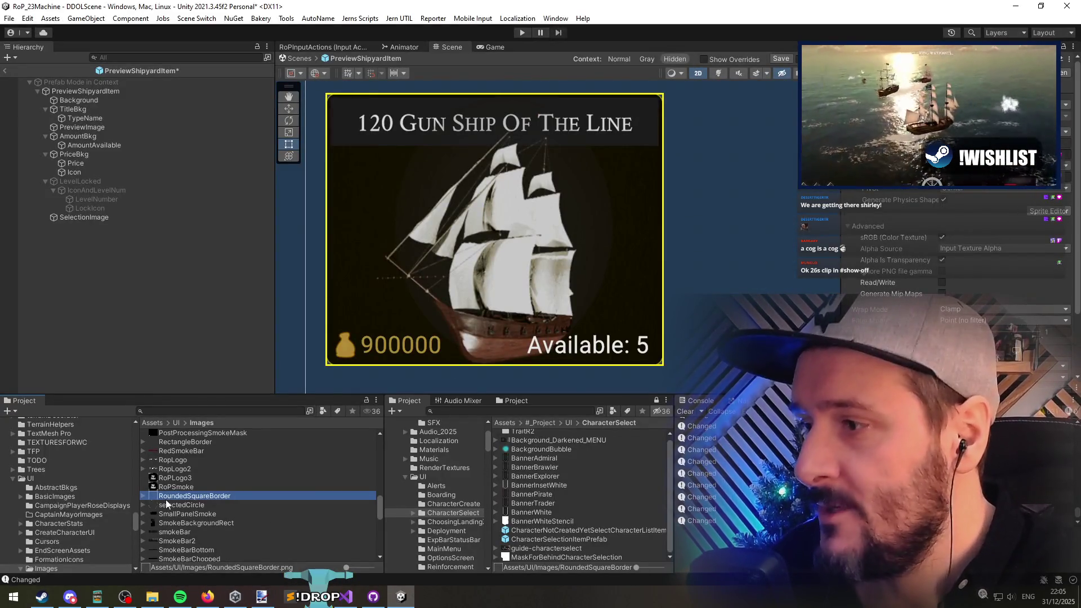
Step: Assign RoundedSquareBorder as SelectionImage's Source Image and thicken the yellow border
{"action": "left_click", "coordinate": [84, 218]}
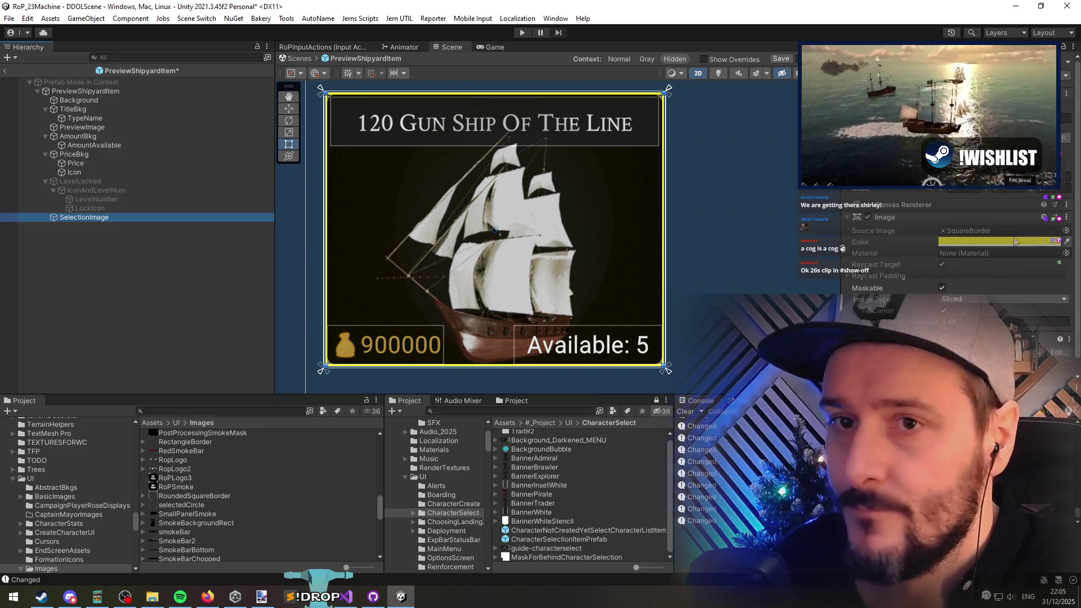
{"action": "left_click", "coordinate": [1065, 231]}
{"action": "type", "text": "roundedsq"}
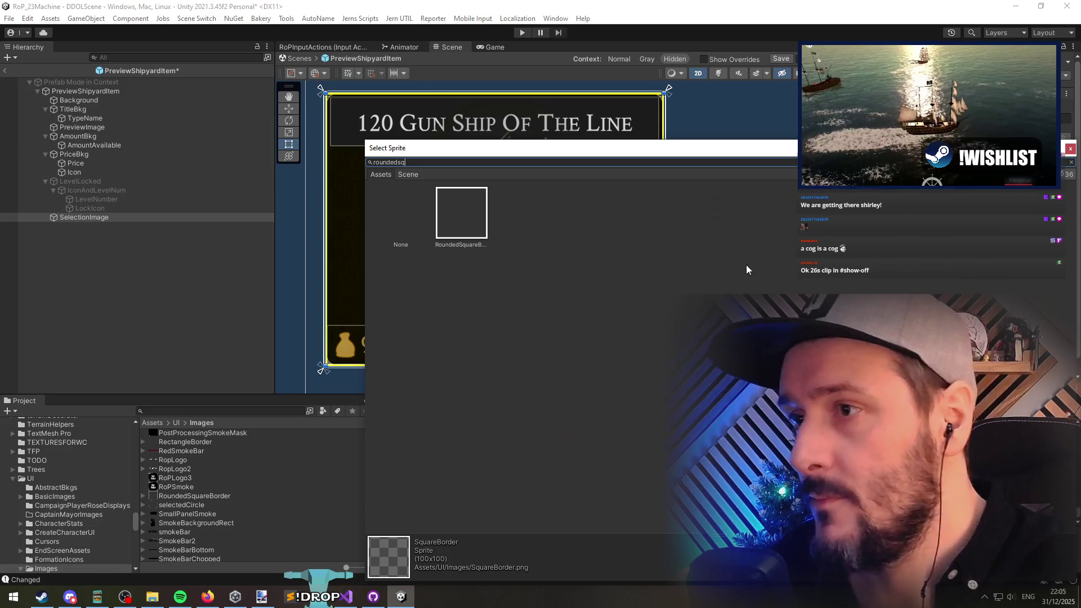
{"action": "double_click", "coordinate": [452, 212]}
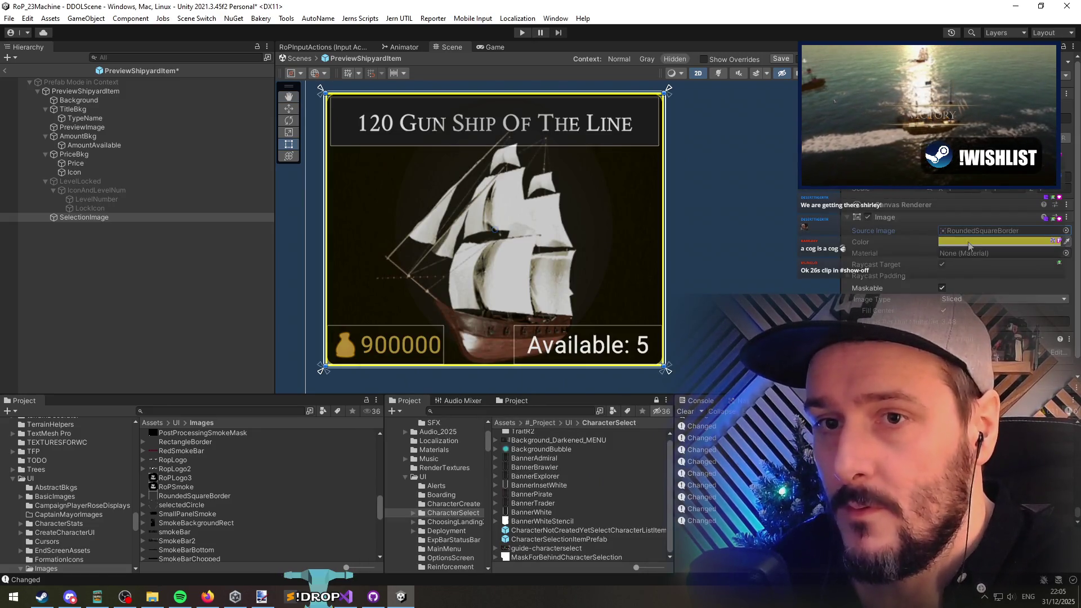
{"action": "mouse_move", "coordinate": [932, 321]}
{"action": "left_mouse_down"}
{"action": "mouse_move", "coordinate": [878, 322]}
{"action": "mouse_move", "coordinate": [900, 322]}
{"action": "left_mouse_up"}
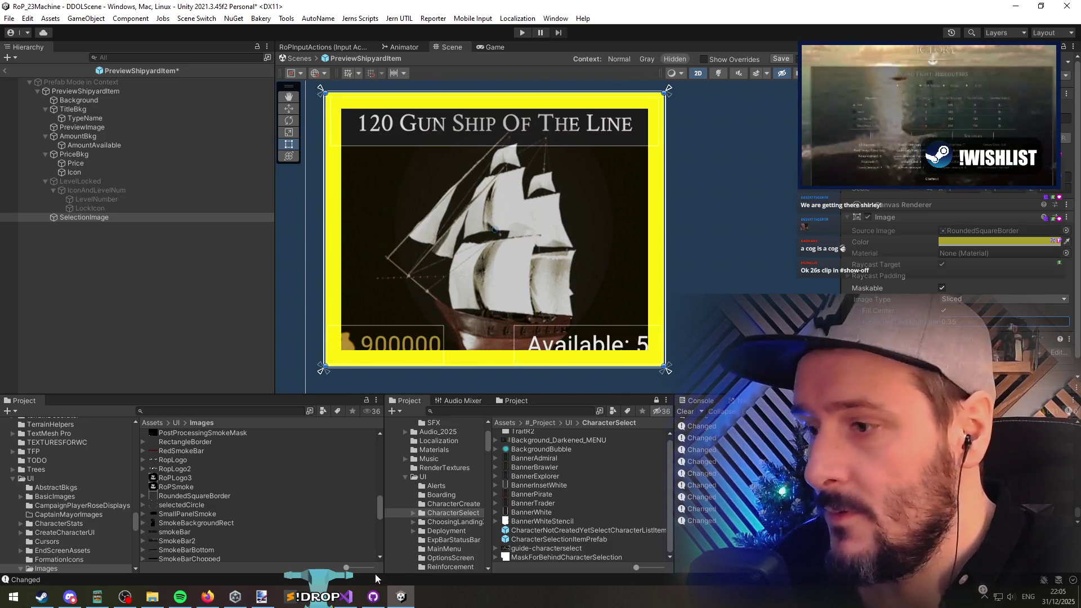
Step: Round the top-left and top-right corners of RoundedSquareBorder.png with the Eraser and save it
{"action": "left_click", "coordinate": [261, 596]}
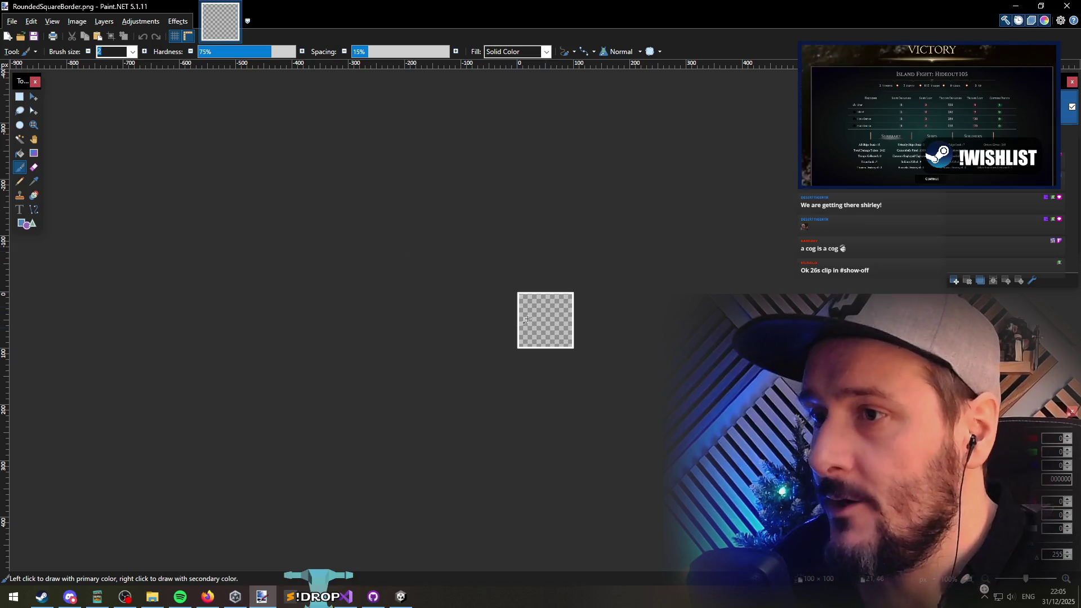
{"action": "scroll", "coordinate": [507, 297], "scroll_direction": "up", "scroll_amount": 5}
{"action": "mouse_move", "coordinate": [507, 296]}
{"action": "left_mouse_down"}
{"action": "mouse_move", "coordinate": [406, 282]}
{"action": "mouse_move", "coordinate": [374, 263]}
{"action": "left_mouse_up"}
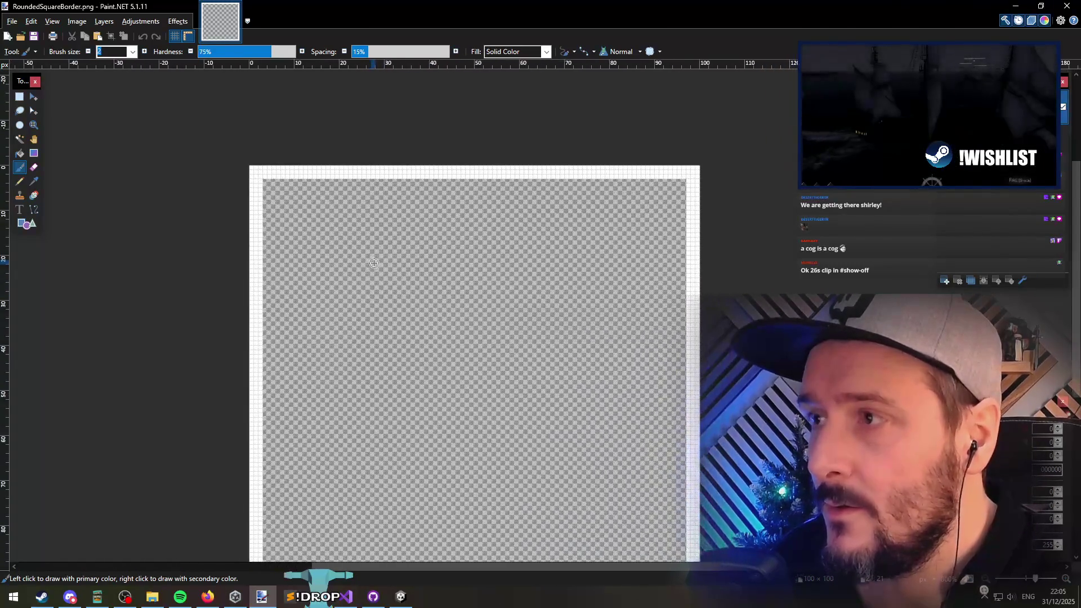
{"action": "scroll", "coordinate": [457, 229], "scroll_direction": "down", "scroll_amount": 1}
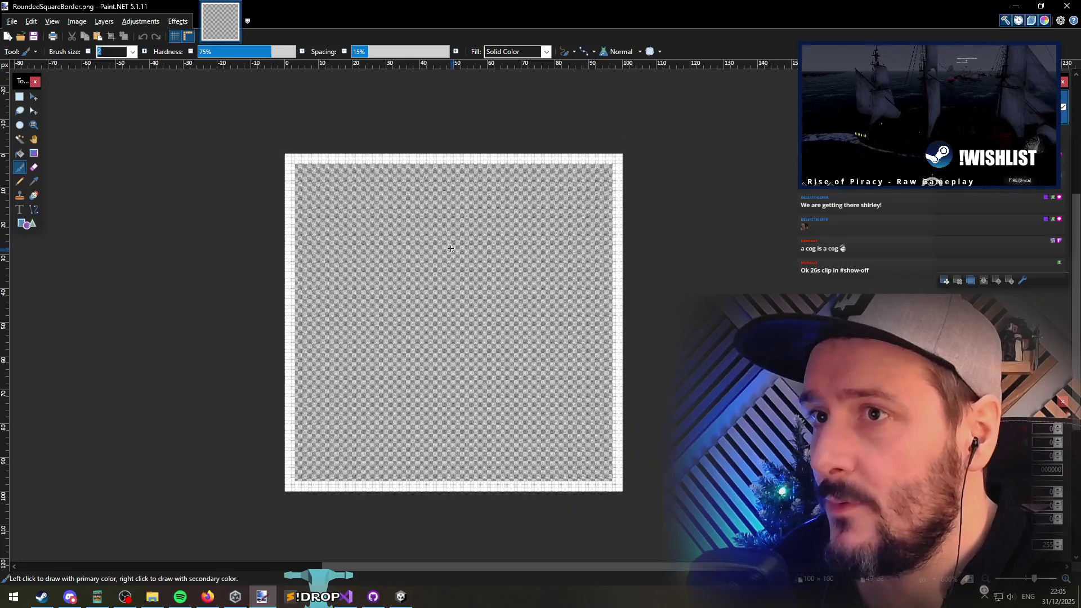
{"action": "left_click_drag", "start_coordinate": [320, 150], "coordinate": [282, 176]}
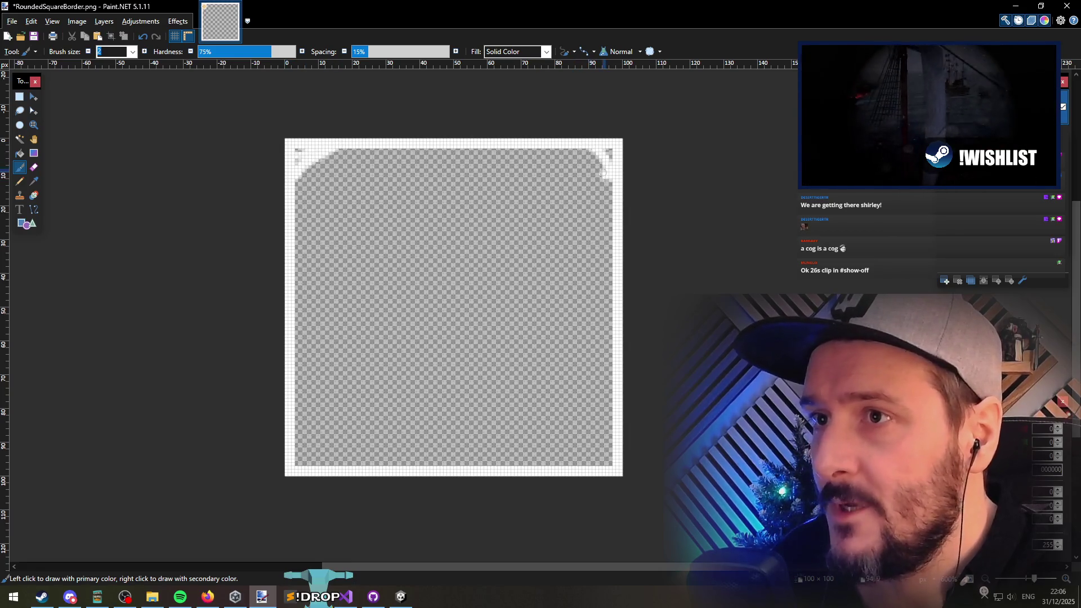
{"action": "left_click", "coordinate": [32, 168]}
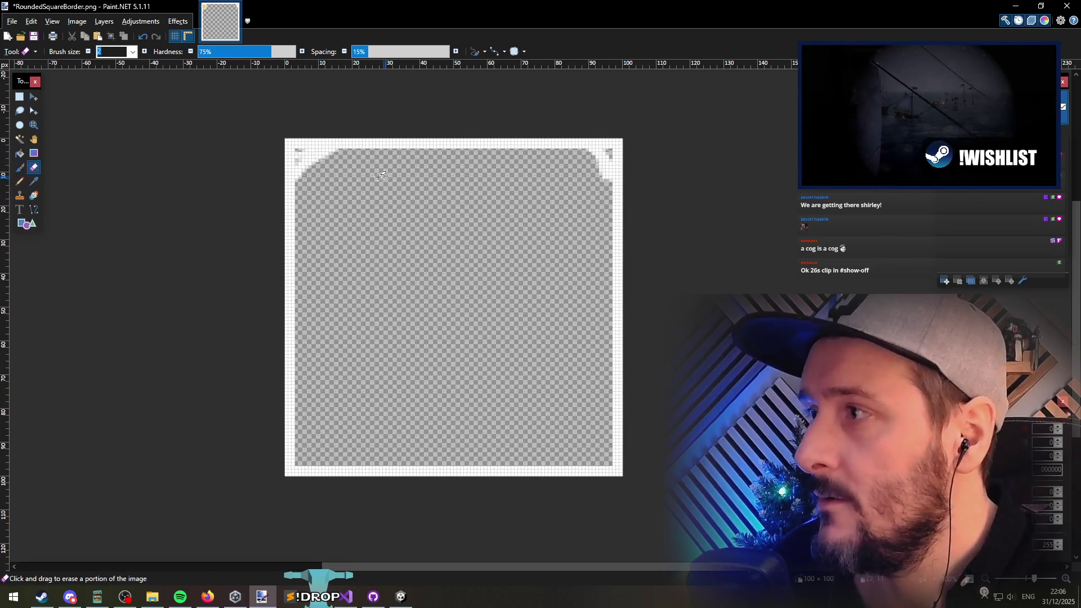
{"action": "left_click_drag", "start_coordinate": [307, 139], "coordinate": [285, 136]}
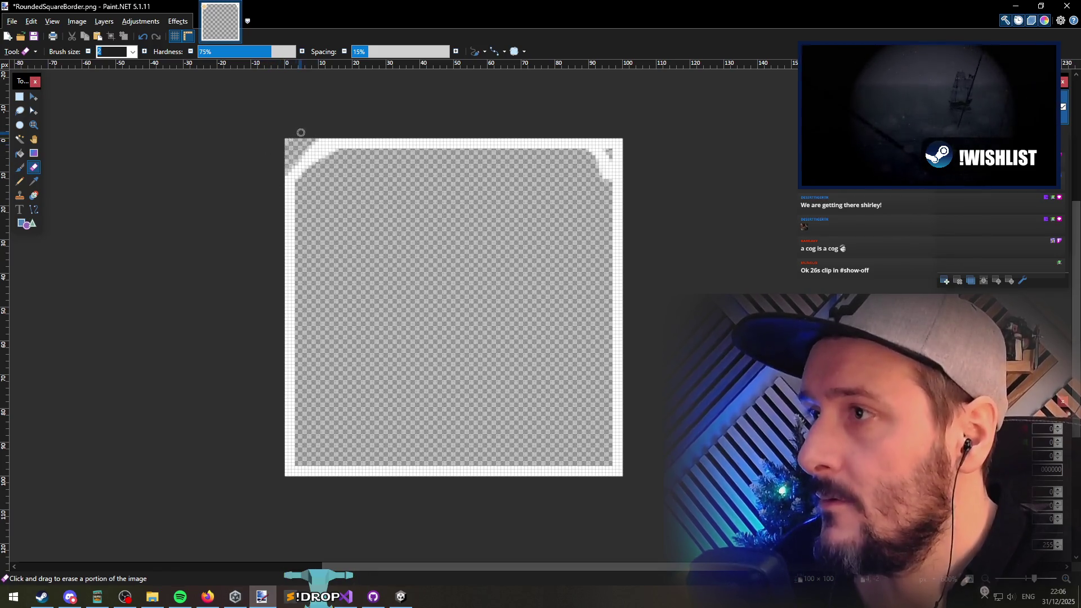
{"action": "left_click_drag", "start_coordinate": [586, 130], "coordinate": [609, 152]}
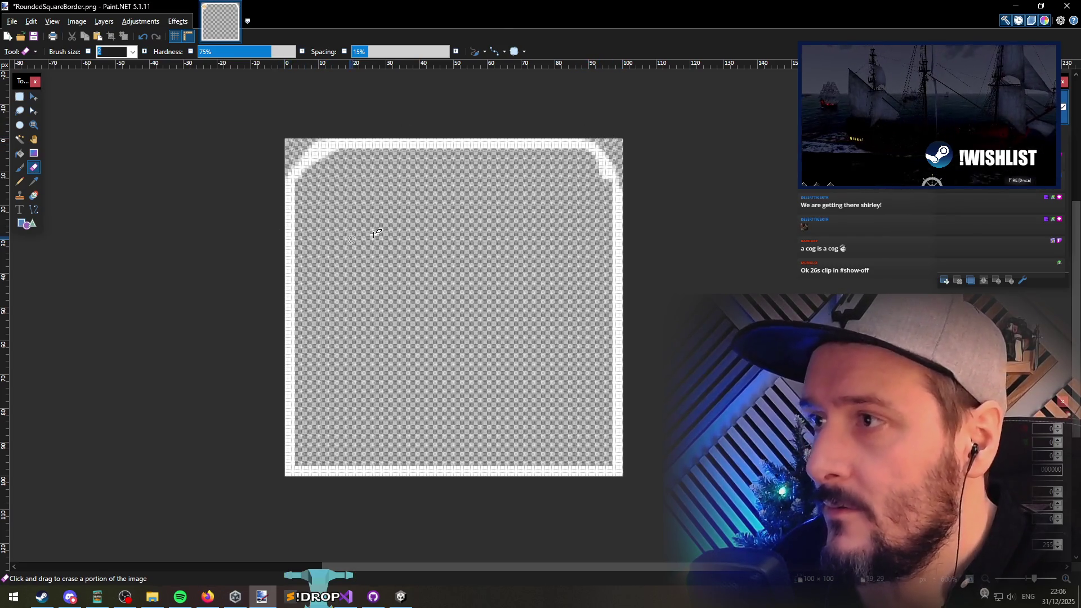
{"action": "key", "text": "ctrl+s"}
{"action": "key", "text": "Return"}
{"action": "key", "text": "alt+Tab"}
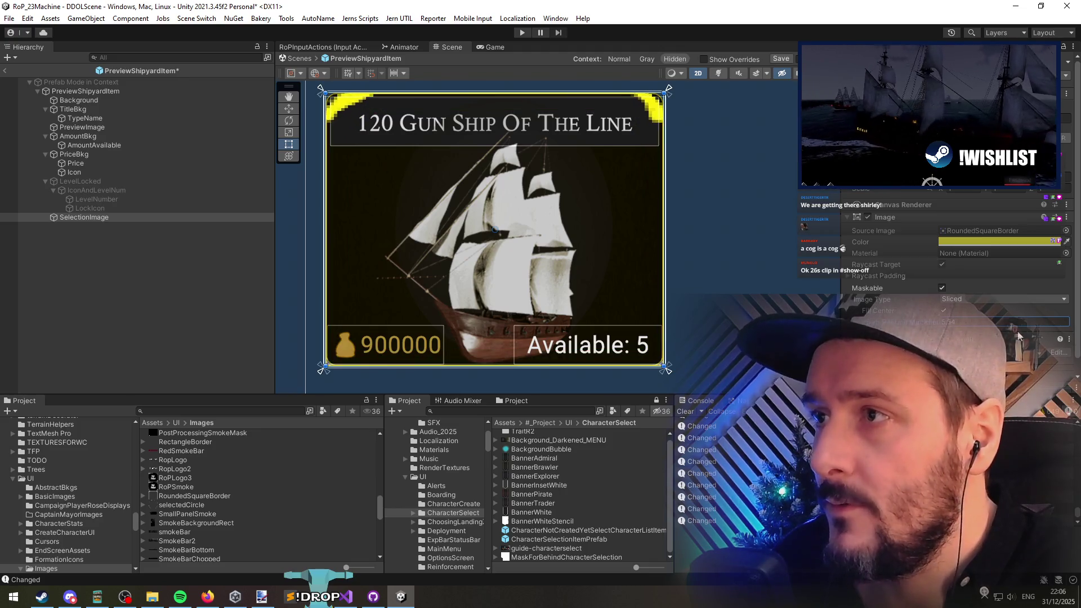
Step: Undo the corner rounding, erase a small stepped top-left corner, and save the image
{"action": "key", "text": "alt+Tab"}
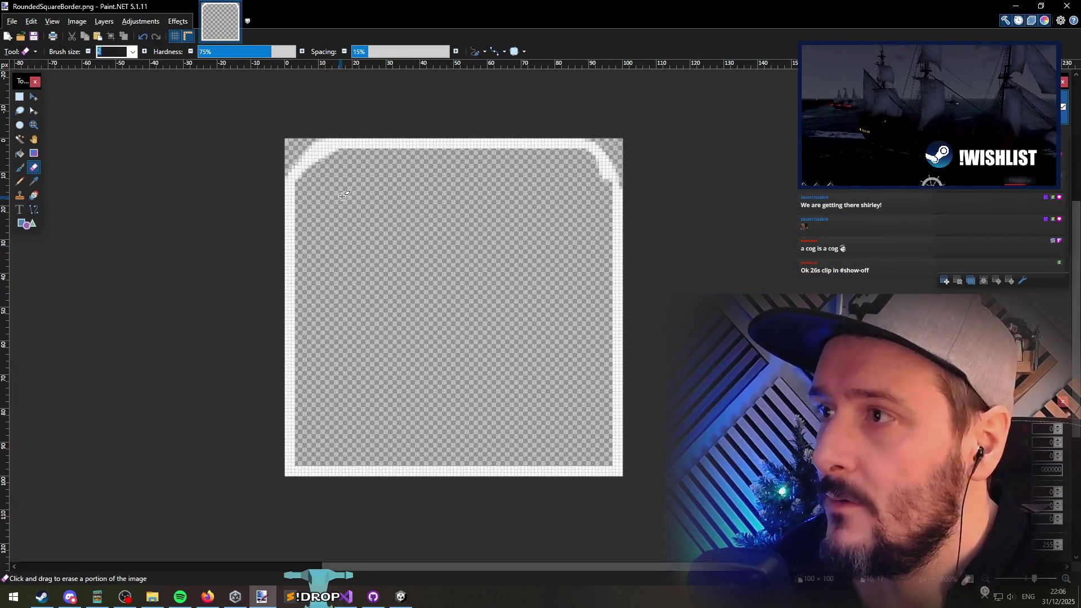
{"action": "key", "text": "ctrl+z"}
{"action": "key", "text": "ctrl+z"}
{"action": "key", "text": "ctrl+z"}
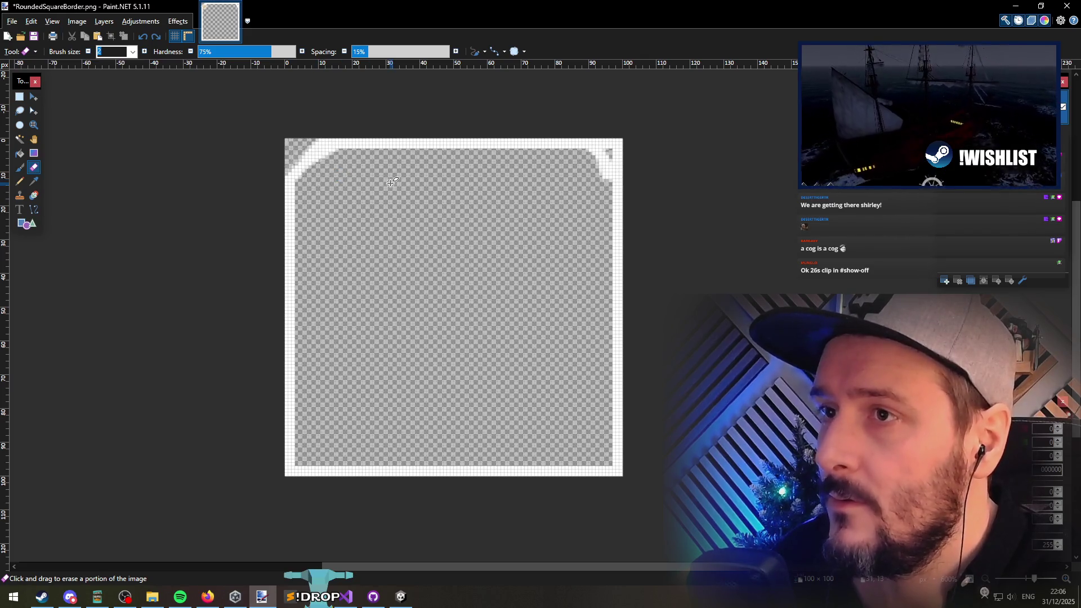
{"action": "key", "text": "ctrl+z"}
{"action": "key", "text": "ctrl+z"}
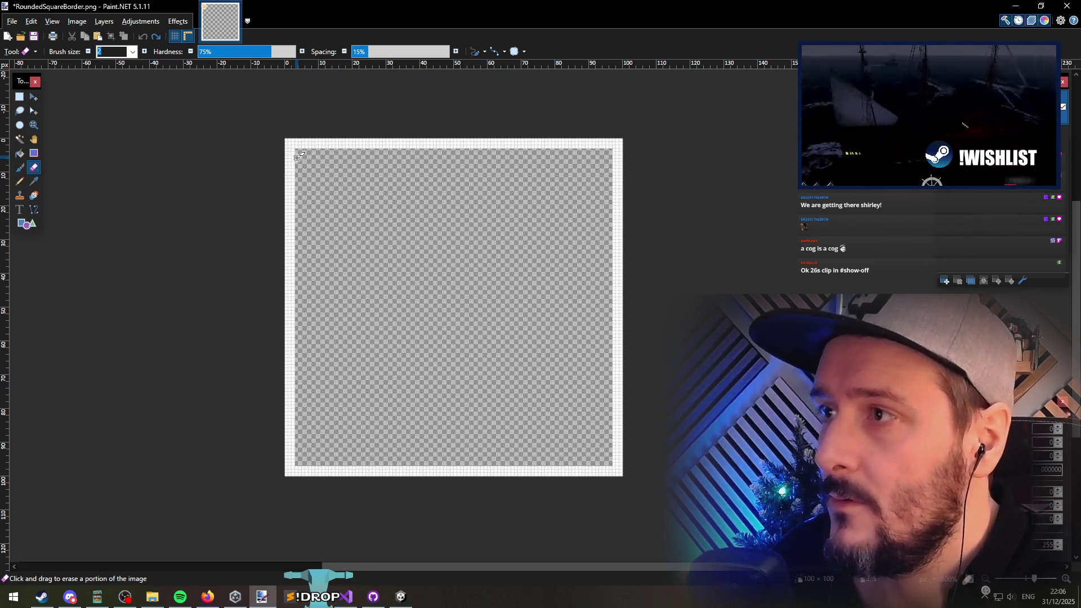
{"action": "scroll", "coordinate": [291, 144], "scroll_direction": "up", "scroll_amount": 7}
{"action": "left_click", "coordinate": [275, 140]}
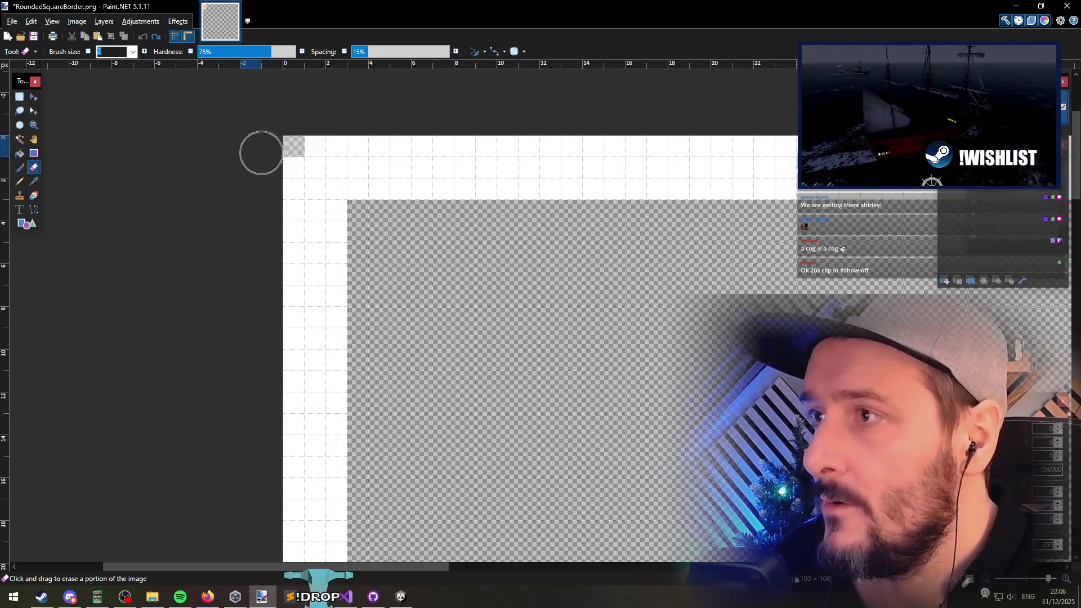
{"action": "mouse_move", "coordinate": [251, 183]}
{"action": "left_mouse_down"}
{"action": "mouse_move", "coordinate": [314, 123]}
{"action": "mouse_move", "coordinate": [278, 188]}
{"action": "mouse_move", "coordinate": [298, 196]}
{"action": "left_mouse_up"}
{"action": "key", "text": "ctrl+s"}
{"action": "key", "text": "alt+Tab"}
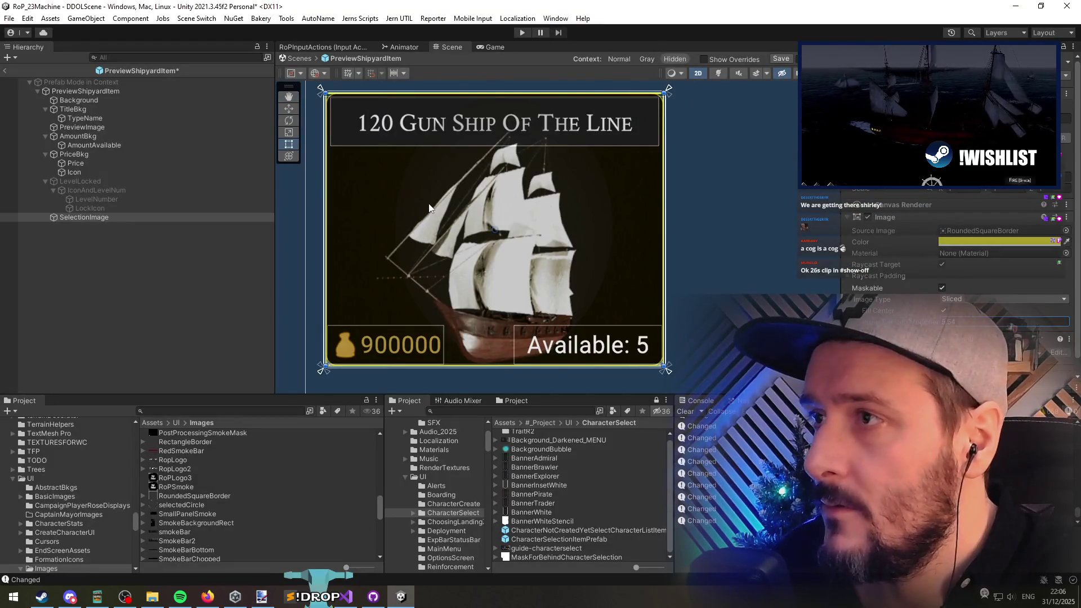
Step: Lower SelectionImage's Pixels Per Unit Multiplier to 1.24 for a thicker yellow border
{"action": "scroll", "coordinate": [323, 95], "scroll_direction": "up", "scroll_amount": 8}
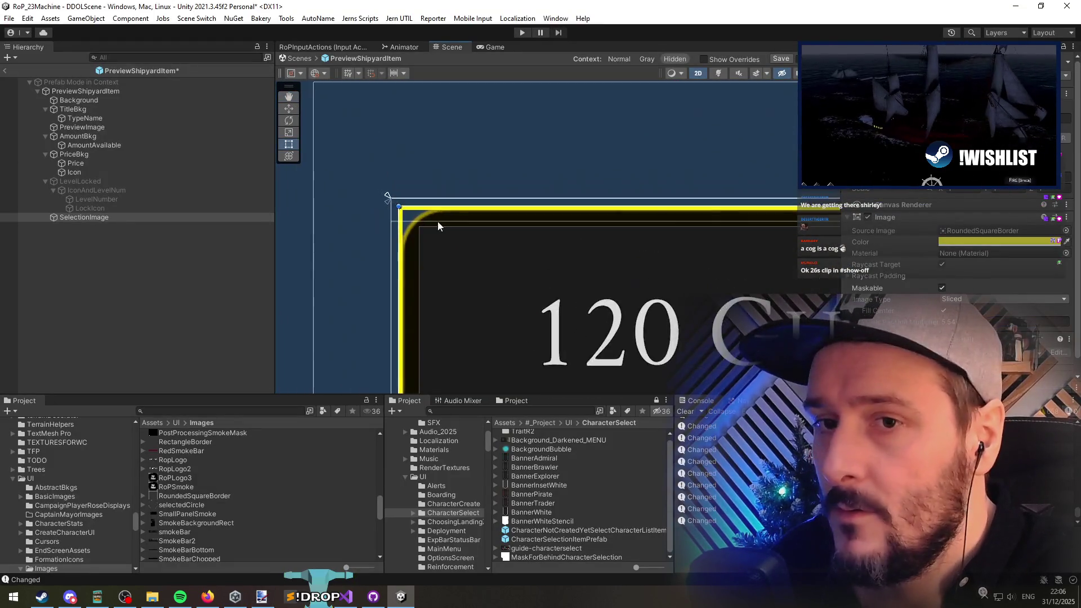
{"action": "left_click_drag", "start_coordinate": [915, 319], "coordinate": [835, 329]}
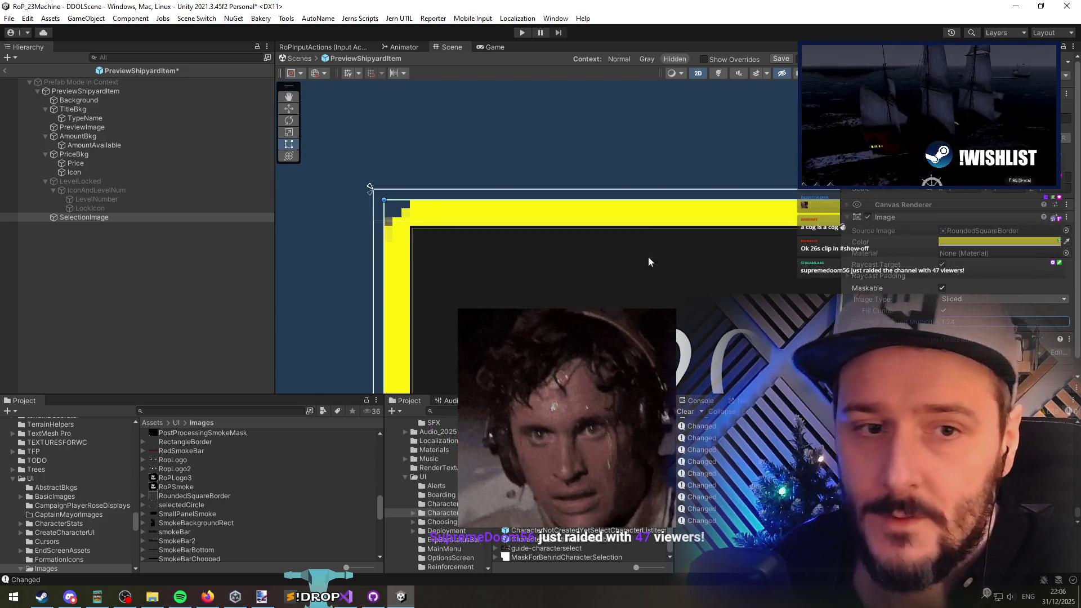
{"action": "scroll", "coordinate": [563, 234], "scroll_direction": "down", "scroll_amount": 4}
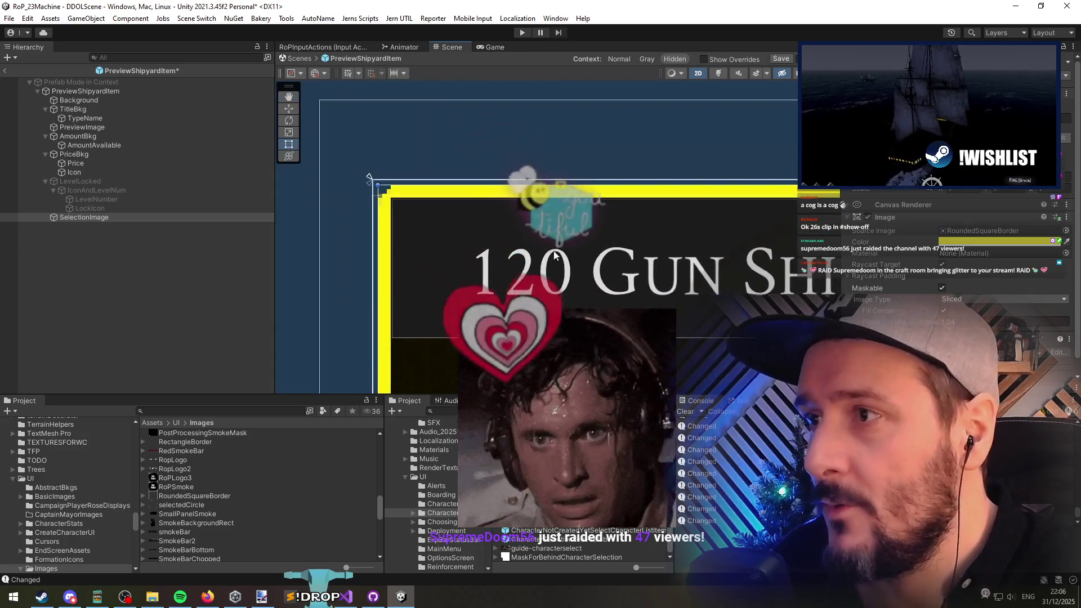
{"action": "scroll", "coordinate": [474, 204], "scroll_direction": "down", "scroll_amount": 3}
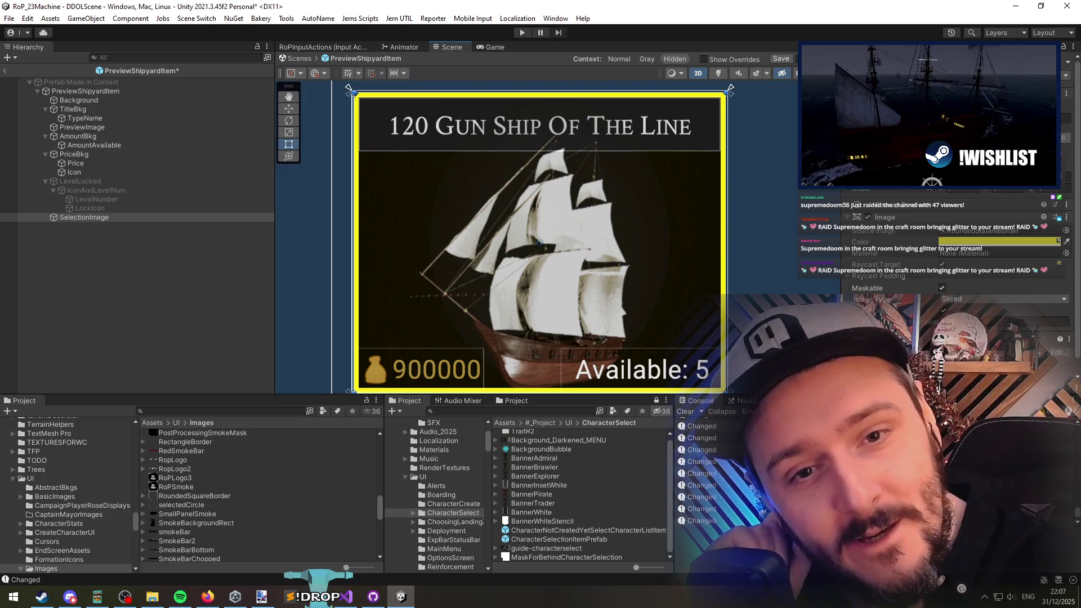
Step: Bring the Firefox Rise of Piracy Steam page into view and maximize it
{"action": "key", "text": "alt+Tab"}
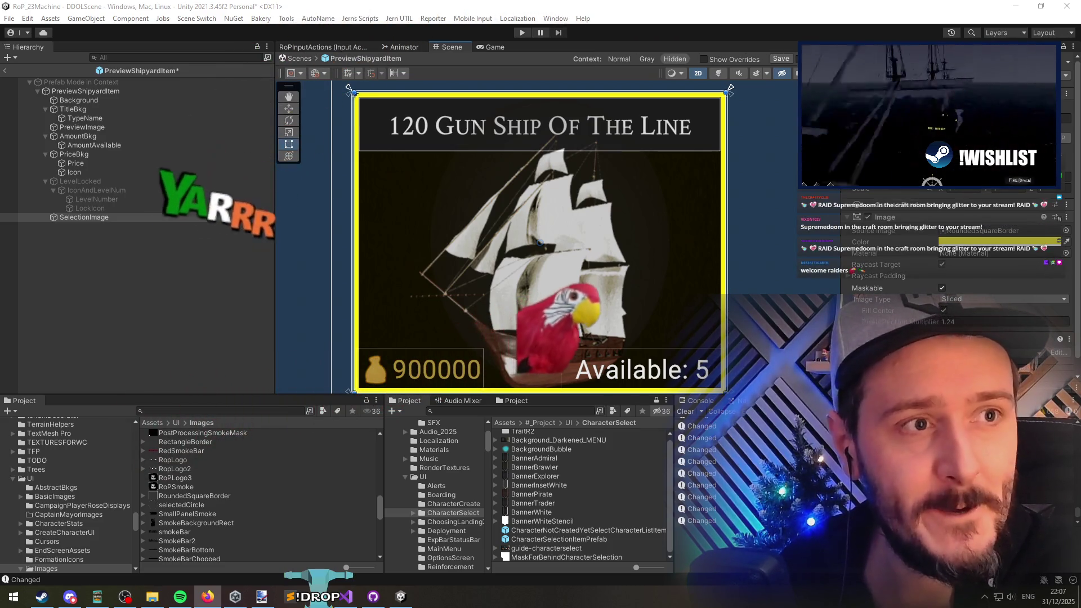
{"action": "left_click_drag", "start_coordinate": [0, 284], "coordinate": [791, 288]}
{"action": "double_click", "coordinate": [791, 289]}
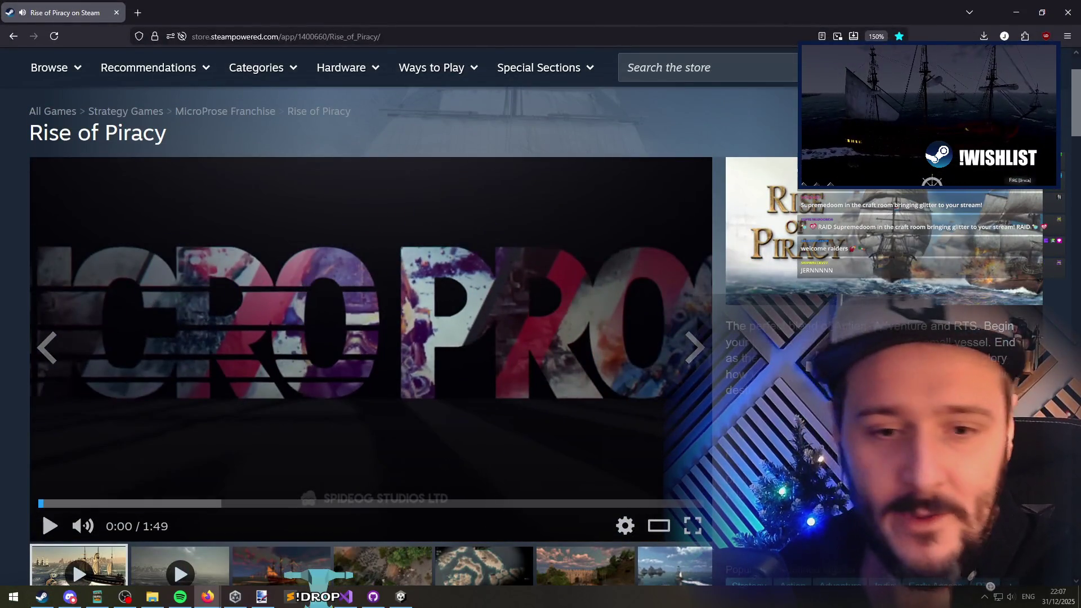
Step: Start playing the Rise of Piracy announcement trailer on the Steam store page
{"action": "key", "text": "alt+Tab"}
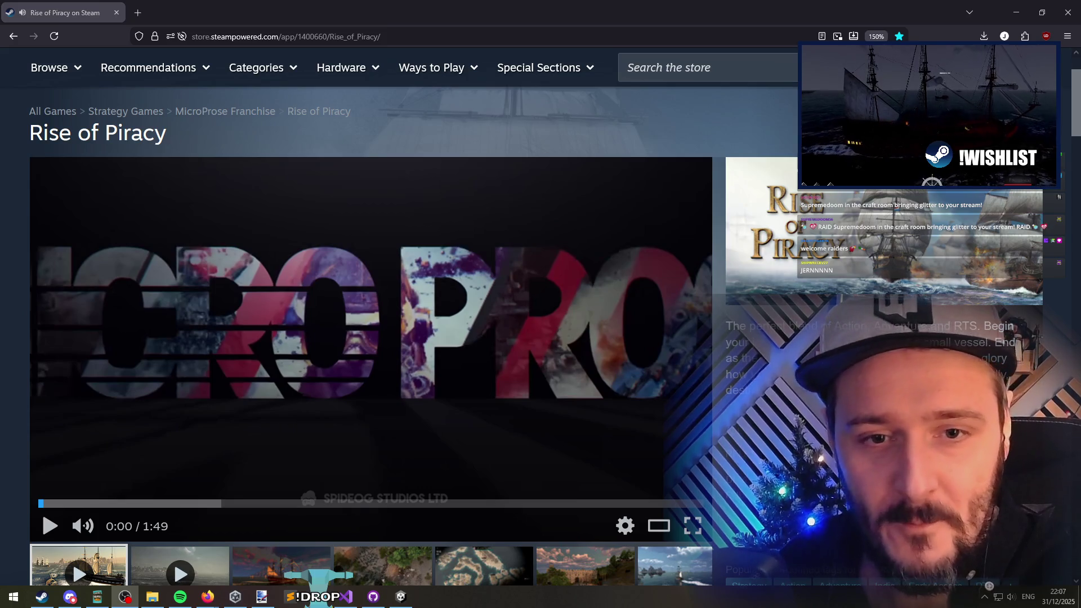
{"action": "key", "text": "alt+Tab"}
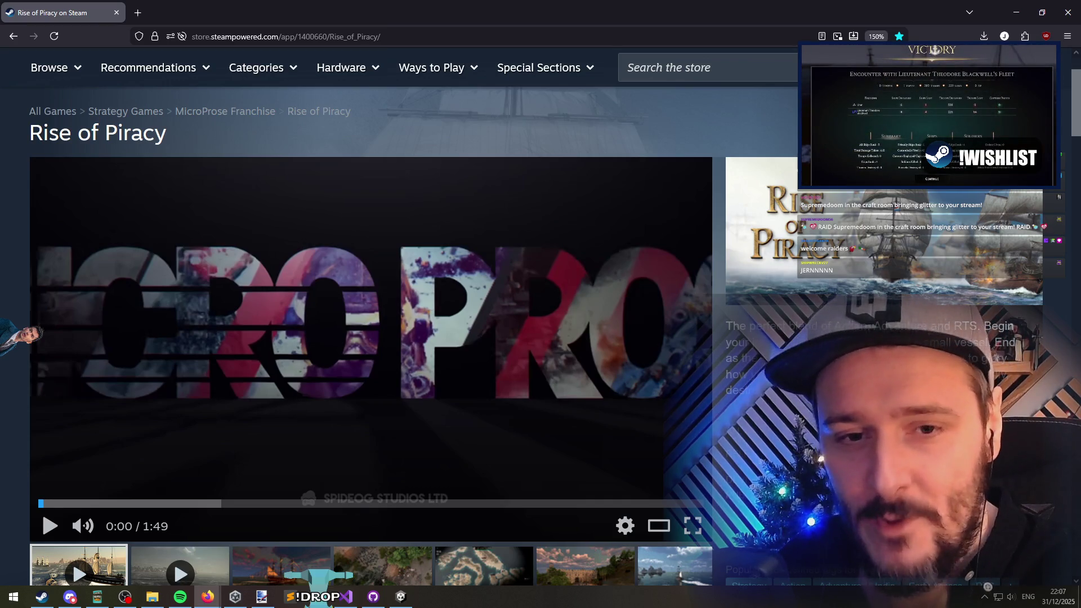
{"action": "scroll", "coordinate": [500, 346], "scroll_direction": "down", "scroll_amount": 1}
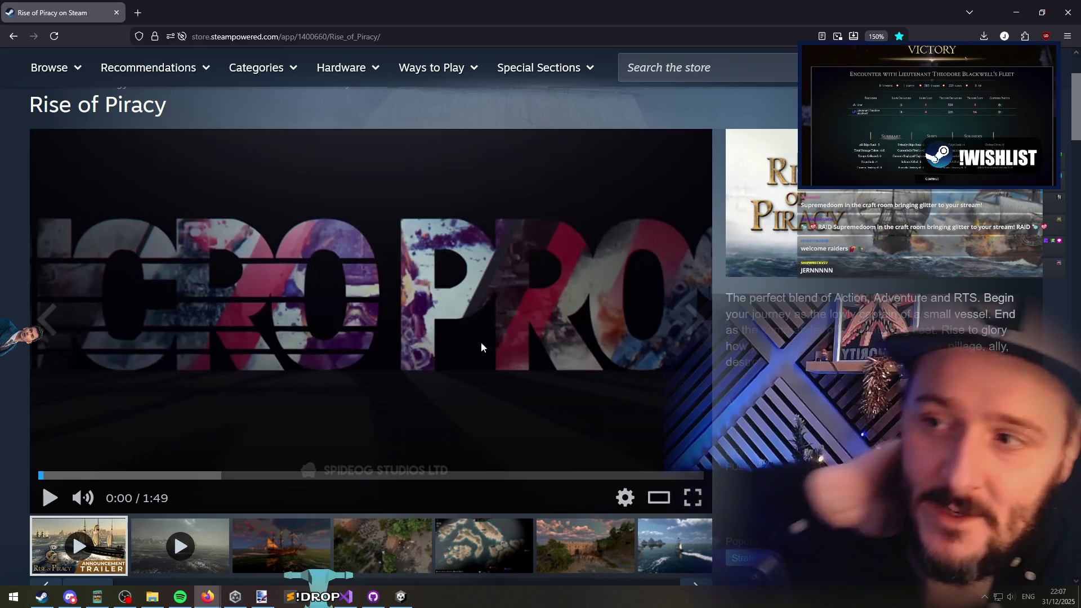
{"action": "left_click", "coordinate": [500, 346]}
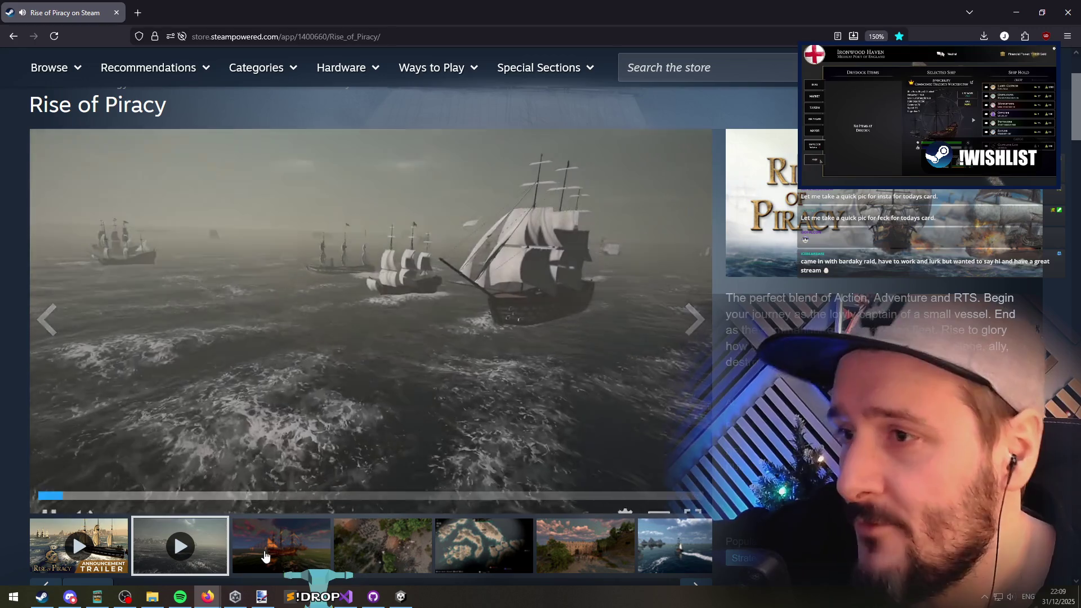
Step: View the third Rise of Piracy screenshot full size, then close the viewer
{"action": "left_click", "coordinate": [266, 557]}
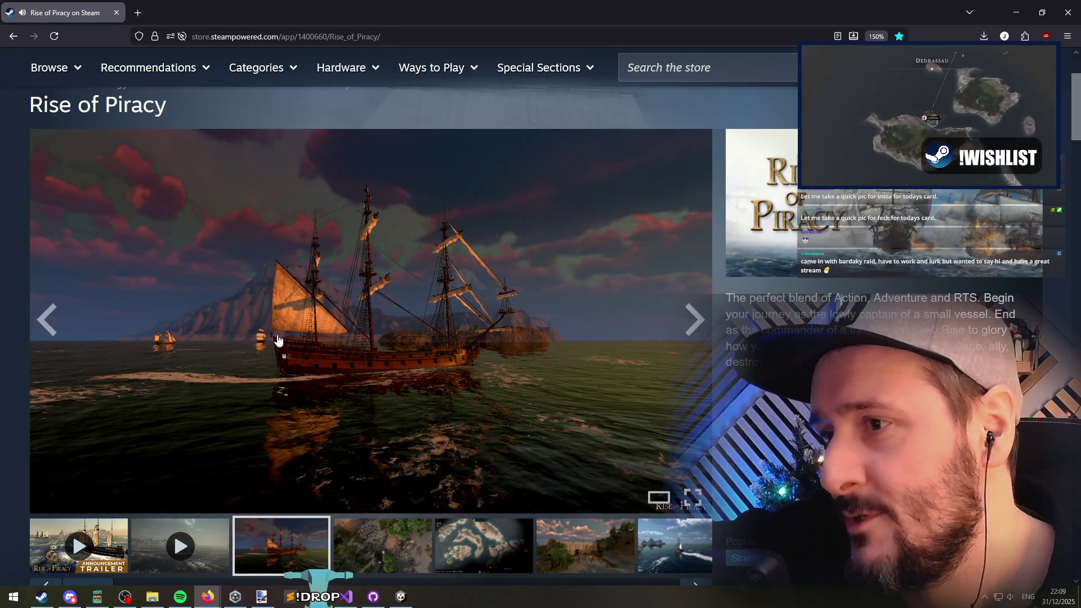
{"action": "left_click", "coordinate": [277, 340]}
{"action": "left_click", "coordinate": [17, 265]}
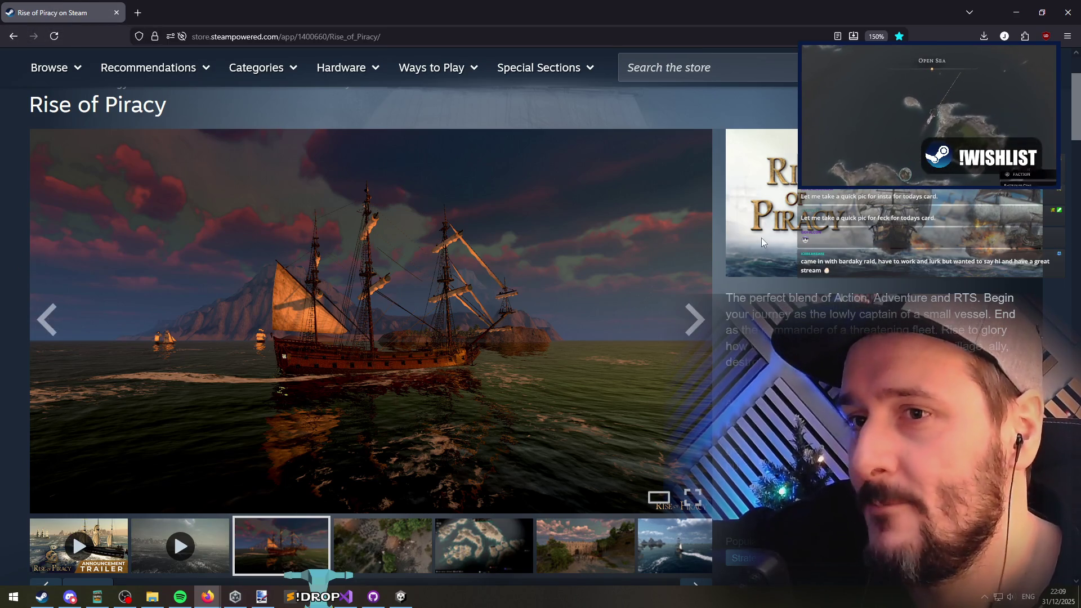
Step: Expand and skim the store page's full game description, then return to Unity
{"action": "scroll", "coordinate": [468, 261], "scroll_direction": "down", "scroll_amount": 3}
{"action": "scroll", "coordinate": [159, 357], "scroll_direction": "up", "scroll_amount": 3}
{"action": "scroll", "coordinate": [323, 225], "scroll_direction": "down", "scroll_amount": 5}
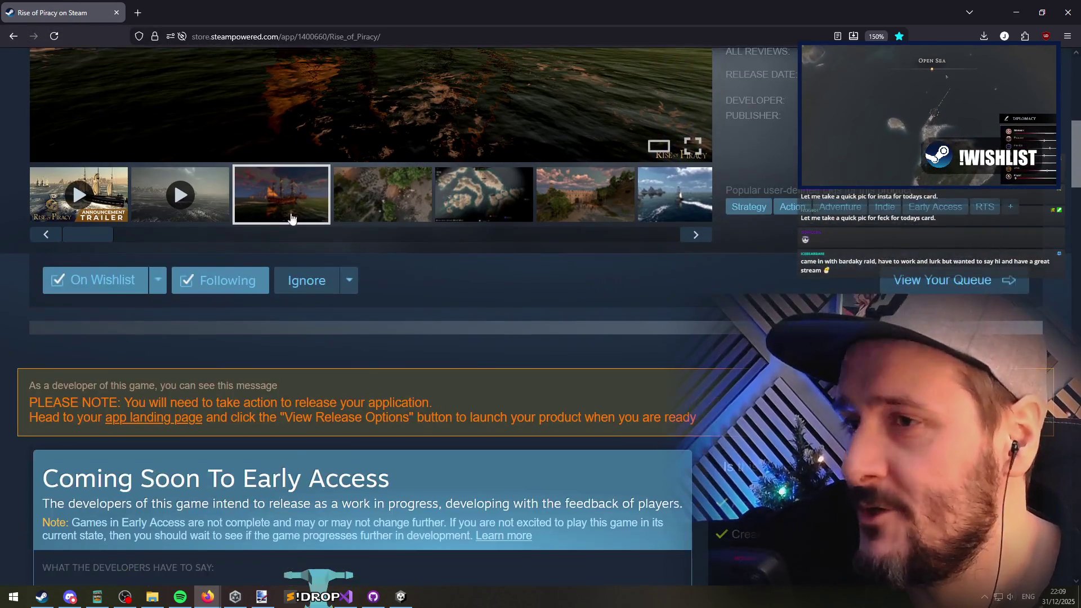
{"action": "scroll", "coordinate": [134, 318], "scroll_direction": "down", "scroll_amount": 5}
{"action": "scroll", "coordinate": [126, 328], "scroll_direction": "down", "scroll_amount": 10}
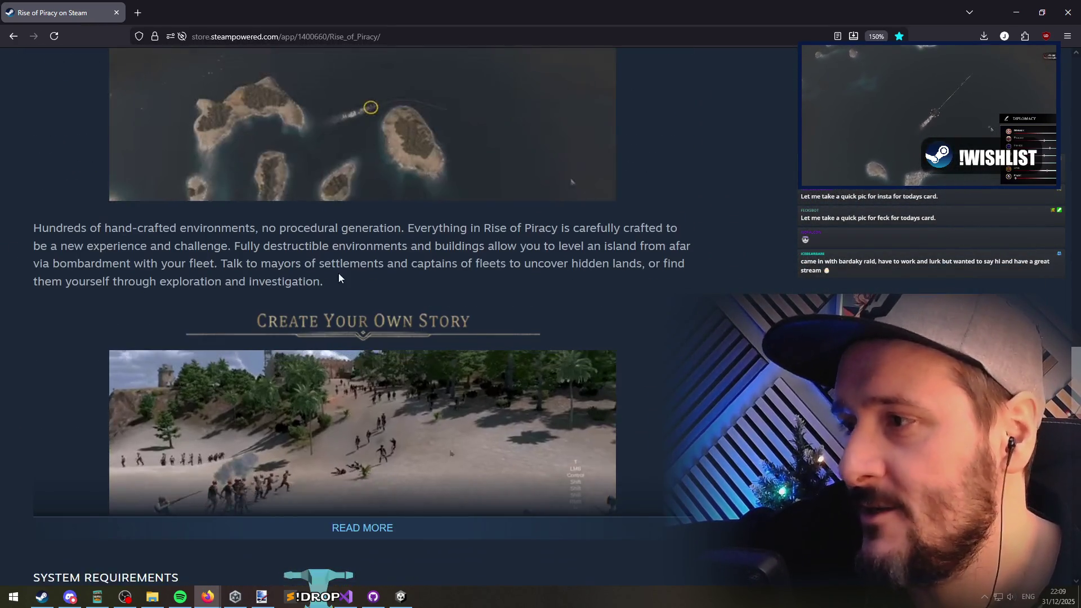
{"action": "scroll", "coordinate": [348, 343], "scroll_direction": "down", "scroll_amount": 2}
{"action": "left_click", "coordinate": [388, 441]}
{"action": "scroll", "coordinate": [34, 295], "scroll_direction": "down", "scroll_amount": 5}
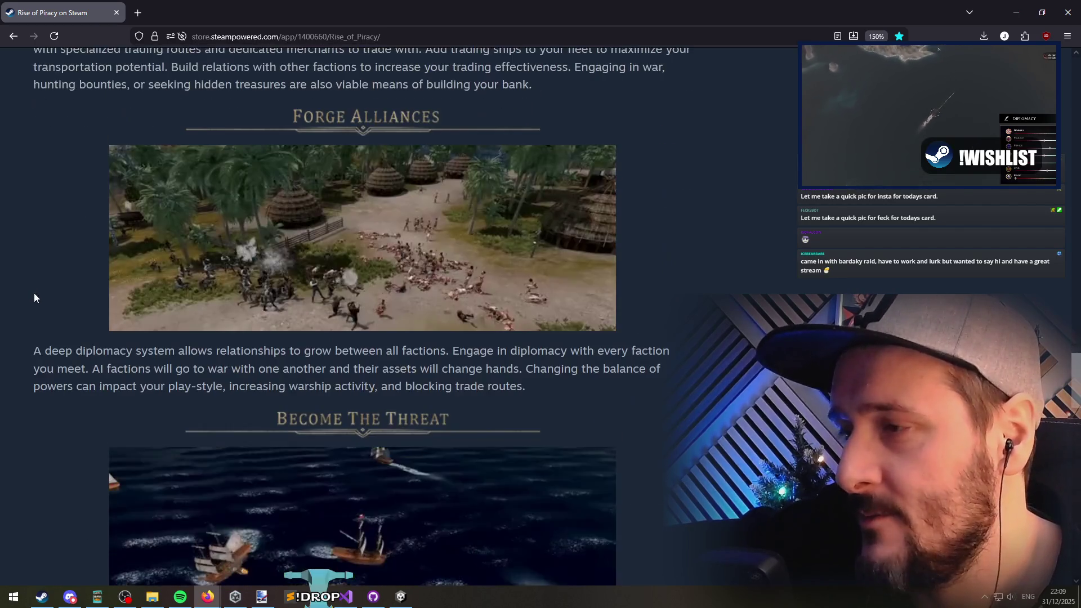
{"action": "scroll", "coordinate": [55, 275], "scroll_direction": "down", "scroll_amount": 5}
{"action": "scroll", "coordinate": [60, 260], "scroll_direction": "up", "scroll_amount": 10}
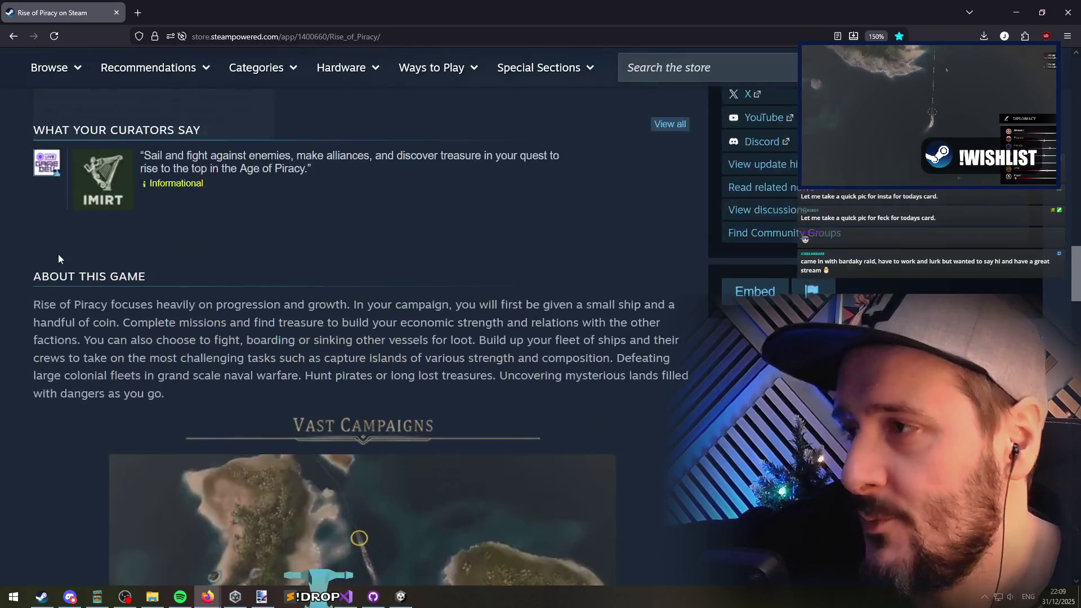
{"action": "scroll", "coordinate": [60, 260], "scroll_direction": "up", "scroll_amount": 10}
{"action": "scroll", "coordinate": [270, 371], "scroll_direction": "down", "scroll_amount": 3}
{"action": "scroll", "coordinate": [233, 430], "scroll_direction": "up", "scroll_amount": 3}
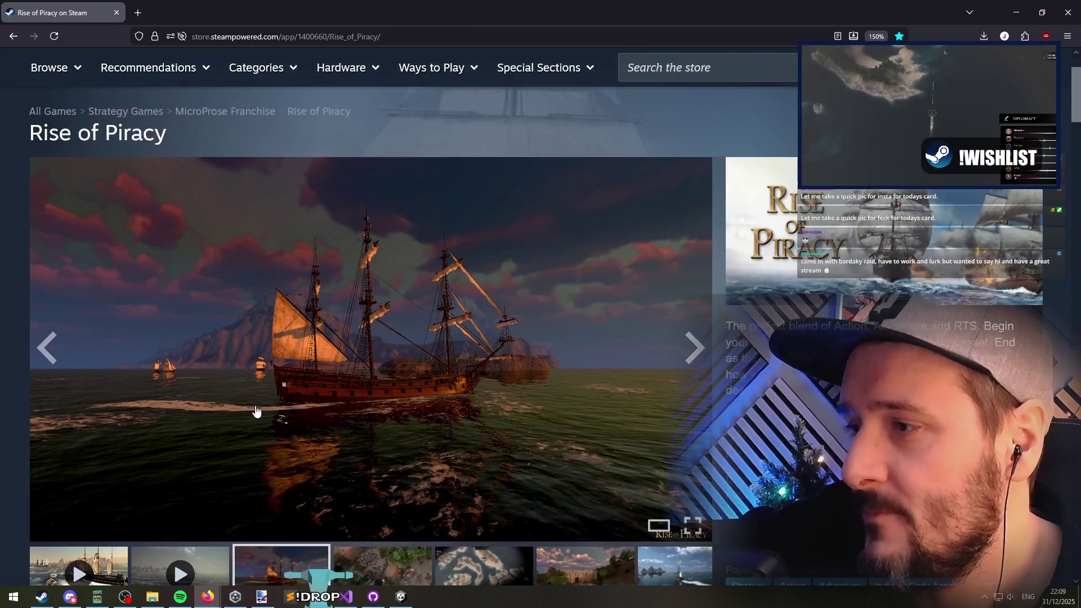
{"action": "key", "text": "alt+Tab"}
{"action": "scroll", "coordinate": [552, 237], "scroll_direction": "down", "scroll_amount": 3}
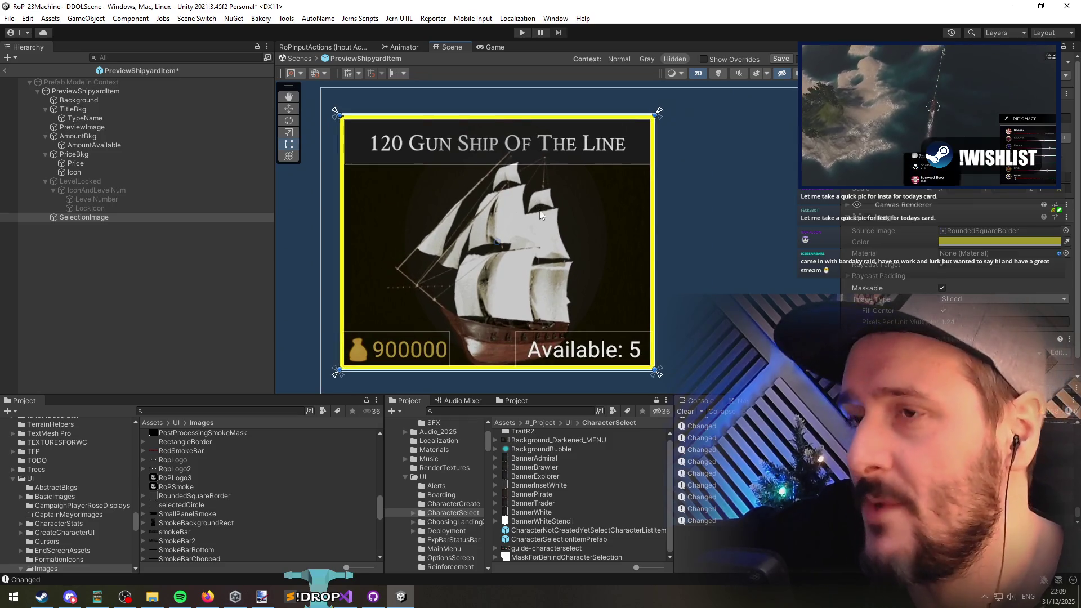
{"action": "left_click", "coordinate": [125, 596]}
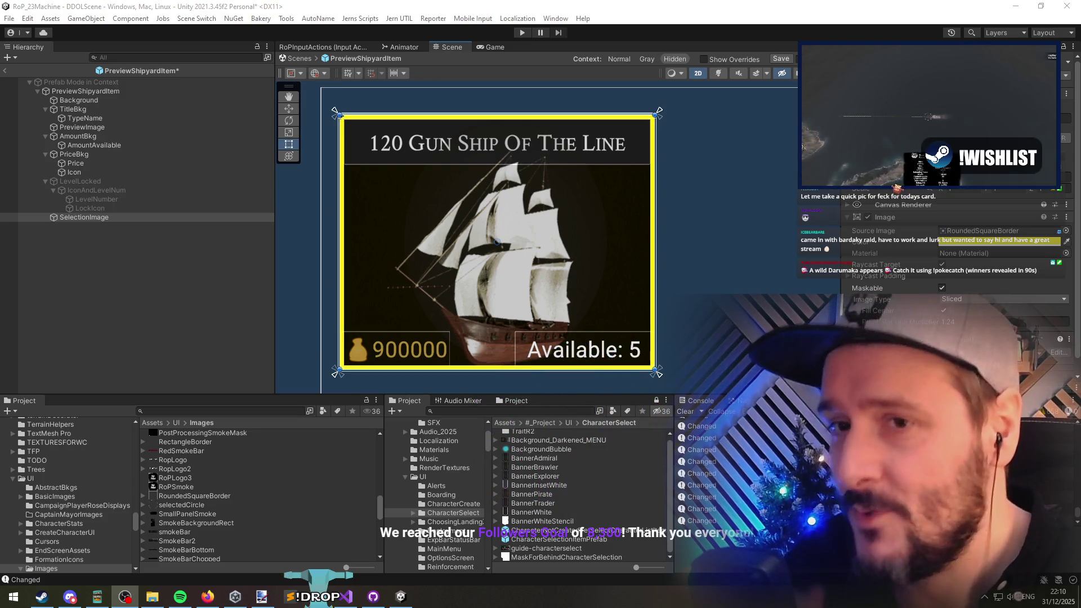
{"action": "scroll", "coordinate": [428, 156], "scroll_direction": "up", "scroll_amount": 10}
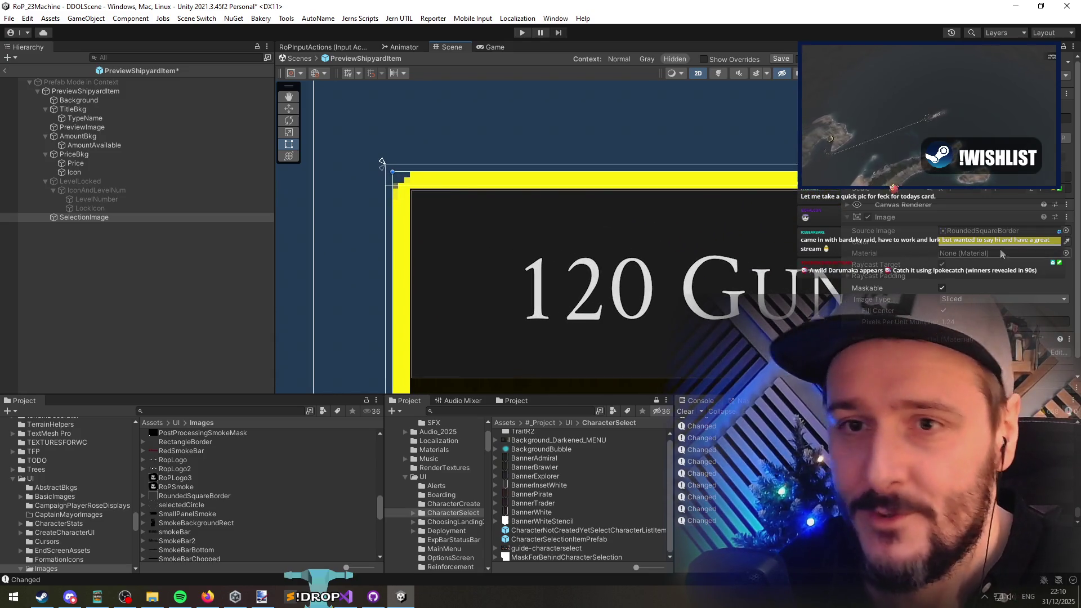
Step: Erase the border image's top-left corner, save it, and thin the border in Unity
{"action": "left_click", "coordinate": [262, 596]}
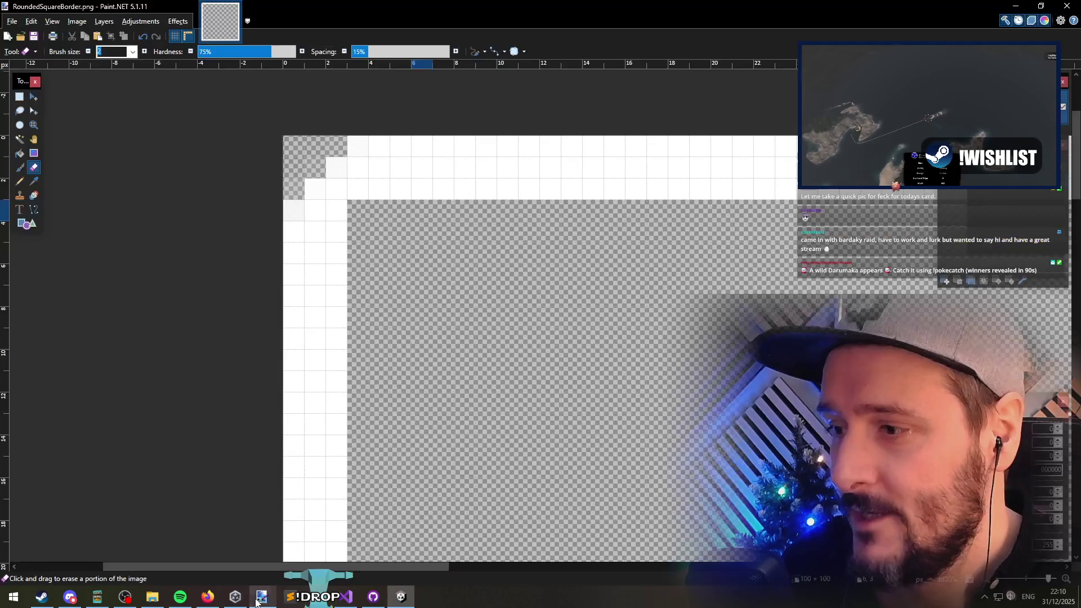
{"action": "mouse_move", "coordinate": [385, 189]}
{"action": "left_mouse_down"}
{"action": "mouse_move", "coordinate": [360, 192]}
{"action": "mouse_move", "coordinate": [327, 265]}
{"action": "mouse_move", "coordinate": [326, 360]}
{"action": "mouse_move", "coordinate": [439, 186]}
{"action": "mouse_move", "coordinate": [468, 236]}
{"action": "left_mouse_up"}
{"action": "key", "text": "ctrl+s"}
{"action": "key", "text": "alt+Tab"}
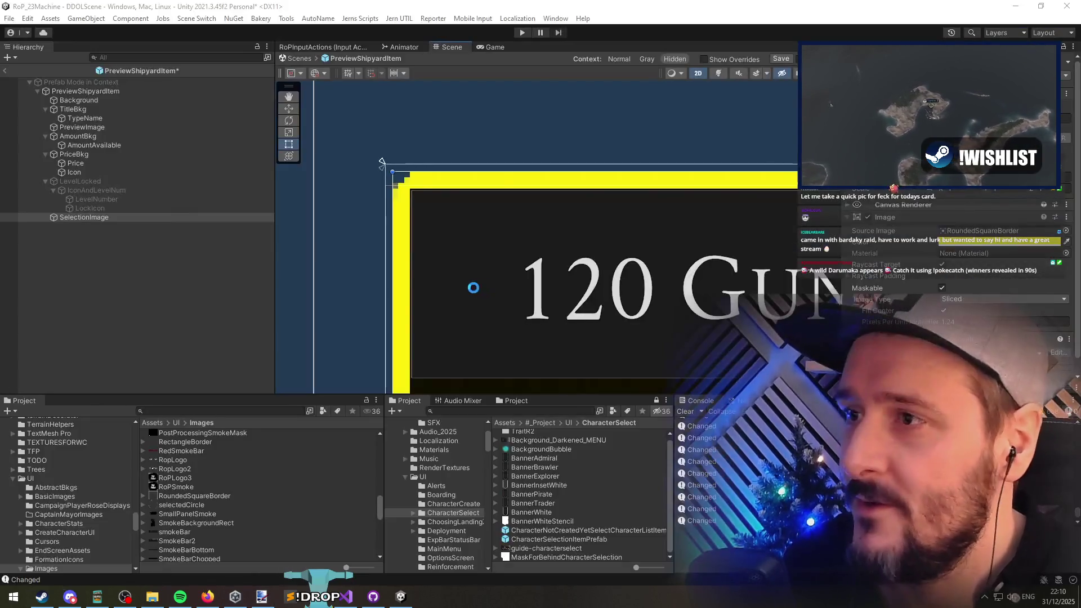
{"action": "scroll", "coordinate": [430, 191], "scroll_direction": "up", "scroll_amount": 2}
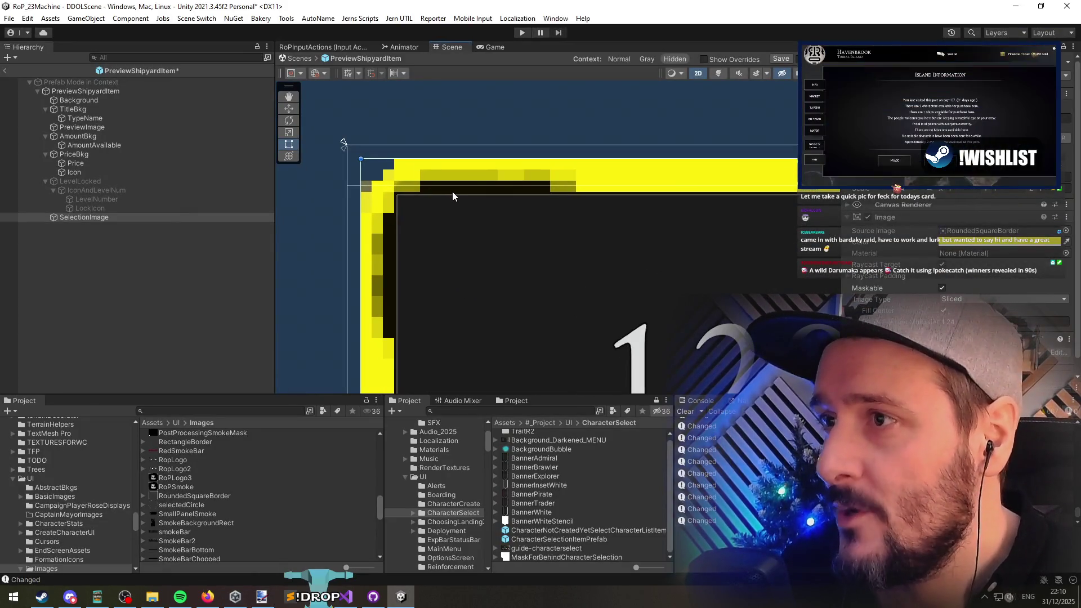
{"action": "scroll", "coordinate": [450, 221], "scroll_direction": "down", "scroll_amount": 3}
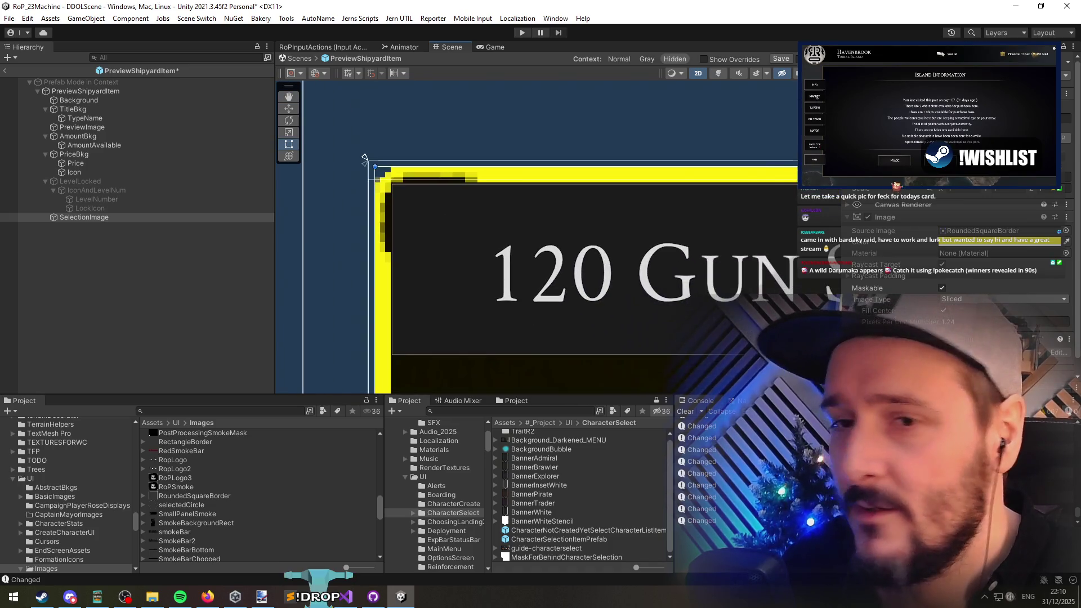
{"action": "mouse_move", "coordinate": [902, 322]}
{"action": "left_mouse_down"}
{"action": "mouse_move", "coordinate": [915, 321]}
{"action": "mouse_move", "coordinate": [901, 322]}
{"action": "left_mouse_up"}
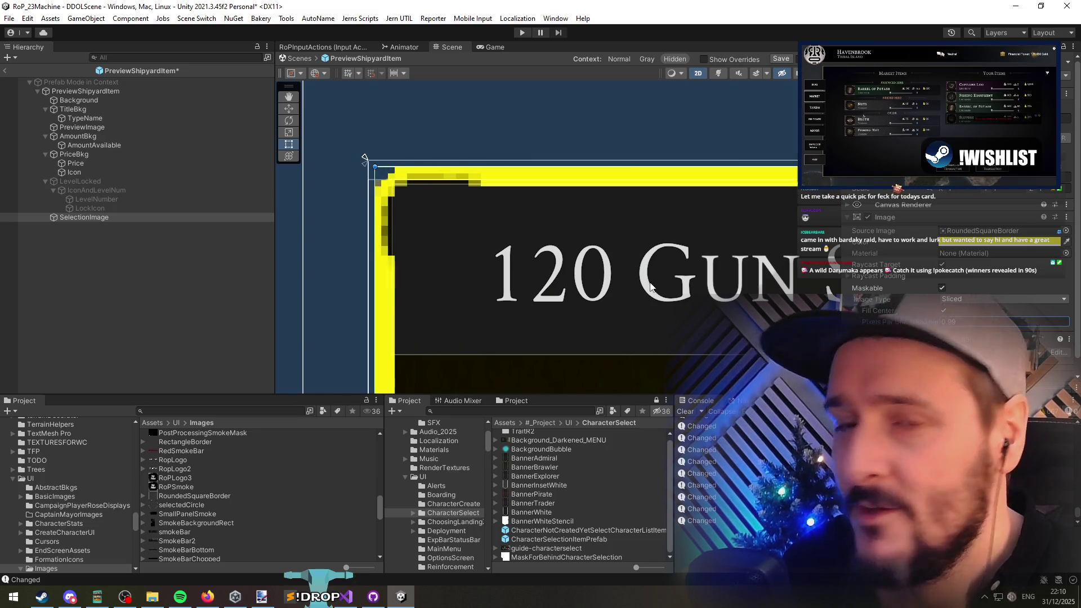
Step: Resize RoundedSquareBorder to 1024 × 1024, save, and raise the Pixels Per Unit Multiplier
{"action": "key", "text": "alt+Tab"}
{"action": "scroll", "coordinate": [389, 255], "scroll_direction": "down", "scroll_amount": 10}
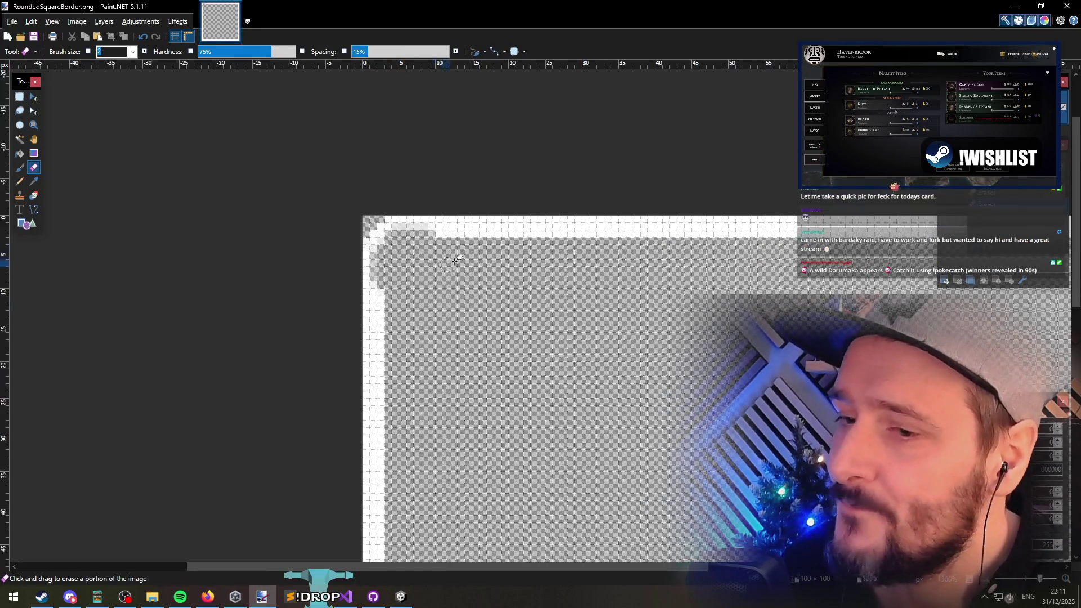
{"action": "key", "text": "ctrl+r"}
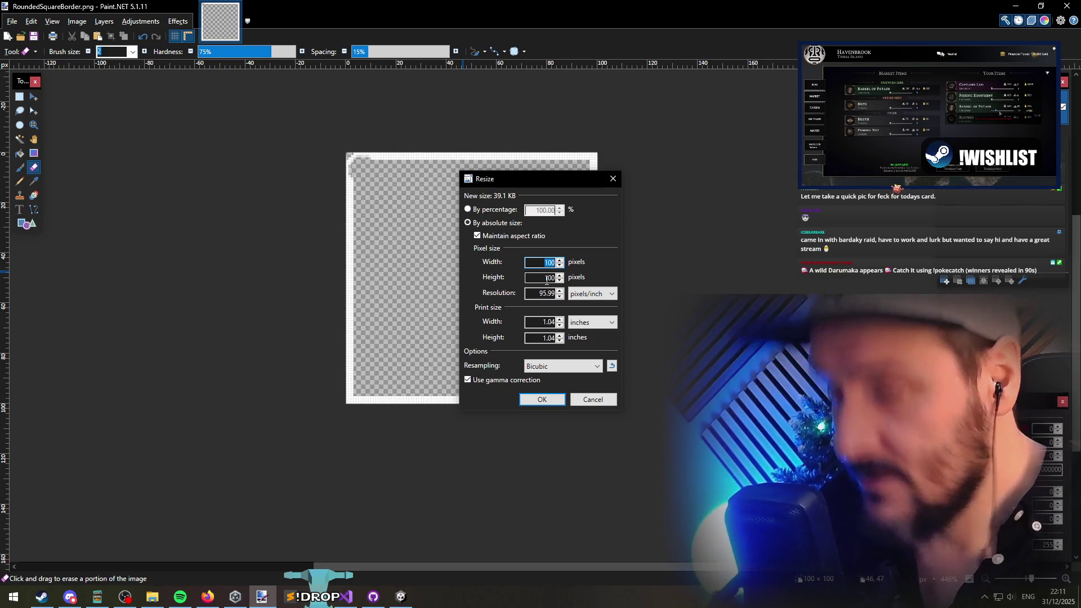
{"action": "key", "text": "Return"}
{"action": "key", "text": "ctrl+s"}
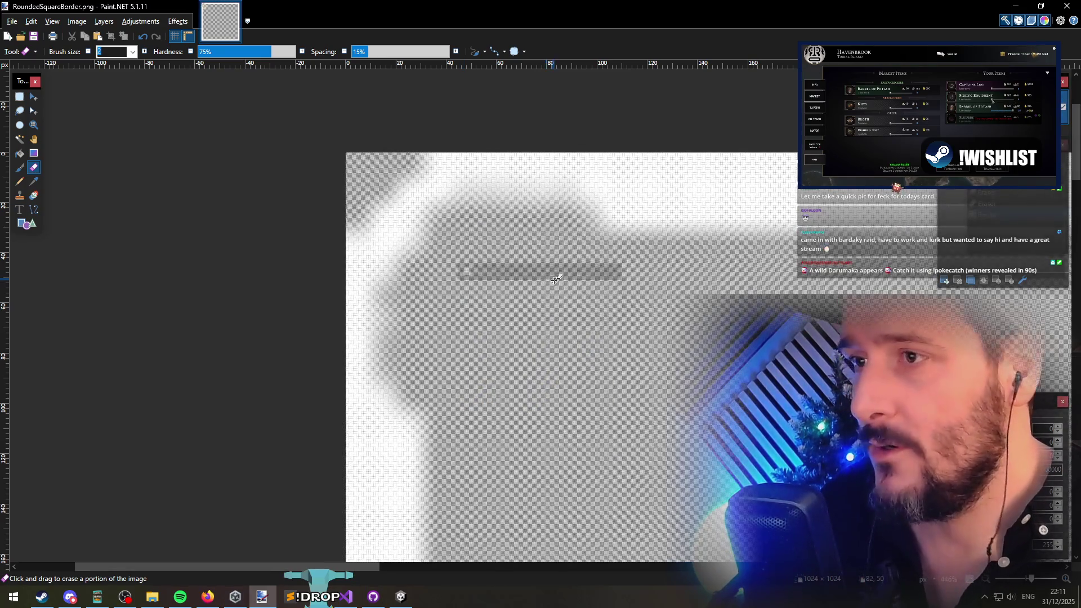
{"action": "key", "text": "alt+Tab"}
{"action": "mouse_move", "coordinate": [878, 322]}
{"action": "left_mouse_down"}
{"action": "mouse_move", "coordinate": [1069, 327]}
{"action": "mouse_move", "coordinate": [326, 338]}
{"action": "left_mouse_up"}
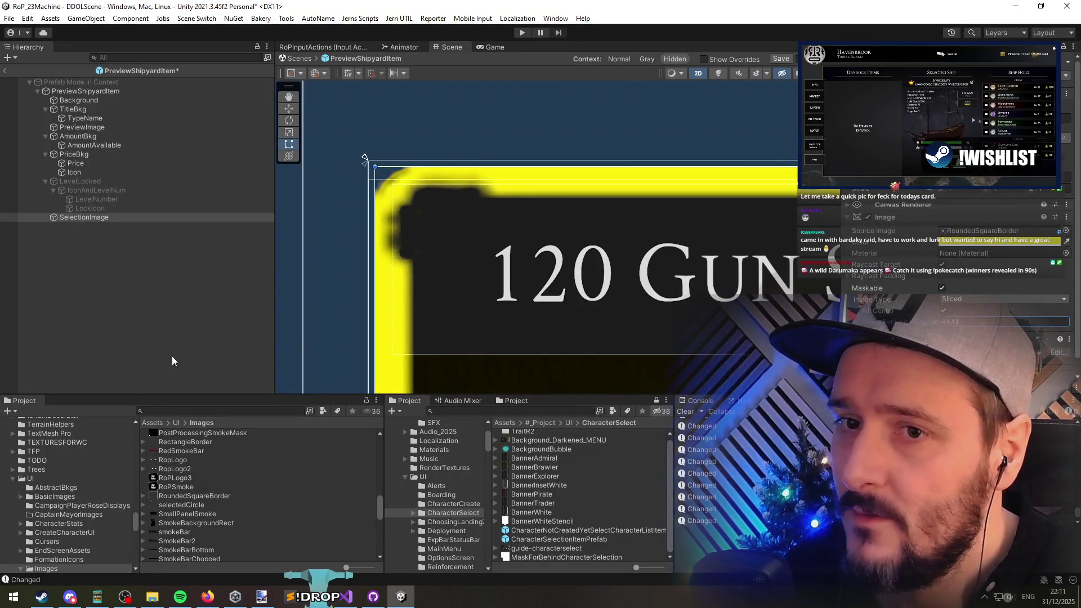
Step: Locate the Background's button2 sprite in the Project and open it in Paint.NET
{"action": "scroll", "coordinate": [481, 269], "scroll_direction": "down", "scroll_amount": 10}
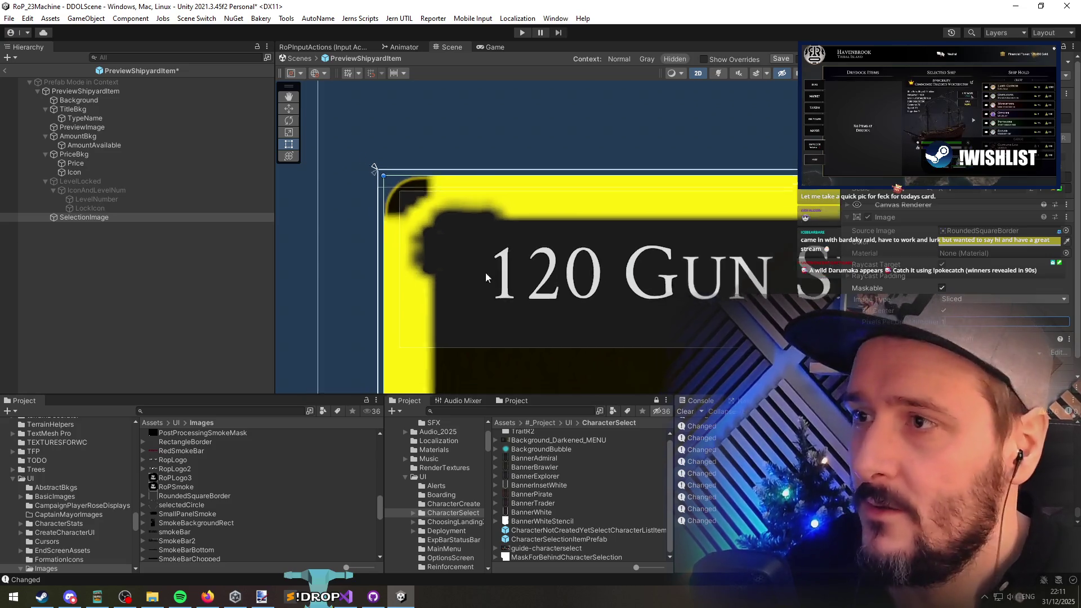
{"action": "left_click_drag", "start_coordinate": [607, 251], "coordinate": [620, 287]}
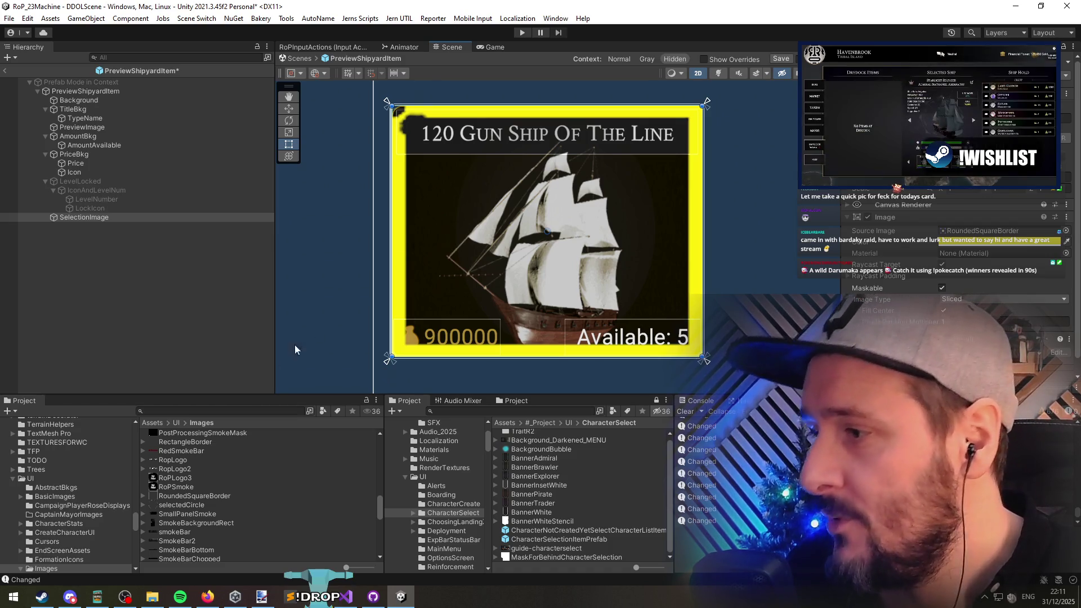
{"action": "left_click", "coordinate": [118, 101]}
{"action": "left_click", "coordinate": [973, 233]}
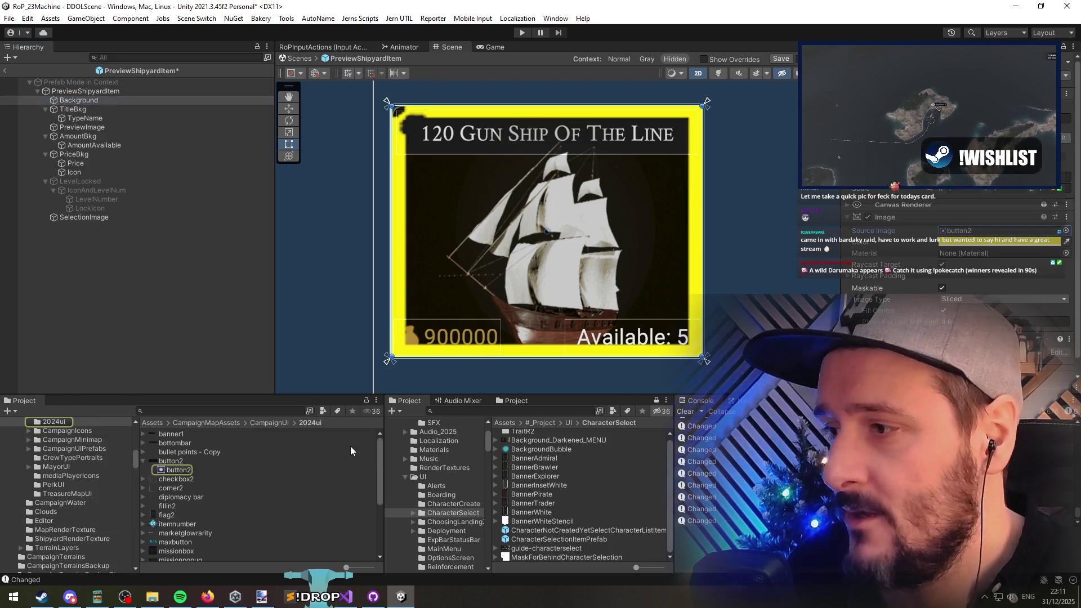
{"action": "left_click", "coordinate": [191, 461]}
{"action": "double_click", "coordinate": [191, 462]}
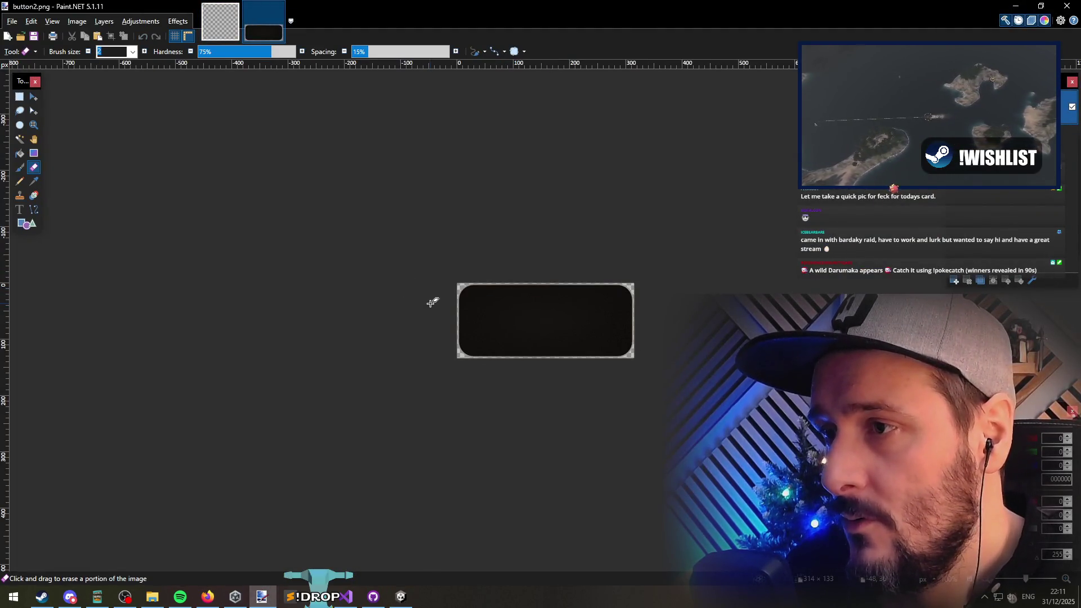
{"action": "left_click", "coordinate": [1013, 6]}
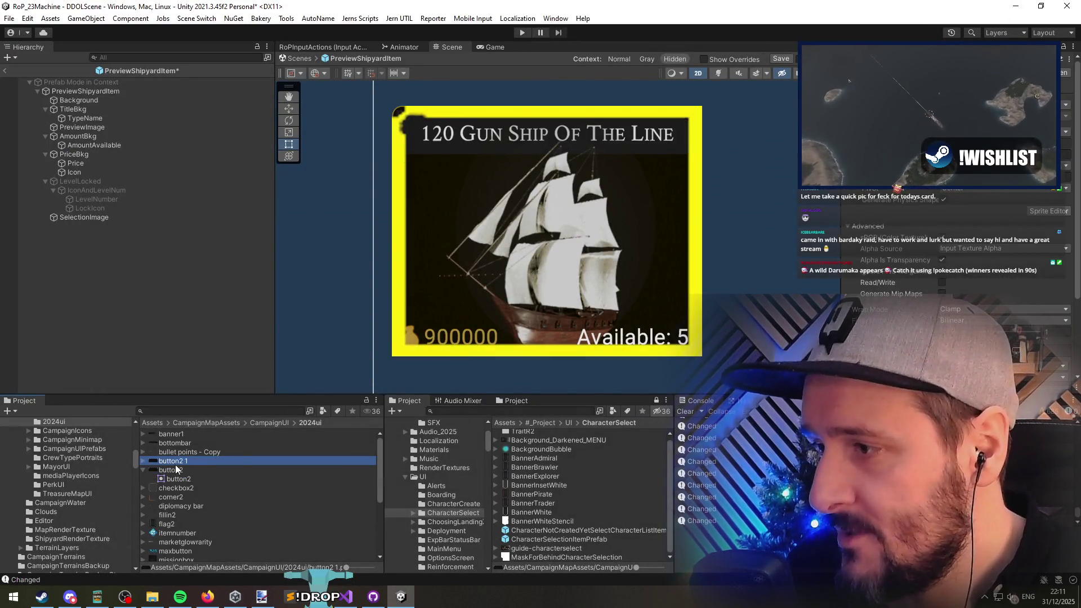
Step: Rename the button2 copy to buttonOutline
{"action": "left_click", "coordinate": [187, 461]}
{"action": "type", "text": "Outline"}
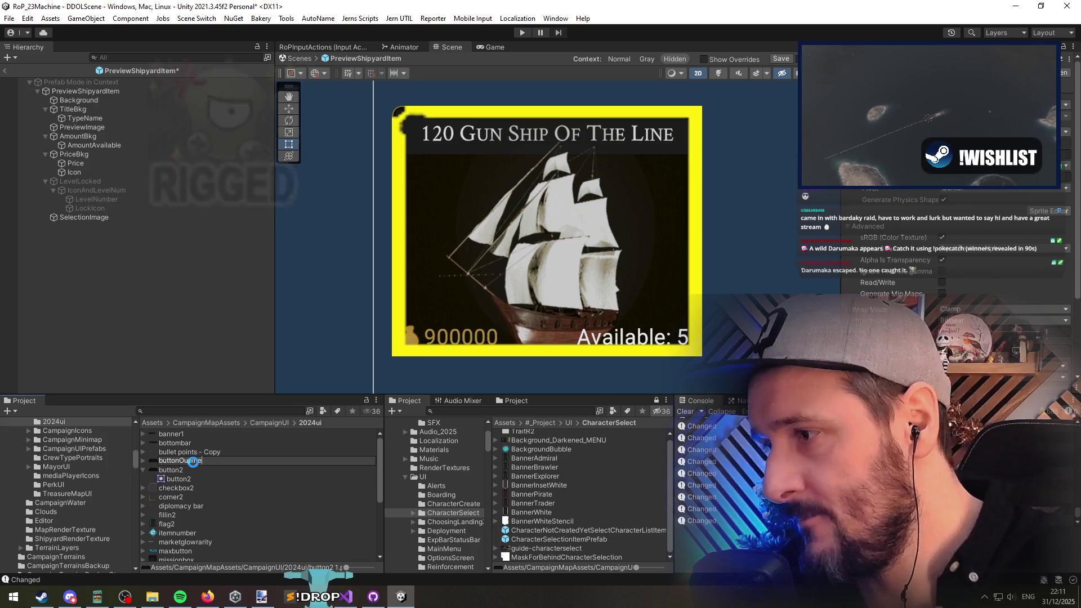
{"action": "key", "text": "Return"}
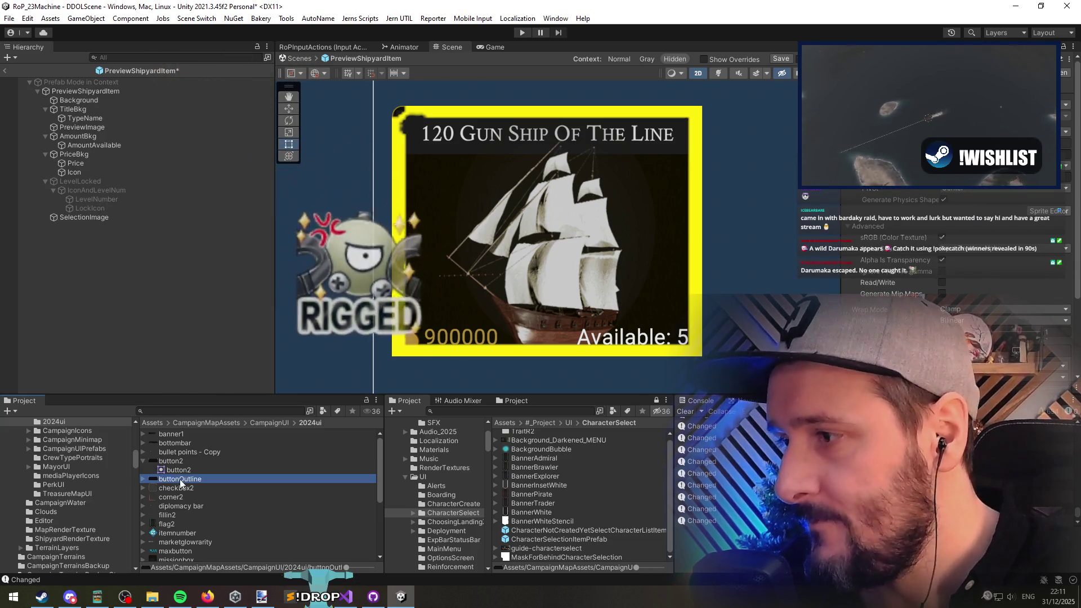
{"action": "key", "text": "alt+Tab"}
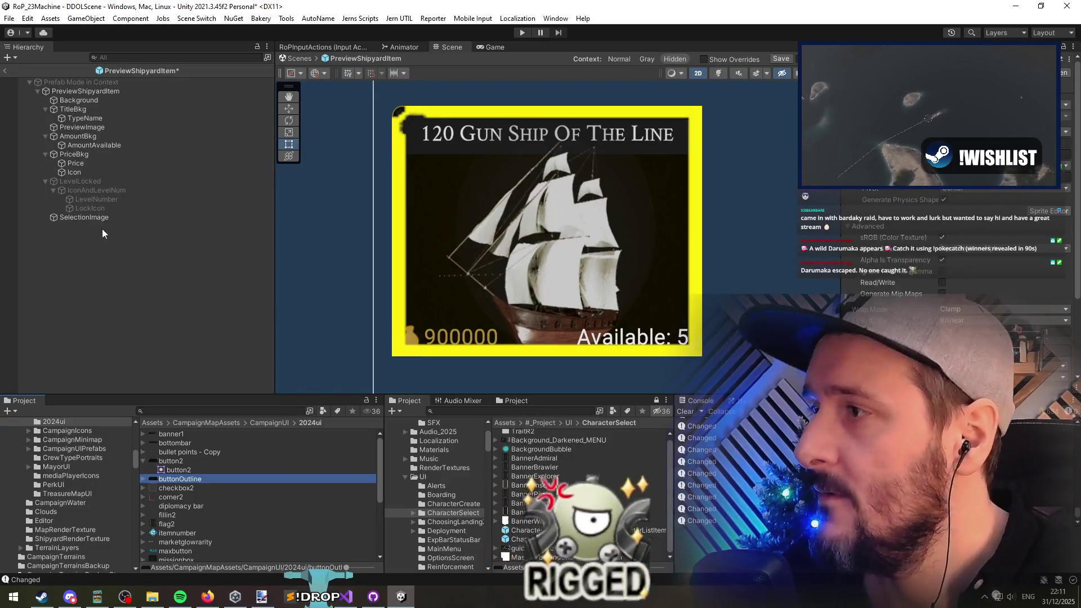
Step: Delete the RoundedSquareBorder sprite used by SelectionImage
{"action": "left_click", "coordinate": [514, 249]}
{"action": "left_click", "coordinate": [1005, 230]}
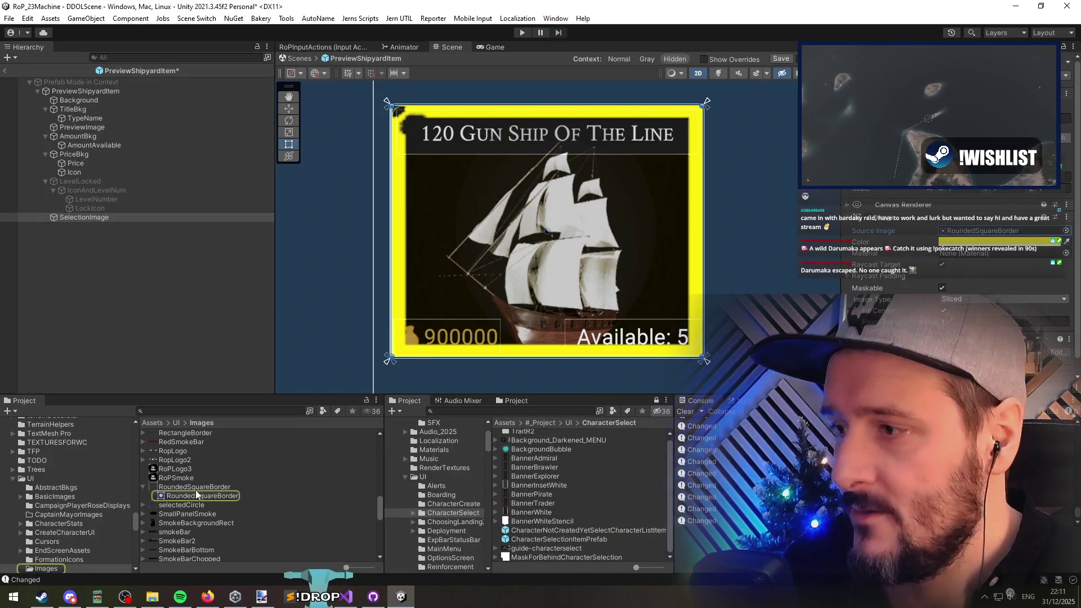
{"action": "key", "text": "Delete"}
{"action": "key", "text": "Return"}
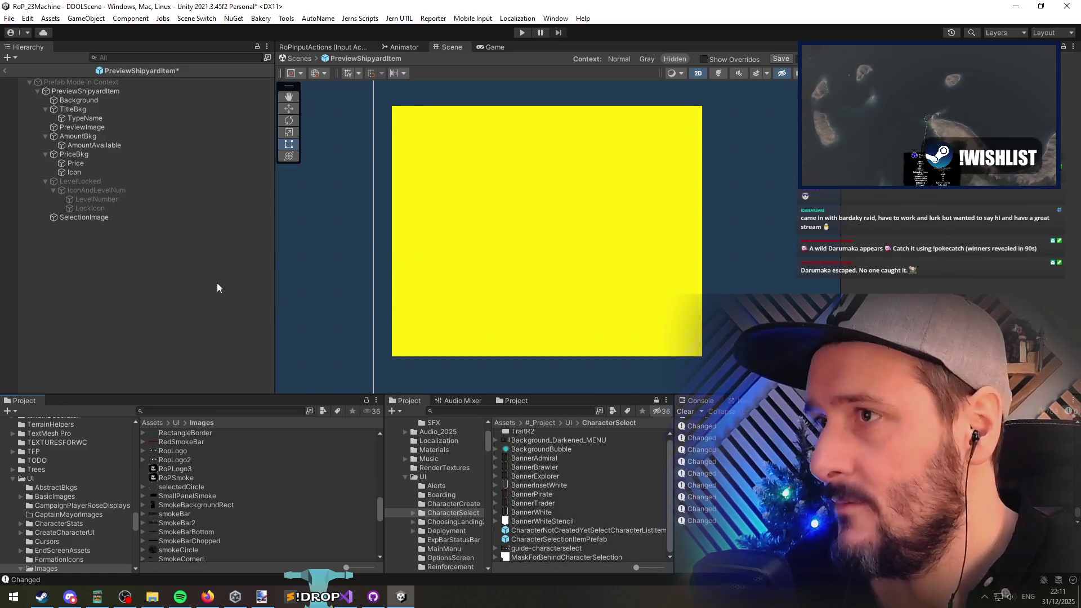
Step: Assign buttonOutline as SelectionImage's Source Image, after checking the Background's button2 sprite
{"action": "left_click", "coordinate": [93, 218]}
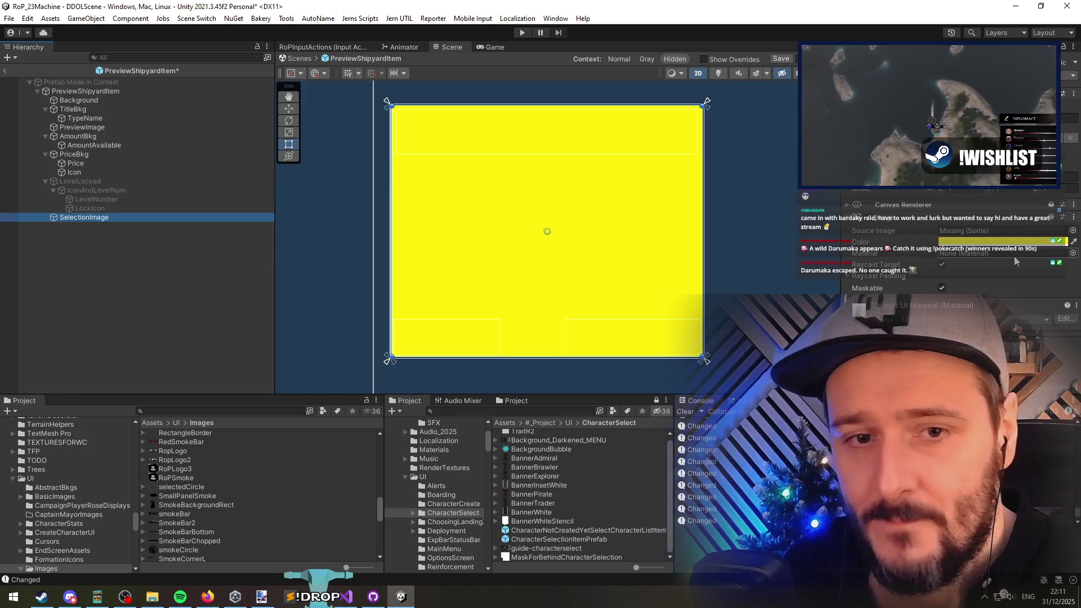
{"action": "left_click", "coordinate": [1073, 230]}
{"action": "key", "text": "Escape"}
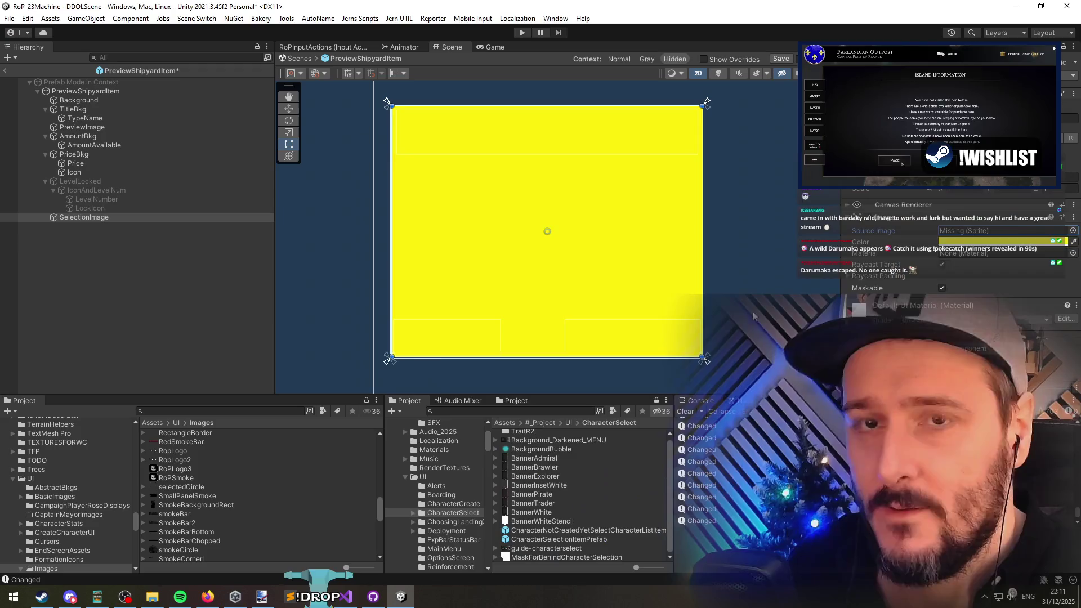
{"action": "left_click", "coordinate": [78, 100]}
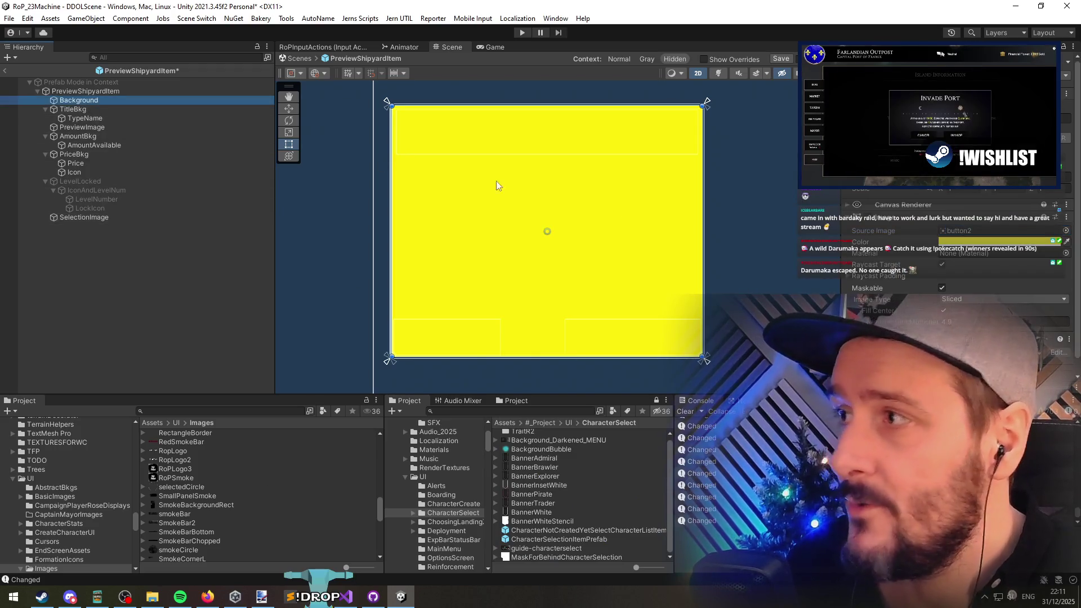
{"action": "left_click", "coordinate": [1001, 230]}
{"action": "left_click", "coordinate": [93, 218]}
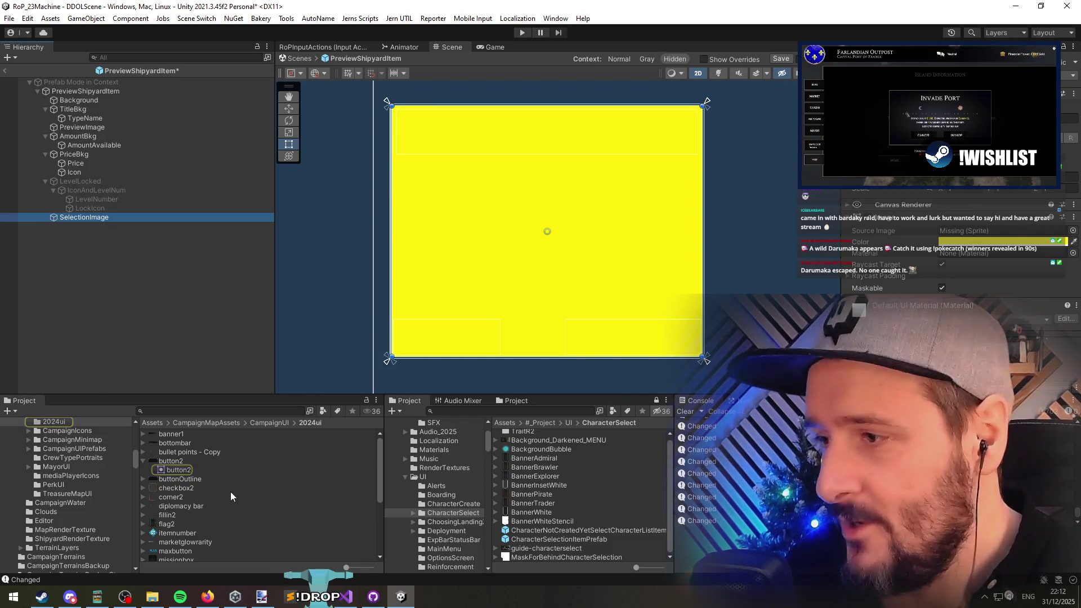
{"action": "left_click_drag", "start_coordinate": [181, 479], "coordinate": [1002, 230]}
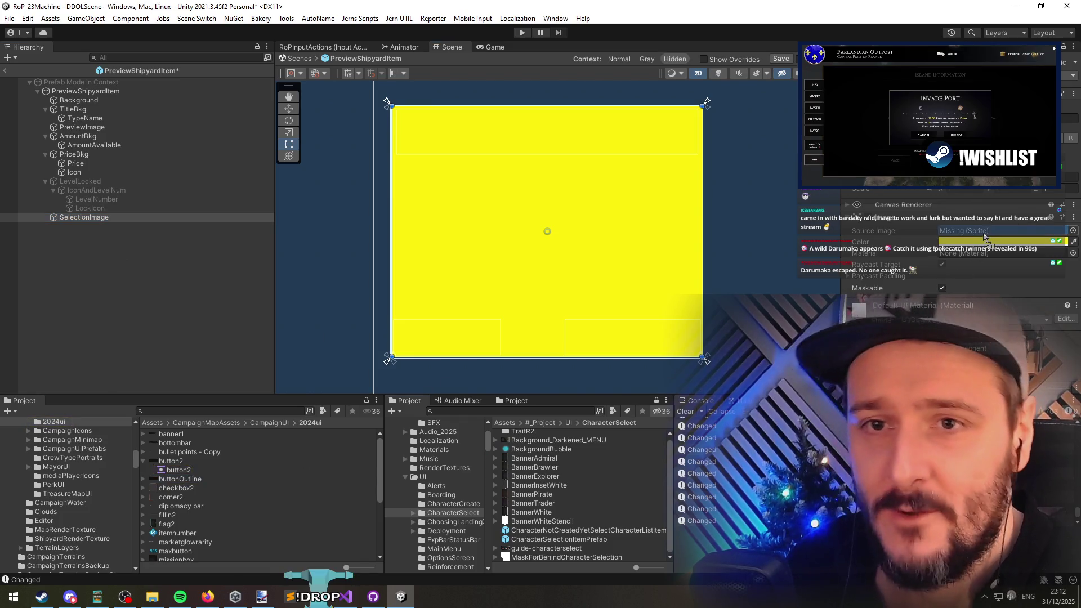
Step: Raise the Pixels Per Unit Multiplier to about 5 and open buttonOutline in Paint.NET
{"action": "left_click_drag", "start_coordinate": [923, 322], "coordinate": [1005, 318]}
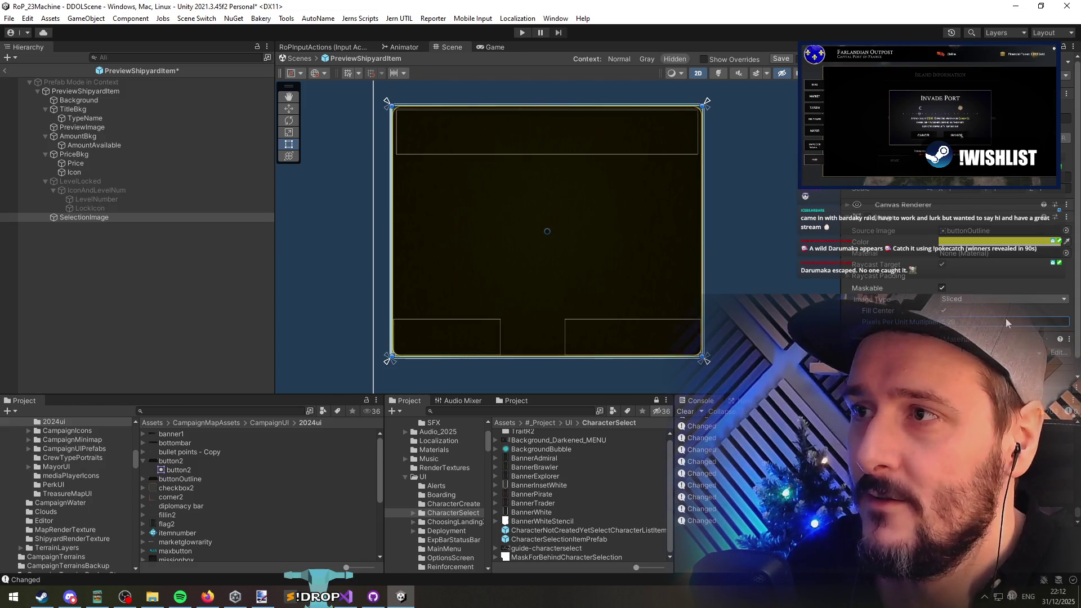
{"action": "left_click", "coordinate": [962, 232]}
{"action": "double_click", "coordinate": [172, 479]}
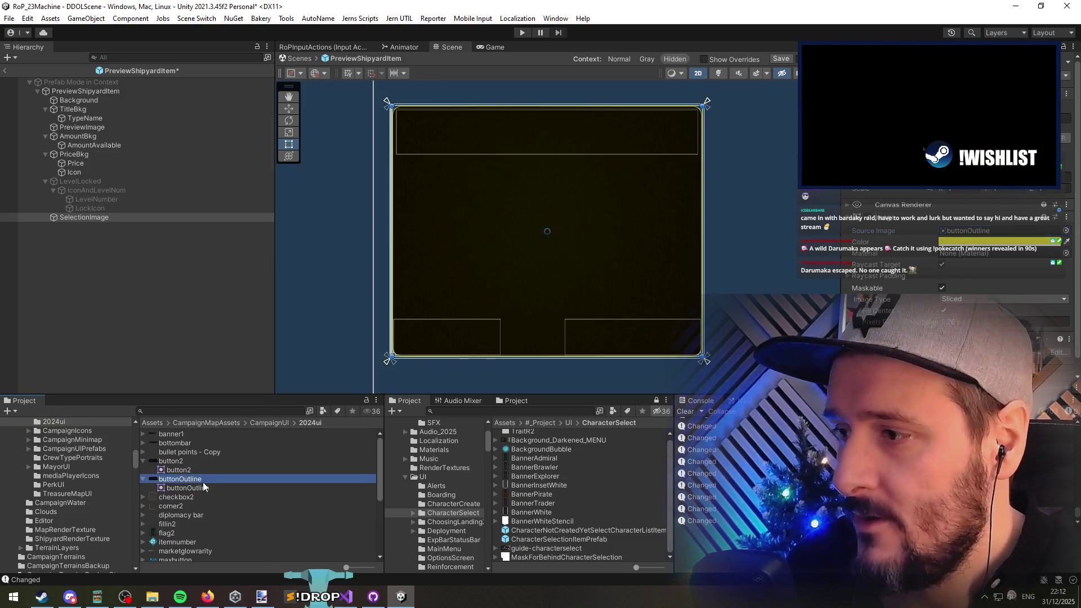
{"action": "scroll", "coordinate": [574, 342], "scroll_direction": "up", "scroll_amount": 3}
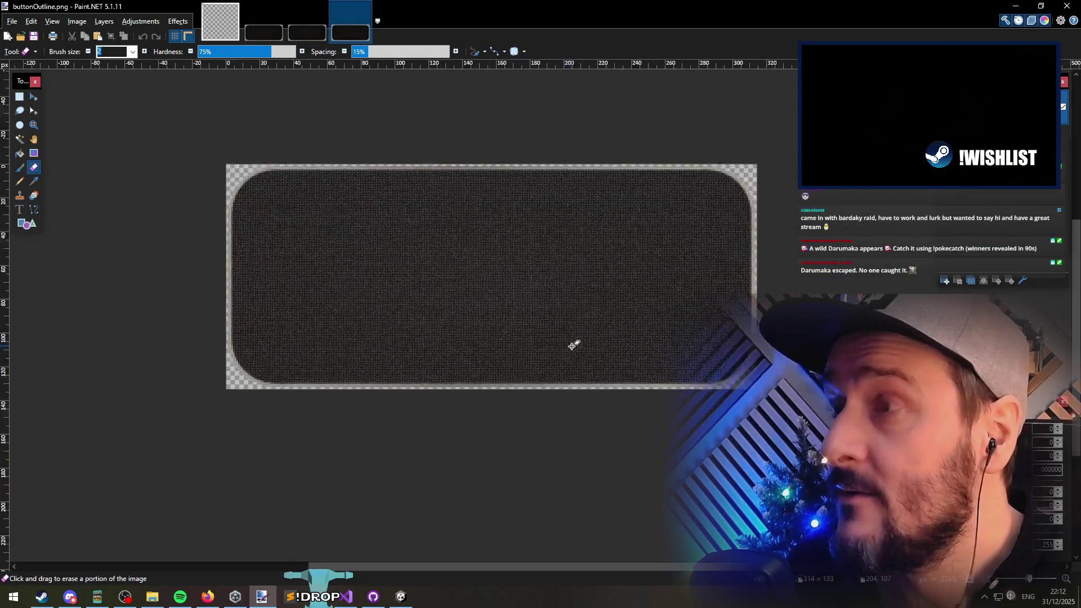
Step: Select the button's dark interior with the Magic Wand and delete it
{"action": "scroll", "coordinate": [571, 346], "scroll_direction": "down", "scroll_amount": 1}
{"action": "left_click", "coordinate": [21, 151]}
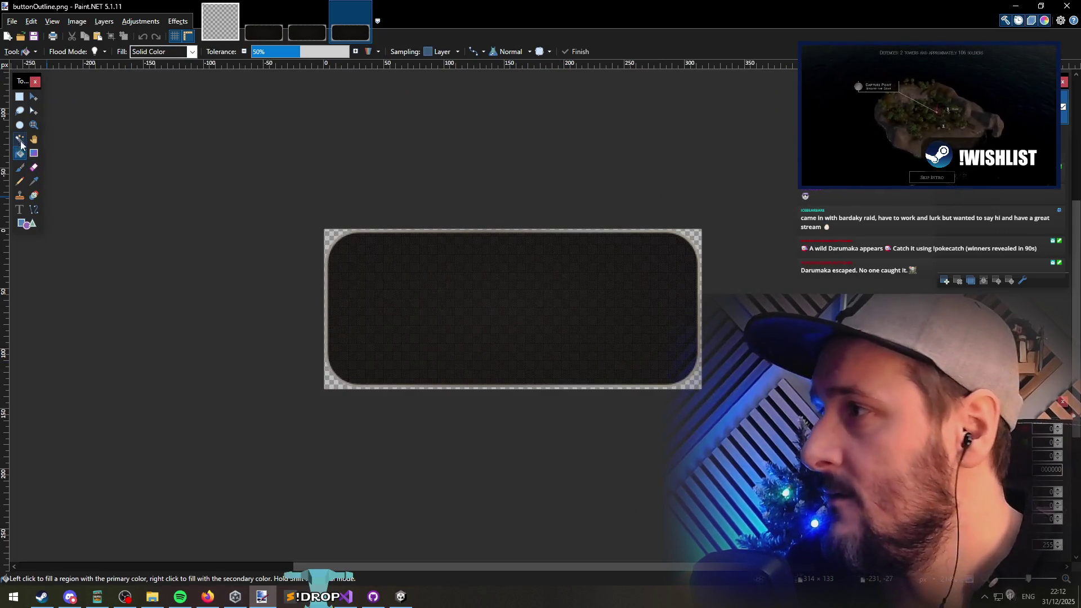
{"action": "left_click", "coordinate": [20, 111]}
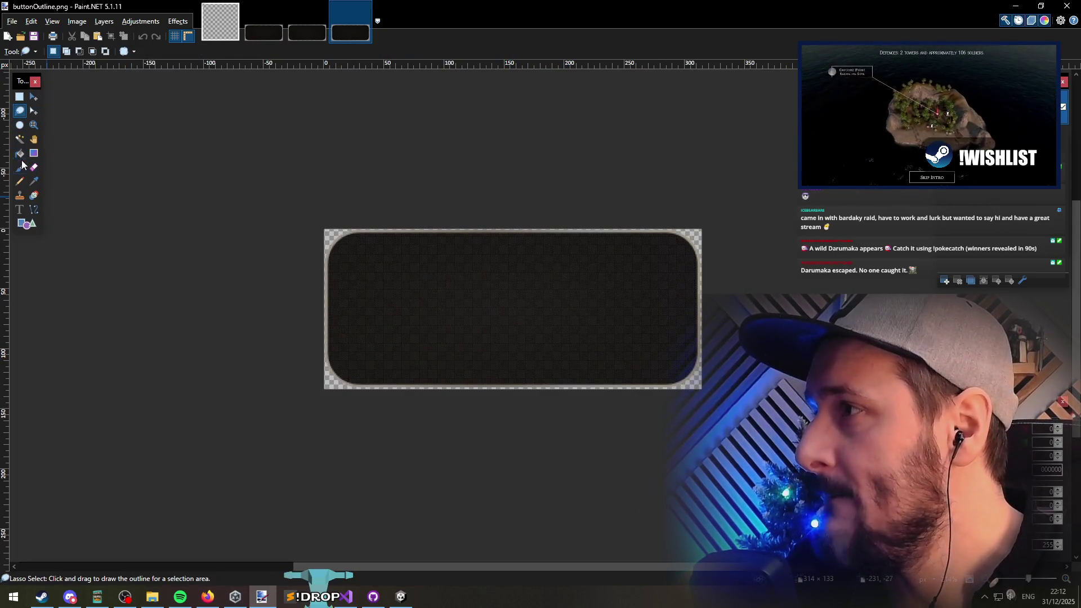
{"action": "left_click", "coordinate": [22, 140]}
{"action": "left_click", "coordinate": [478, 316]}
{"action": "key", "text": "Delete"}
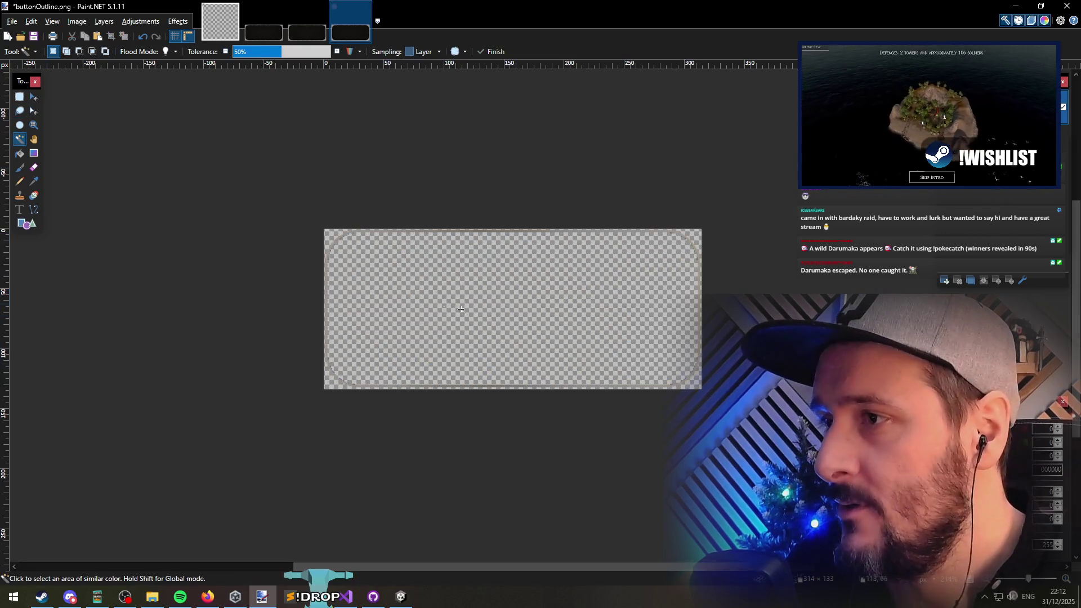
Step: Clear the remaining inner area to transparency and save buttonOutline.png as PNG
{"action": "scroll", "coordinate": [329, 254], "scroll_direction": "up", "scroll_amount": 5}
{"action": "left_click", "coordinate": [408, 274]}
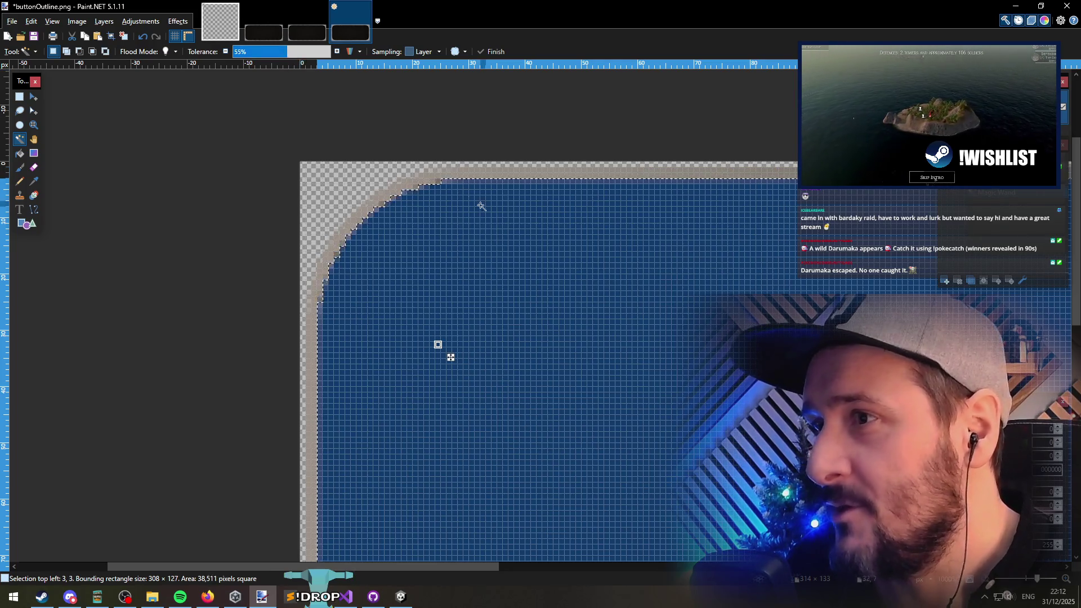
{"action": "scroll", "coordinate": [477, 203], "scroll_direction": "down", "scroll_amount": 4}
{"action": "scroll", "coordinate": [468, 244], "scroll_direction": "up", "scroll_amount": 1}
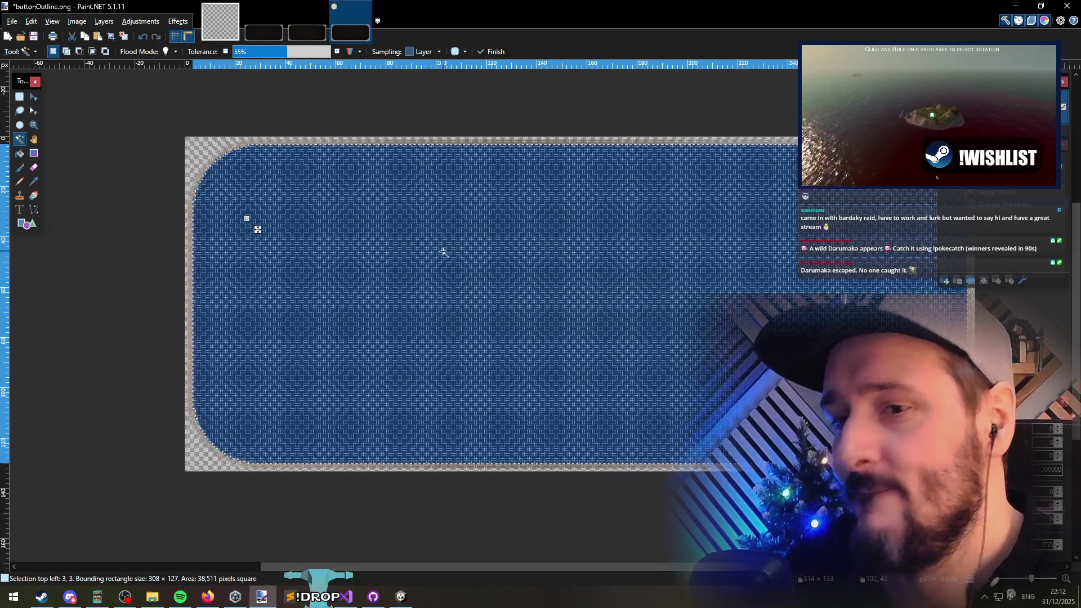
{"action": "key", "text": "ctrl+d"}
{"action": "key", "text": "ctrl+s"}
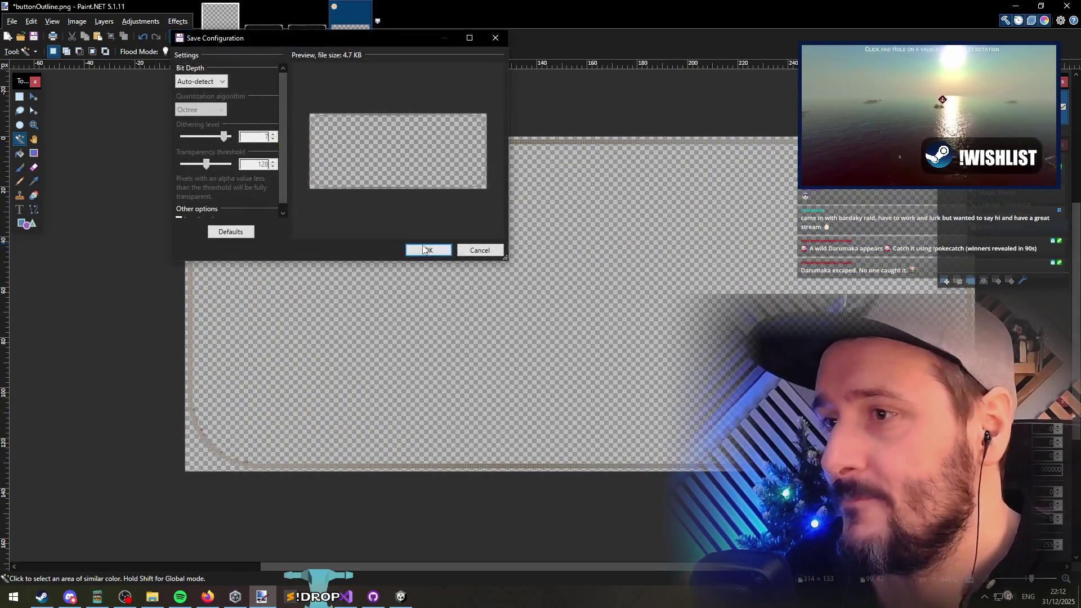
{"action": "left_click", "coordinate": [426, 250]}
{"action": "left_click", "coordinate": [1016, 6]}
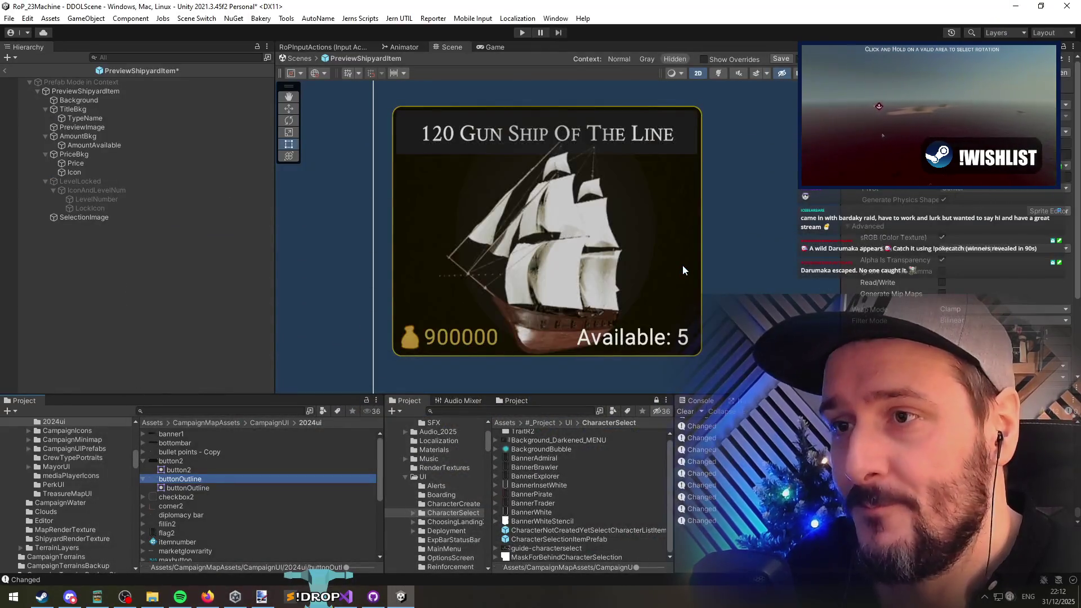
Step: Brighten buttonOutline's outline toward white with Exposure set to 200
{"action": "scroll", "coordinate": [472, 129], "scroll_direction": "up", "scroll_amount": 10}
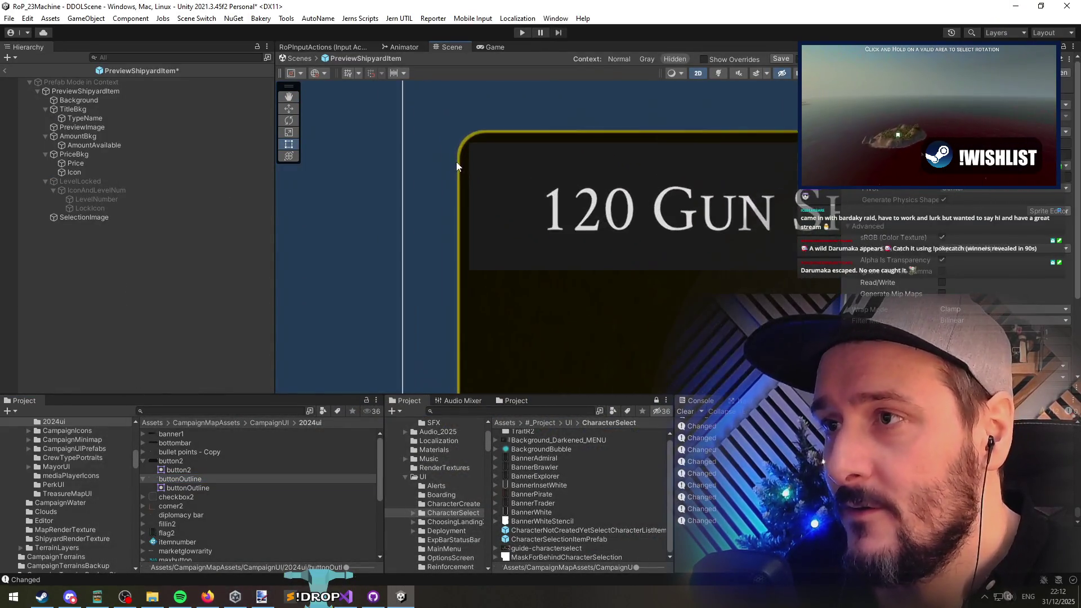
{"action": "left_click", "coordinate": [110, 219]}
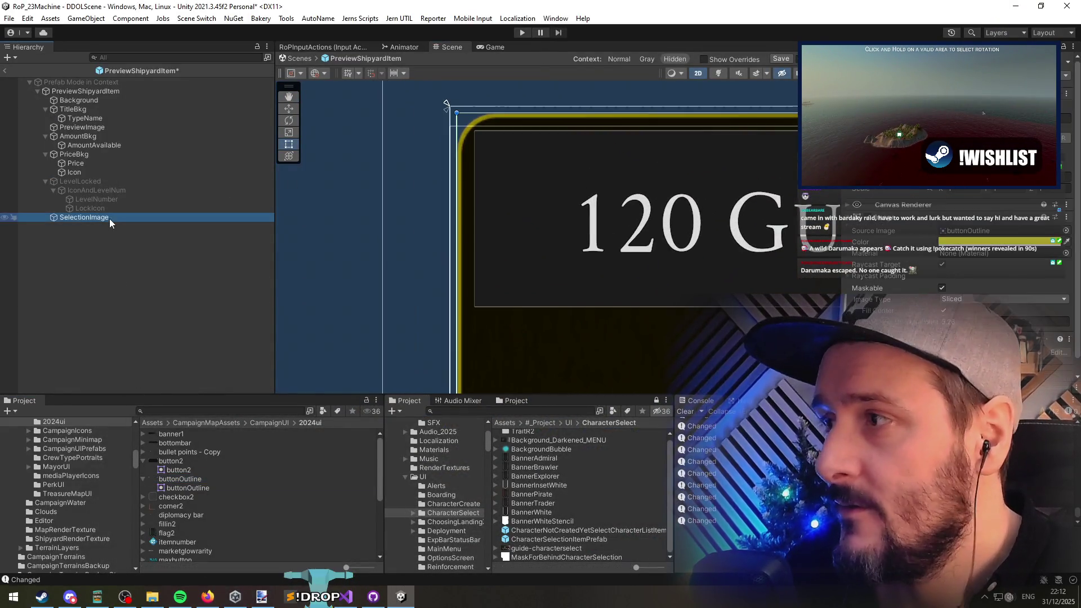
{"action": "left_click", "coordinate": [862, 221]}
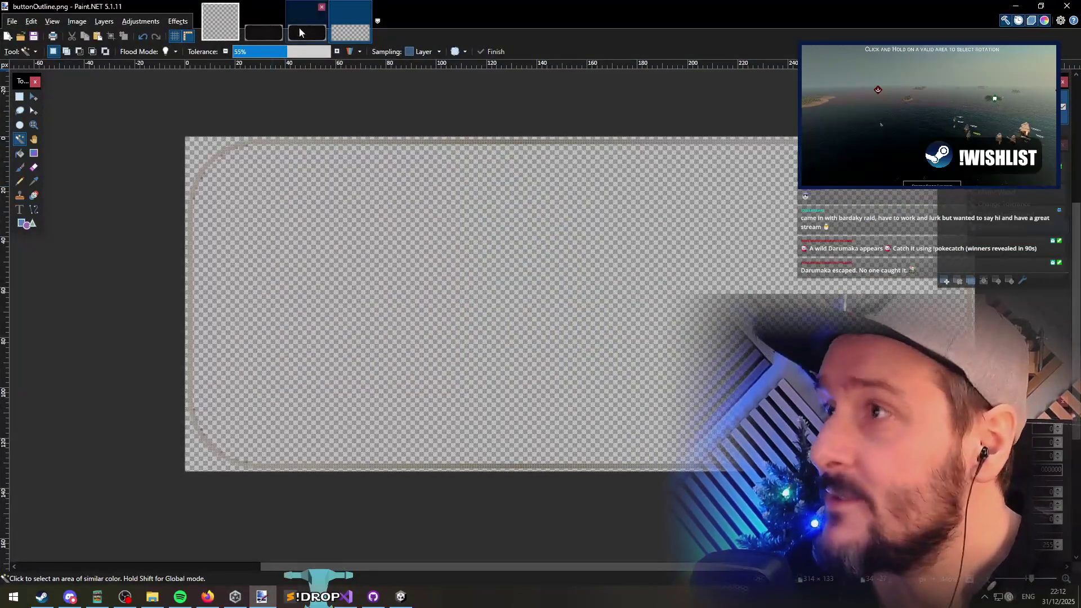
{"action": "left_click", "coordinate": [141, 21]}
{"action": "left_click", "coordinate": [151, 90]}
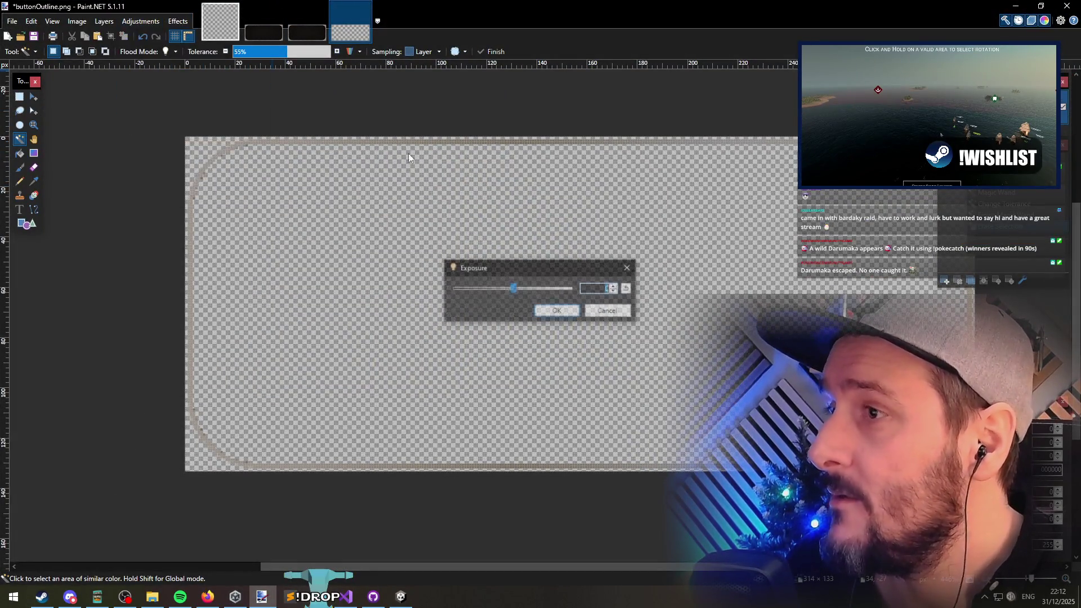
{"action": "left_click_drag", "start_coordinate": [511, 288], "coordinate": [663, 289]}
{"action": "left_click", "coordinate": [566, 316]}
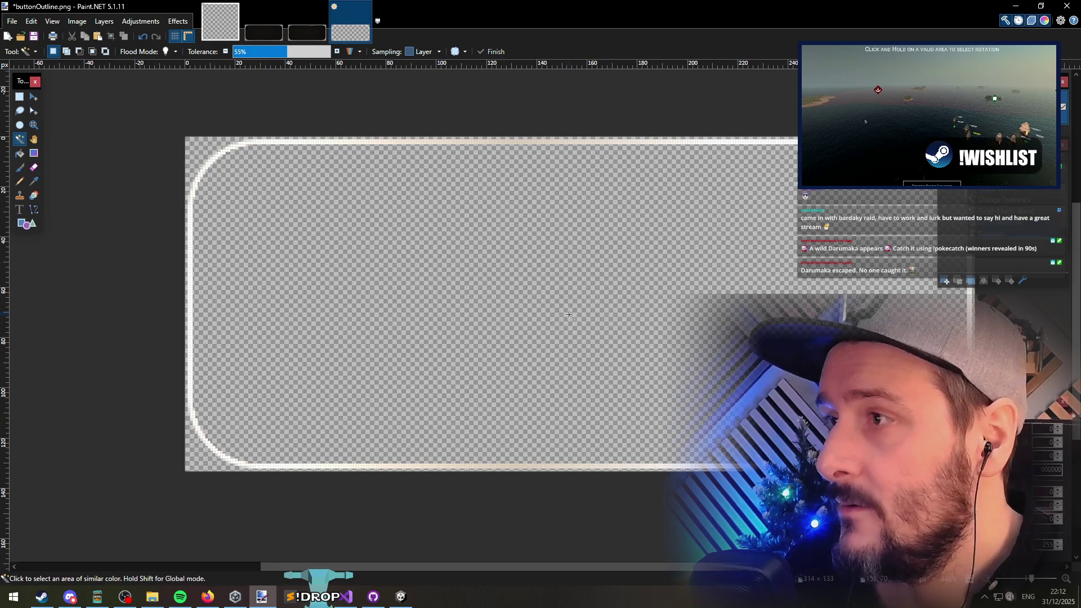
{"action": "key", "text": "alt+Tab"}
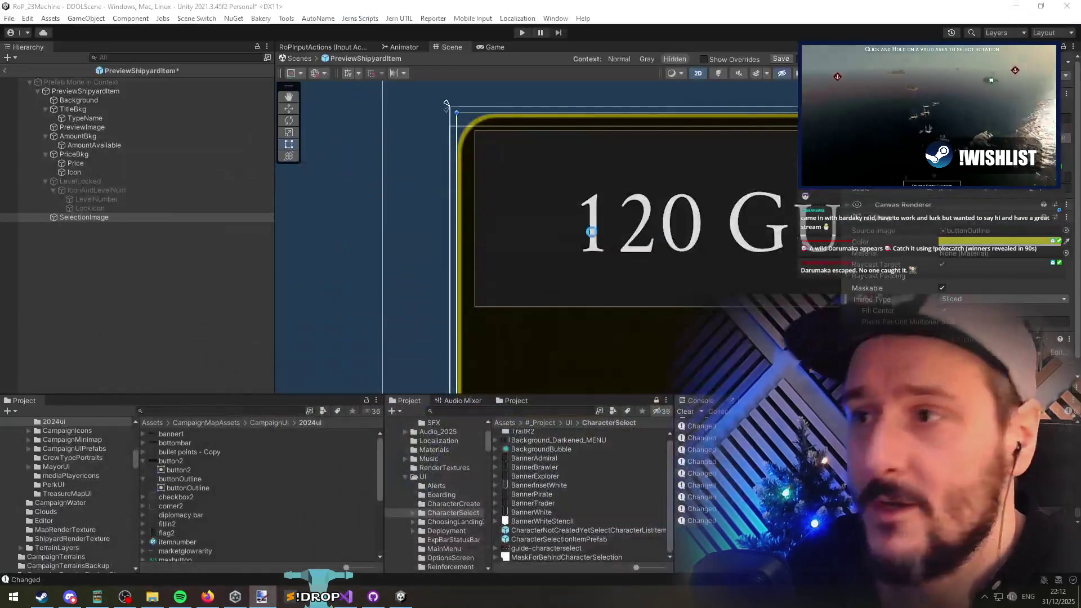
Step: Try magenta and teal outline colours and slightly lower the Pixels Per Unit Multiplier
{"action": "left_click", "coordinate": [977, 242]}
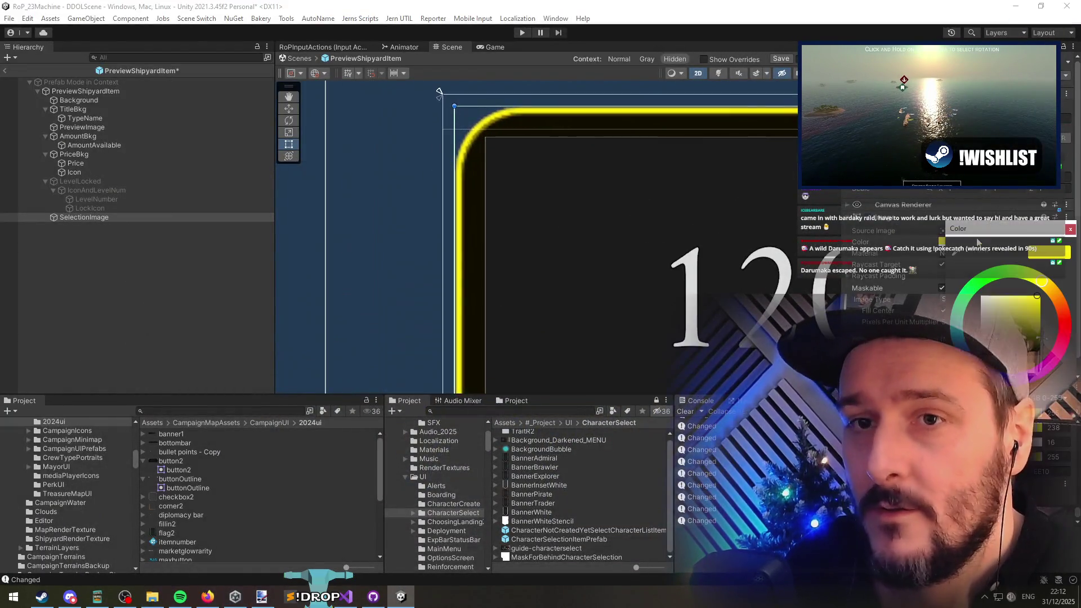
{"action": "left_click", "coordinate": [1060, 334]}
{"action": "scroll", "coordinate": [665, 238], "scroll_direction": "up", "scroll_amount": 5}
{"action": "scroll", "coordinate": [657, 214], "scroll_direction": "down", "scroll_amount": 6}
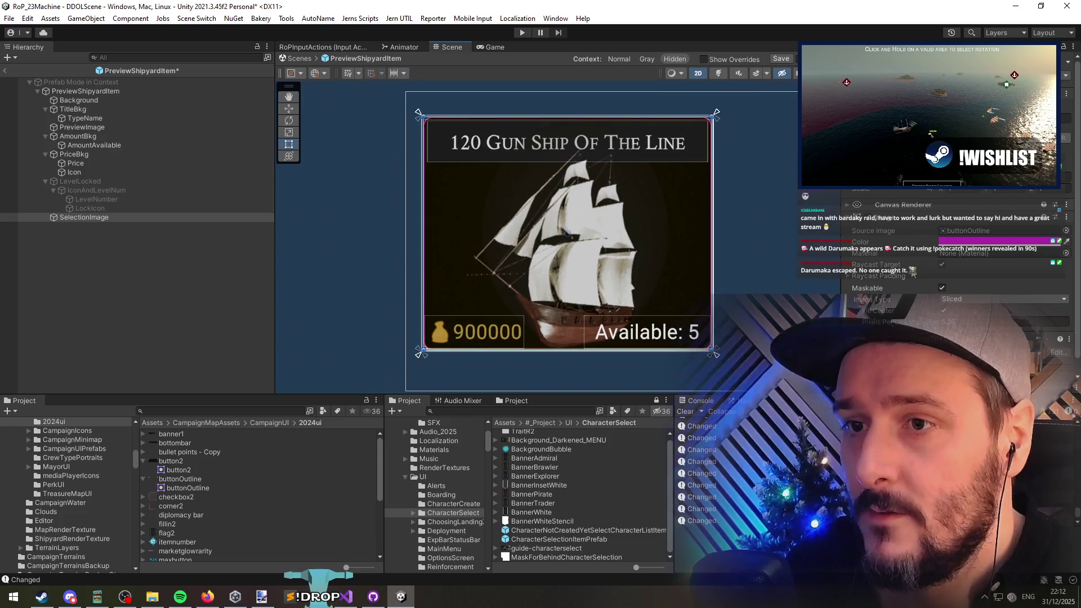
{"action": "left_click", "coordinate": [1015, 242]}
{"action": "left_click", "coordinate": [957, 329]}
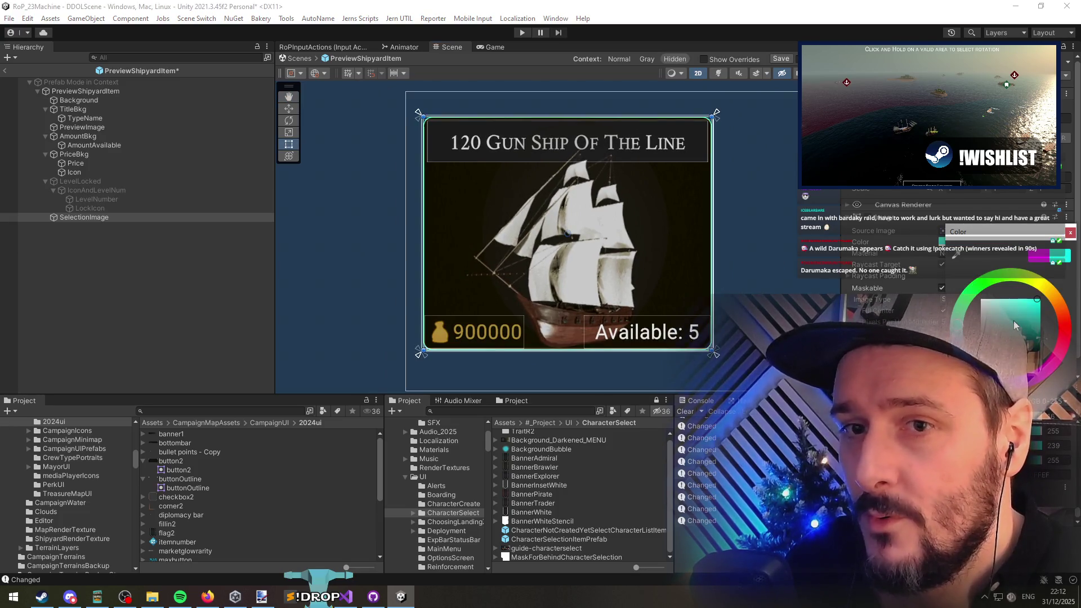
{"action": "left_click", "coordinate": [659, 276]}
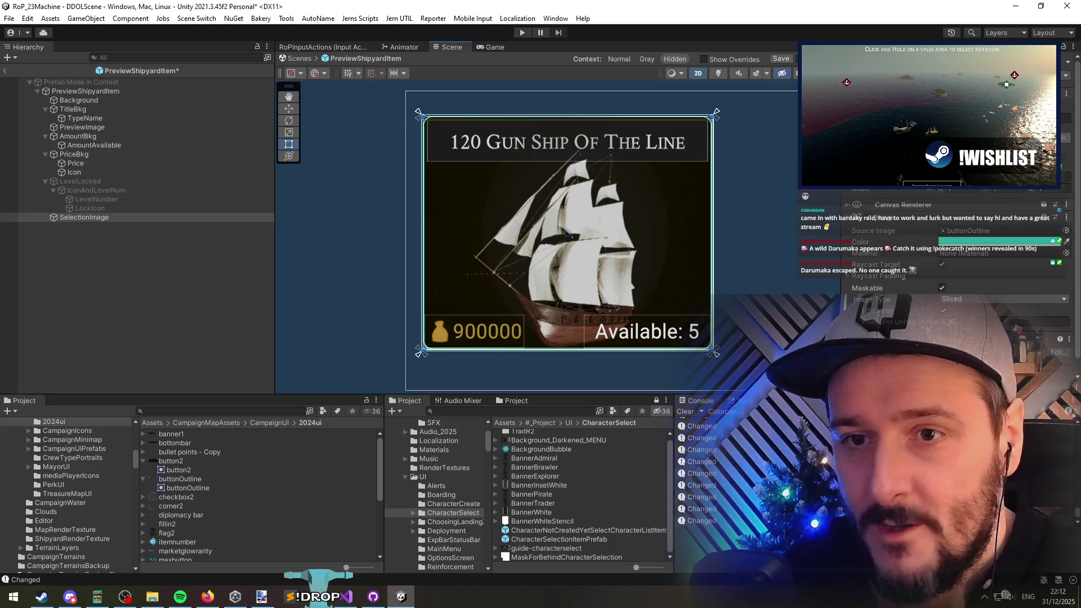
{"action": "left_click_drag", "start_coordinate": [931, 322], "coordinate": [928, 325]}
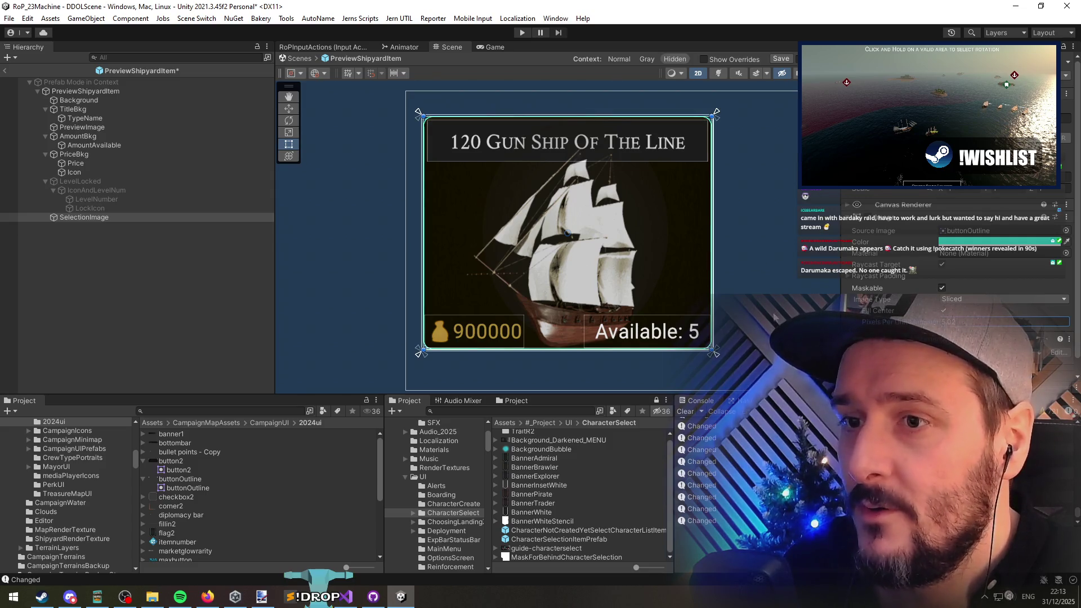
Step: Set the outline colour to yellow-green and save the PreviewShipyardItem prefab
{"action": "left_click", "coordinate": [1010, 242]}
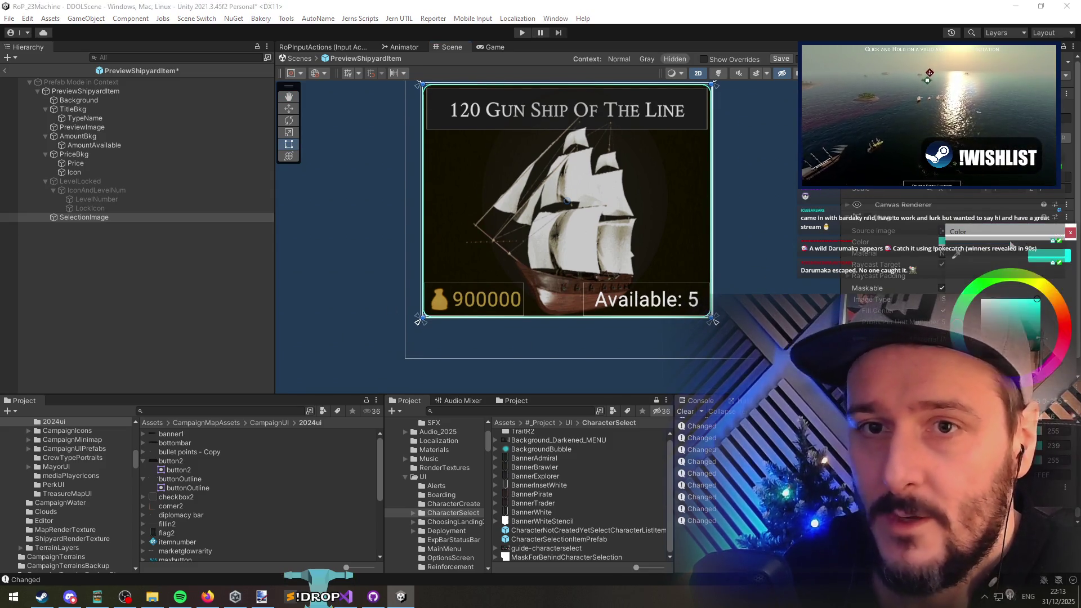
{"action": "left_click", "coordinate": [1049, 292]}
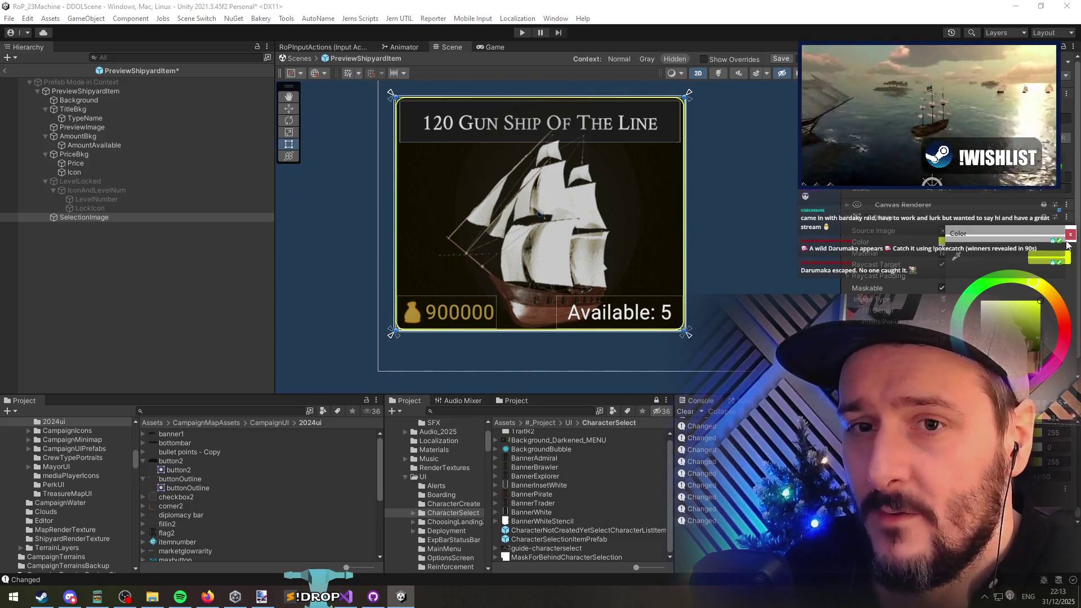
{"action": "left_click", "coordinate": [641, 244]}
{"action": "scroll", "coordinate": [704, 224], "scroll_direction": "down", "scroll_amount": 2}
{"action": "left_click", "coordinate": [342, 253]}
{"action": "key", "text": "ctrl+s"}
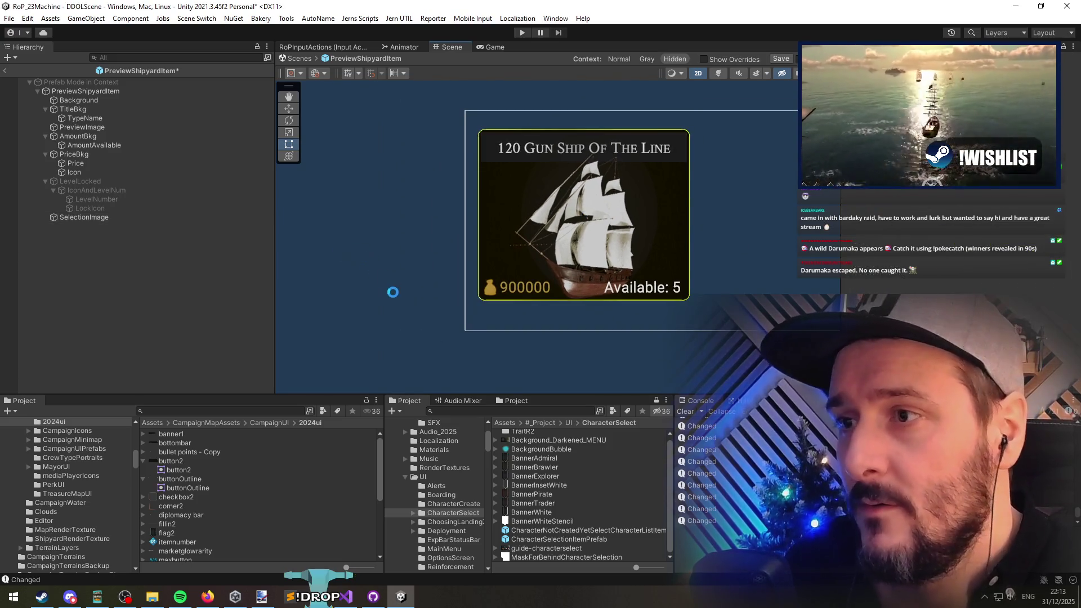
Step: Check the root's assigned selection image reference and the Background's colour
{"action": "left_click", "coordinate": [113, 218]}
{"action": "left_click", "coordinate": [141, 91]}
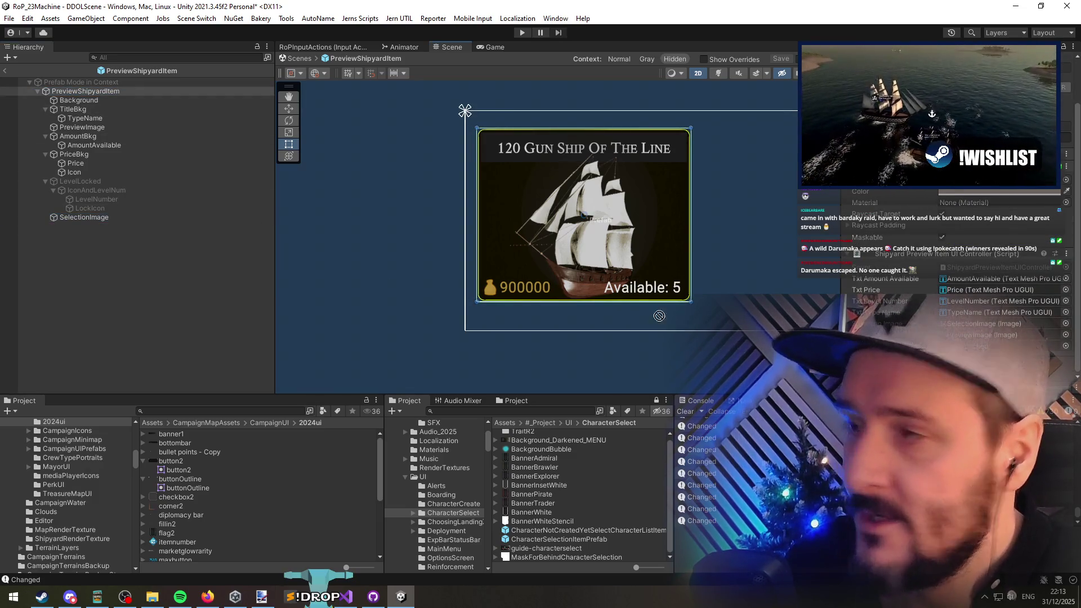
{"action": "left_click", "coordinate": [964, 324]}
{"action": "mouse_move", "coordinate": [964, 328]}
{"action": "left_mouse_down"}
{"action": "mouse_move", "coordinate": [35, 187]}
{"action": "mouse_move", "coordinate": [114, 100]}
{"action": "left_mouse_up"}
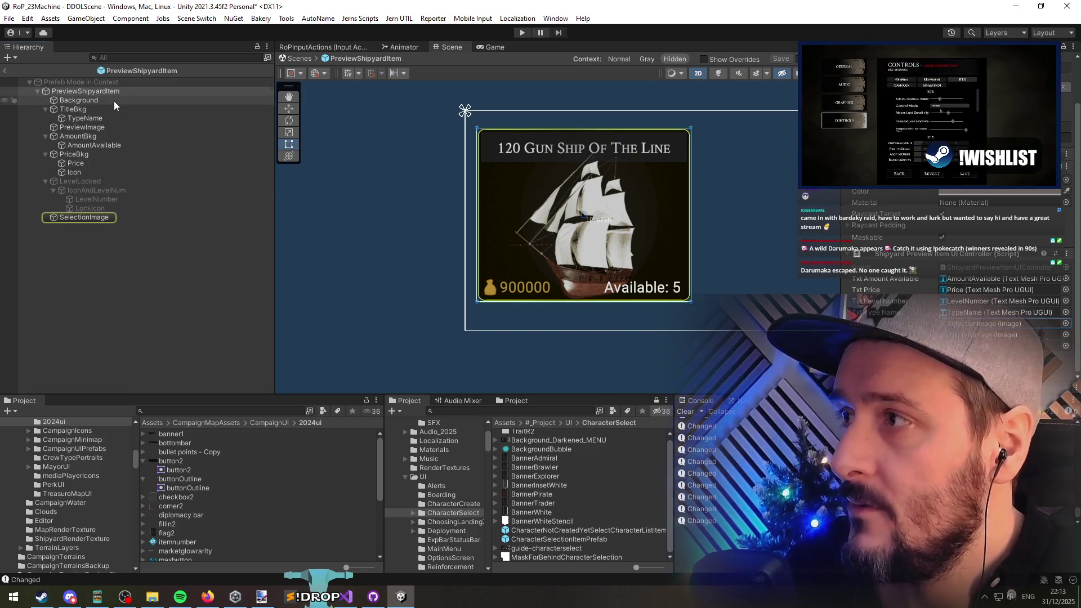
{"action": "left_click", "coordinate": [114, 101]}
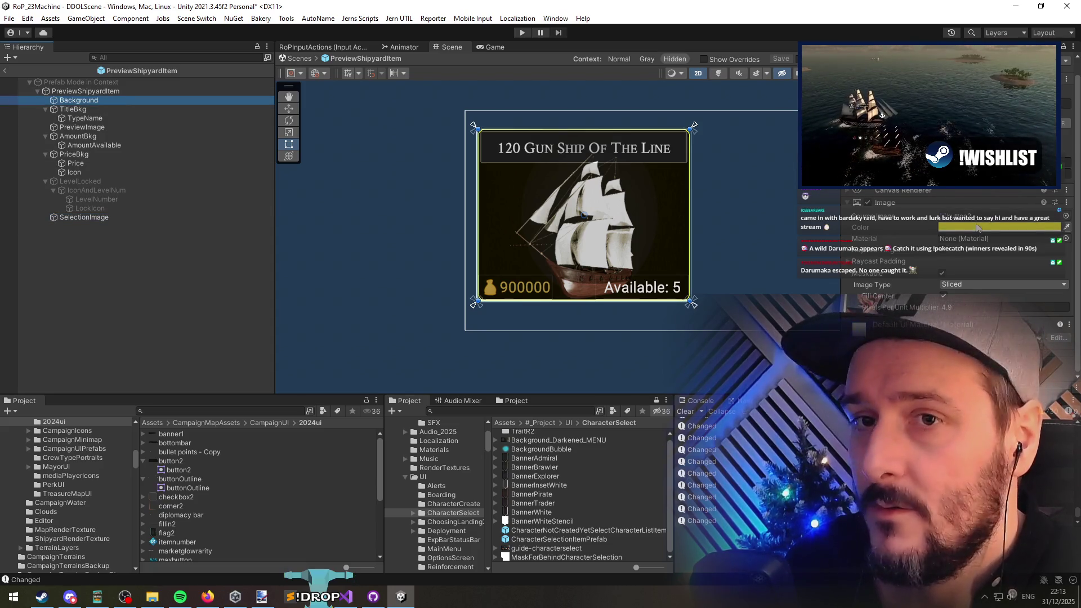
{"action": "left_click", "coordinate": [999, 227]}
{"action": "scroll", "coordinate": [601, 194], "scroll_direction": "up", "scroll_amount": 3}
{"action": "middle_click", "coordinate": [600, 194]}
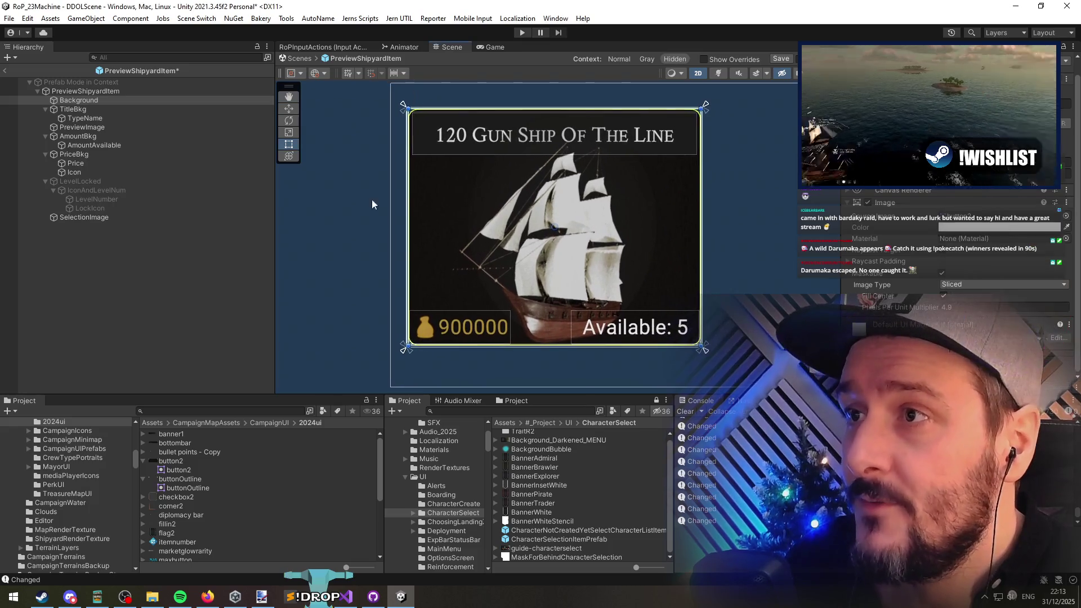
Step: Review SelectionImage once more, then exit prefab mode to the CampaignMap_Functional scene
{"action": "left_click", "coordinate": [89, 216]}
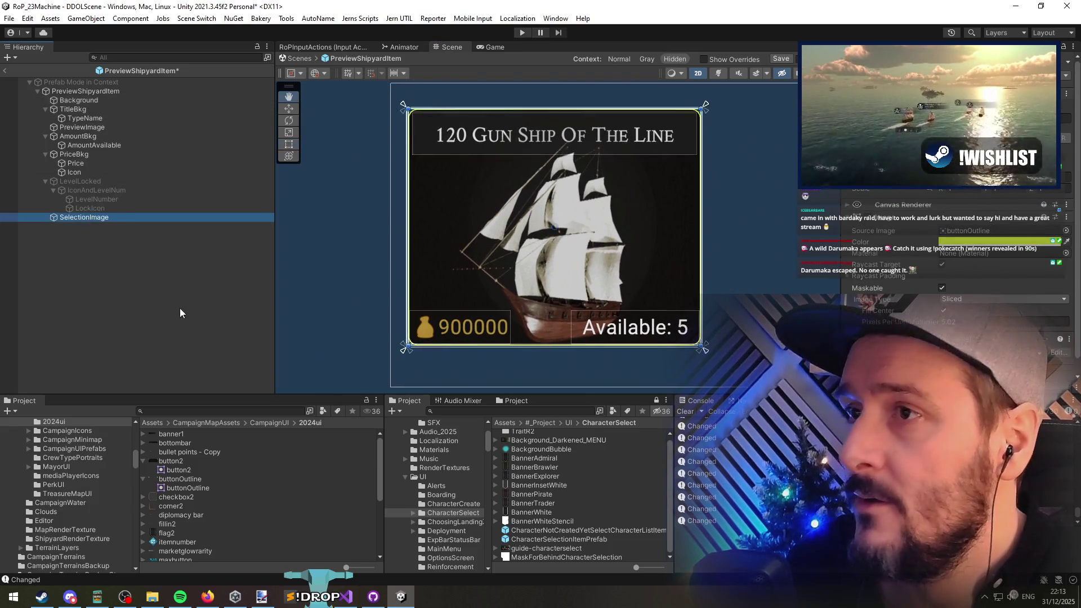
{"action": "left_click", "coordinate": [345, 275]}
{"action": "scroll", "coordinate": [350, 272], "scroll_direction": "down", "scroll_amount": 2}
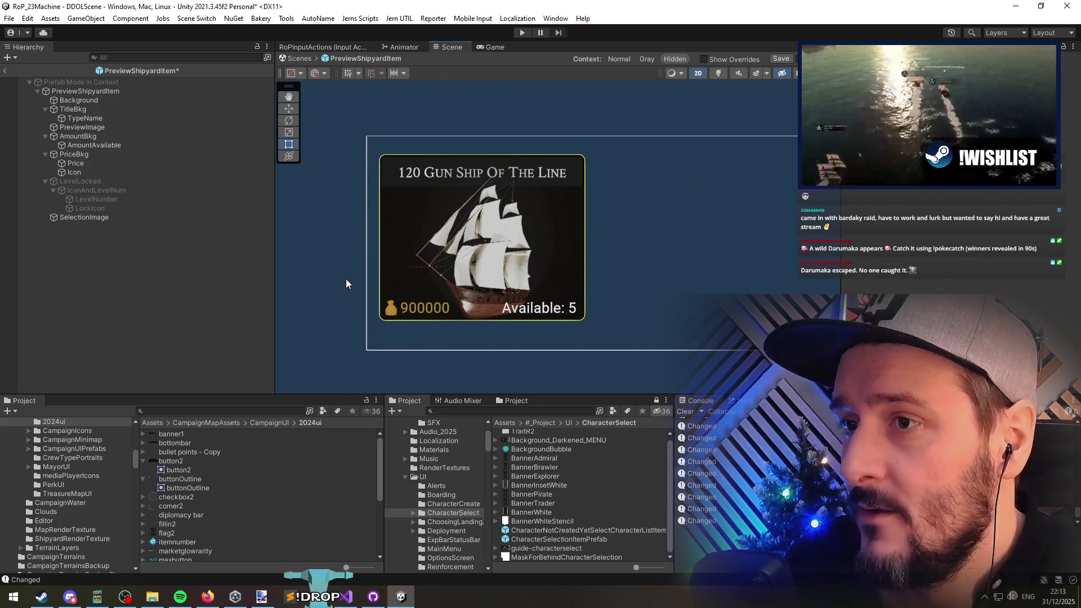
{"action": "left_click", "coordinate": [71, 218]}
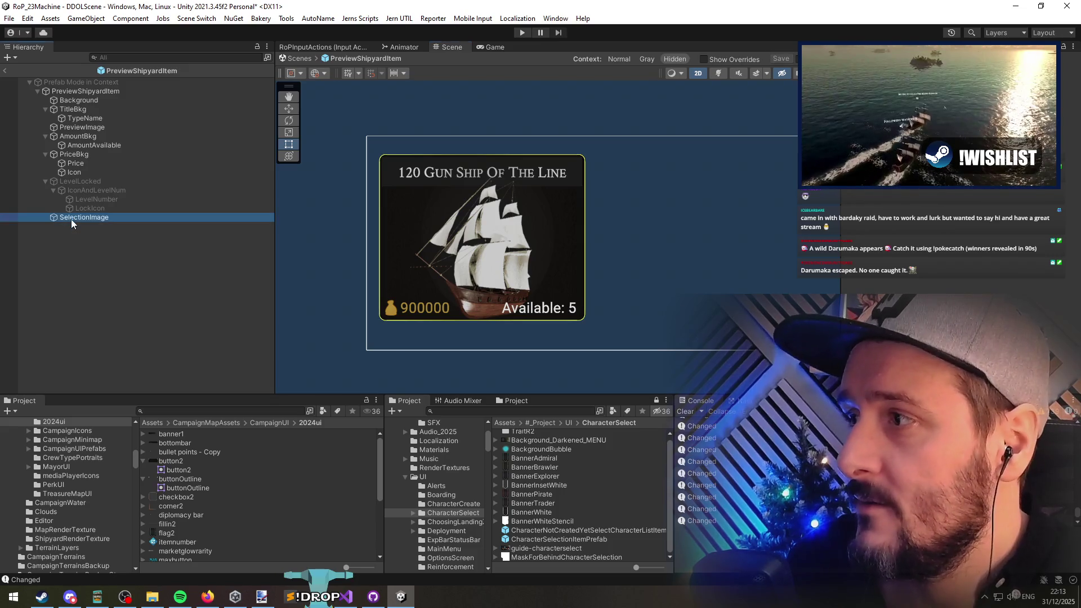
{"action": "left_click", "coordinate": [4, 70]}
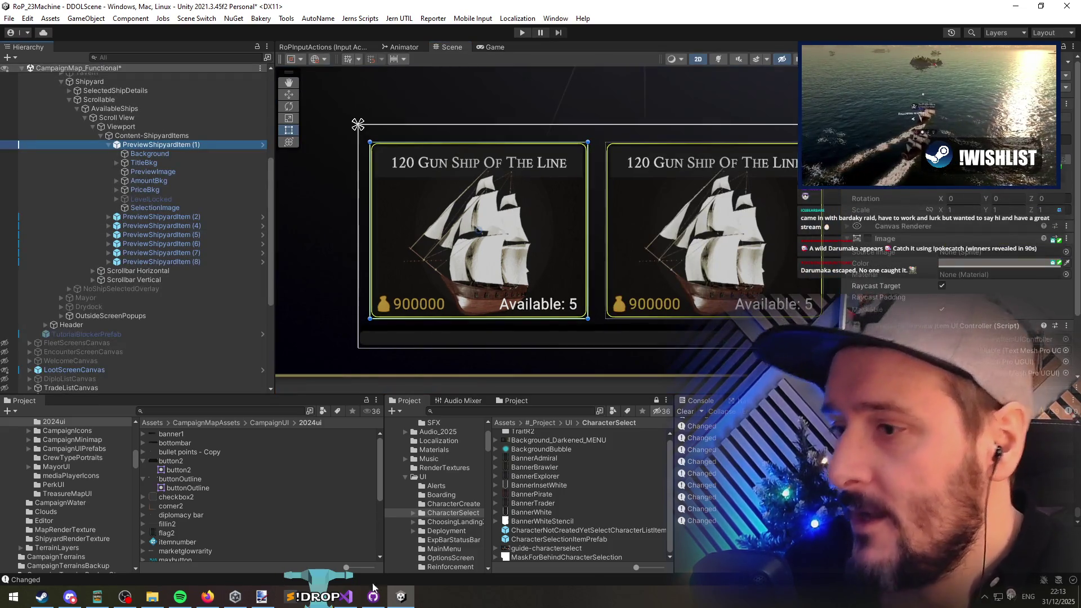
Step: Find the ship list loop in BuildShipyardShipList in IslandShipyardScreenDisplayMembers.cs
{"action": "left_click", "coordinate": [347, 596]}
{"action": "left_click", "coordinate": [228, 247]}
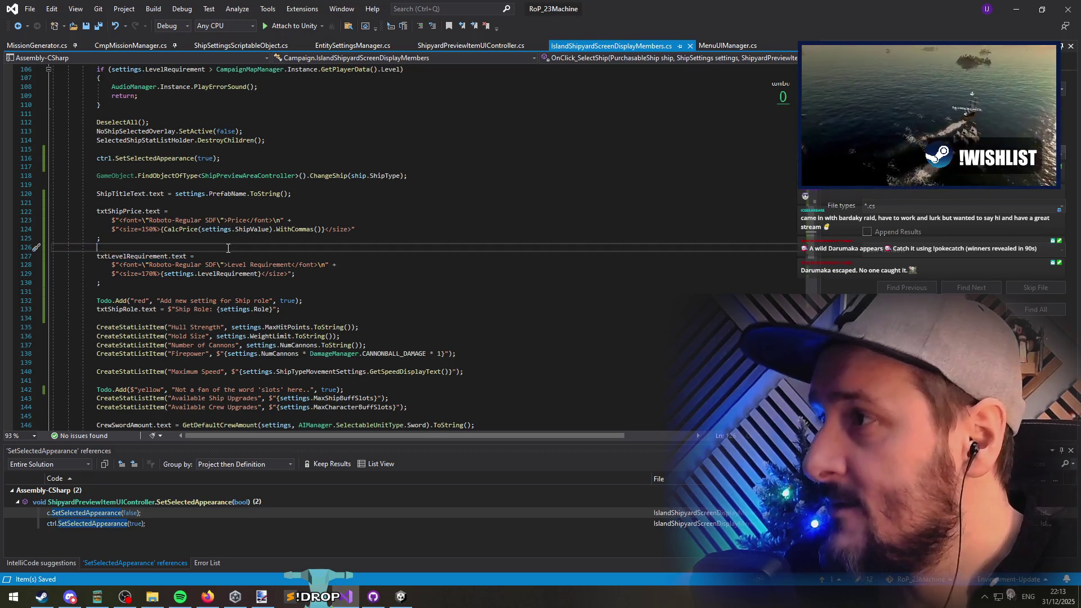
{"action": "key", "text": "ctrl+Tab"}
{"action": "key", "text": "ctrl+Tab"}
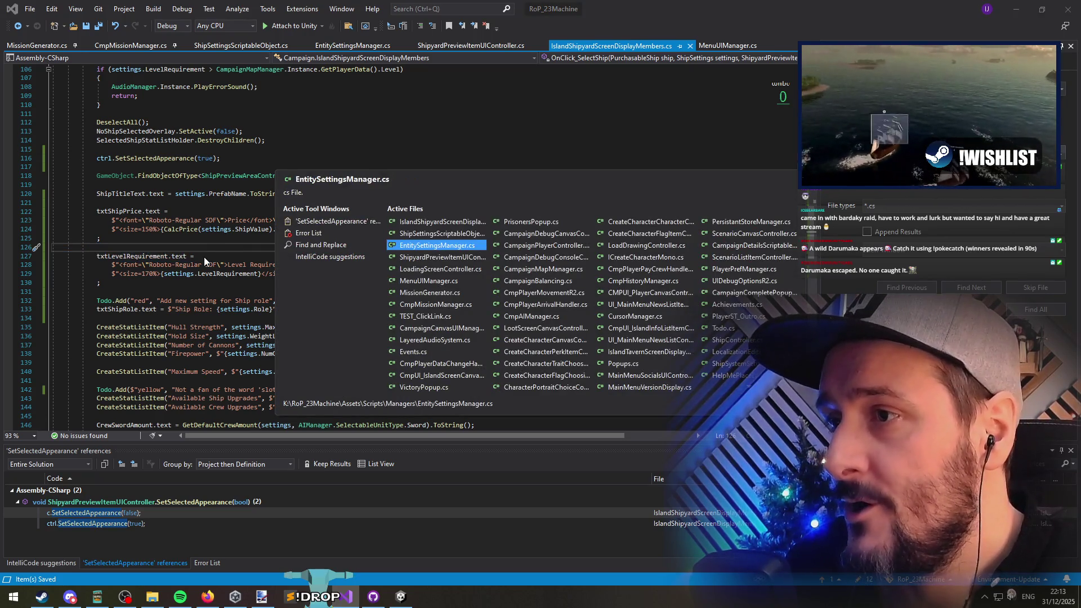
{"action": "key", "text": "ctrl+shift+Tab"}
{"action": "key", "text": "ctrl+shift+Tab"}
{"action": "scroll", "coordinate": [327, 263], "scroll_direction": "up", "scroll_amount": 8}
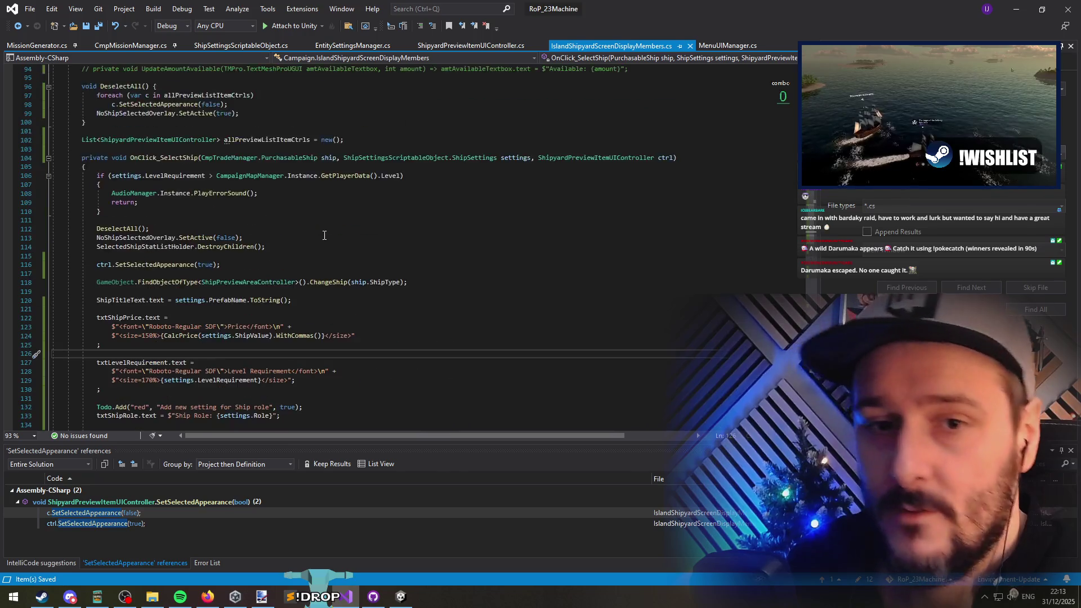
{"action": "scroll", "coordinate": [328, 263], "scroll_direction": "up", "scroll_amount": 6}
{"action": "scroll", "coordinate": [192, 283], "scroll_direction": "up", "scroll_amount": 3}
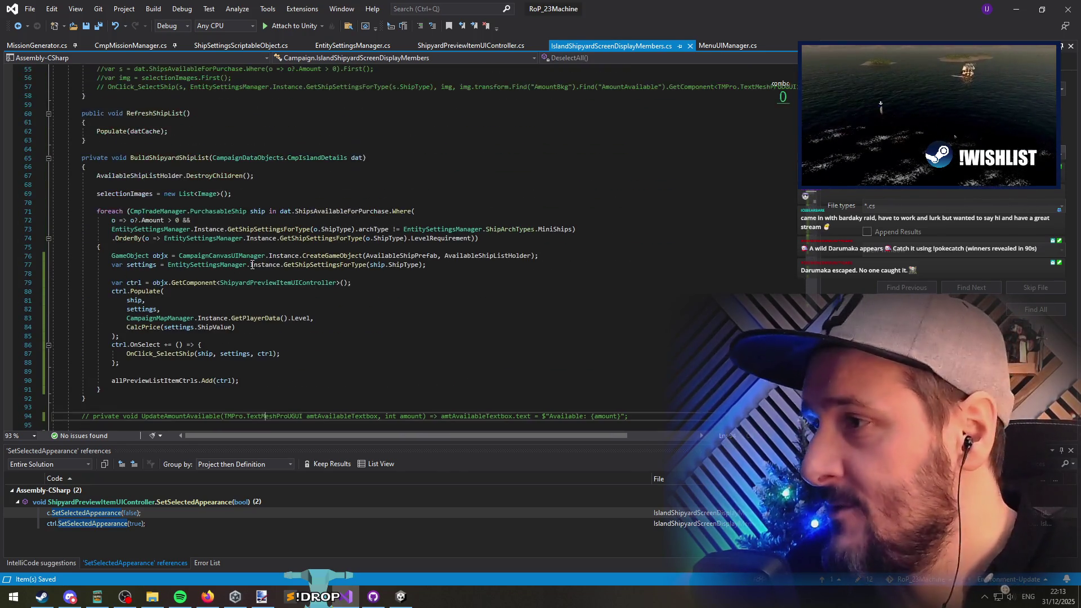
{"action": "left_click", "coordinate": [192, 282]}
{"action": "scroll", "coordinate": [261, 262], "scroll_direction": "up", "scroll_amount": 1}
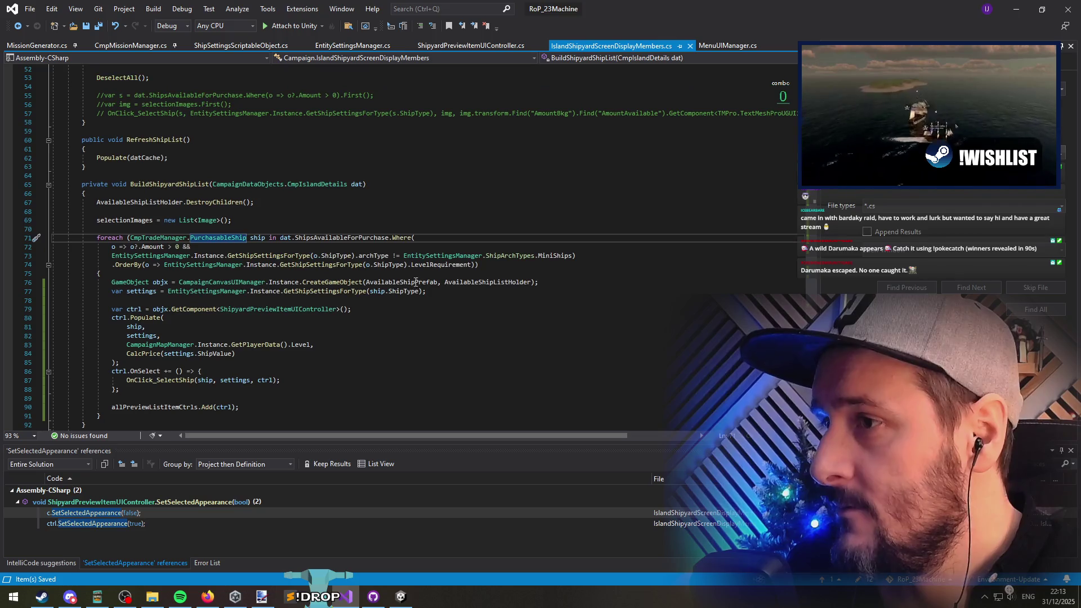
Step: Inspect the CreateGameObject call, then go to ShipyardPreviewItemUIController's definition
{"action": "left_click", "coordinate": [283, 291]}
{"action": "left_click", "coordinate": [361, 282]}
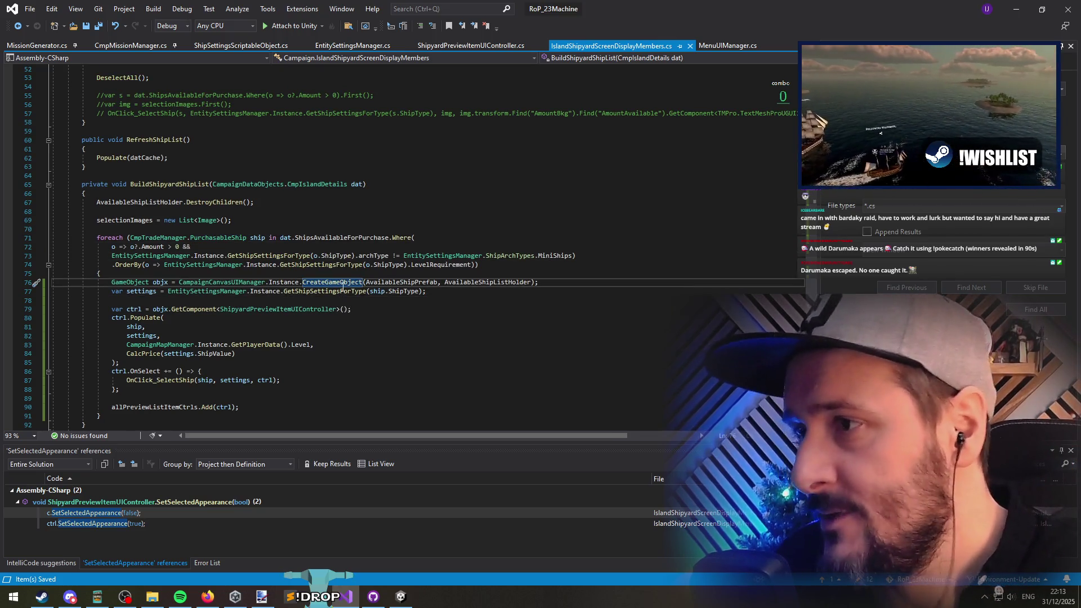
{"action": "left_click", "coordinate": [332, 282]}
{"action": "scroll", "coordinate": [367, 327], "scroll_direction": "up", "scroll_amount": 1}
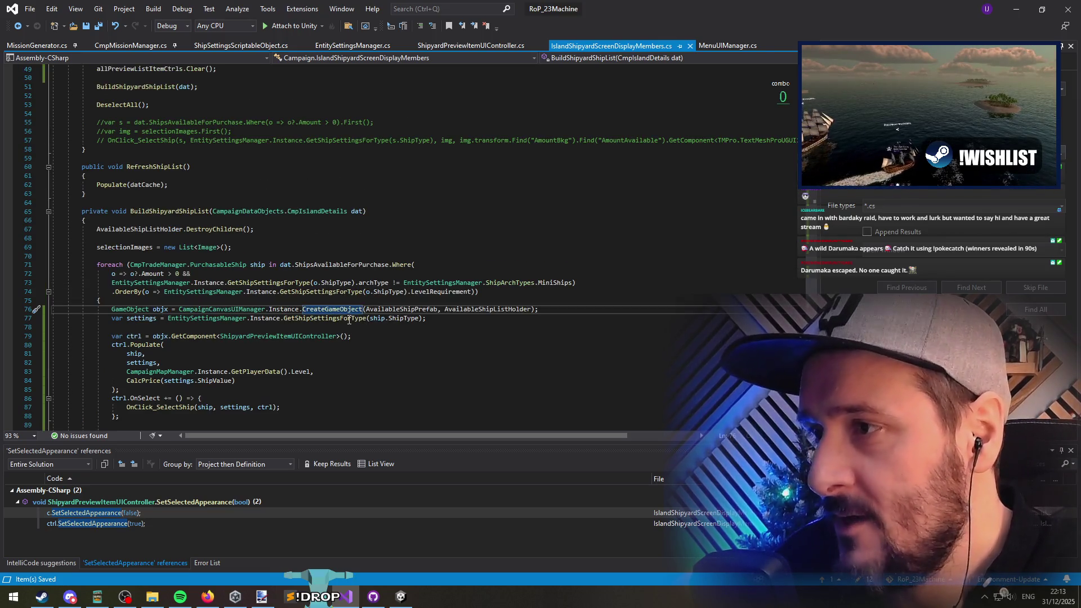
{"action": "scroll", "coordinate": [349, 319], "scroll_direction": "down", "scroll_amount": 2}
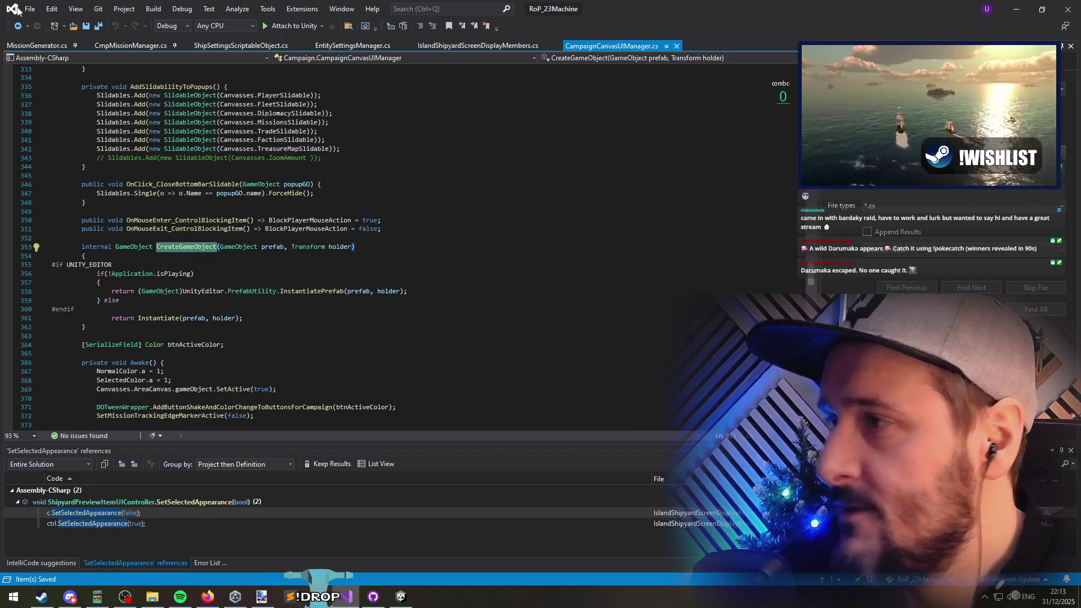
{"action": "left_click", "coordinate": [17, 27]}
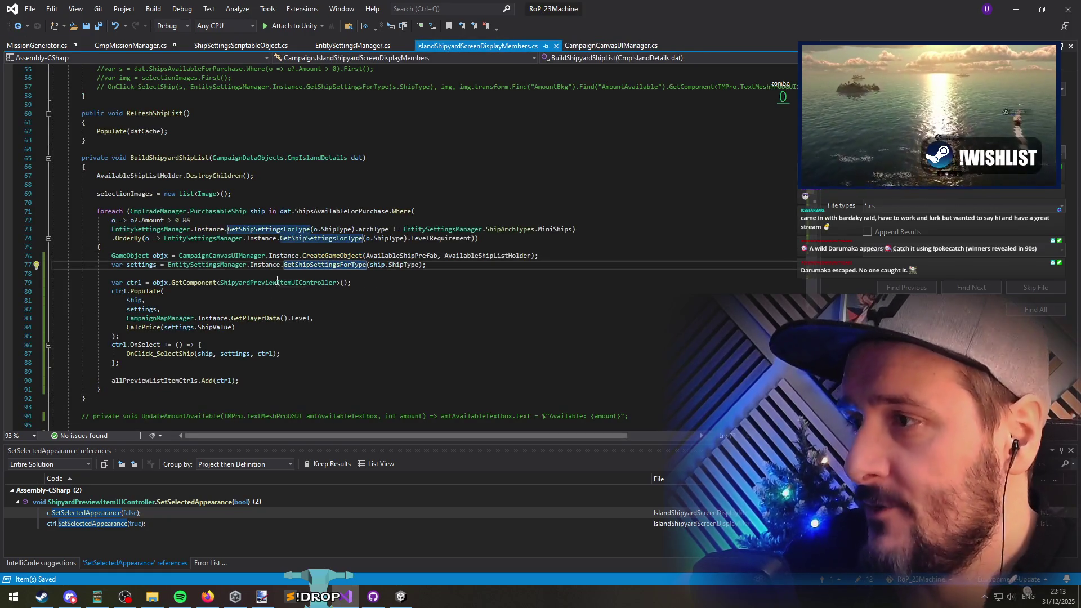
{"action": "key", "text": "F12"}
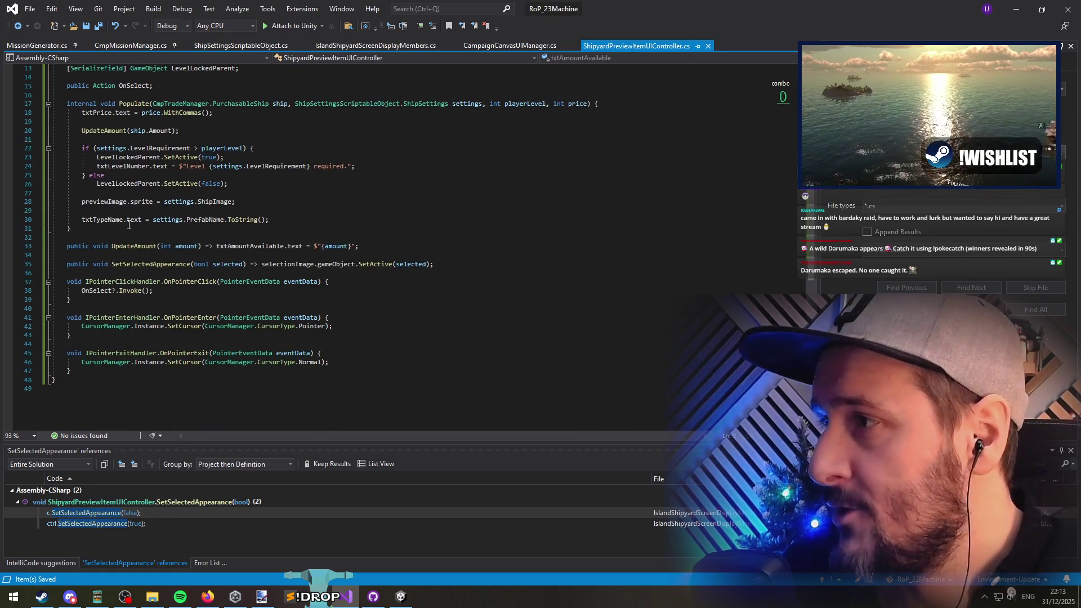
Step: Add SetSelectedAppearance(false); at the end of Populate and let Unity recompile
{"action": "left_click", "coordinate": [308, 224]}
{"action": "key", "text": "Return"}
{"action": "key", "text": "Return"}
{"action": "type", "text": "SetSelectedAppearance(false);"}
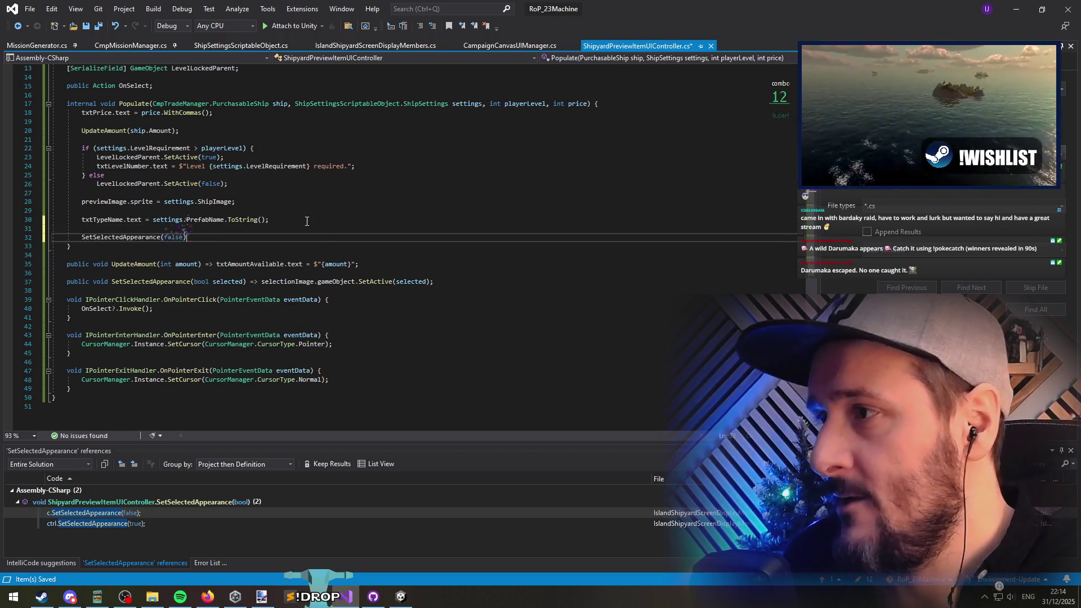
{"action": "key", "text": "Down"}
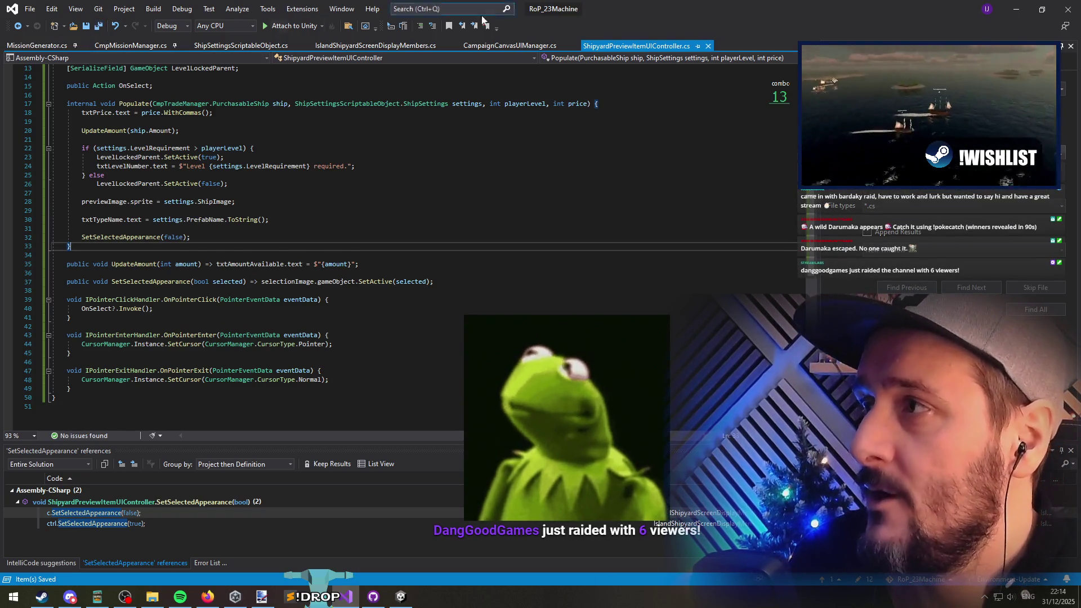
{"action": "key", "text": "alt+Tab"}
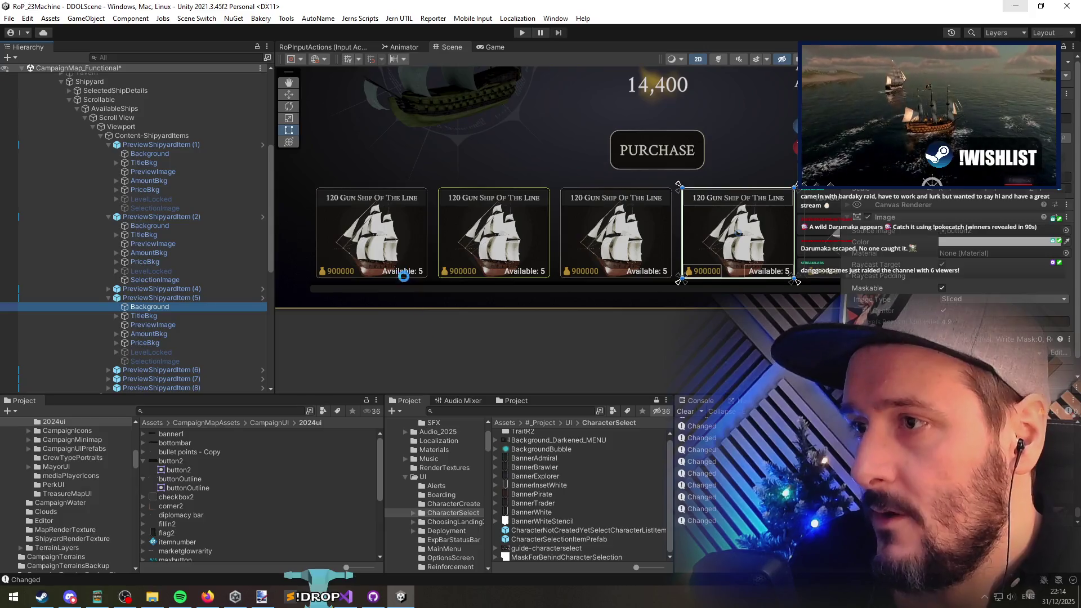
Step: Change UpdateAmount's text to "Available: {amount}" and check the ship cards in Unity
{"action": "left_click", "coordinate": [355, 599]}
{"action": "left_click", "coordinate": [294, 254]}
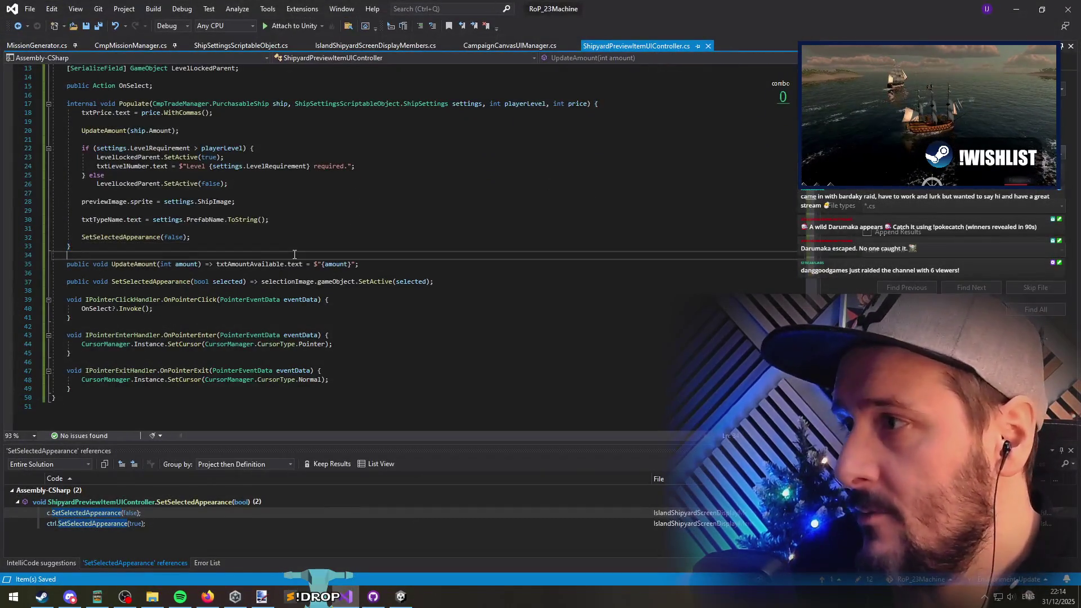
{"action": "left_click", "coordinate": [140, 183]}
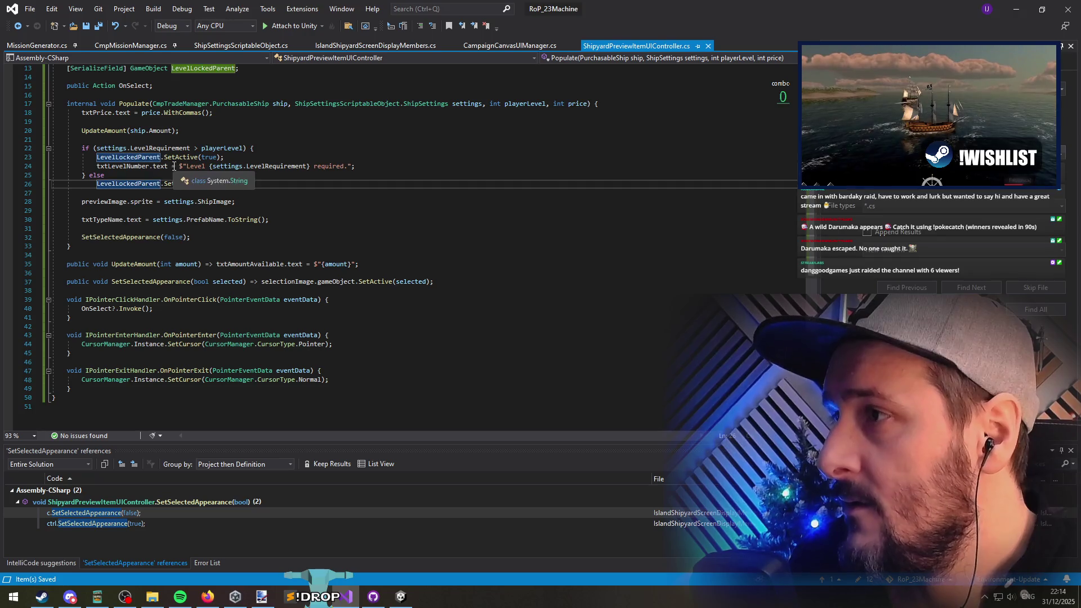
{"action": "left_click", "coordinate": [104, 130]}
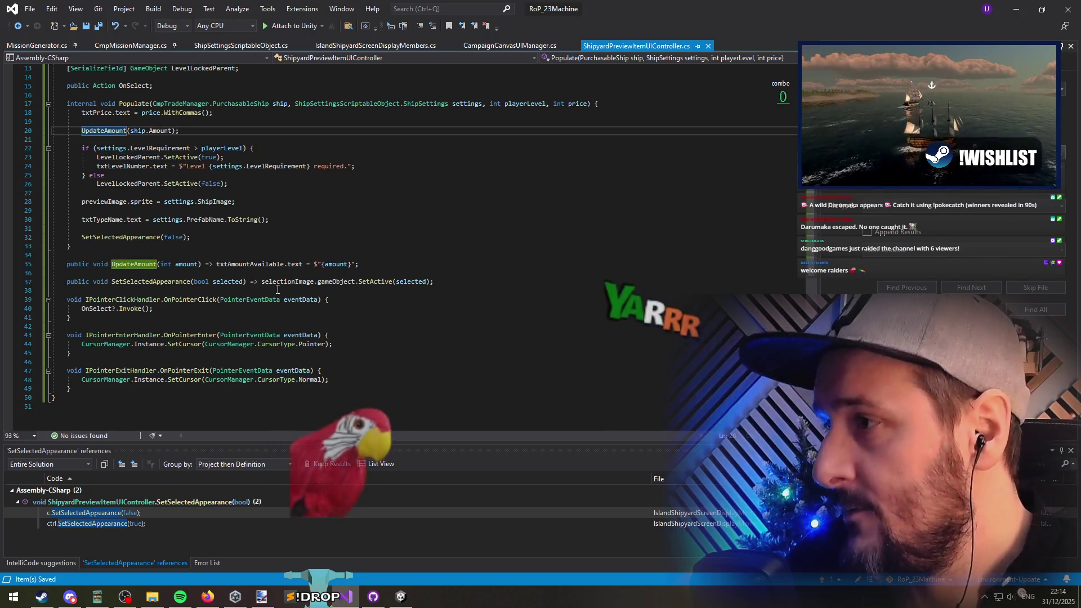
{"action": "left_click", "coordinate": [236, 262]}
{"action": "type", "text": "Own "}
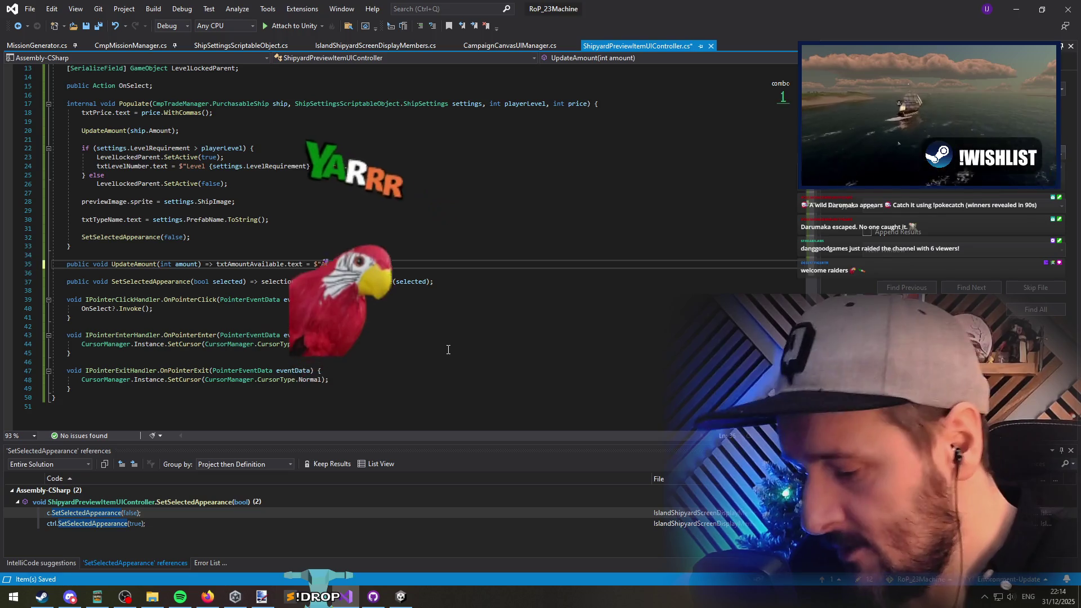
{"action": "type", "text": "able: {amount}\";"}
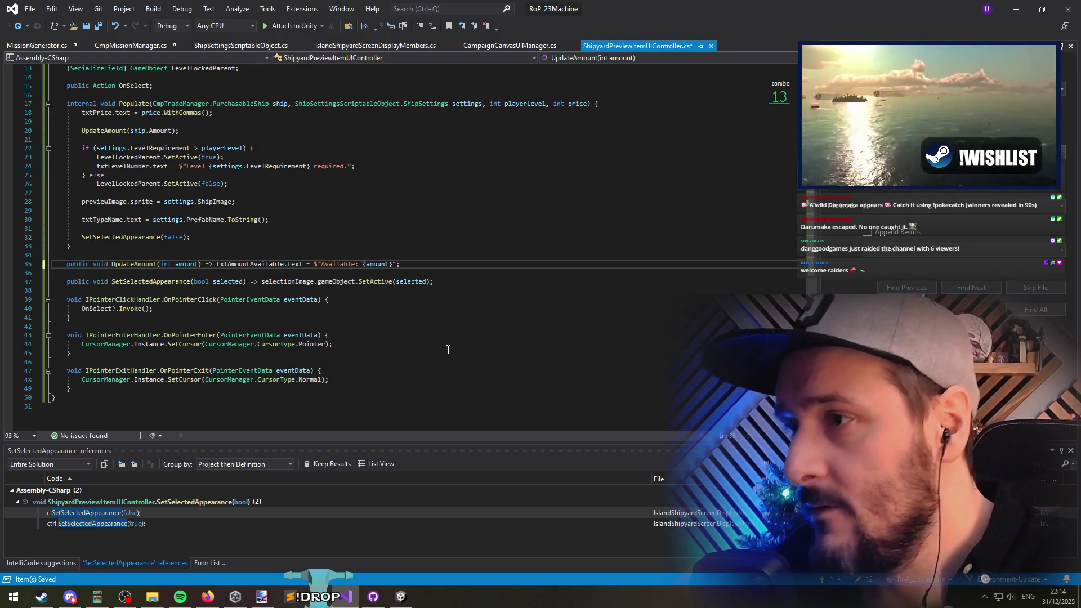
{"action": "key", "text": "alt+Tab"}
{"action": "scroll", "coordinate": [467, 267], "scroll_direction": "up", "scroll_amount": 5}
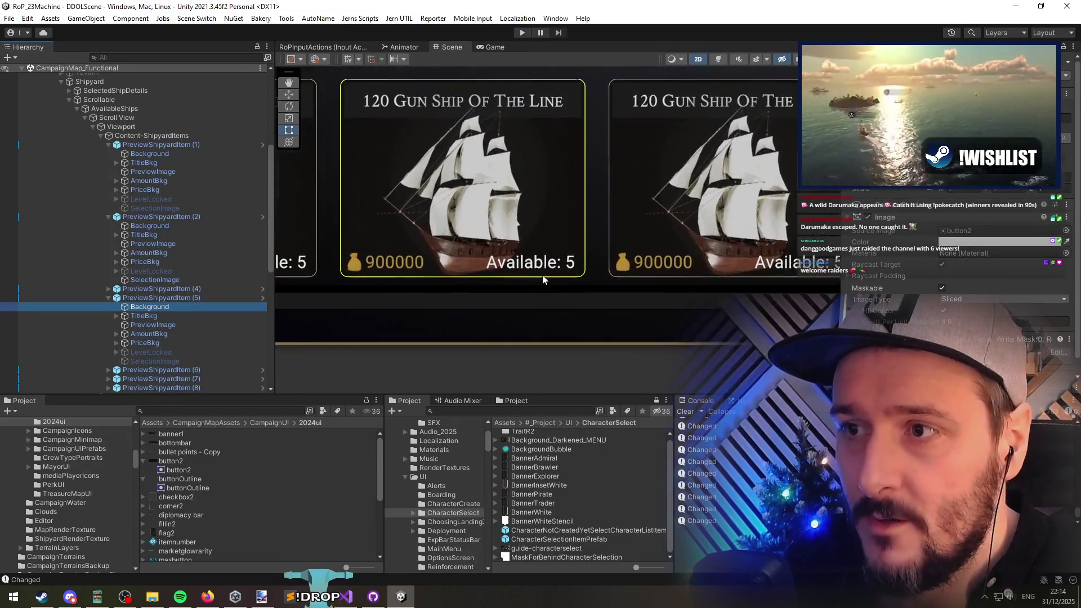
Step: Save the ShipyardPreviewItemUIController script in Visual Studio and let Unity recompile it
{"action": "key", "text": "alt+Tab"}
{"action": "left_click", "coordinate": [341, 270]}
{"action": "key", "text": "ctrl+s"}
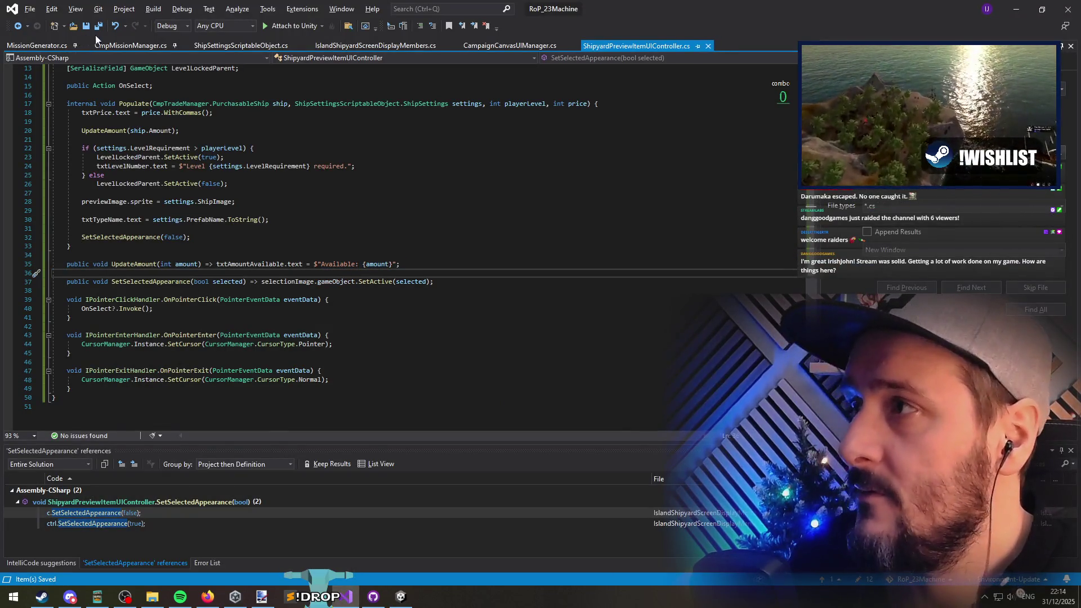
{"action": "key", "text": "alt+Tab"}
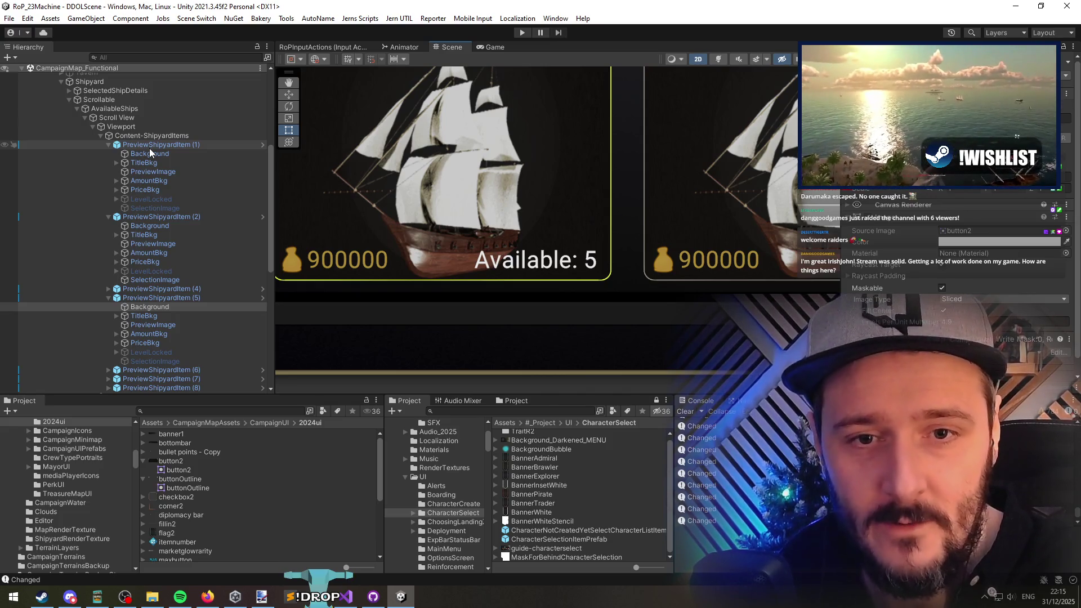
{"action": "key", "text": "alt+Tab"}
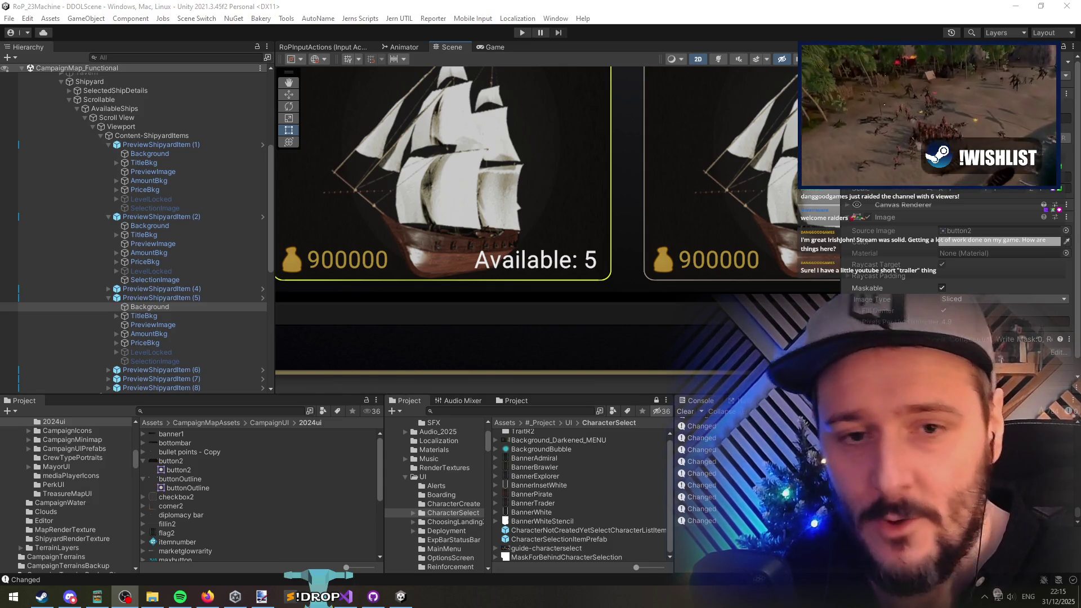
Step: Collapse the Hierarchy branches and unload the CampaignMap_Functional scene
{"action": "scroll", "coordinate": [546, 265], "scroll_direction": "down", "scroll_amount": 10}
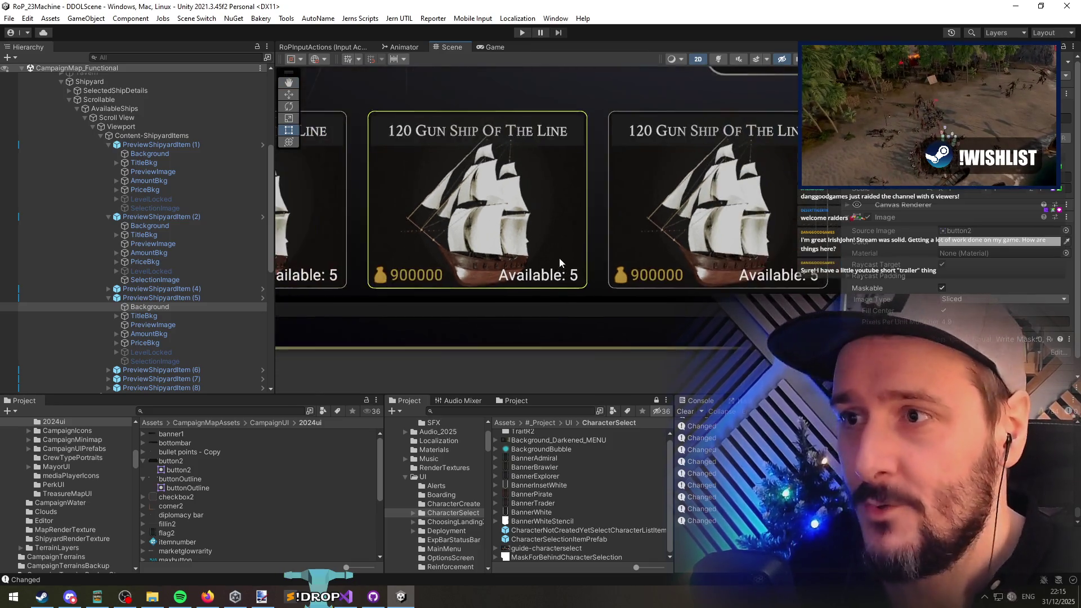
{"action": "scroll", "coordinate": [607, 264], "scroll_direction": "down", "scroll_amount": 5}
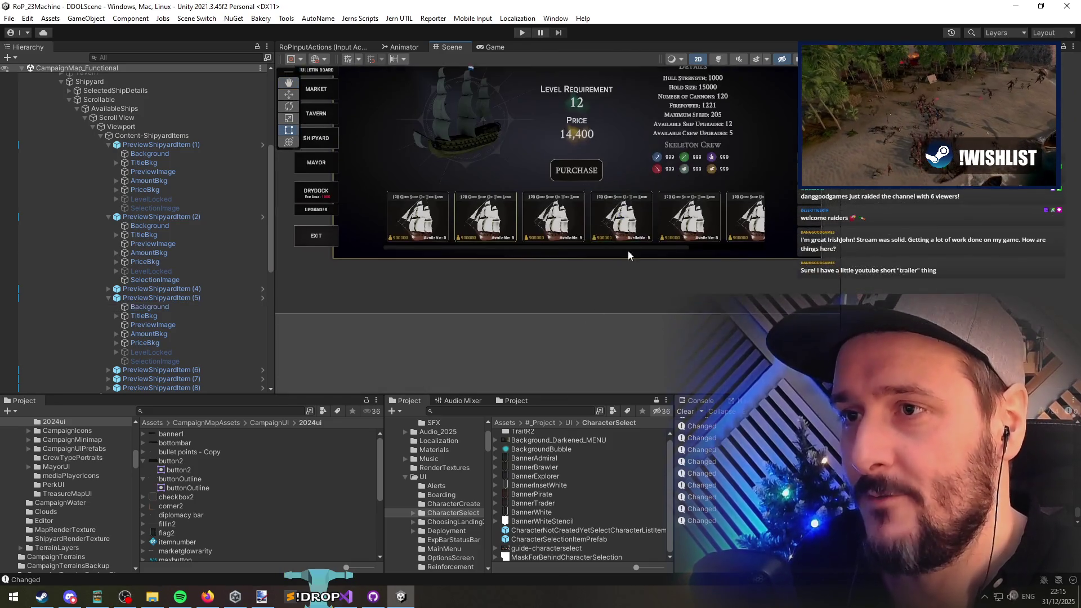
{"action": "scroll", "coordinate": [616, 276], "scroll_direction": "up", "scroll_amount": 5}
{"action": "left_click", "coordinate": [147, 134]}
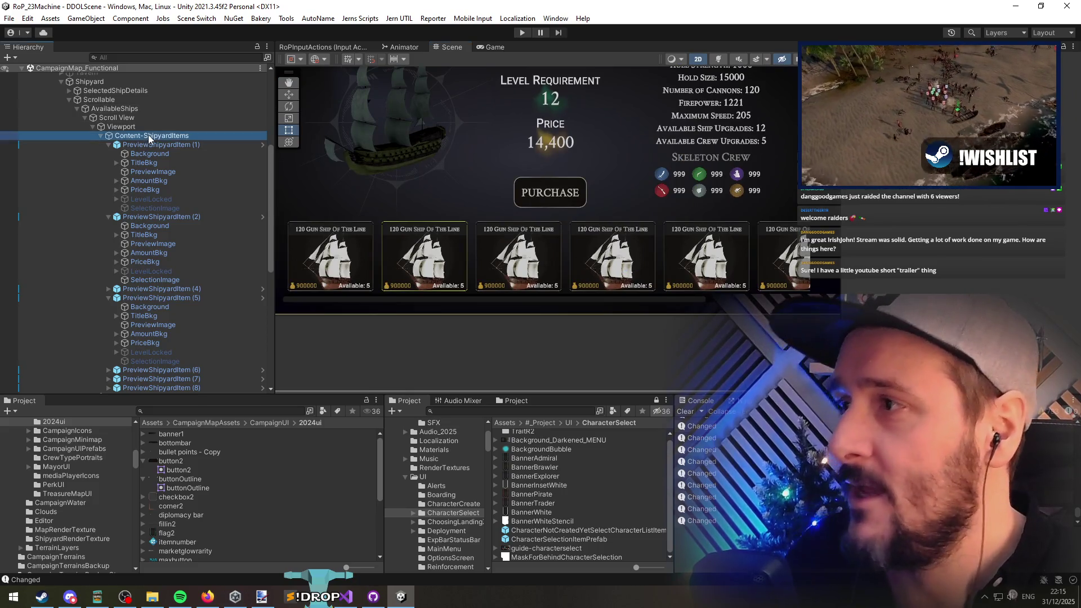
{"action": "key", "text": "Left"}
{"action": "key", "text": "Left"}
{"action": "key", "text": "Left"}
{"action": "key", "text": "Left"}
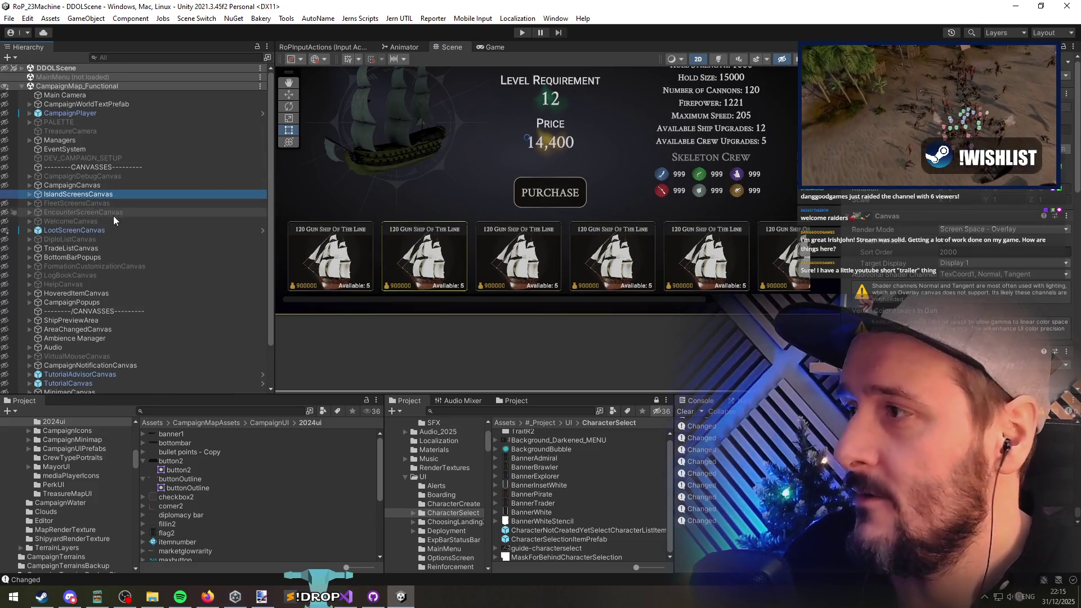
{"action": "right_click", "coordinate": [110, 88]}
{"action": "left_click", "coordinate": [109, 88]}
{"action": "right_click", "coordinate": [109, 86]}
{"action": "left_click", "coordinate": [150, 152]}
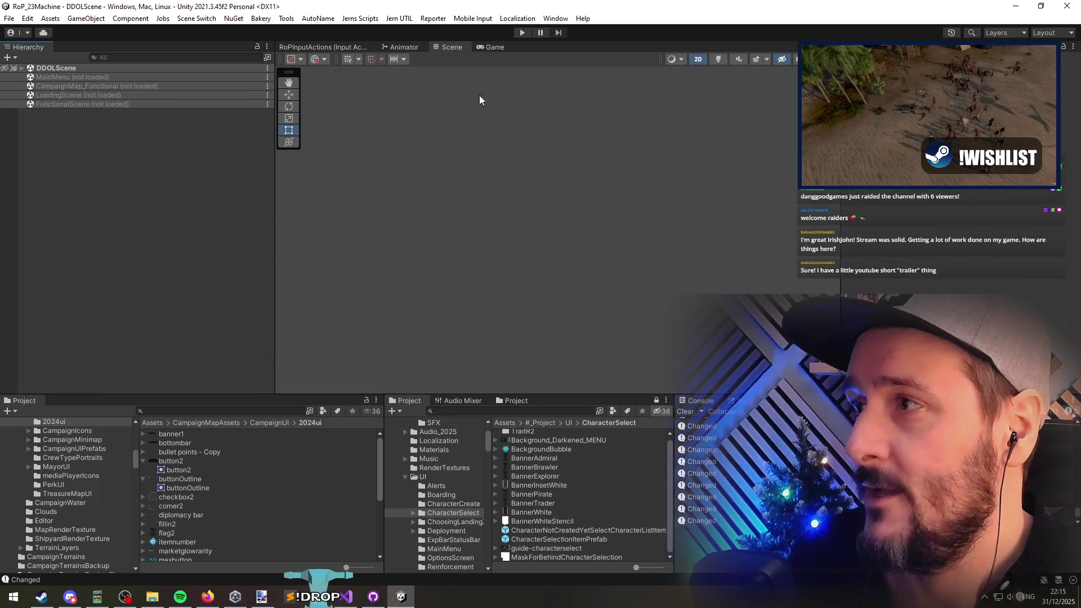
Step: Enter Play mode to run the game from the MainMenu scene
{"action": "left_click", "coordinate": [525, 31]}
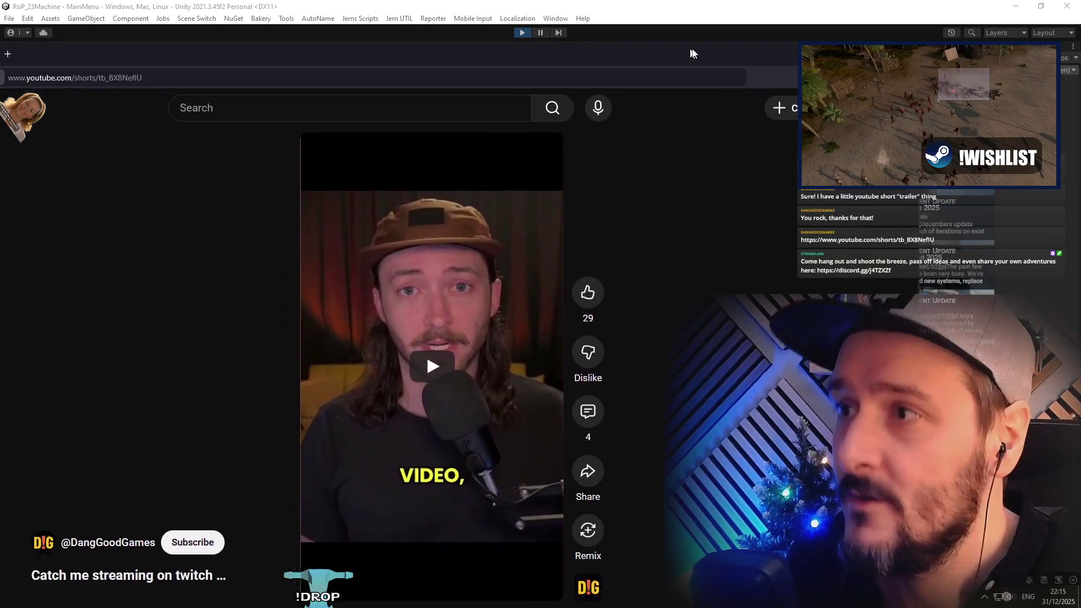
Step: Move the browser window up, play the YouTube Short and like it
{"action": "left_click_drag", "start_coordinate": [624, 42], "coordinate": [625, 10]}
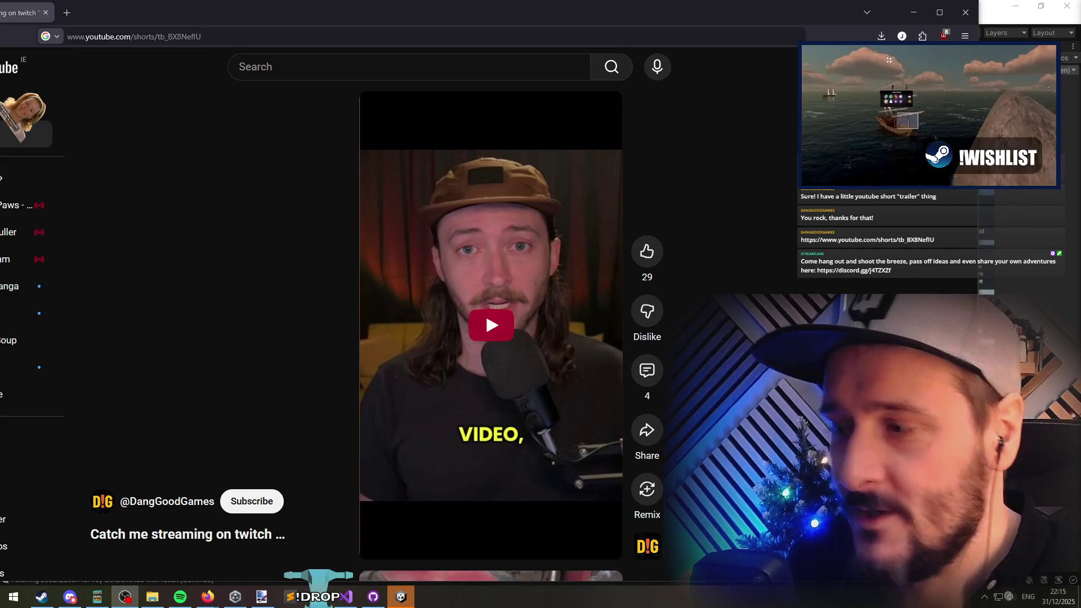
{"action": "left_click", "coordinate": [501, 323]}
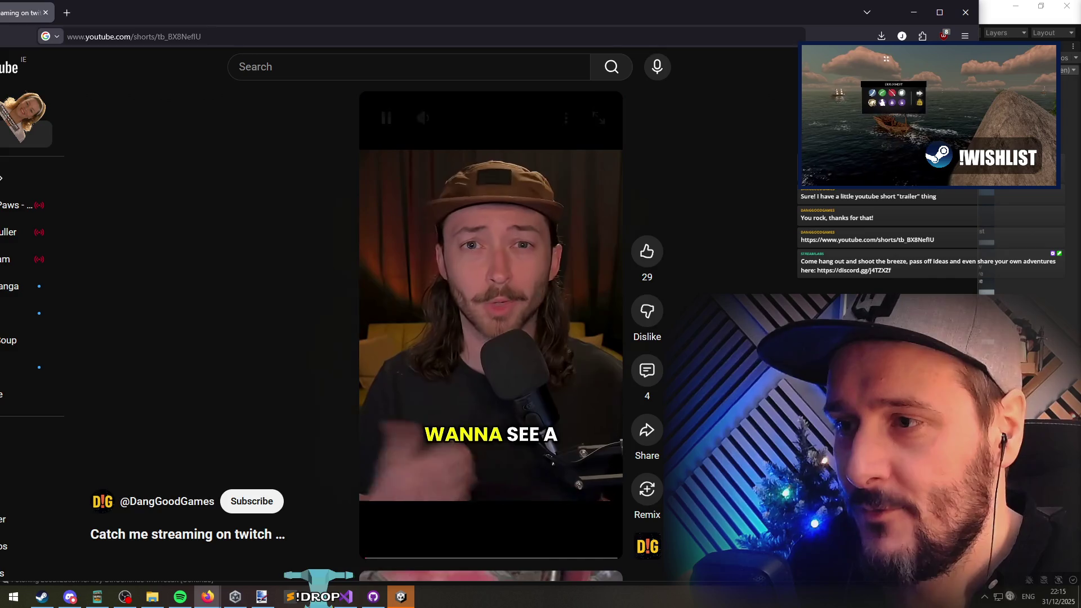
{"action": "left_click", "coordinate": [646, 251]}
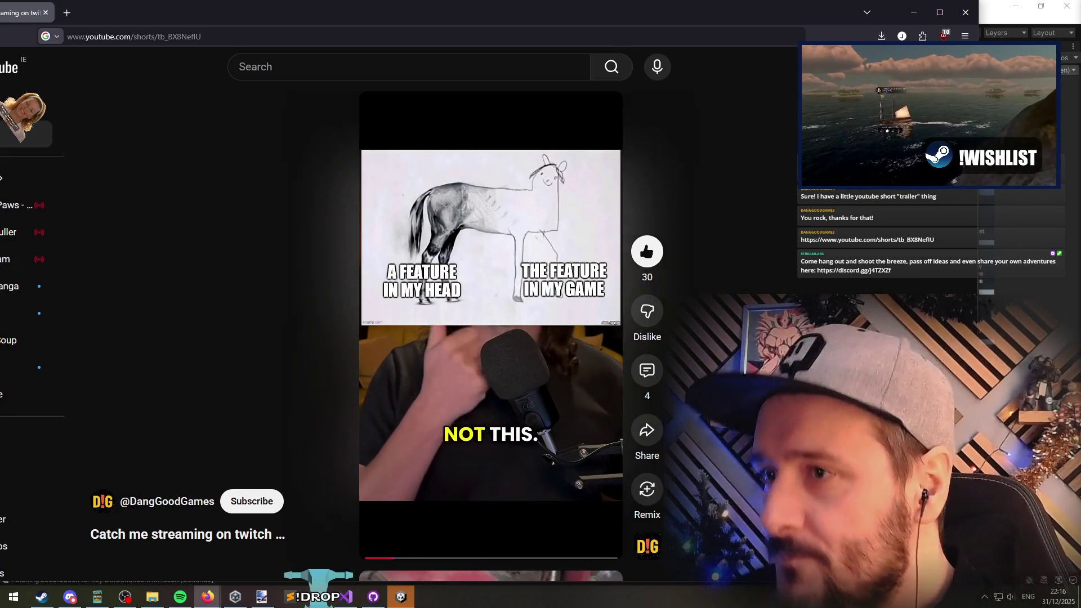
Step: Pause and resume the Short, then rewind to its opening and resume playback
{"action": "left_click", "coordinate": [405, 326]}
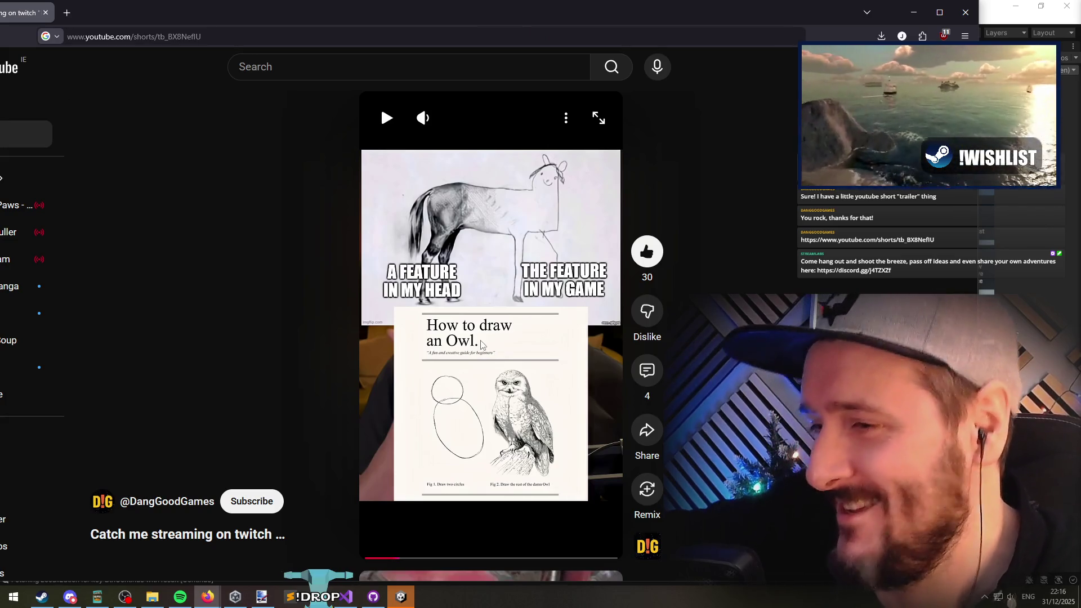
{"action": "left_click", "coordinate": [482, 341]}
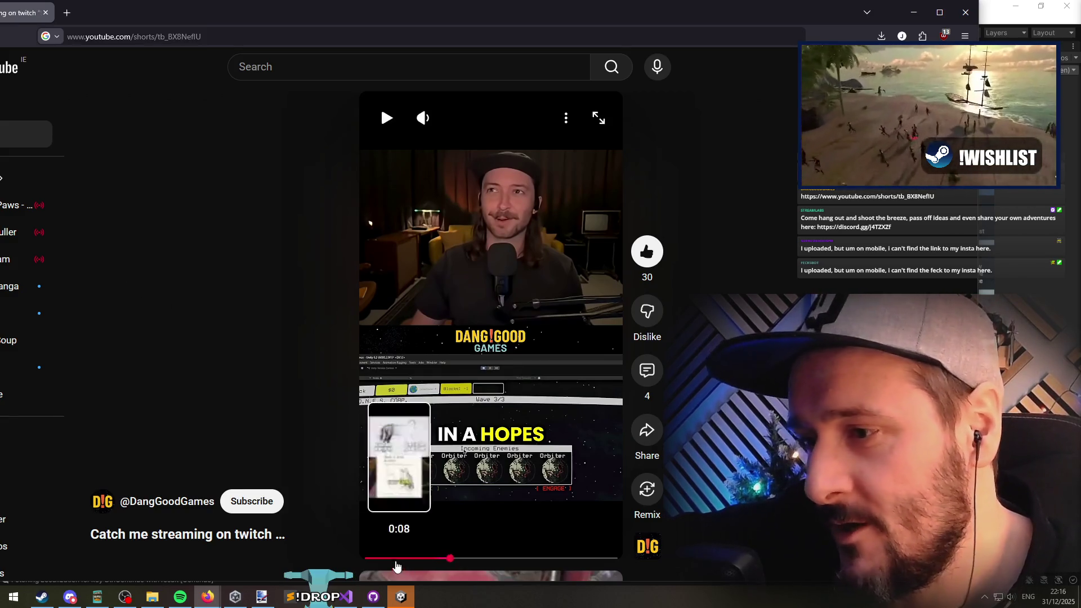
{"action": "left_click", "coordinate": [426, 558]}
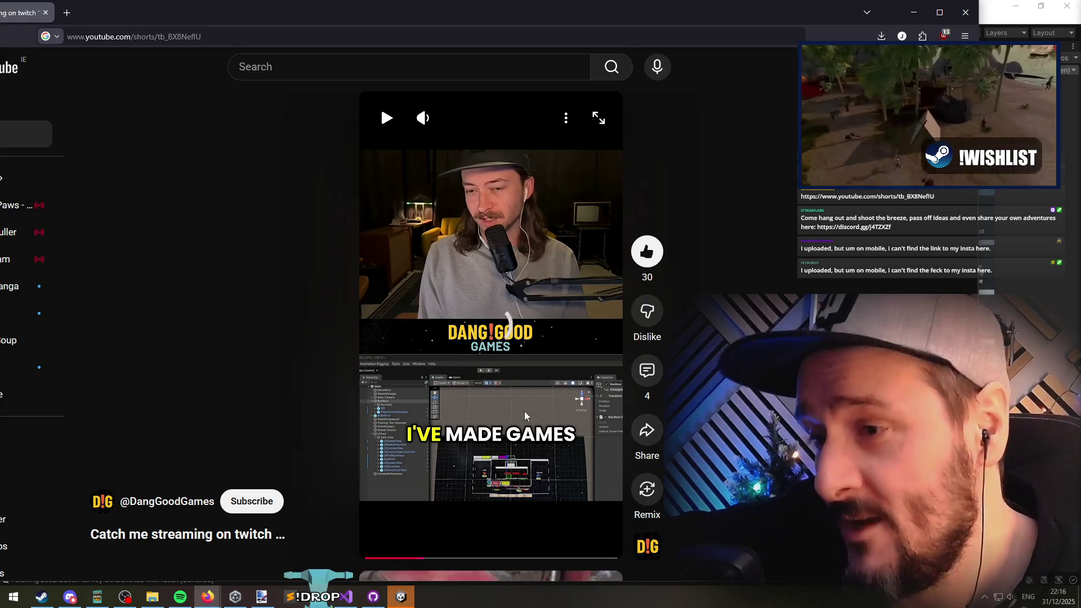
{"action": "left_click", "coordinate": [526, 449]}
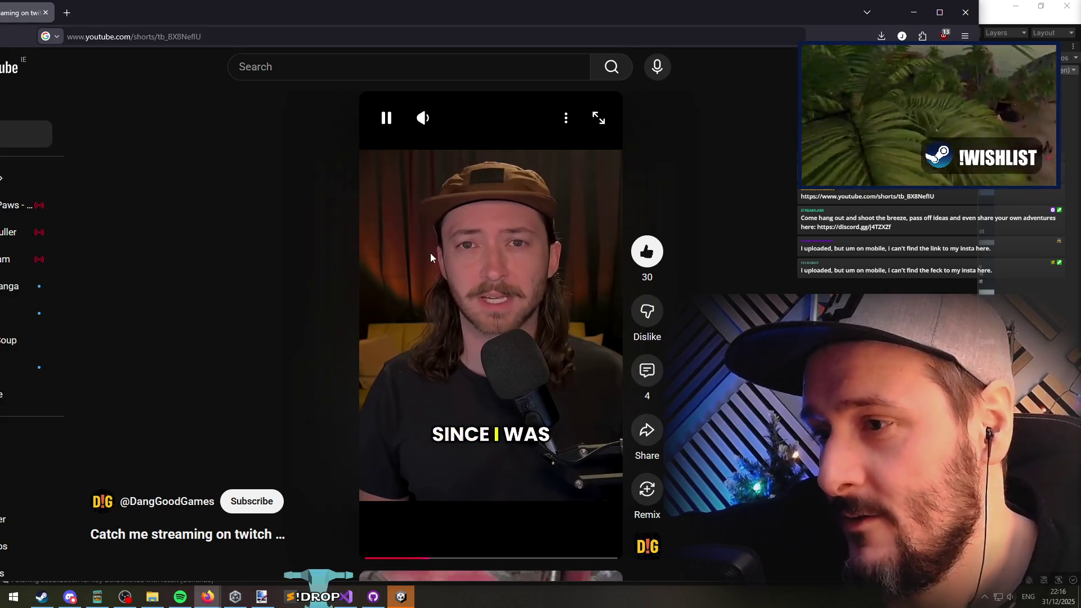
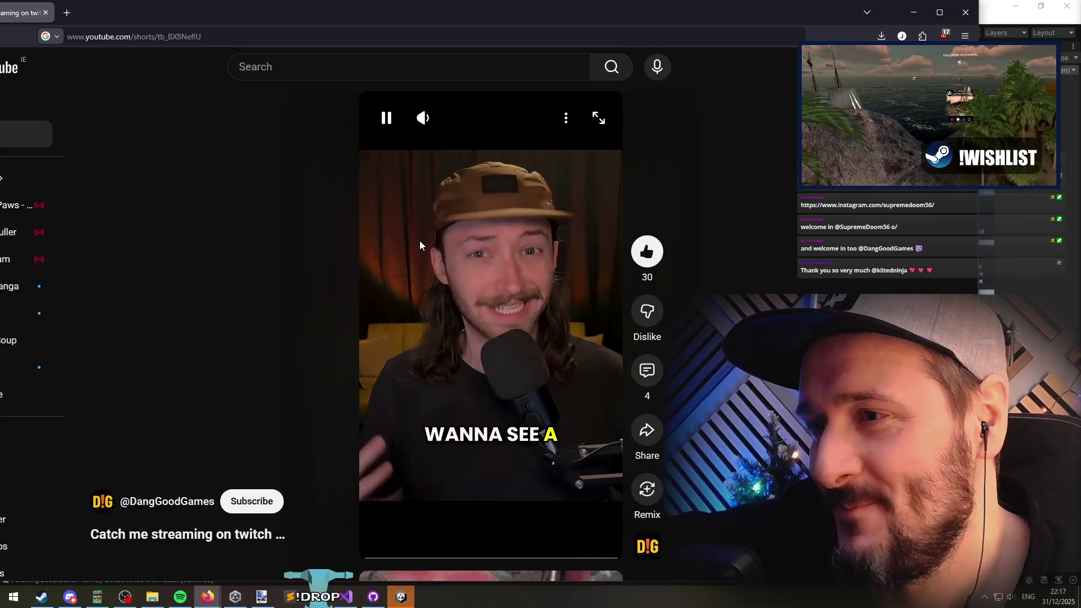
Step: Pause the DangGoodGames Short, briefly switch to Unity, then return to the video in Firefox
{"action": "left_click", "coordinate": [416, 240]}
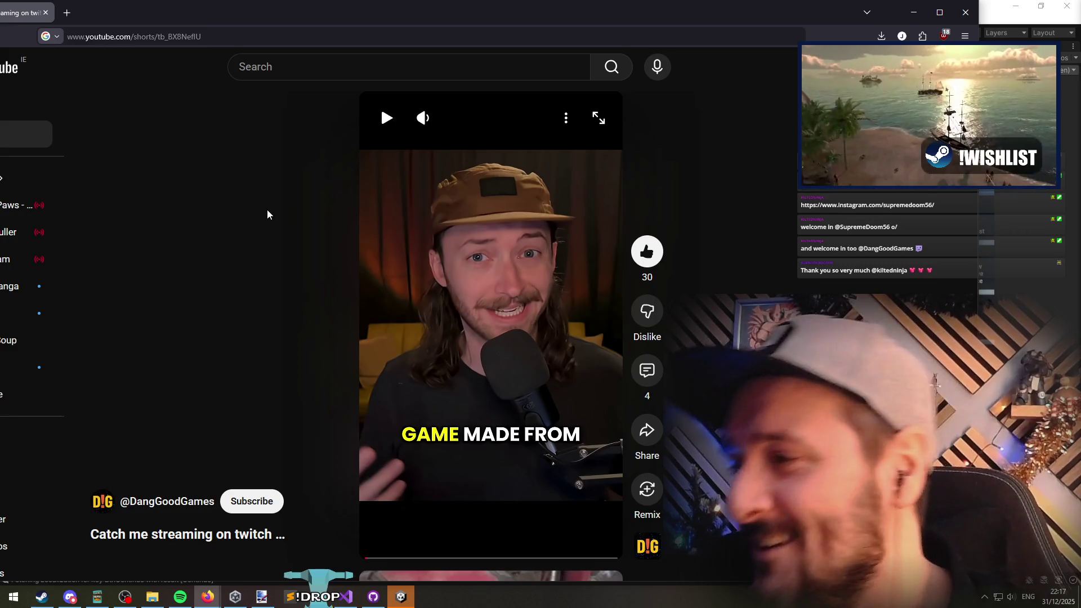
{"action": "key", "text": "alt+Tab"}
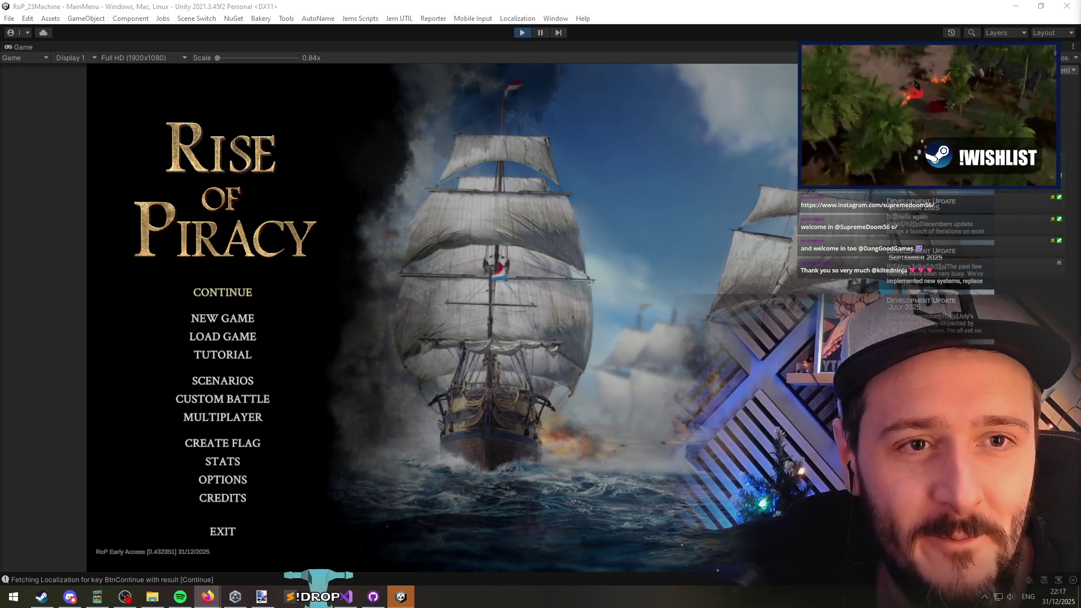
{"action": "key", "text": "alt+Tab"}
{"action": "left_click", "coordinate": [298, 268]}
Step: Pause the Short, read its comments, then minimise Firefox to reveal the Rise of Piracy menu
{"action": "left_click", "coordinate": [383, 308]}
{"action": "scroll", "coordinate": [679, 322], "scroll_direction": "down", "scroll_amount": 1}
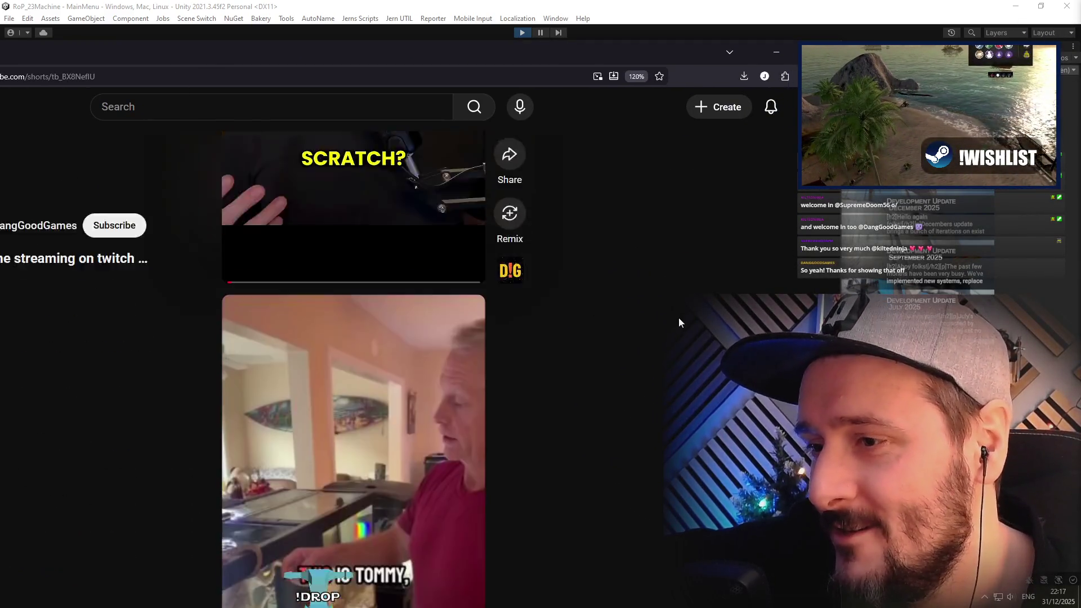
{"action": "left_click", "coordinate": [419, 408]}
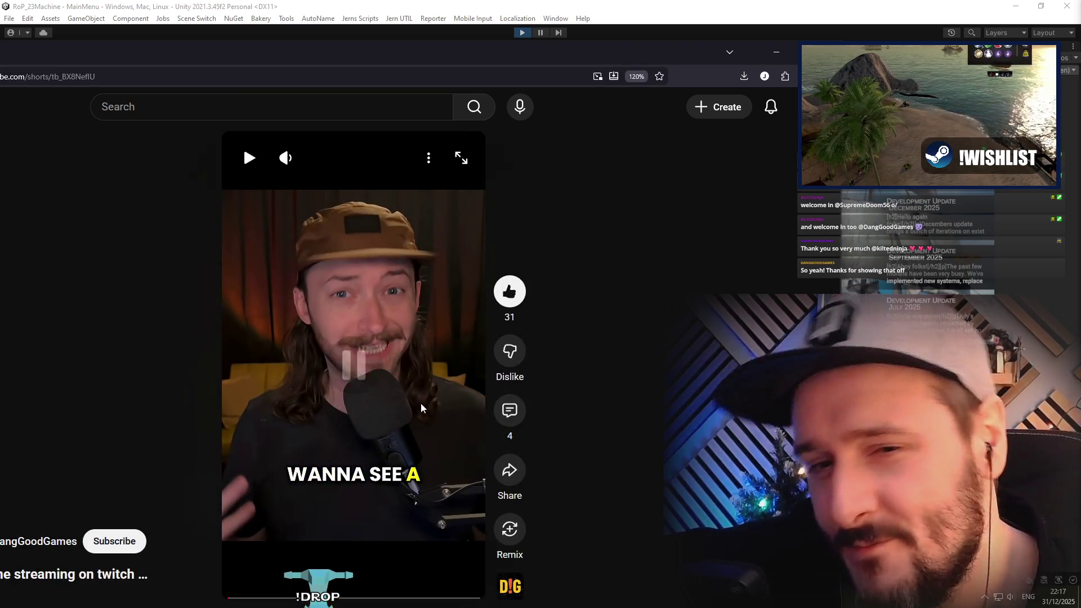
{"action": "left_click", "coordinate": [509, 410]}
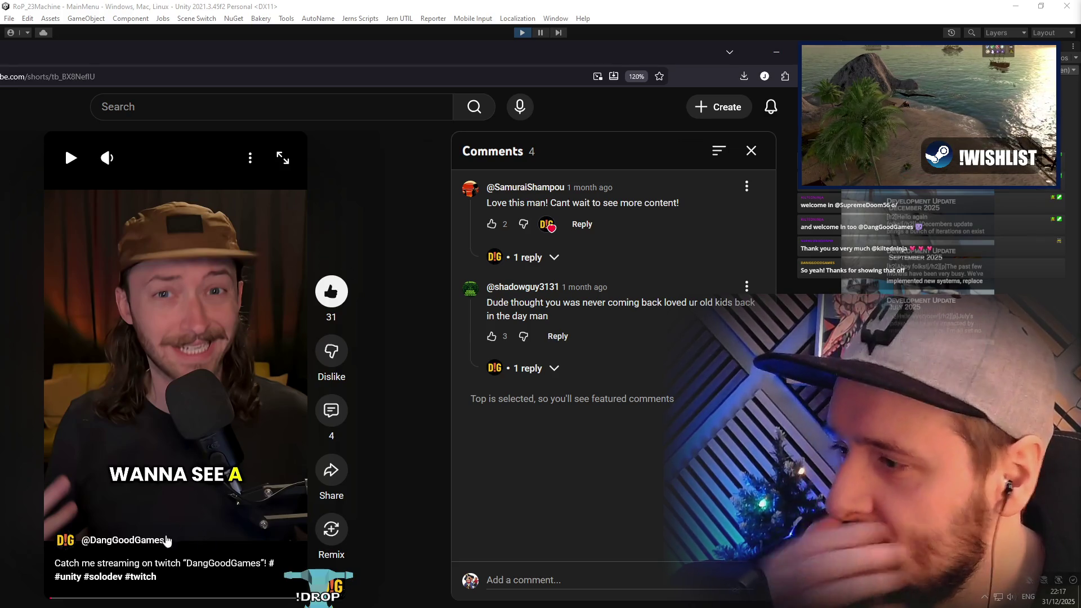
{"action": "left_click", "coordinate": [776, 51]}
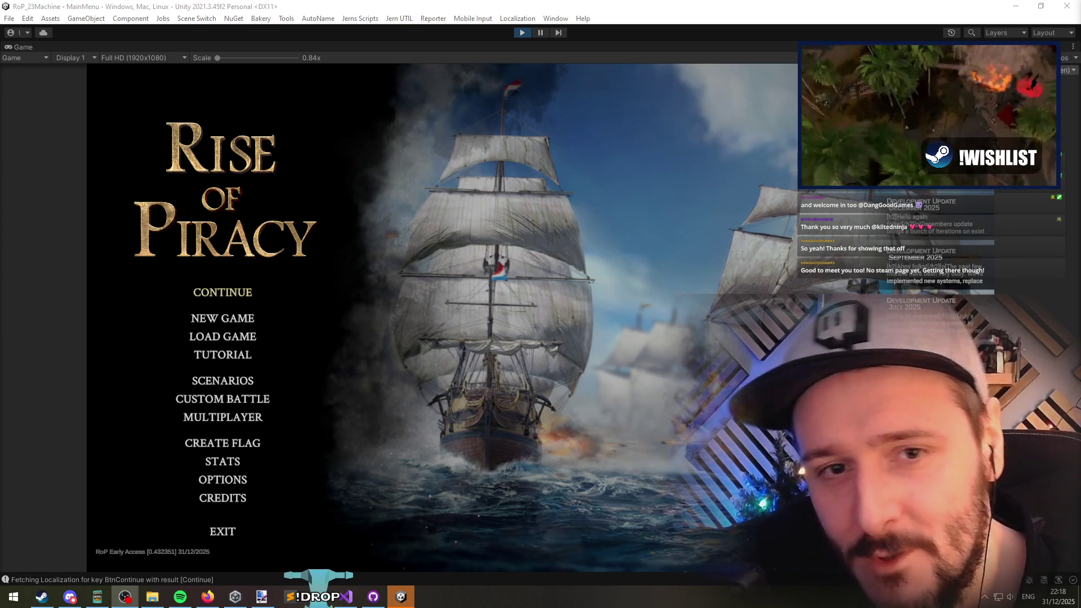
Step: Switch from the Unity editor back to Firefox for the crafter's Instagram profile
{"action": "key", "text": "alt+Tab"}
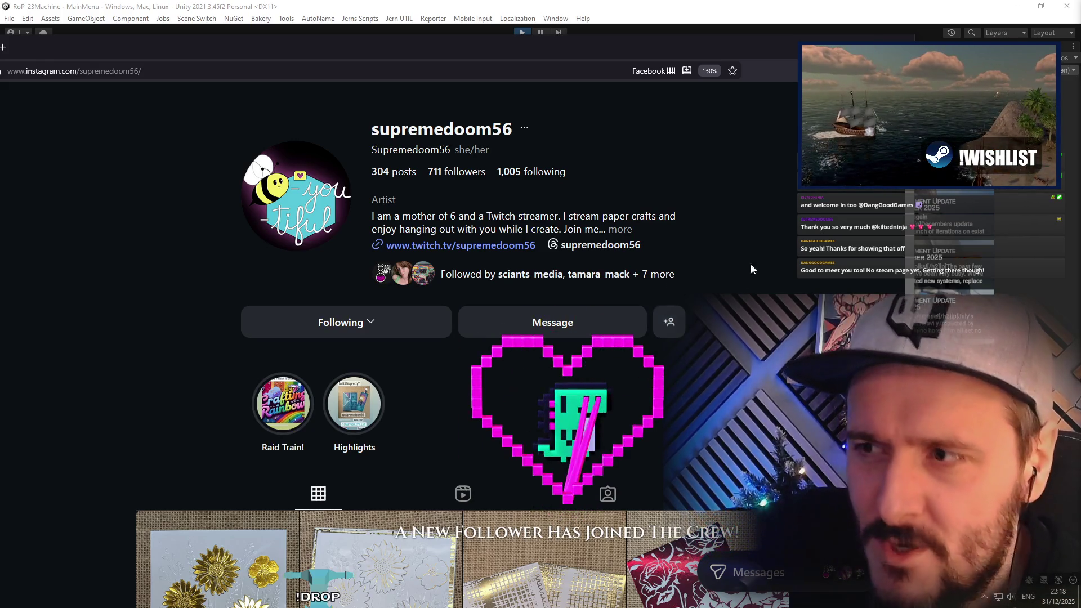
Step: Open the gold Happy Birthday card post from the profile grid, reposition the browser, and toggle its like
{"action": "scroll", "coordinate": [759, 239], "scroll_direction": "down", "scroll_amount": 5}
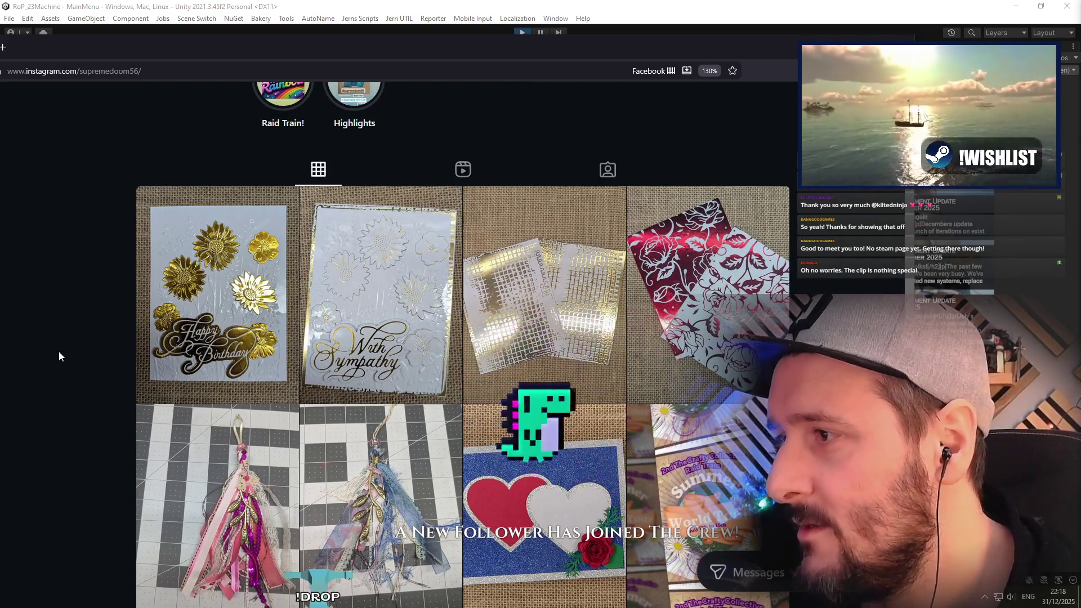
{"action": "left_click", "coordinate": [193, 234]}
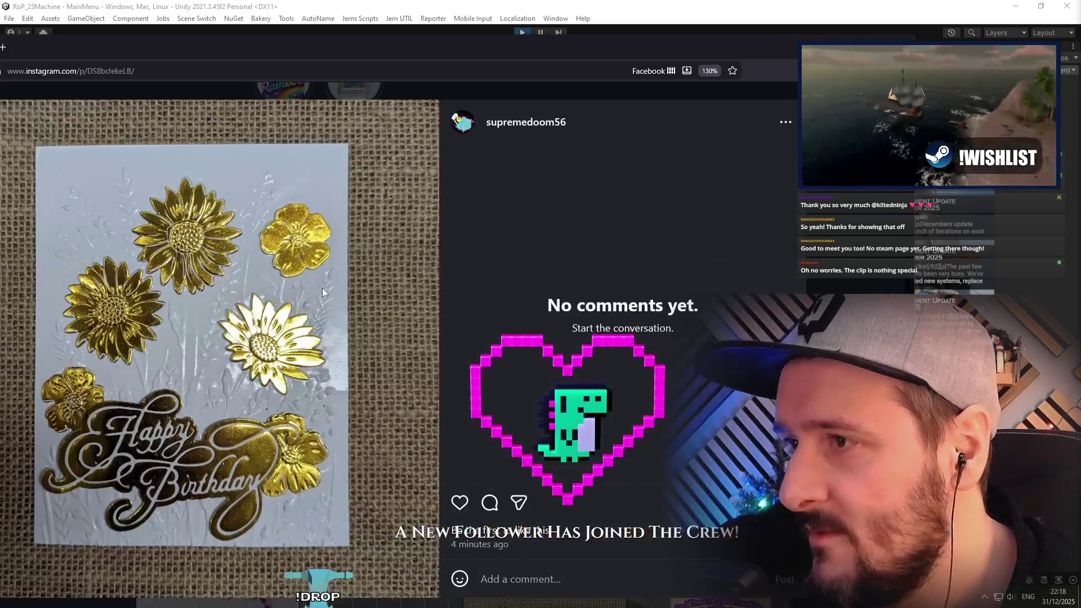
{"action": "mouse_move", "coordinate": [255, 48]}
{"action": "left_mouse_down"}
{"action": "mouse_move", "coordinate": [292, 19]}
{"action": "mouse_move", "coordinate": [306, 24]}
{"action": "left_mouse_up"}
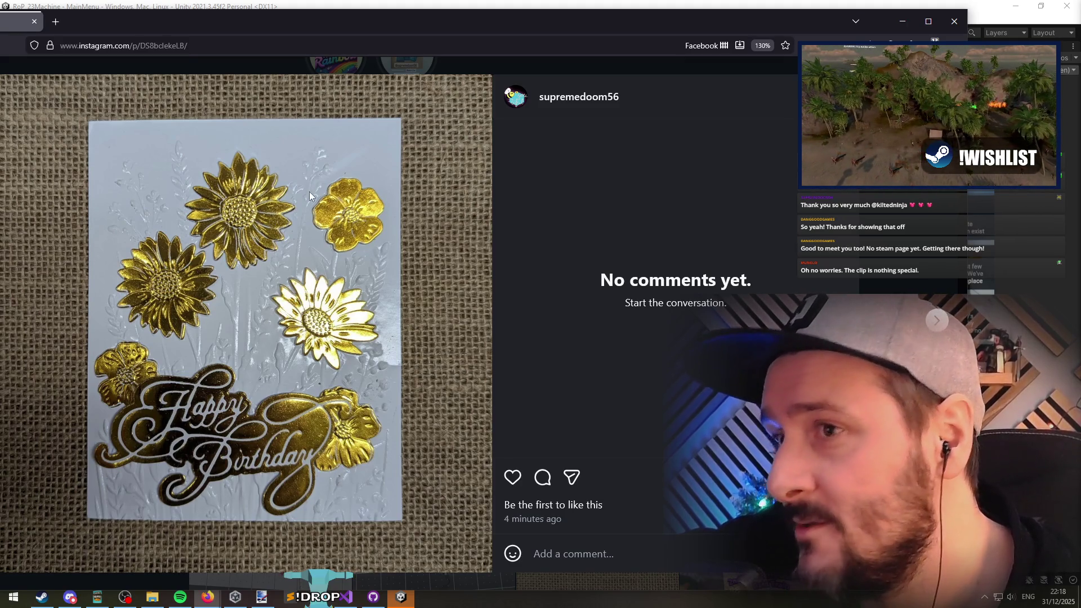
{"action": "double_click", "coordinate": [295, 284]}
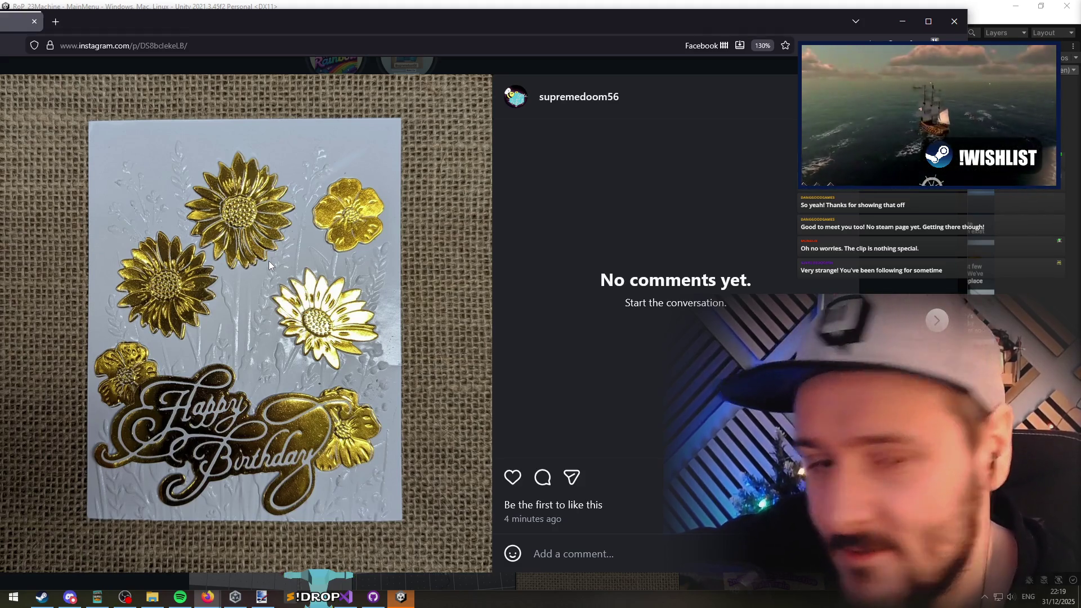
Step: Like the Happy Birthday and With Sympathy card posts, advancing to the gold grid cards post
{"action": "double_click", "coordinate": [419, 278]}
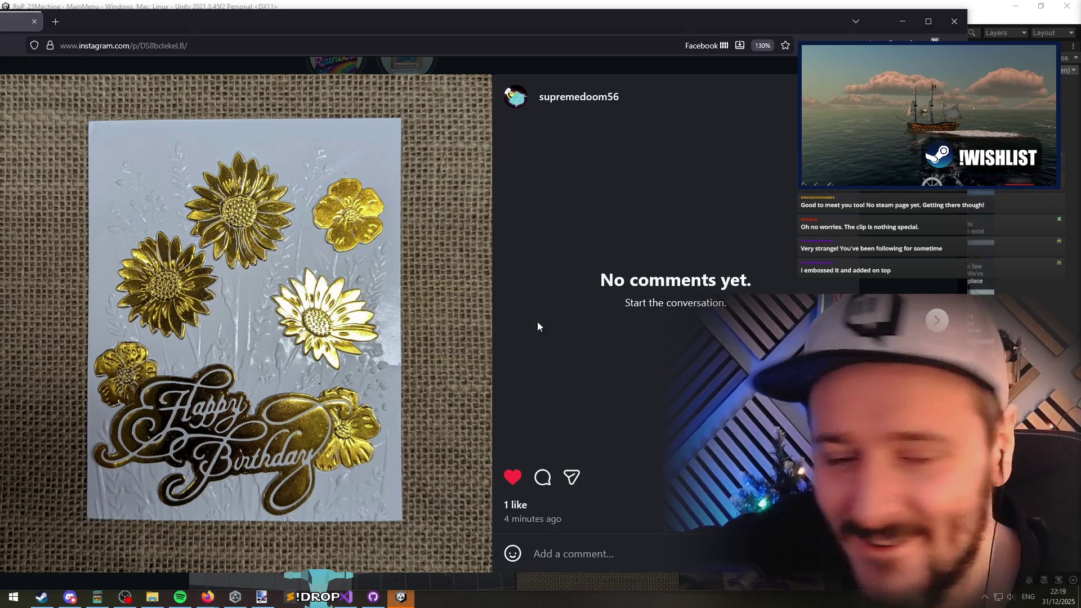
{"action": "key", "text": "Right"}
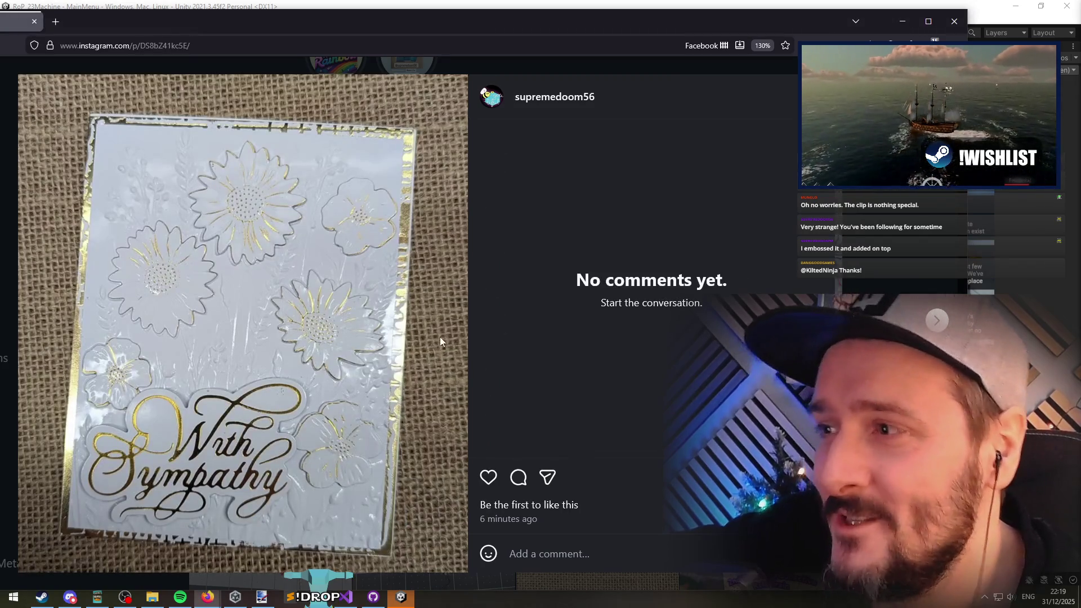
{"action": "double_click", "coordinate": [316, 295]}
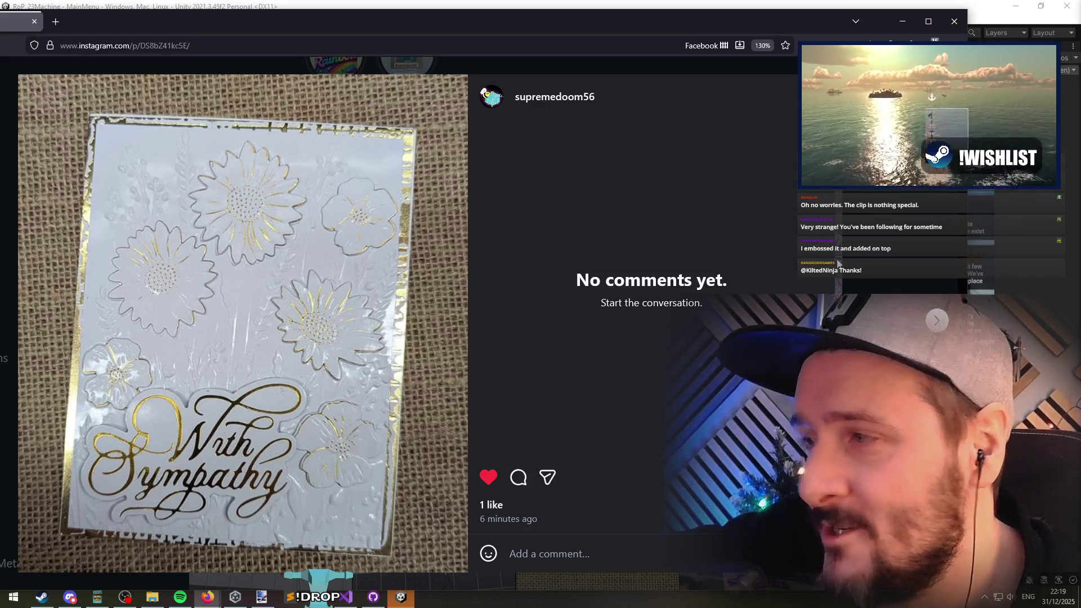
{"action": "key", "text": "Right"}
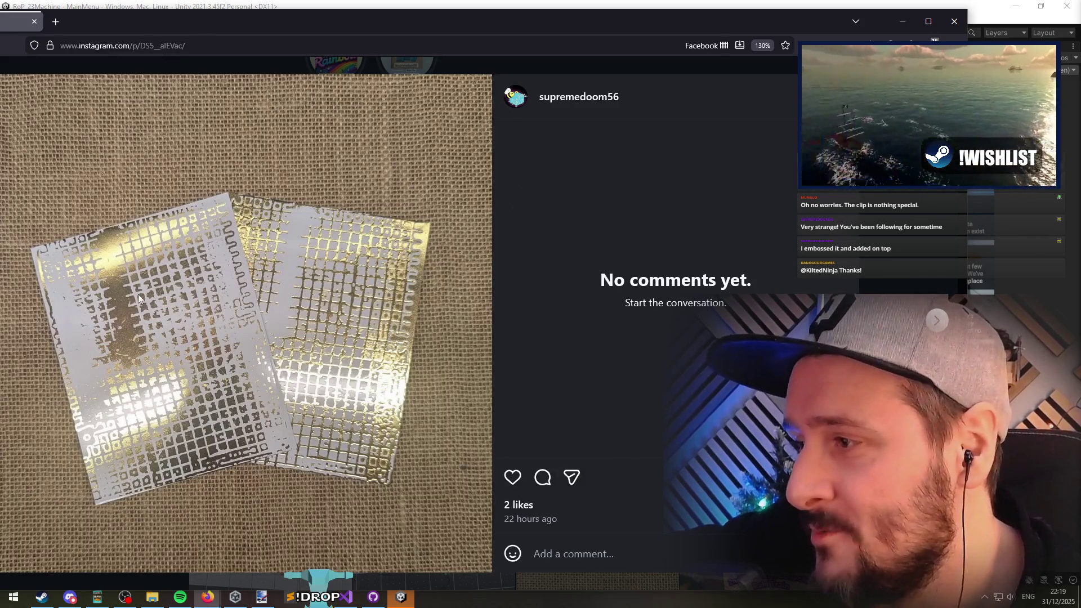
Step: Like the gold grid, red rose, pink tassel and blue tassel posts, advancing to the glittery heart card
{"action": "double_click", "coordinate": [350, 411]}
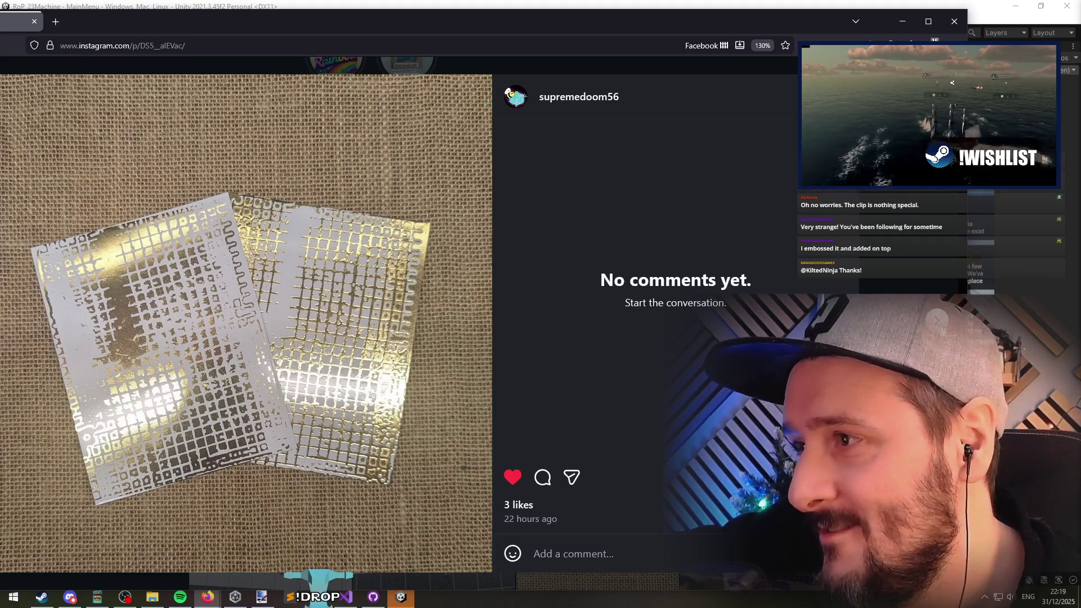
{"action": "key", "text": "Right"}
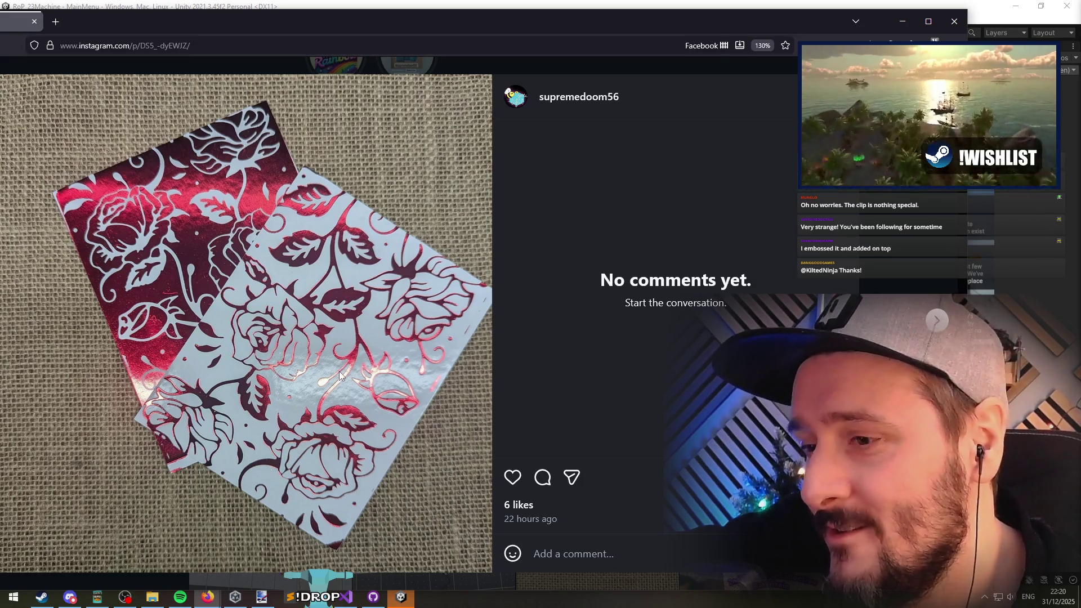
{"action": "double_click", "coordinate": [329, 346]}
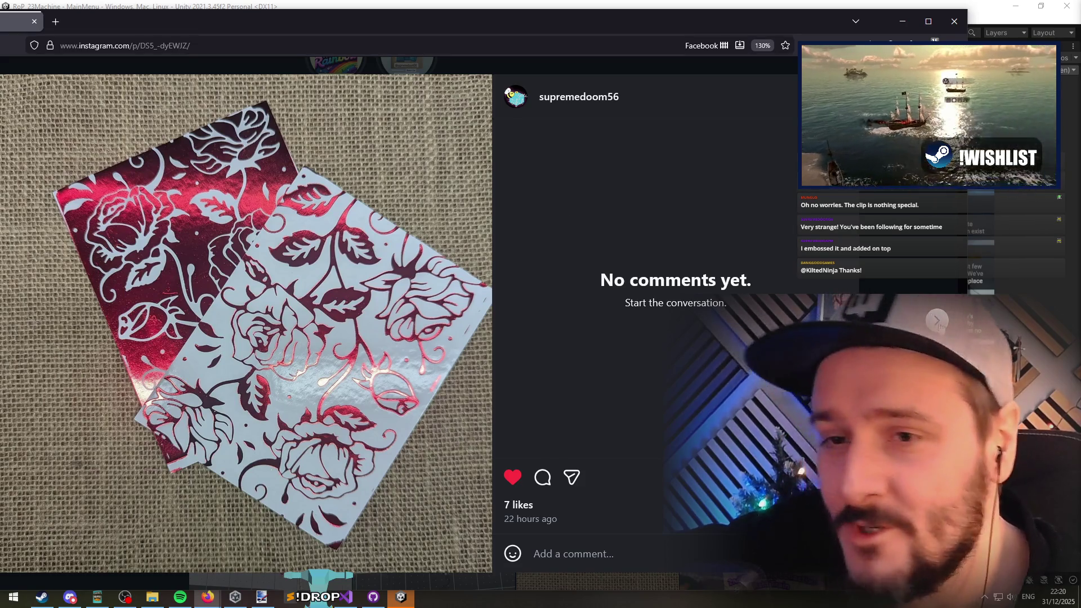
{"action": "left_click", "coordinate": [937, 322]}
{"action": "double_click", "coordinate": [243, 329]}
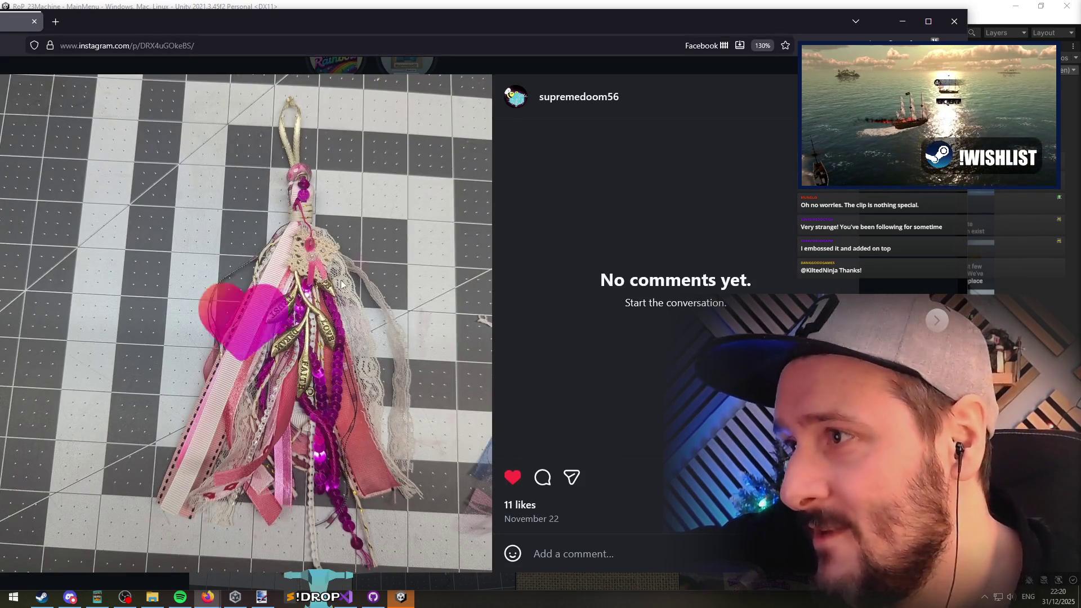
{"action": "left_click_drag", "start_coordinate": [425, 19], "coordinate": [444, 15]}
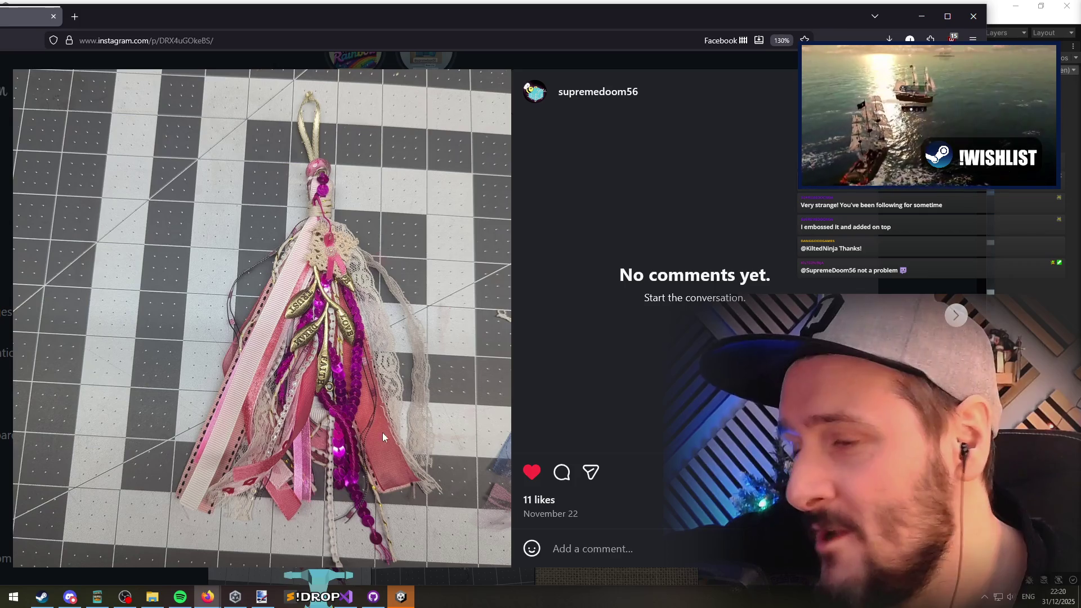
{"action": "key", "text": "Right"}
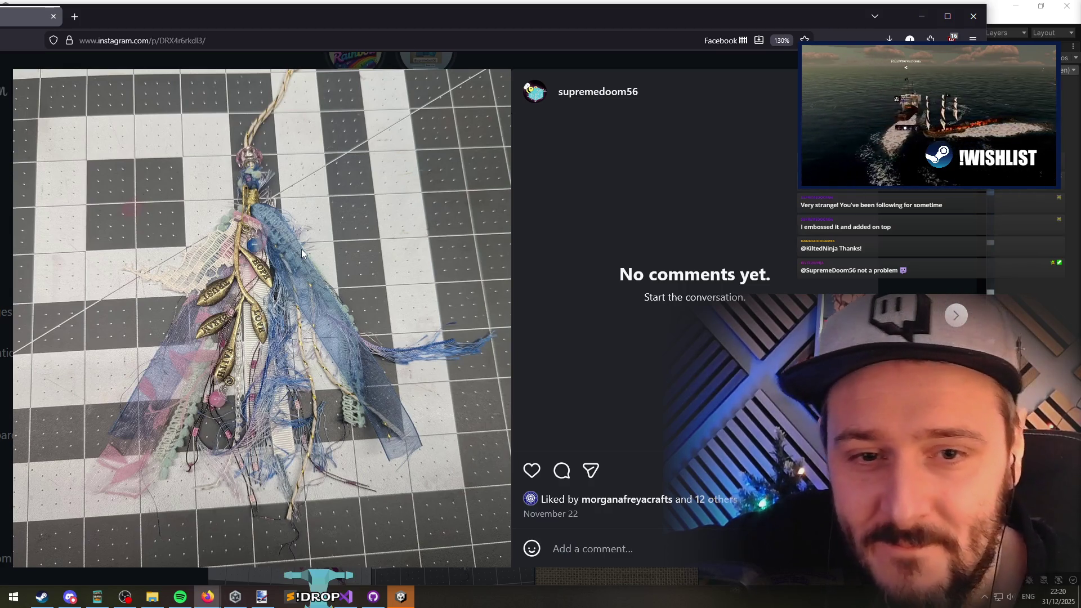
{"action": "double_click", "coordinate": [332, 267]}
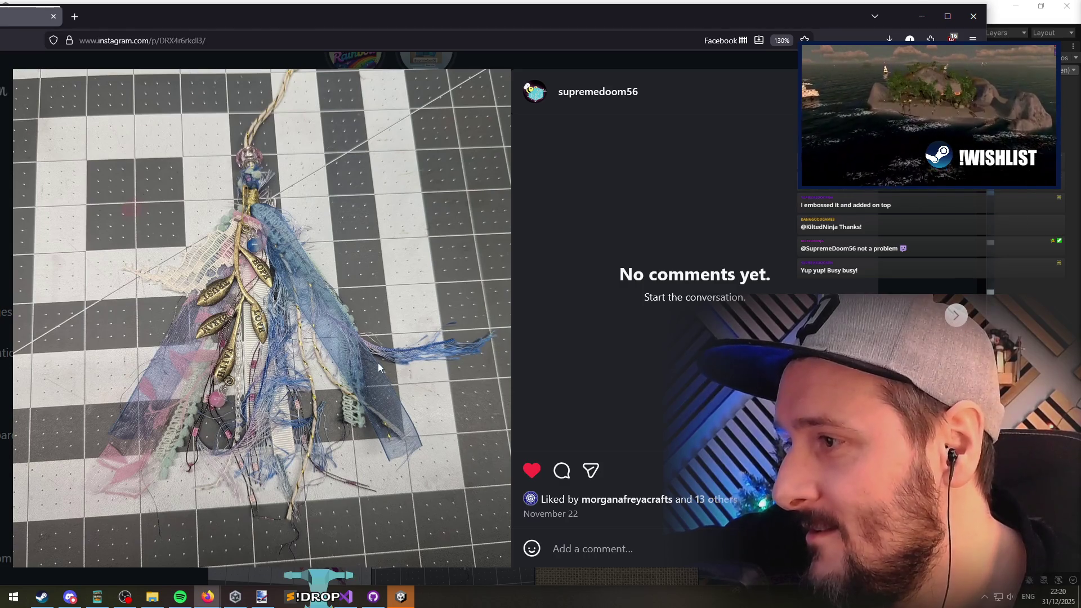
{"action": "key", "text": "Right"}
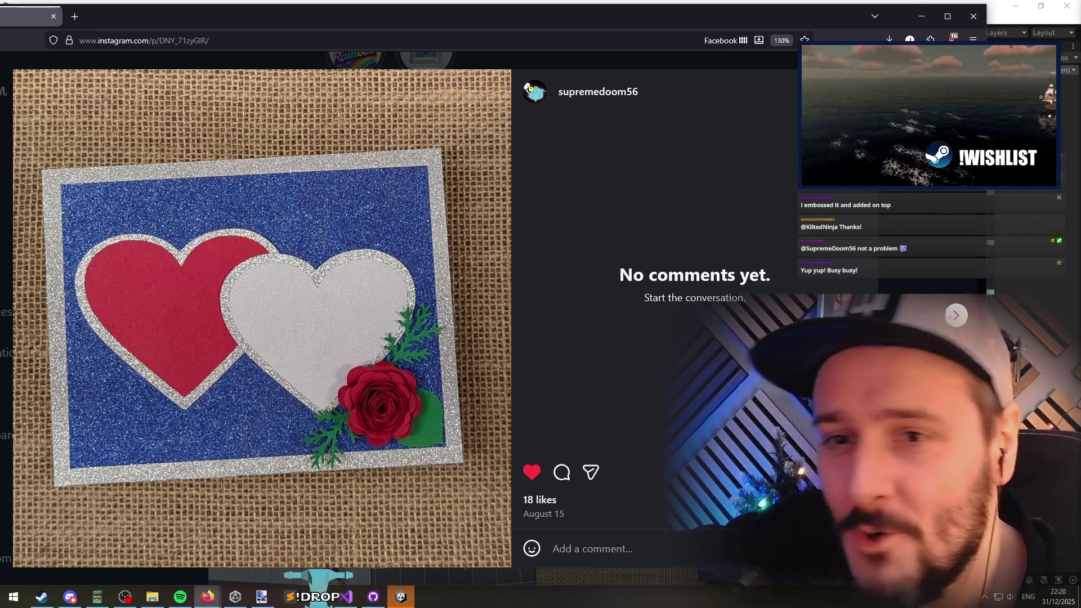
Step: Like the Raid Train video post, page on to the butterfly card post, and maximise the browser
{"action": "left_click", "coordinate": [957, 314]}
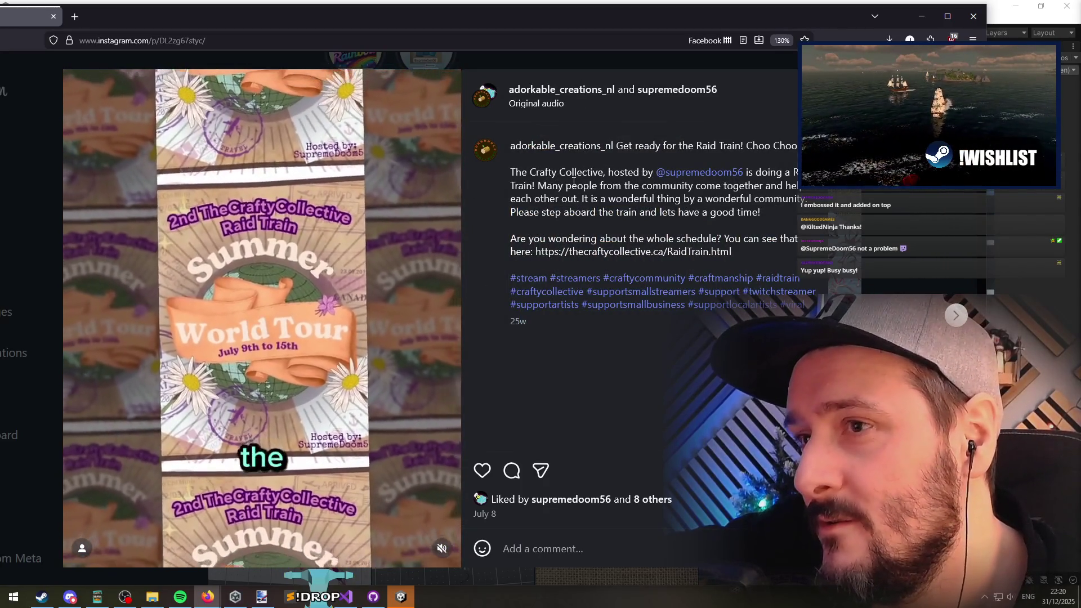
{"action": "left_click_drag", "start_coordinate": [574, 172], "coordinate": [585, 211]}
{"action": "left_click", "coordinate": [482, 470]}
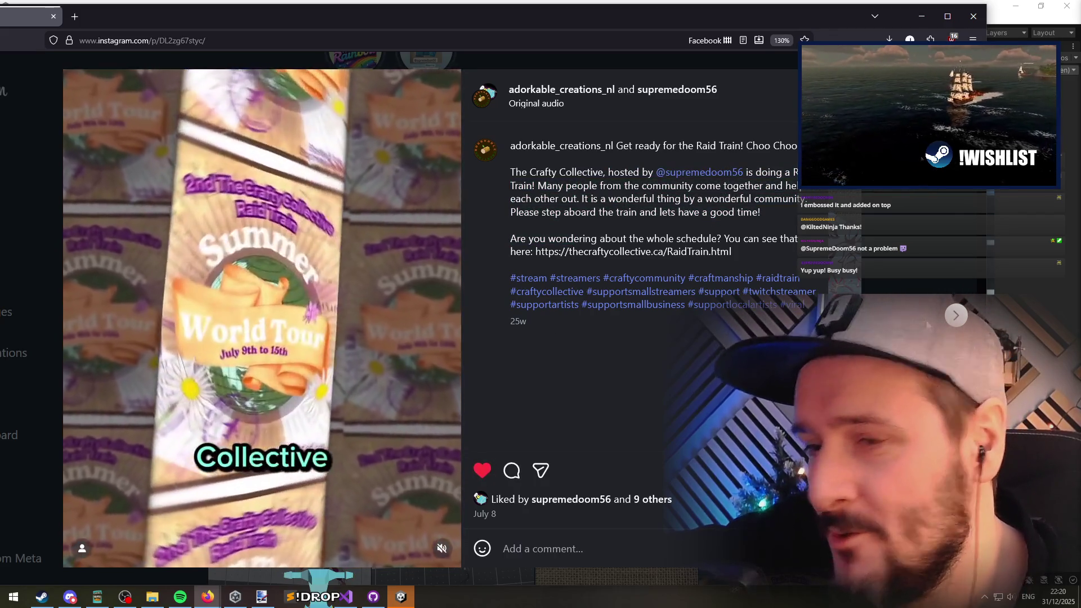
{"action": "left_click", "coordinate": [956, 315]}
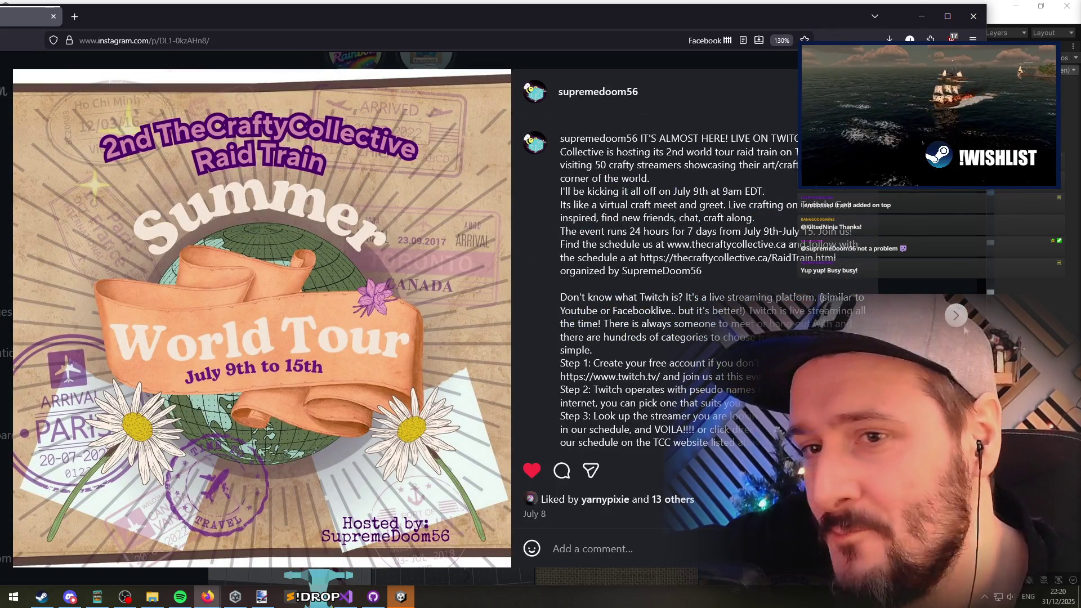
{"action": "left_click", "coordinate": [957, 318]}
{"action": "left_click", "coordinate": [956, 318]}
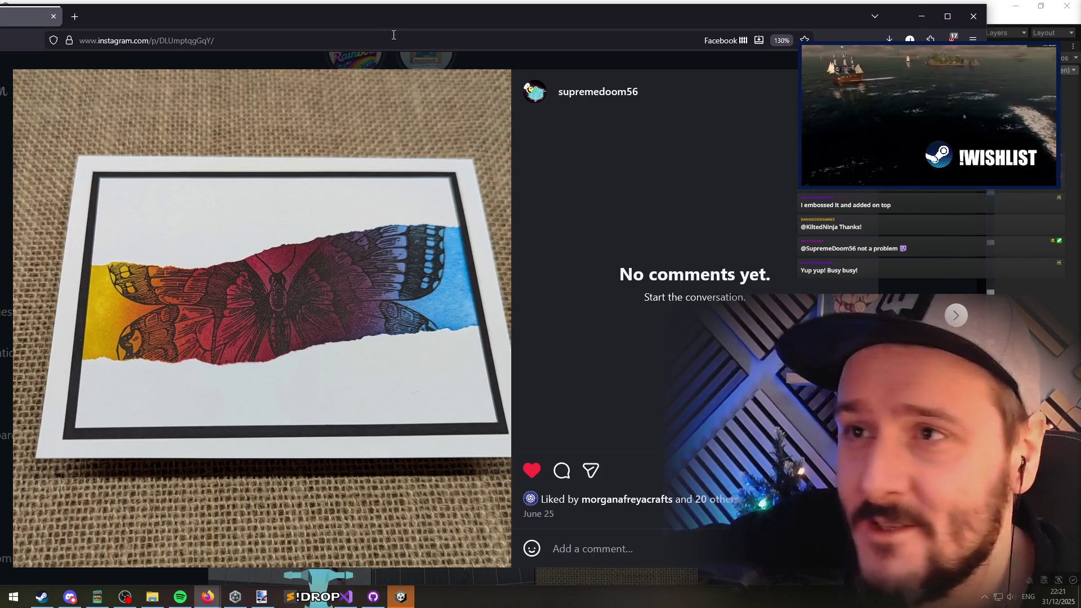
{"action": "double_click", "coordinate": [276, 17]}
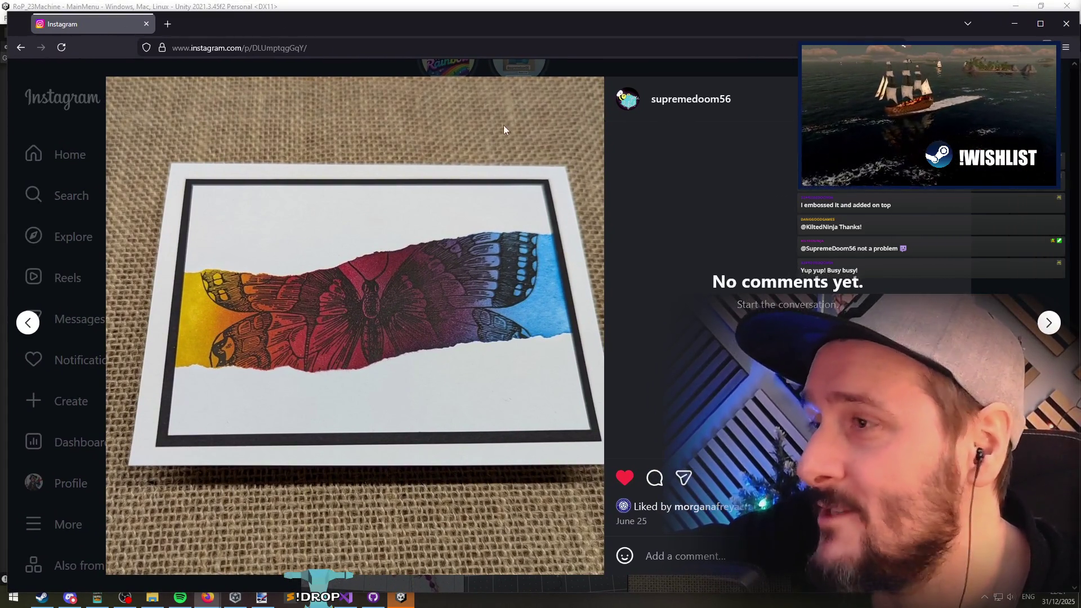
Step: Return to the profile grid, scroll down, and view the Batman drawing post
{"action": "key", "text": "Escape"}
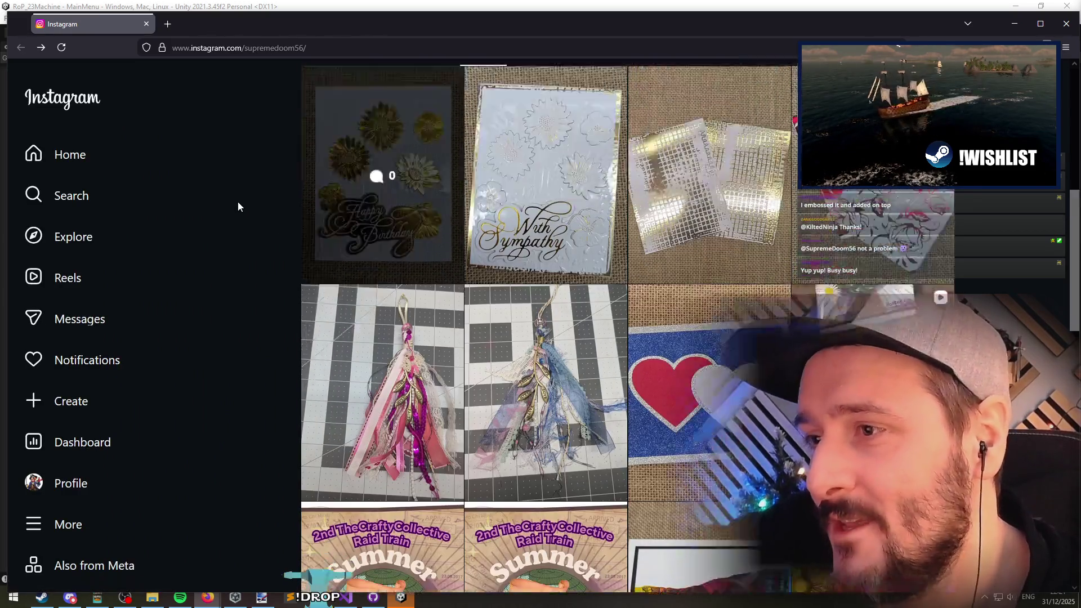
{"action": "scroll", "coordinate": [238, 197], "scroll_direction": "down", "scroll_amount": 10}
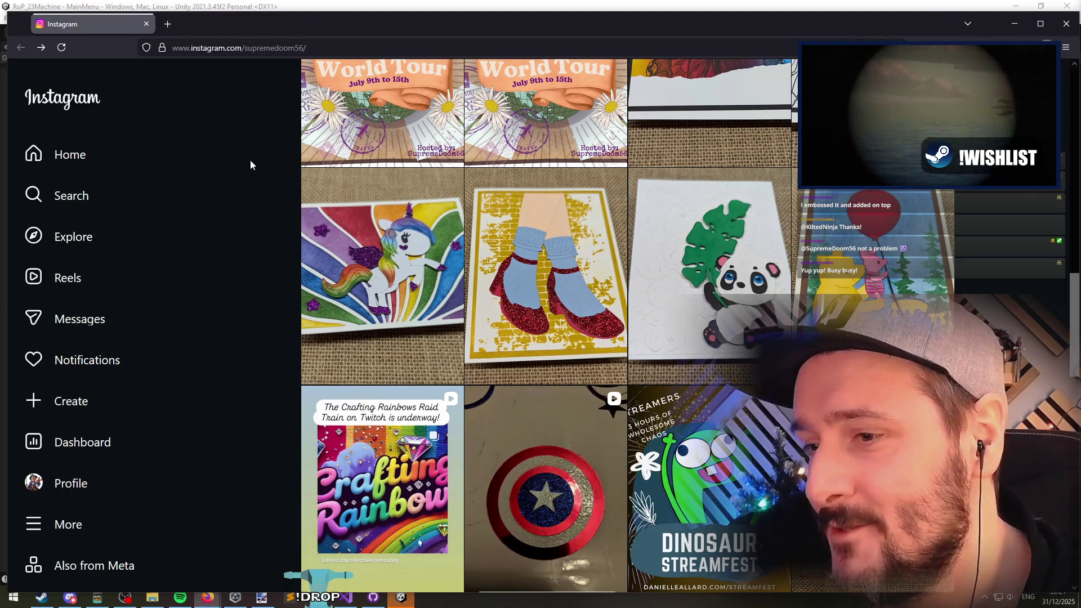
{"action": "scroll", "coordinate": [250, 160], "scroll_direction": "down", "scroll_amount": 3}
{"action": "mouse_move", "coordinate": [543, 32]}
{"action": "left_mouse_down"}
{"action": "mouse_move", "coordinate": [210, 21]}
{"action": "mouse_move", "coordinate": [460, 28]}
{"action": "left_mouse_up"}
{"action": "left_click", "coordinate": [579, 318]}
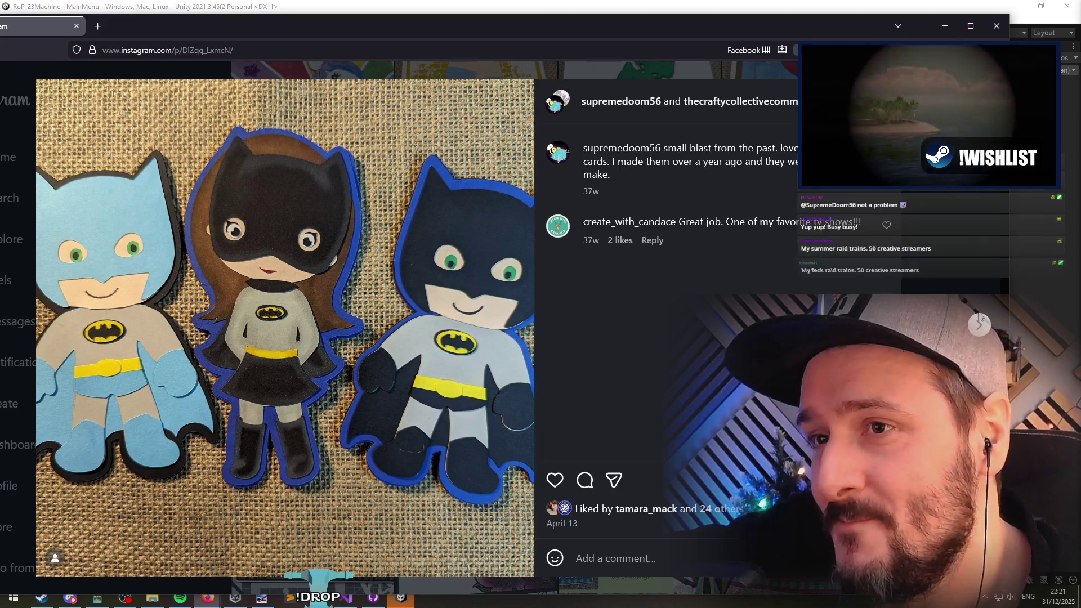
{"action": "key", "text": "Escape"}
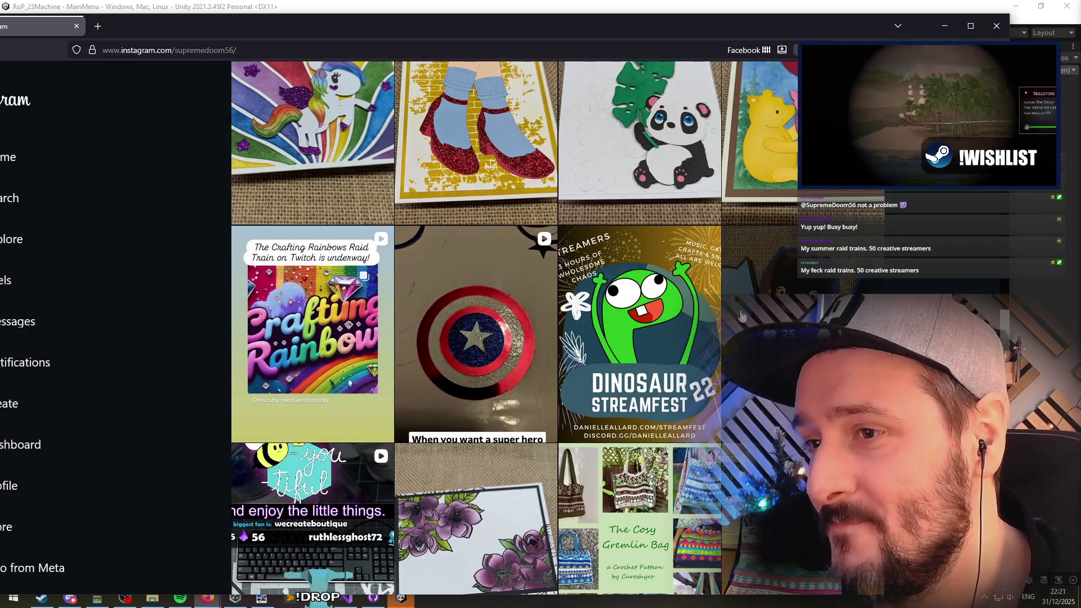
Step: View the Crafting Rainbows and Captain America shield posts, then open the bee drawing post
{"action": "scroll", "coordinate": [490, 293], "scroll_direction": "down", "scroll_amount": 4}
{"action": "left_click", "coordinate": [322, 157]}
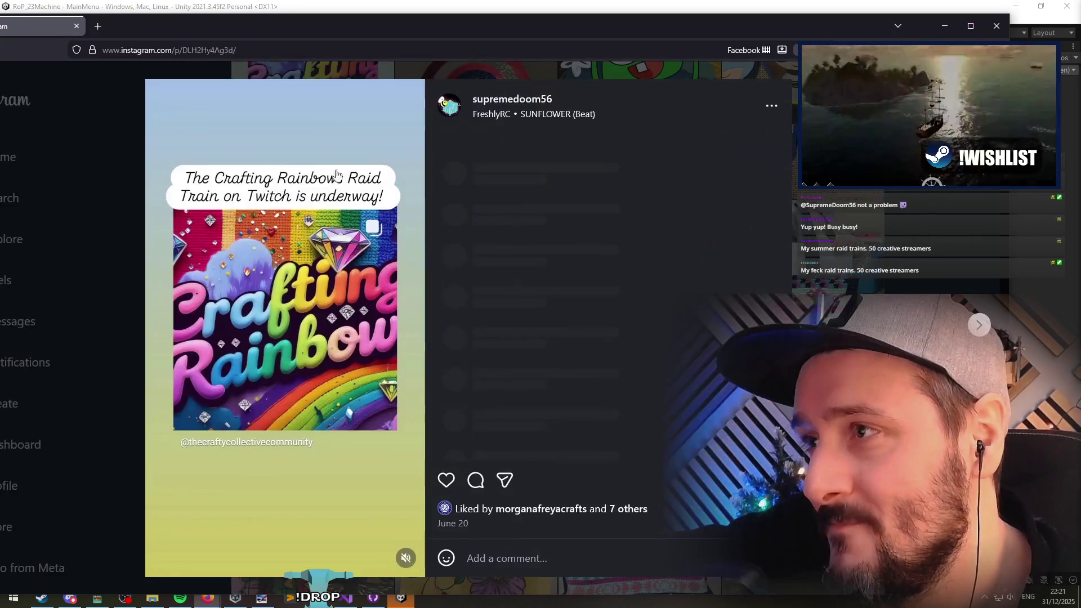
{"action": "left_click", "coordinate": [87, 265]}
{"action": "left_click", "coordinate": [511, 141]}
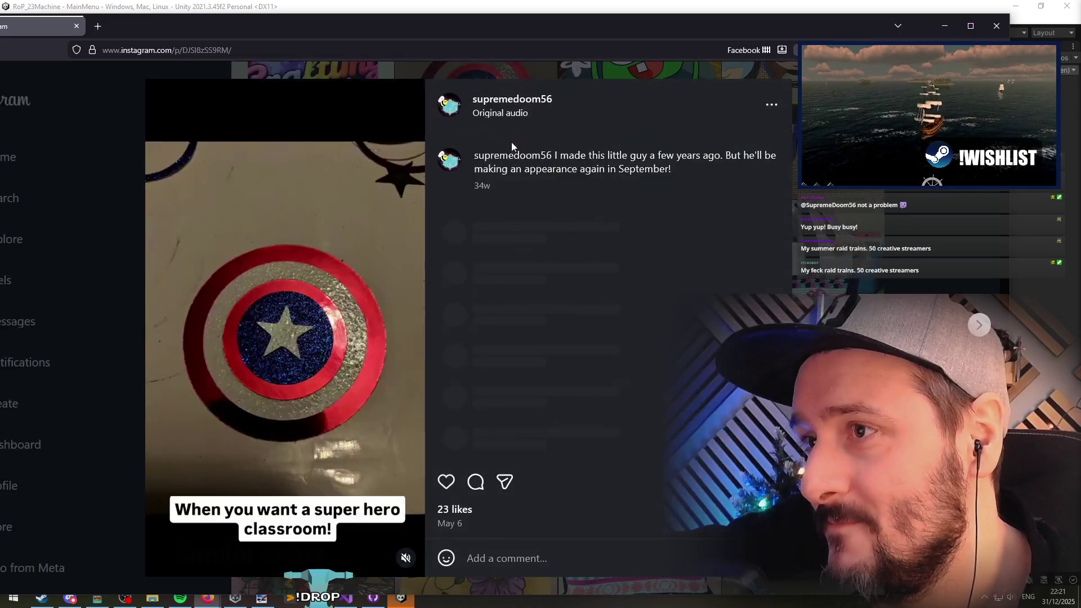
{"action": "left_click", "coordinate": [127, 304]}
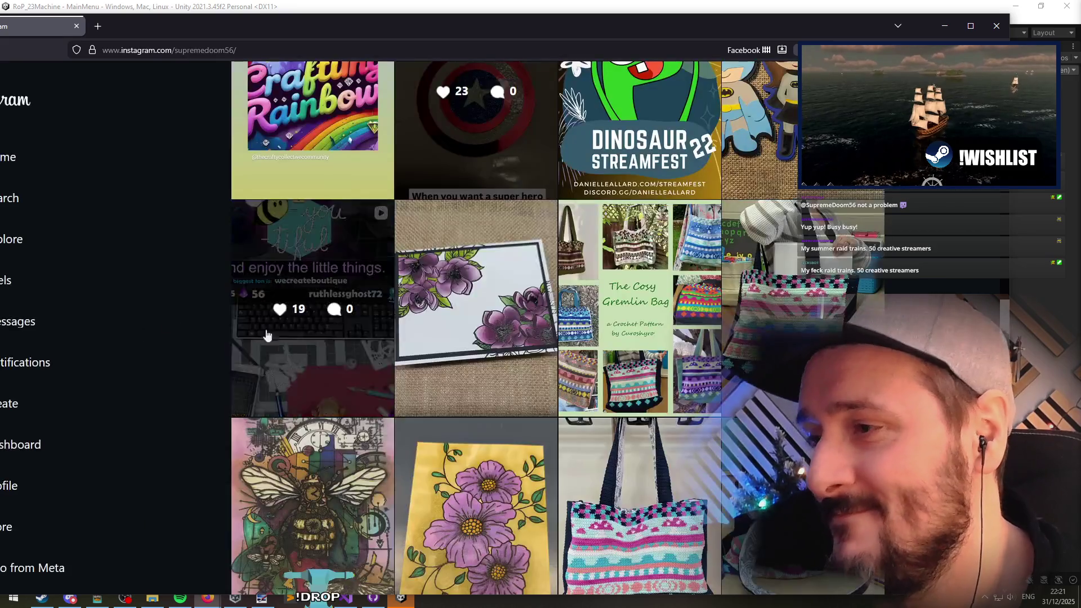
{"action": "scroll", "coordinate": [211, 323], "scroll_direction": "down", "scroll_amount": 3}
{"action": "left_click", "coordinate": [292, 388]}
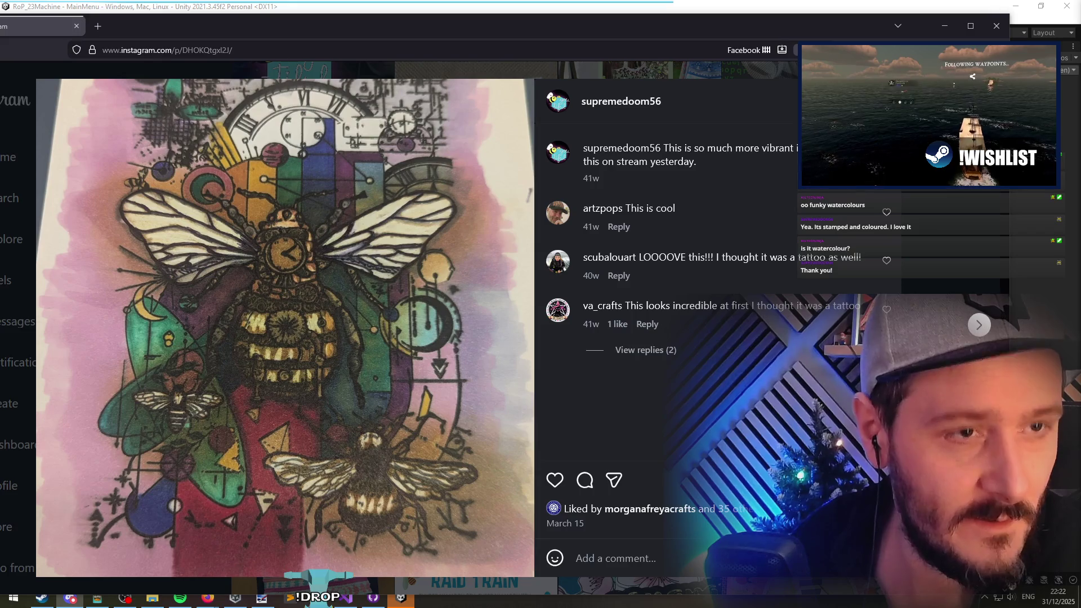
Step: Bring Discord forward to show the IrishJohnGames Community show-off channel
{"action": "left_click", "coordinate": [70, 598]}
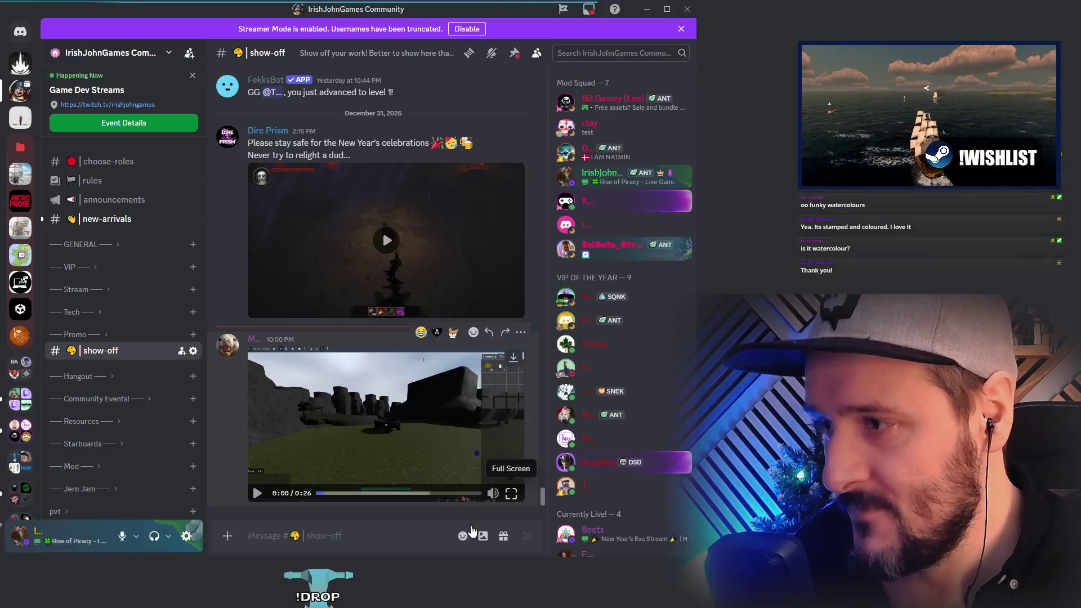
Step: Play the viewer's 0:26 game clip from the show-off channel full screen
{"action": "left_click", "coordinate": [471, 526]}
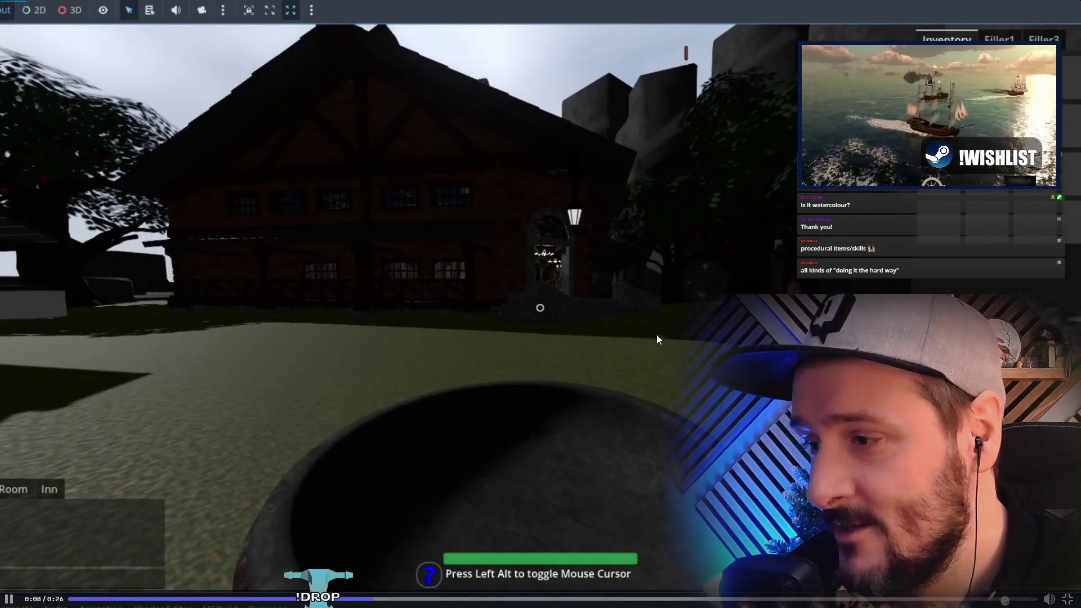
Step: Rewind and review the viewer's game clip through to 0:26, then exit full screen
{"action": "key", "text": "space"}
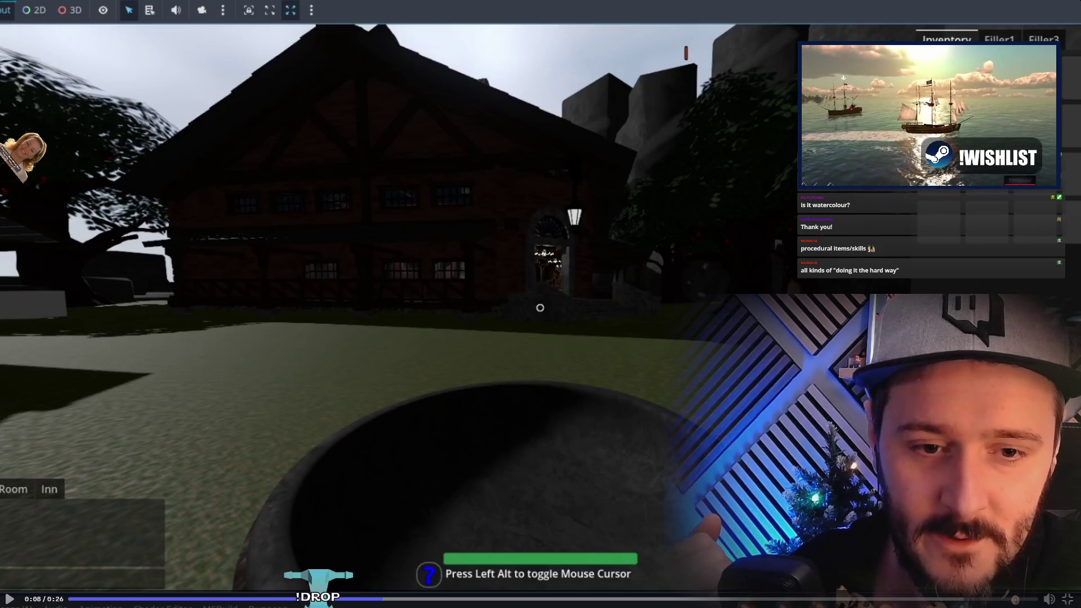
{"action": "left_click", "coordinate": [137, 598]}
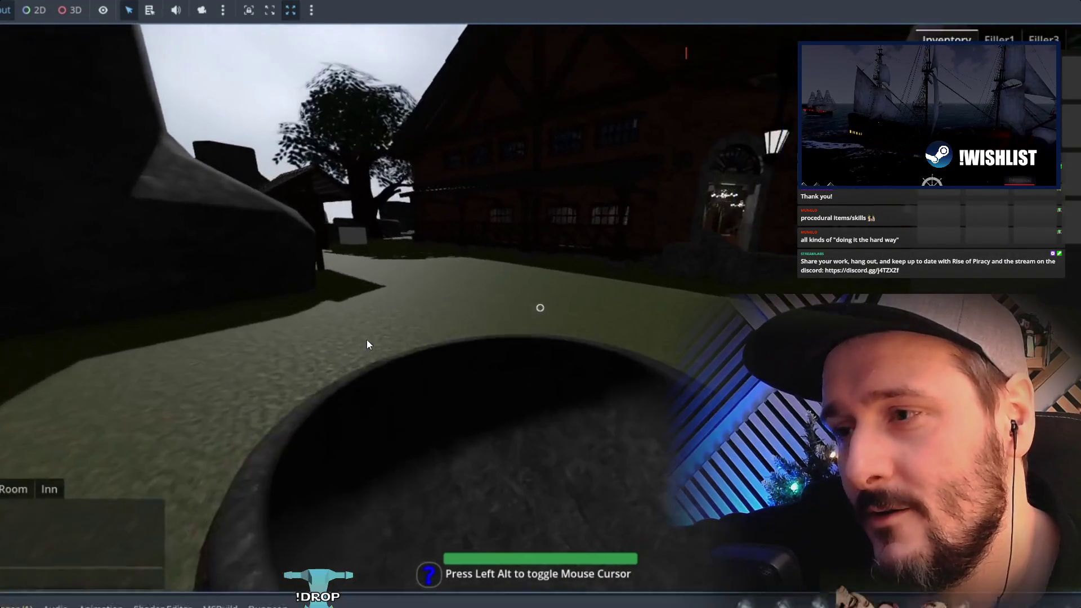
{"action": "left_click", "coordinate": [595, 321]}
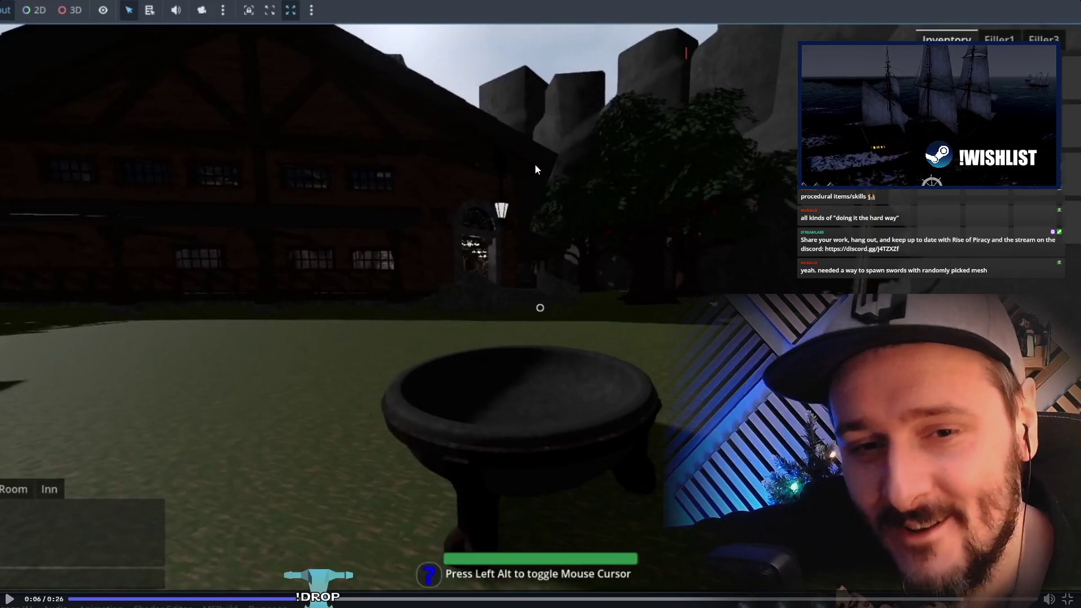
{"action": "key", "text": "space"}
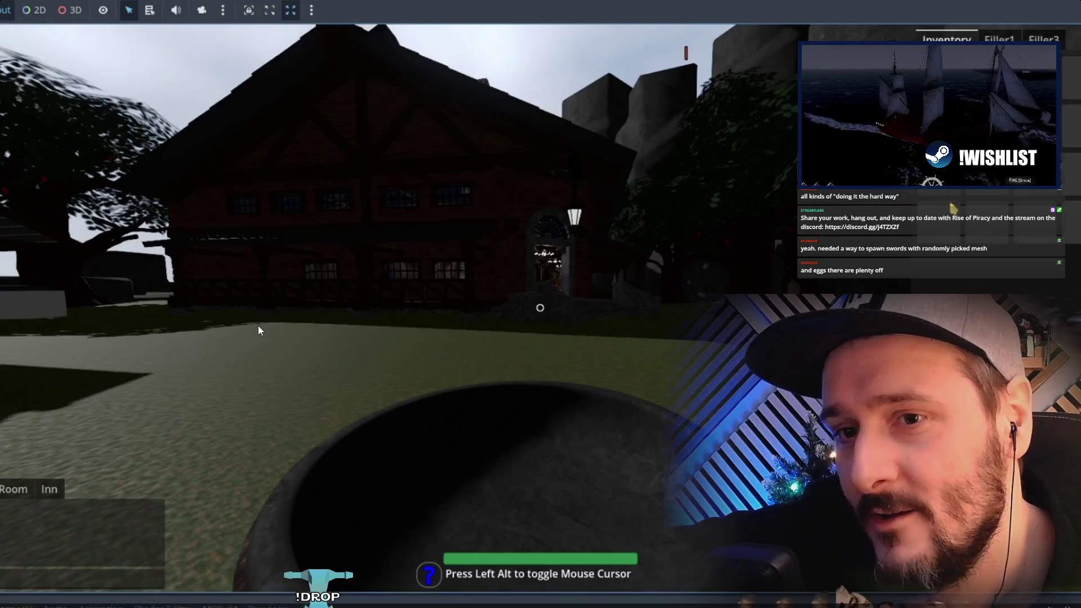
{"action": "key", "text": "space"}
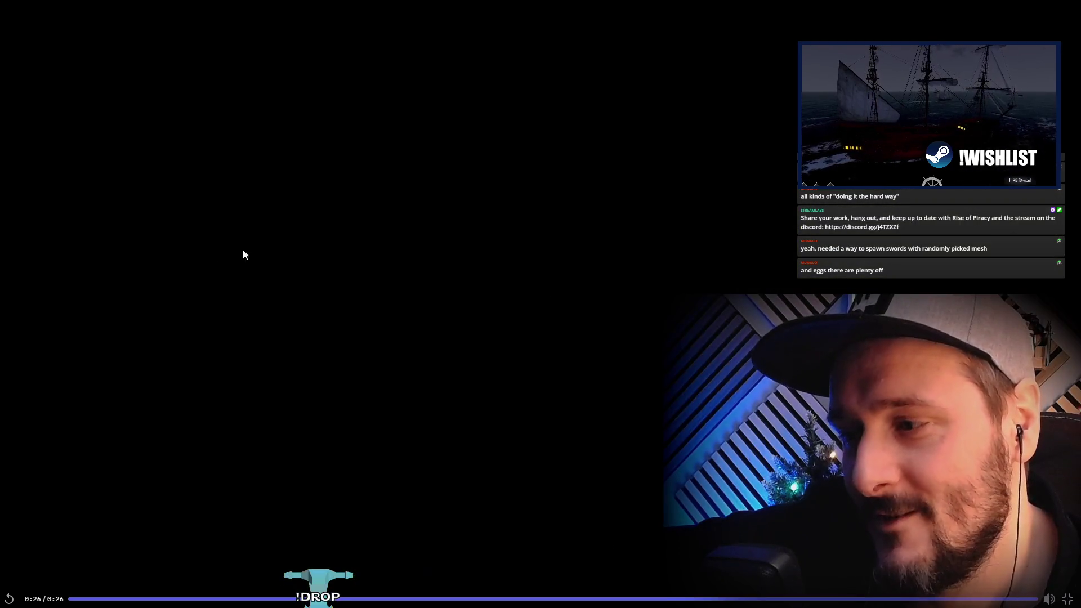
{"action": "left_click", "coordinate": [1070, 600]}
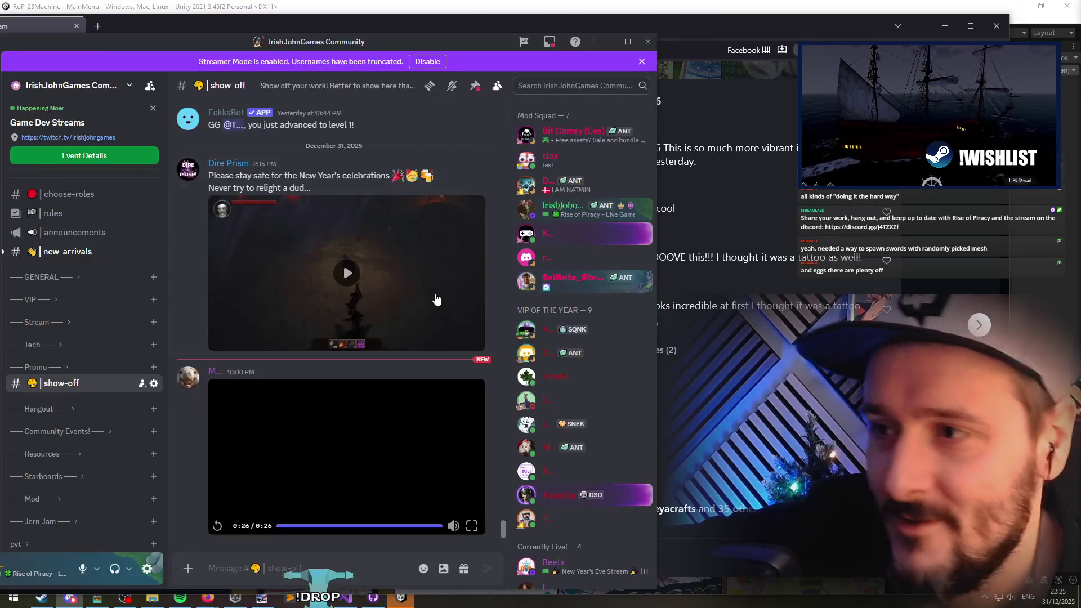
Step: Replay the earlier clip, widen the Discord window, and play the New Year's celebrations clip full screen
{"action": "left_click", "coordinate": [345, 425]}
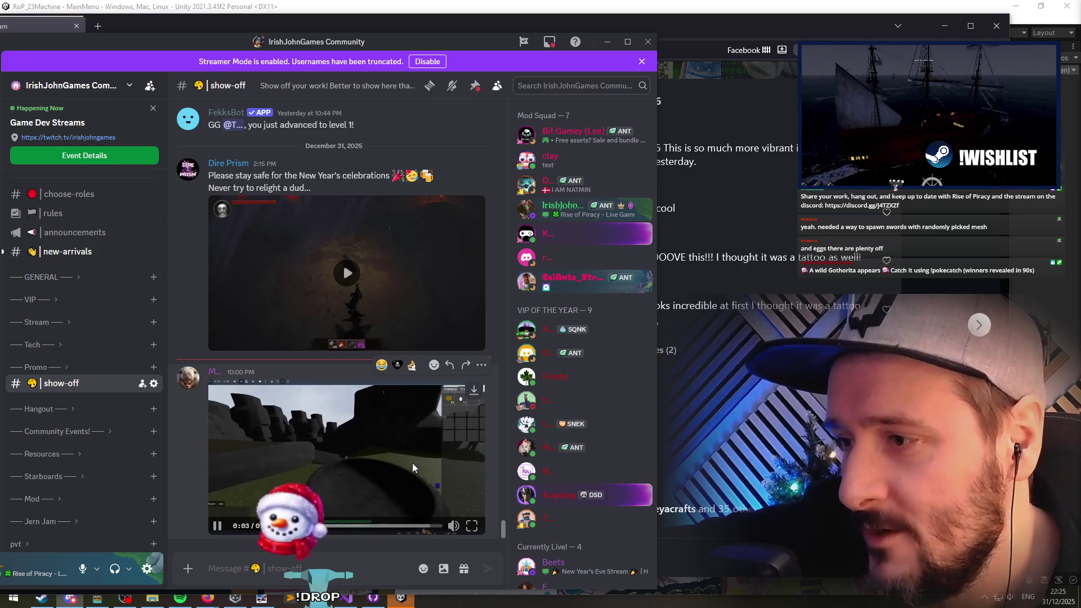
{"action": "left_click_drag", "start_coordinate": [657, 454], "coordinate": [806, 454]}
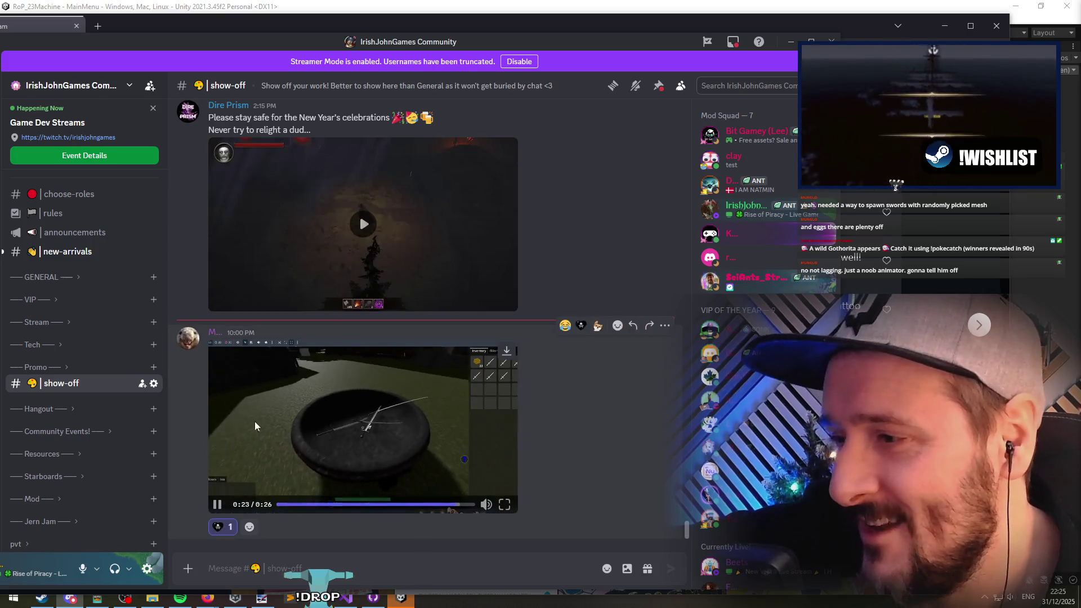
{"action": "left_click", "coordinate": [363, 224]}
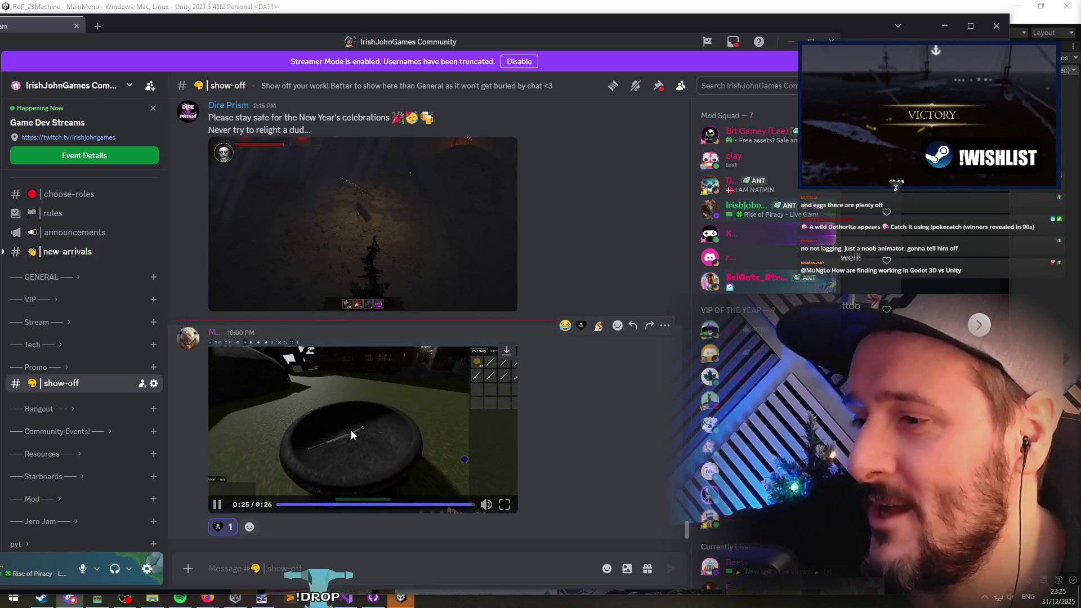
{"action": "left_click", "coordinate": [505, 303]}
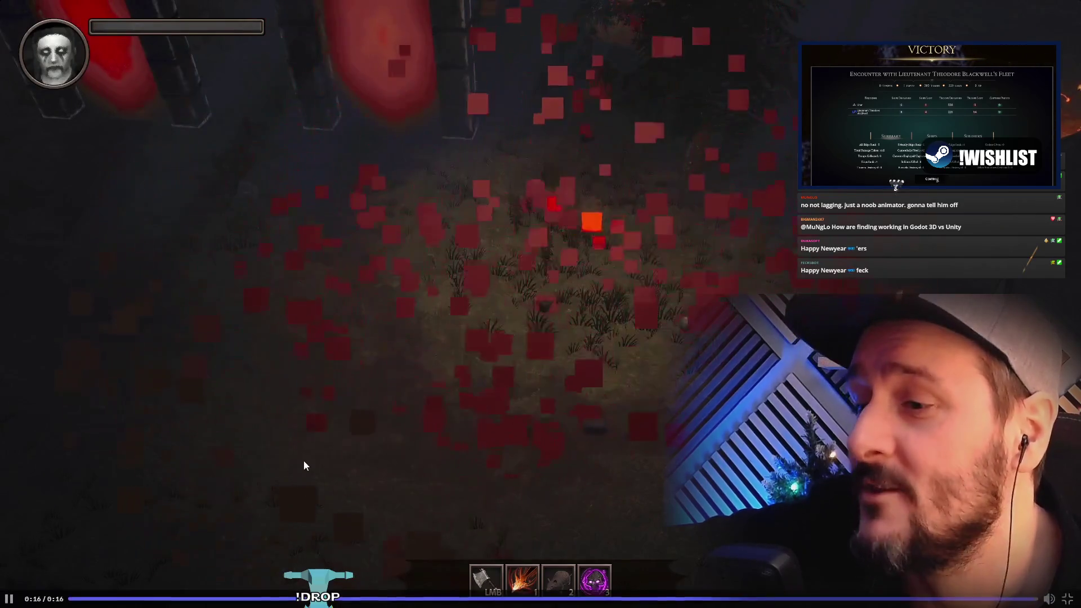
Step: Replay the 16-second New Year's clip full screen to 0:16, then return to the show-off channel
{"action": "left_click", "coordinate": [386, 298]}
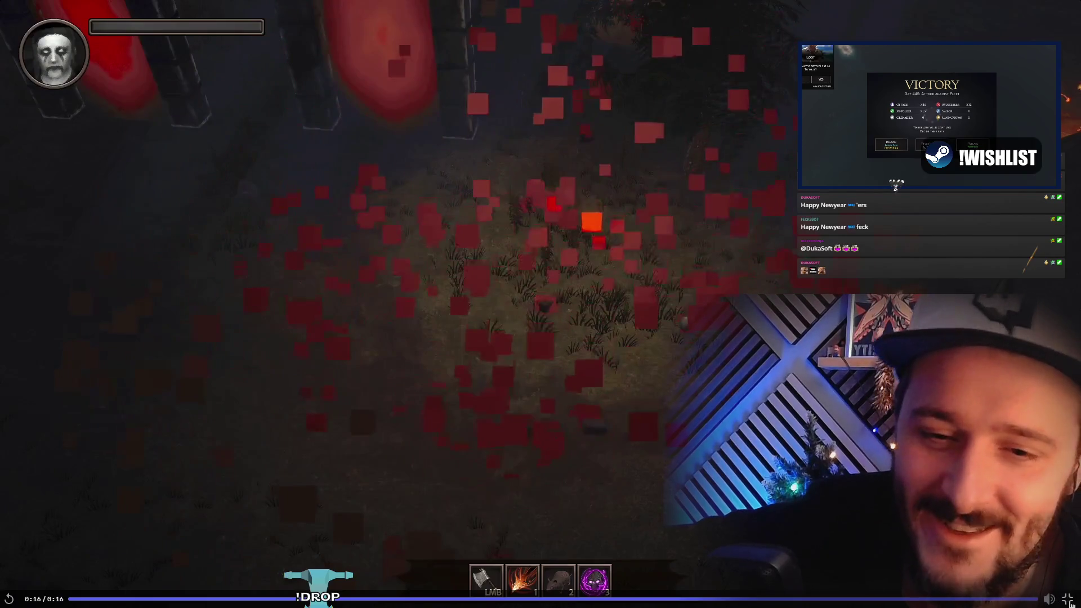
{"action": "left_click", "coordinate": [1069, 601]}
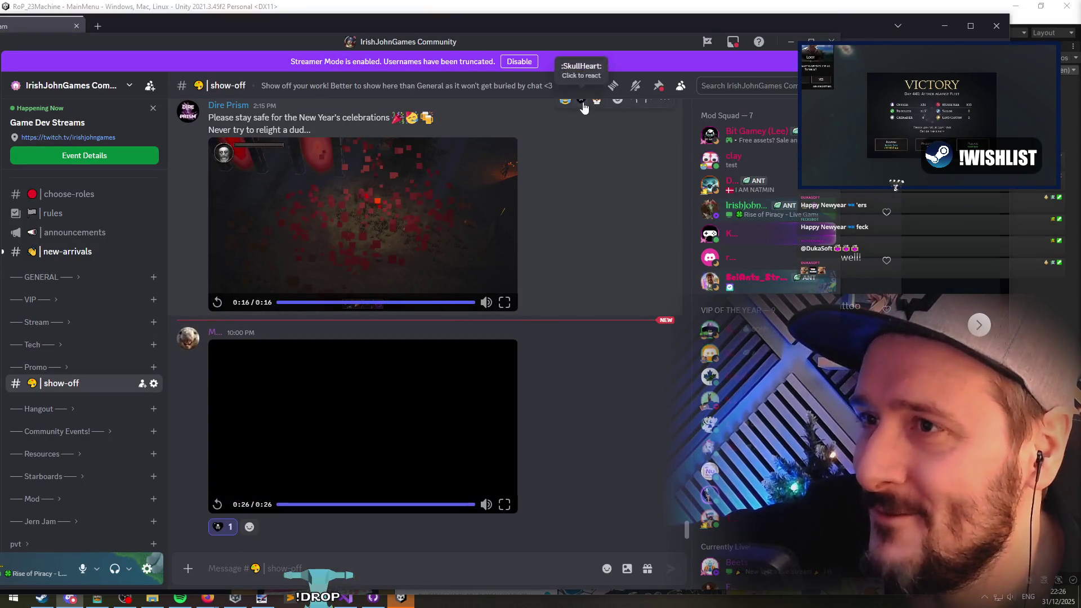
Step: Glance at the Game Configuration screenshot, read its message, and add an emoji reaction to the post
{"action": "scroll", "coordinate": [574, 233], "scroll_direction": "up", "scroll_amount": 5}
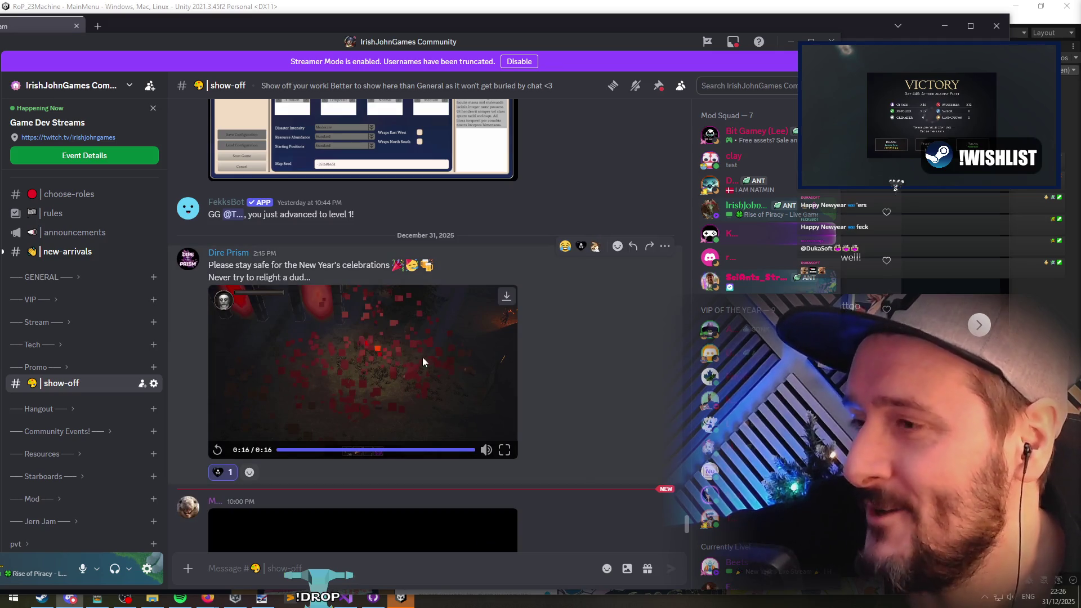
{"action": "scroll", "coordinate": [368, 332], "scroll_direction": "up", "scroll_amount": 5}
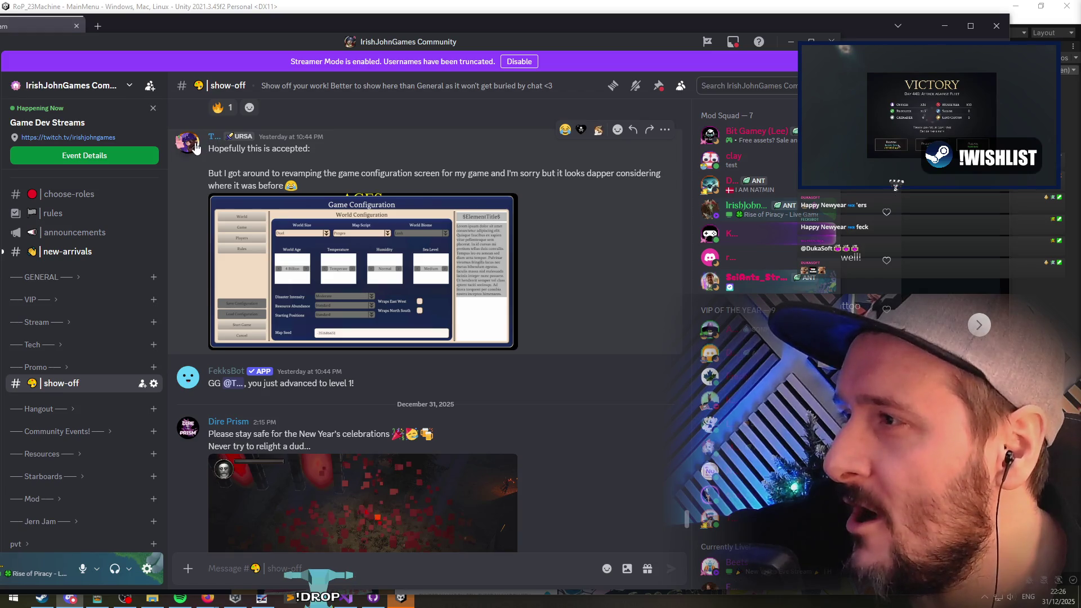
{"action": "left_click", "coordinate": [358, 263]}
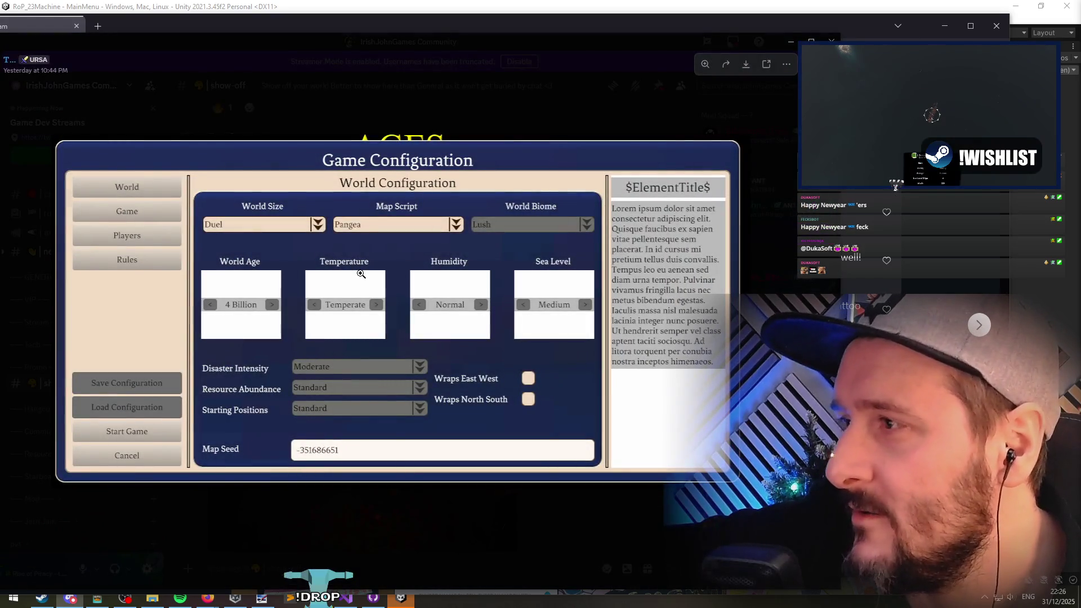
{"action": "key", "text": "Escape"}
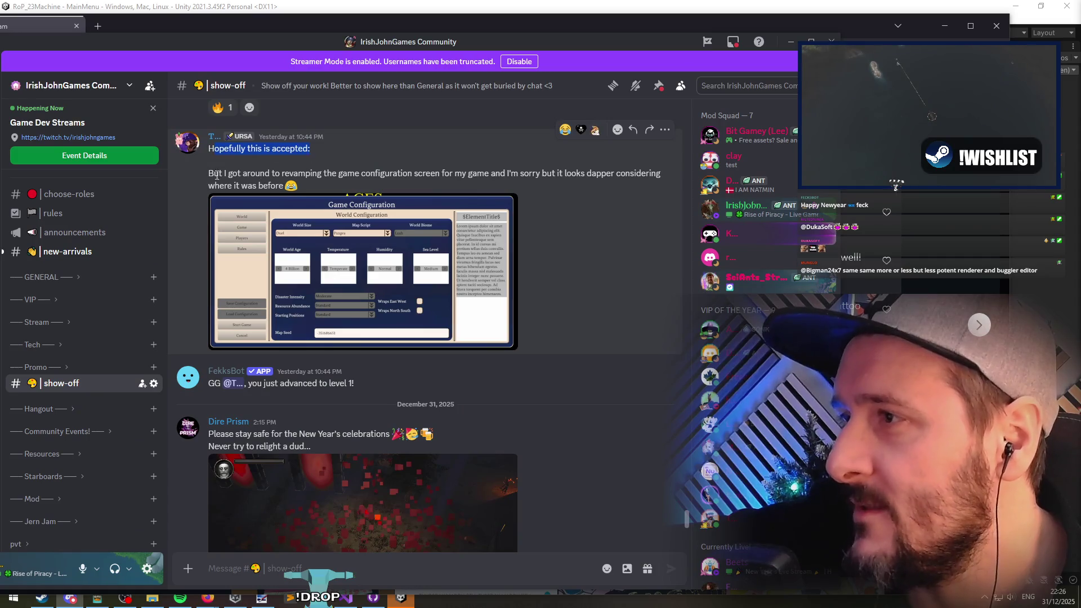
{"action": "left_click_drag", "start_coordinate": [434, 176], "coordinate": [493, 175]}
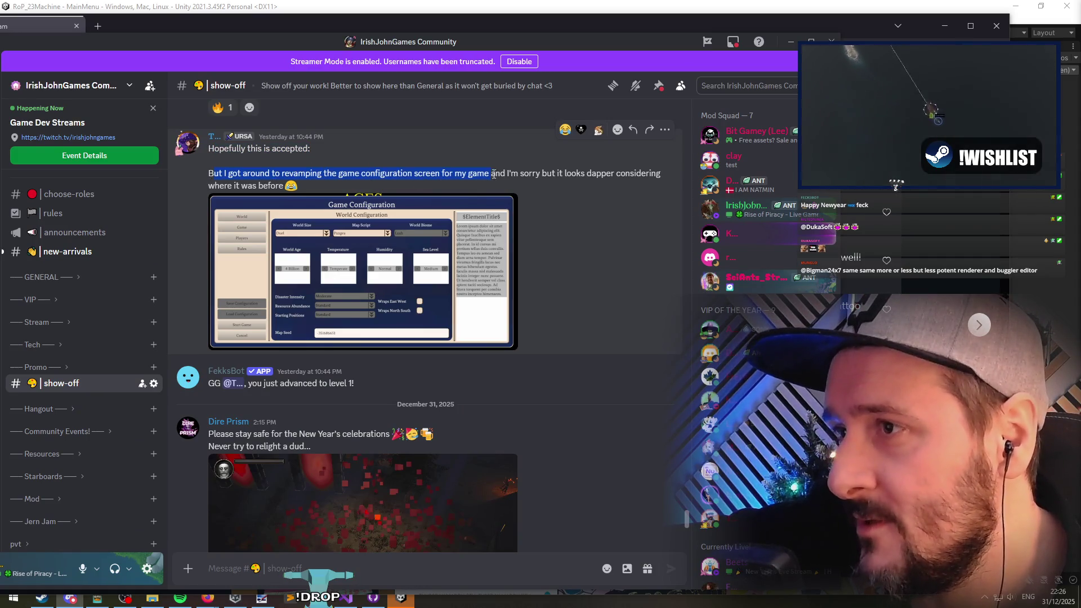
{"action": "left_click", "coordinate": [284, 188]}
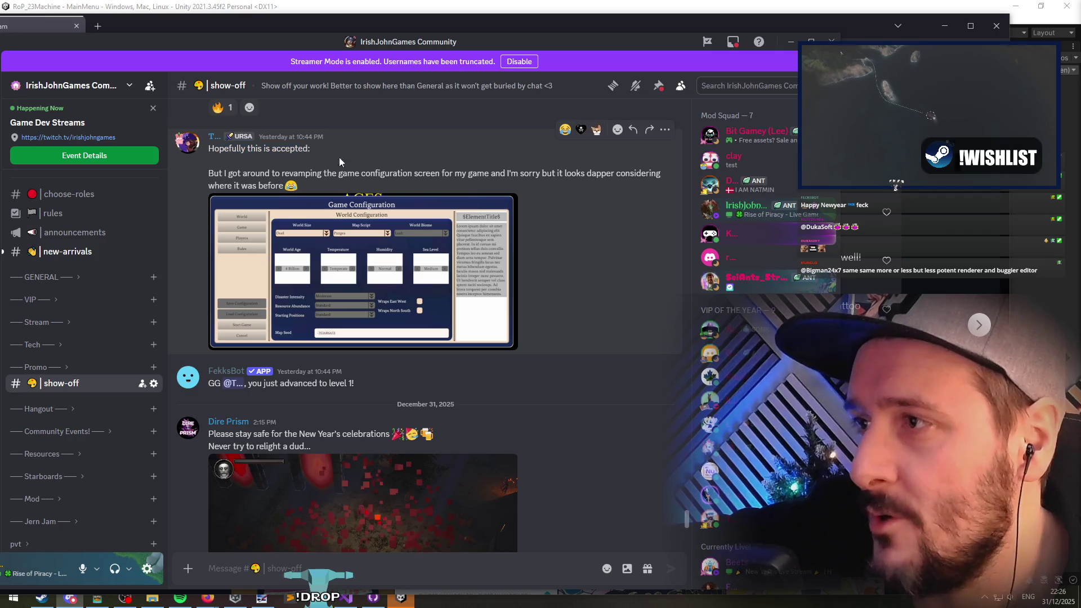
{"action": "left_click", "coordinate": [581, 130]}
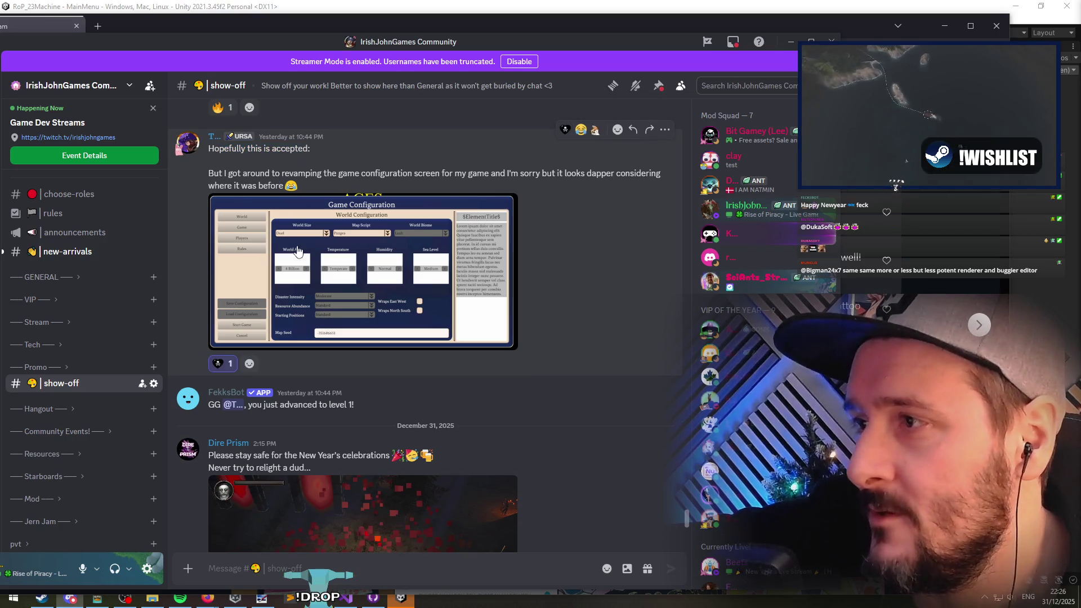
Step: Reopen the Game Configuration screenshot enlarged and zoom into it
{"action": "left_click", "coordinate": [298, 251]}
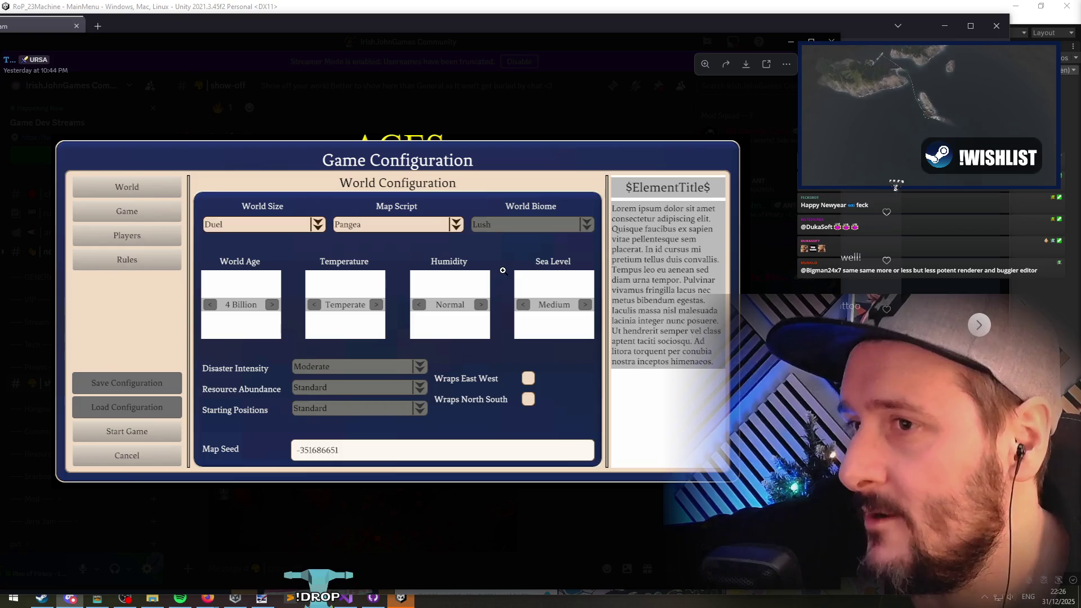
{"action": "left_click", "coordinate": [168, 229]}
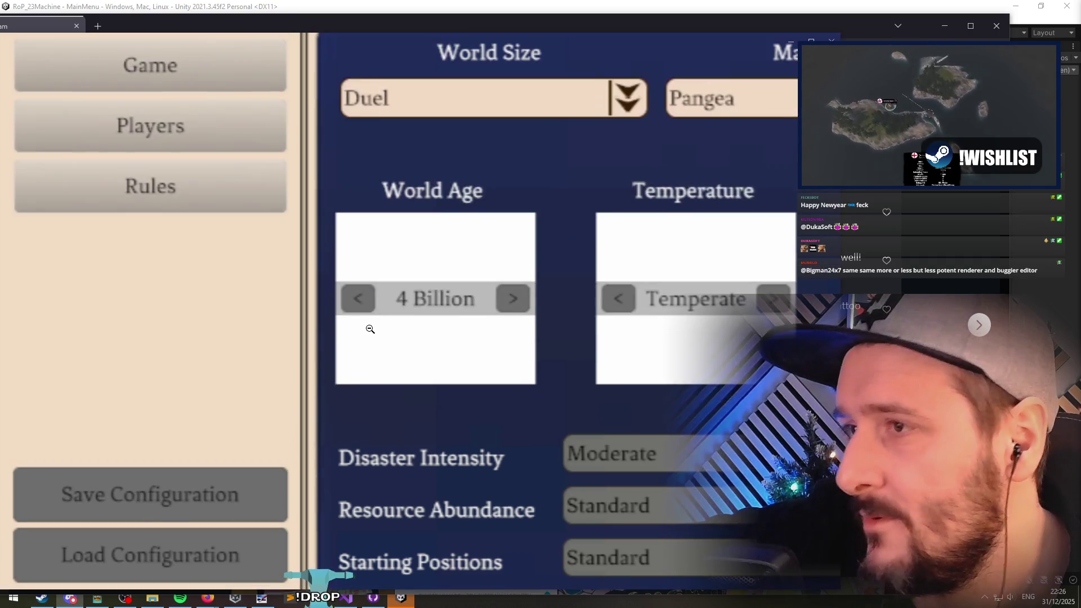
{"action": "left_click", "coordinate": [433, 276]}
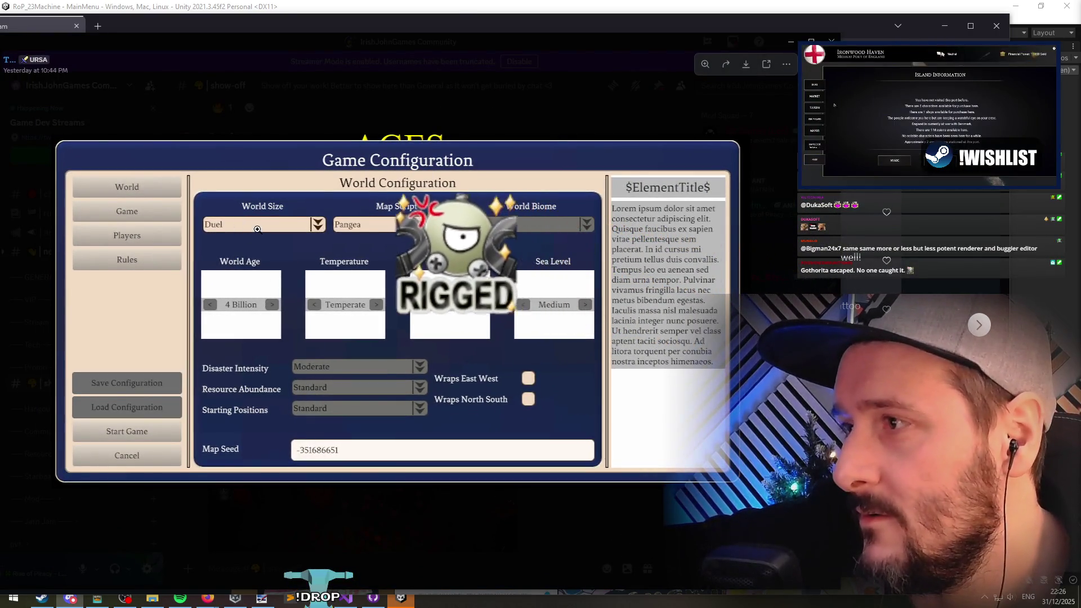
{"action": "left_click", "coordinate": [256, 230]}
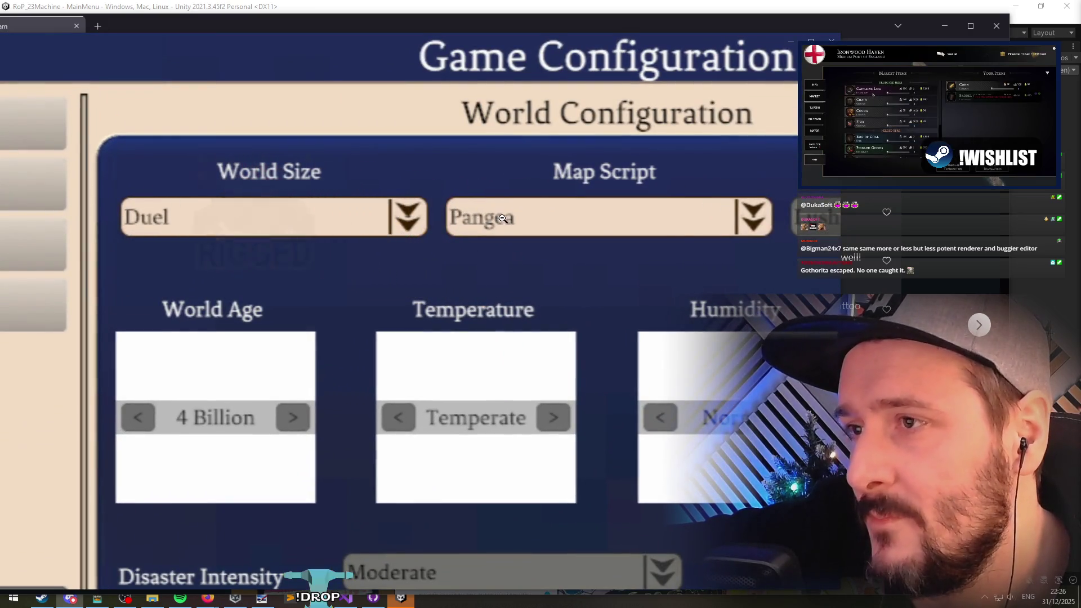
Step: Pan across World Configuration, Map Seed, Temperature, Humidity, Sea Level and the $ElementTitle$ panel, then close it
{"action": "mouse_move", "coordinate": [681, 236]}
{"action": "left_mouse_down"}
{"action": "mouse_move", "coordinate": [444, 244]}
{"action": "mouse_move", "coordinate": [397, 257]}
{"action": "mouse_move", "coordinate": [442, 186]}
{"action": "mouse_move", "coordinate": [357, 248]}
{"action": "mouse_move", "coordinate": [557, 244]}
{"action": "mouse_move", "coordinate": [498, 232]}
{"action": "left_mouse_up"}
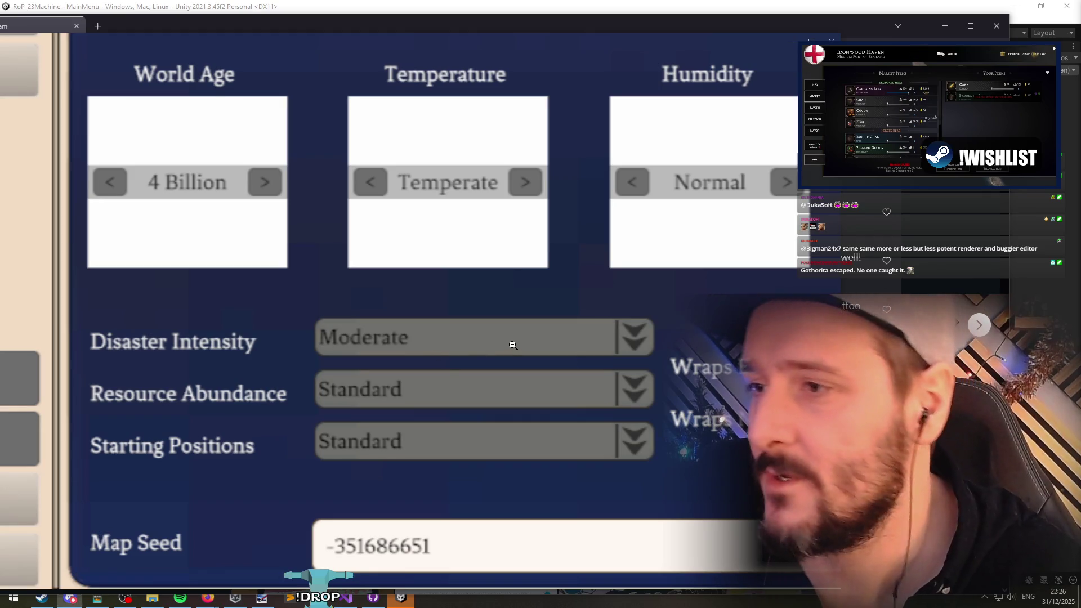
{"action": "left_click_drag", "start_coordinate": [512, 345], "coordinate": [510, 382]}
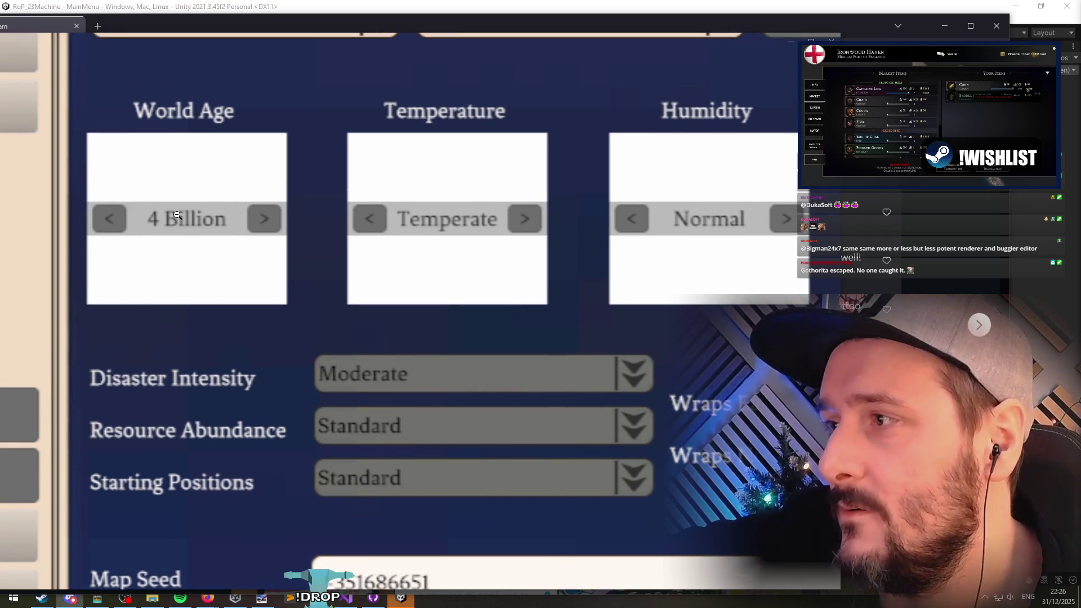
{"action": "left_click_drag", "start_coordinate": [503, 453], "coordinate": [478, 303]}
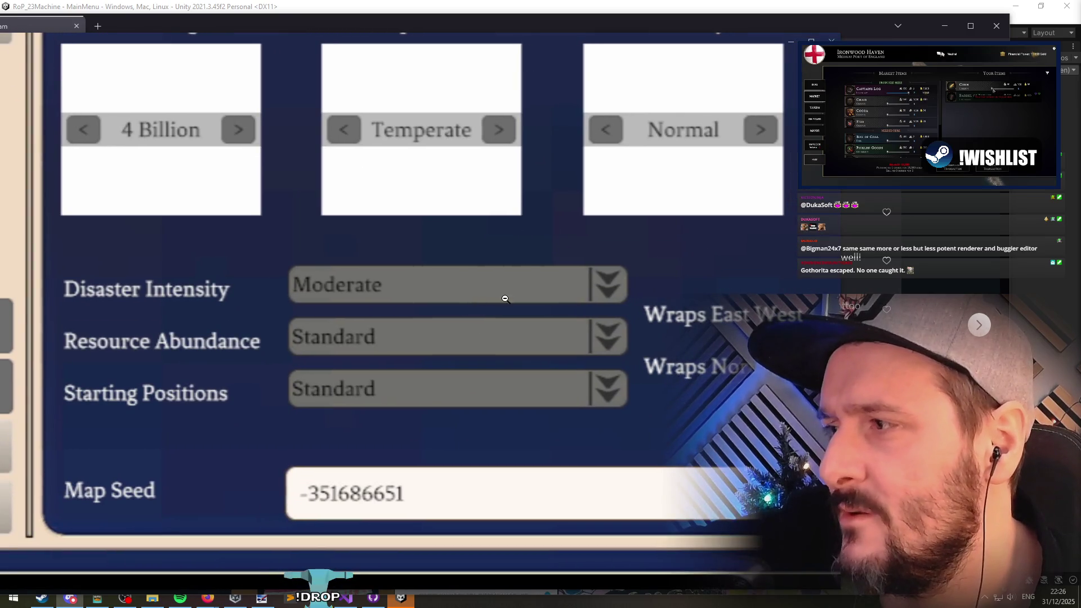
{"action": "left_click_drag", "start_coordinate": [735, 295], "coordinate": [704, 275]}
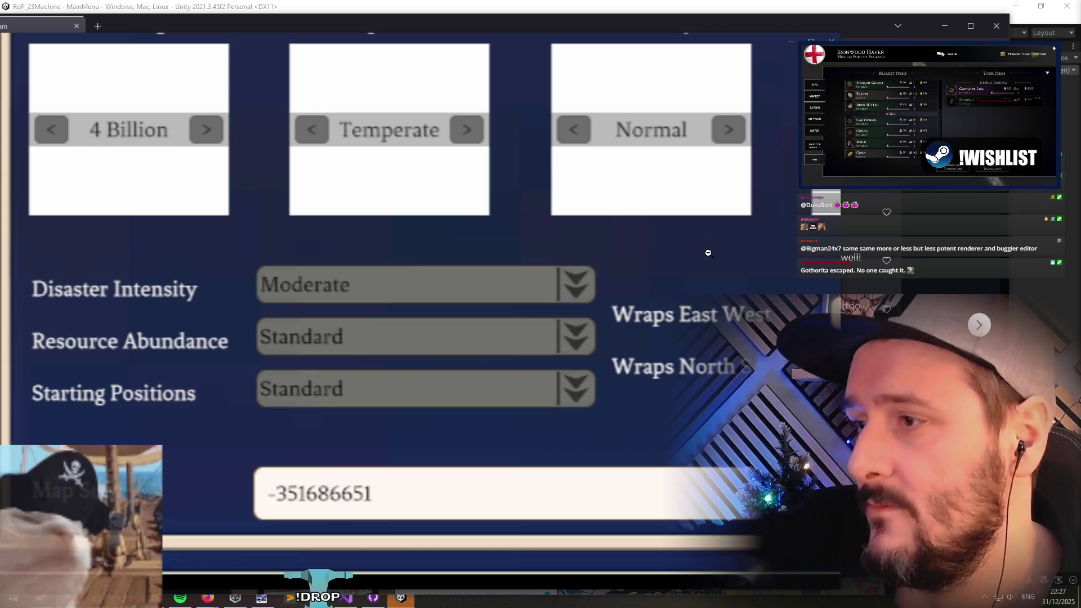
{"action": "mouse_move", "coordinate": [723, 269]}
{"action": "left_mouse_down"}
{"action": "mouse_move", "coordinate": [545, 260]}
{"action": "mouse_move", "coordinate": [487, 273]}
{"action": "mouse_move", "coordinate": [559, 400]}
{"action": "mouse_move", "coordinate": [495, 405]}
{"action": "left_mouse_up"}
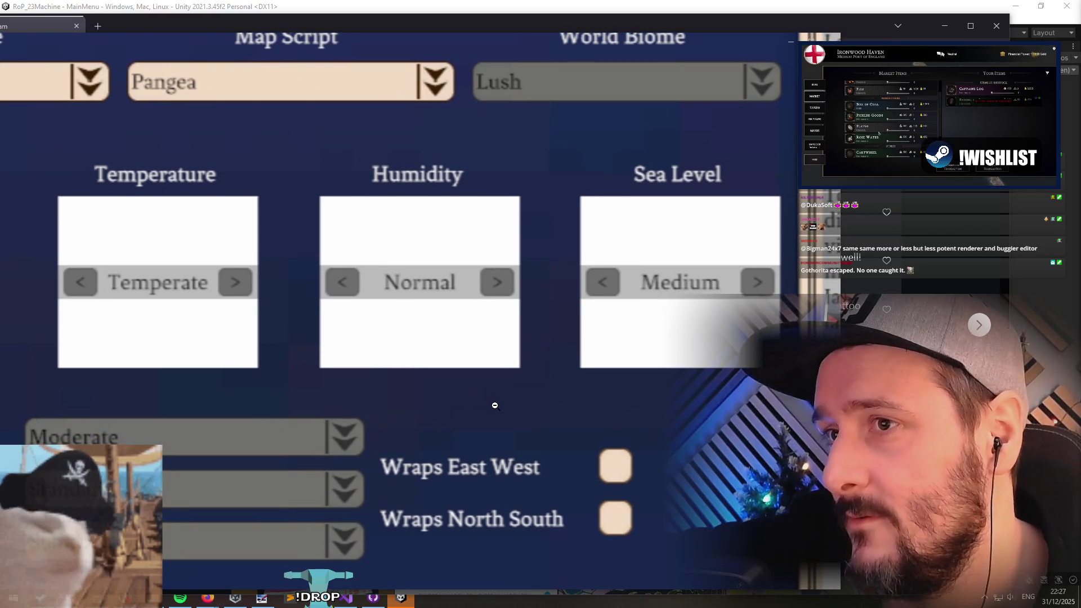
{"action": "left_click_drag", "start_coordinate": [669, 199], "coordinate": [557, 192]}
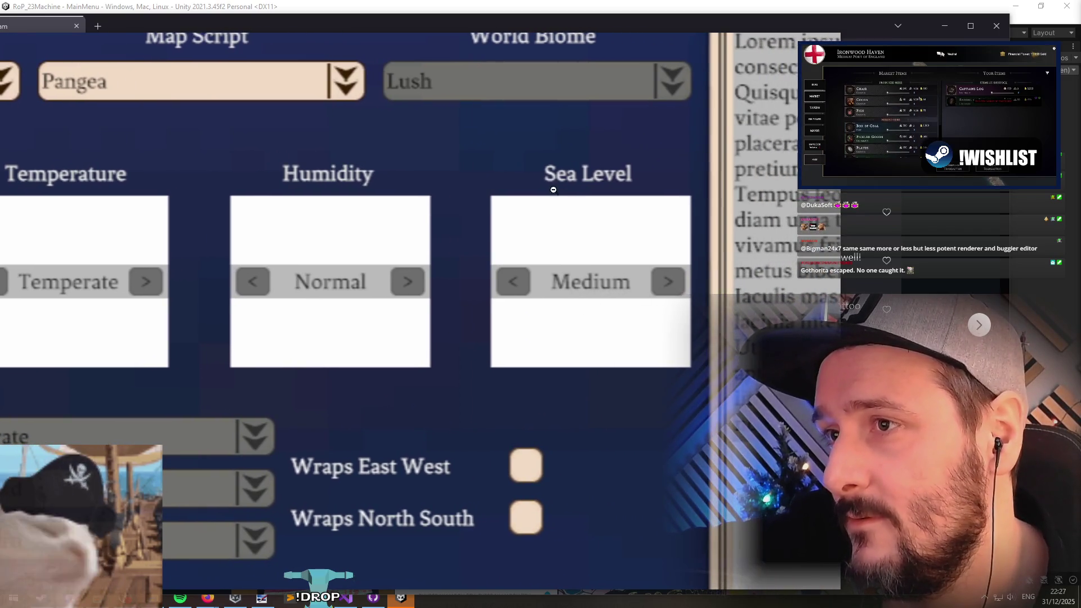
{"action": "mouse_move", "coordinate": [669, 221]}
{"action": "left_mouse_down"}
{"action": "mouse_move", "coordinate": [430, 254]}
{"action": "mouse_move", "coordinate": [429, 325]}
{"action": "left_mouse_up"}
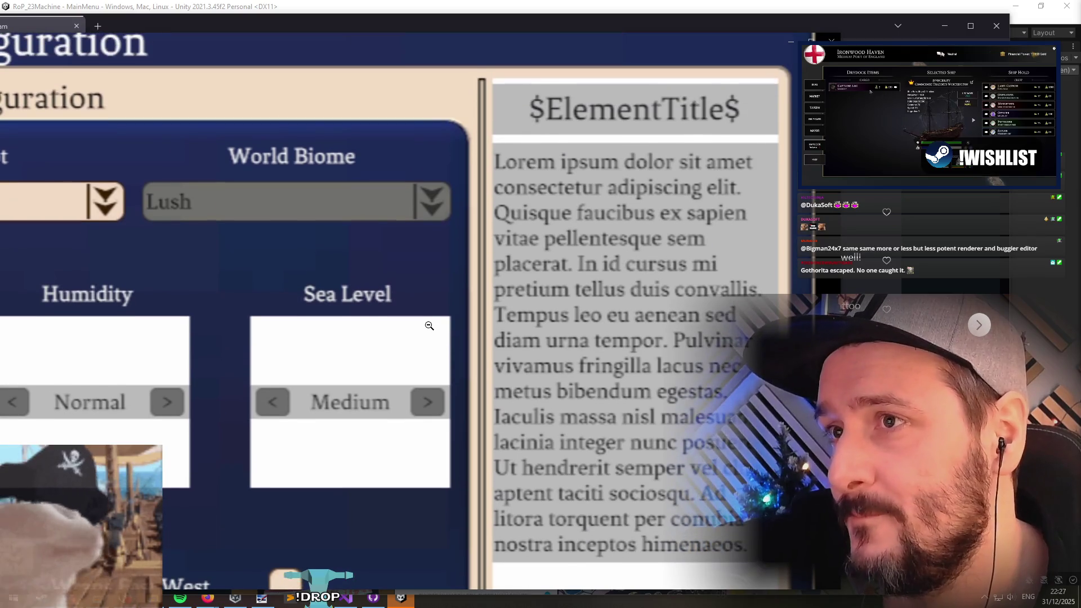
{"action": "left_click", "coordinate": [455, 241]}
{"action": "left_click", "coordinate": [309, 107]}
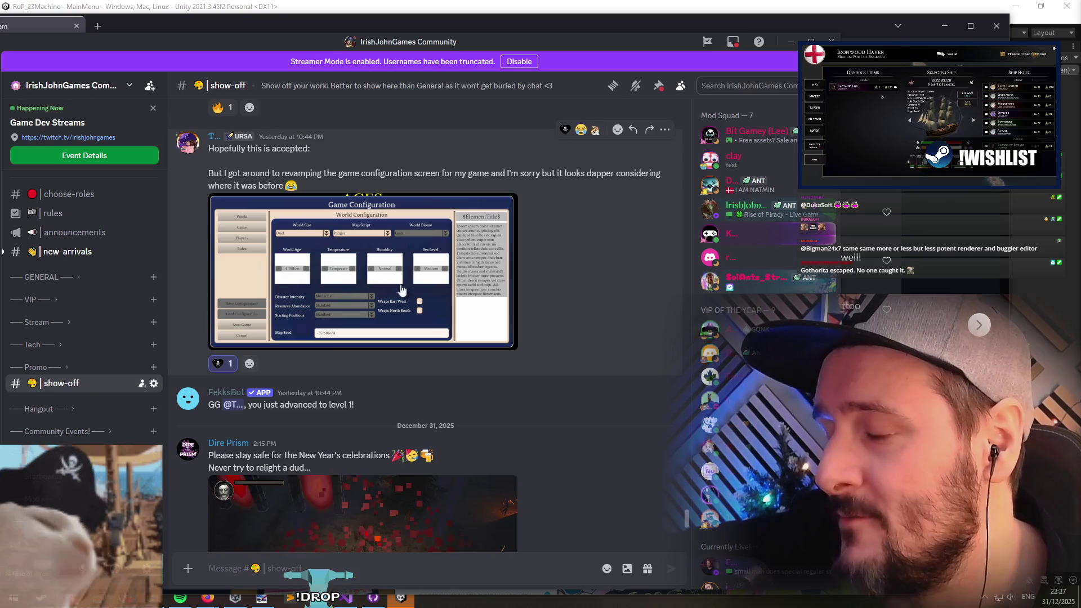
Step: Scroll up to the Morozmei the Frost Wyrm of Kislev drawing and open it enlarged
{"action": "scroll", "coordinate": [443, 292], "scroll_direction": "up", "scroll_amount": 3}
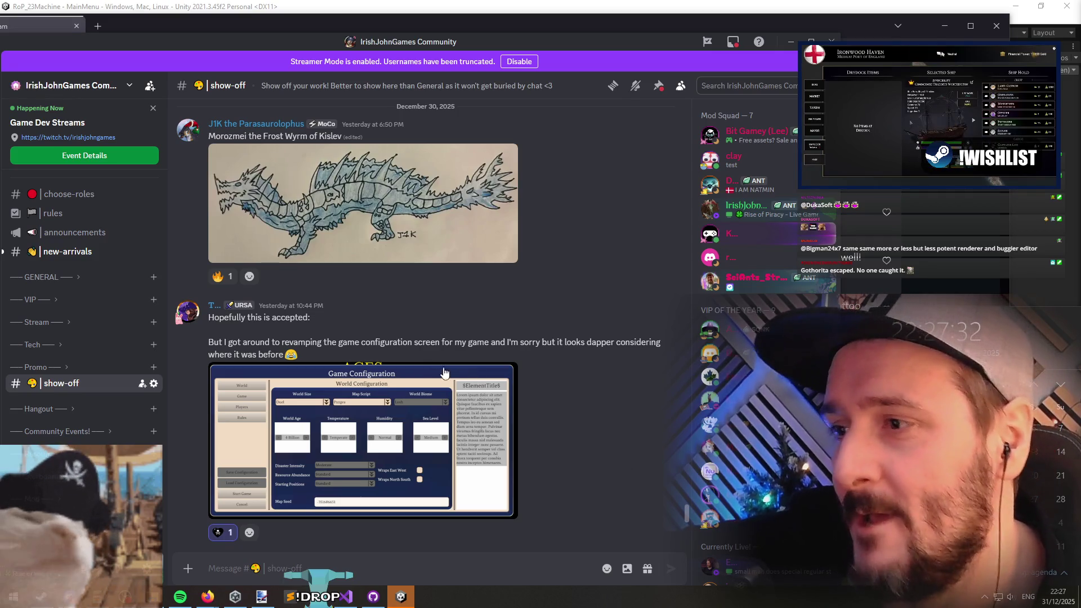
{"action": "scroll", "coordinate": [72, 318], "scroll_direction": "up", "scroll_amount": 3}
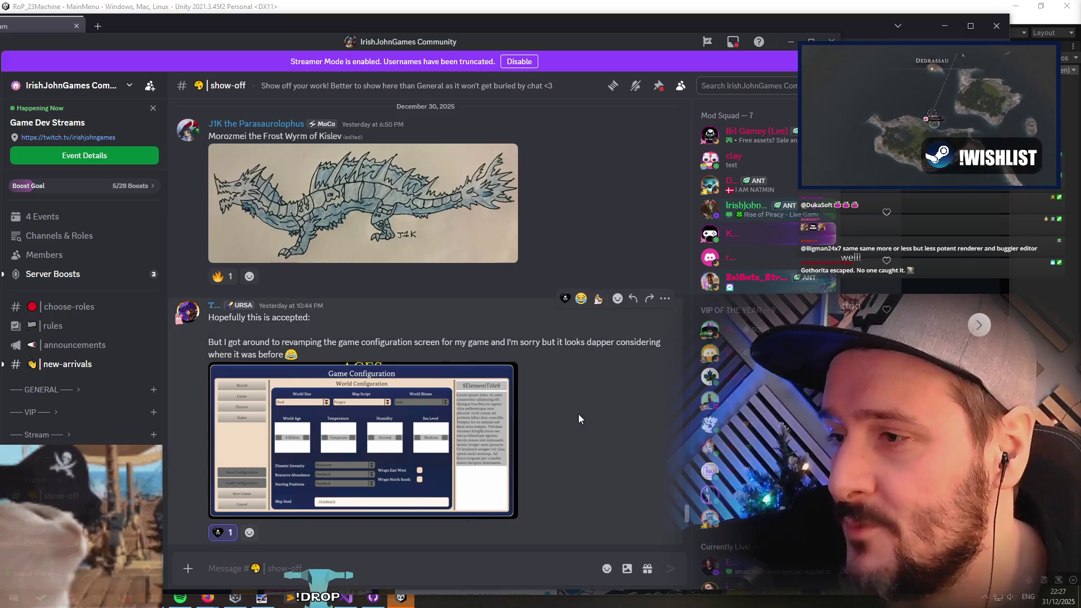
{"action": "scroll", "coordinate": [364, 422], "scroll_direction": "up", "scroll_amount": 1}
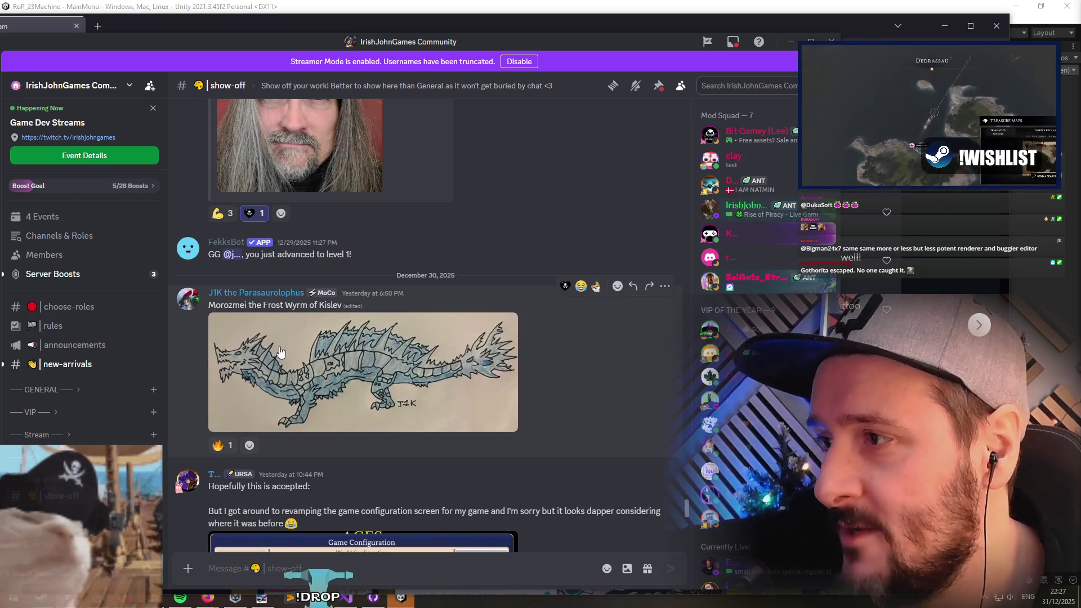
{"action": "left_click", "coordinate": [346, 359]}
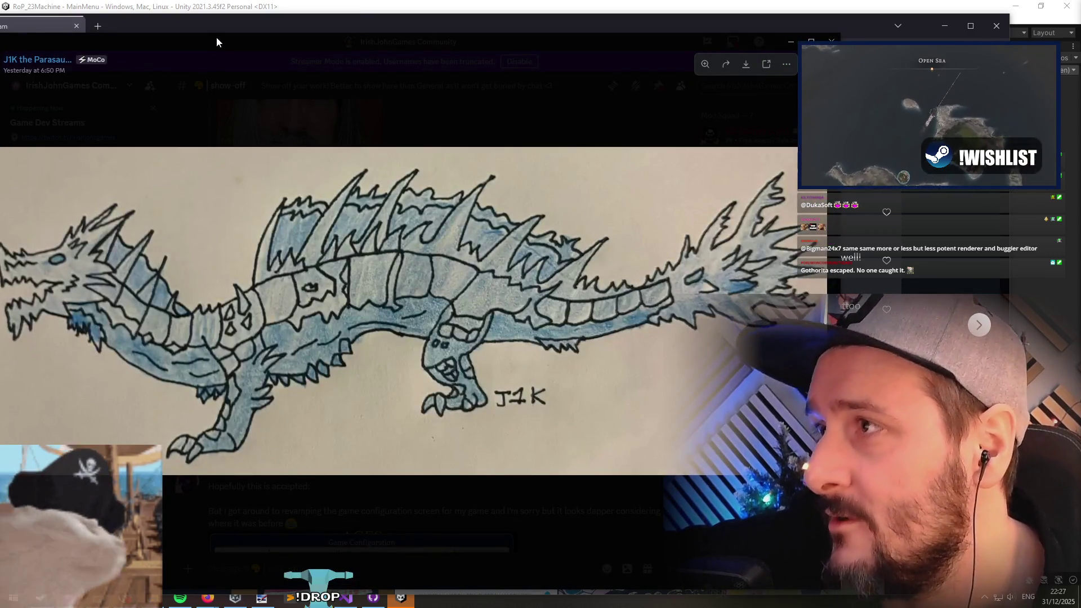
Step: Reopen the dragon drawing, zoom in on the foot and J1K signature, then close it
{"action": "left_click_drag", "start_coordinate": [217, 36], "coordinate": [254, 32]}
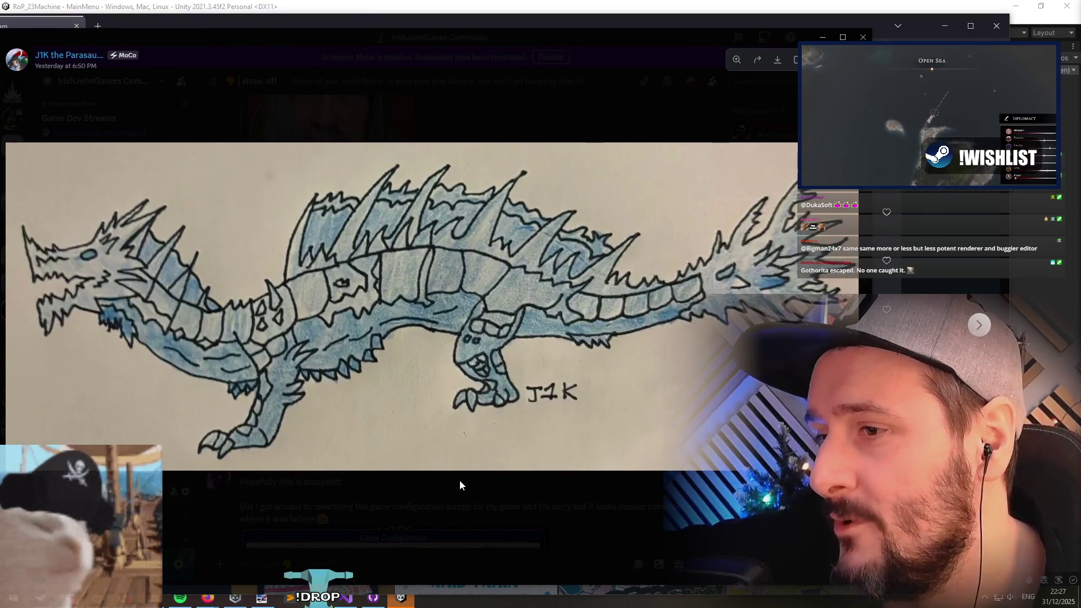
{"action": "left_click", "coordinate": [460, 481]}
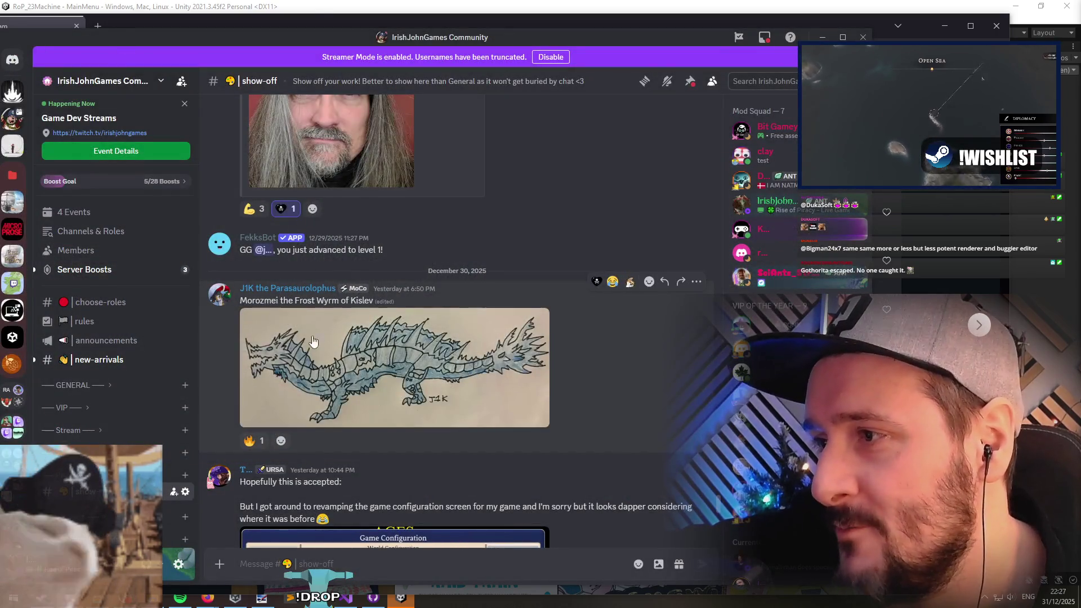
{"action": "left_click", "coordinate": [394, 338]}
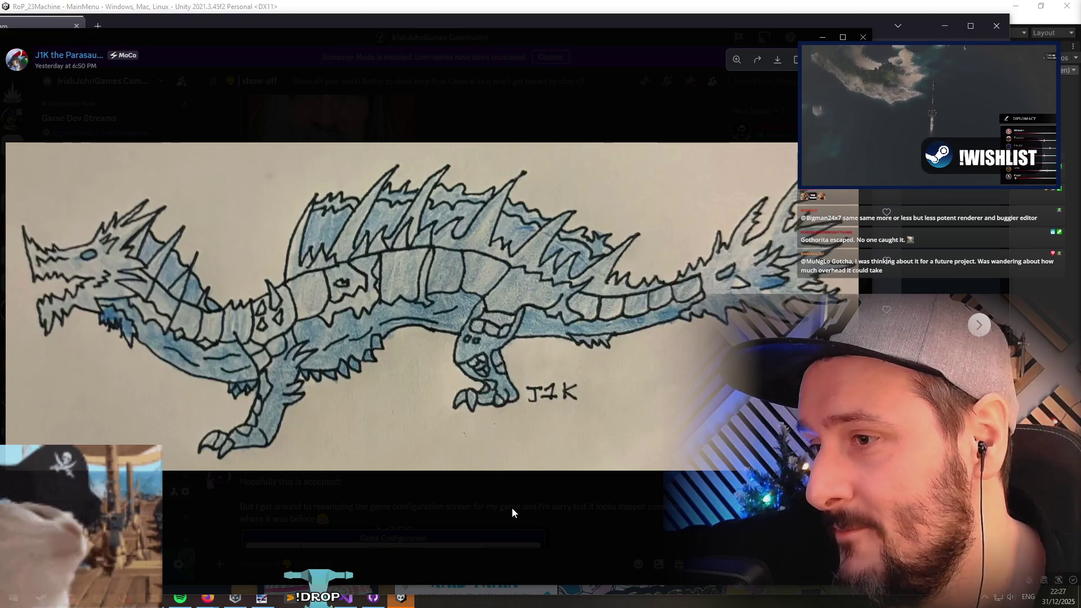
{"action": "left_click", "coordinate": [495, 419]}
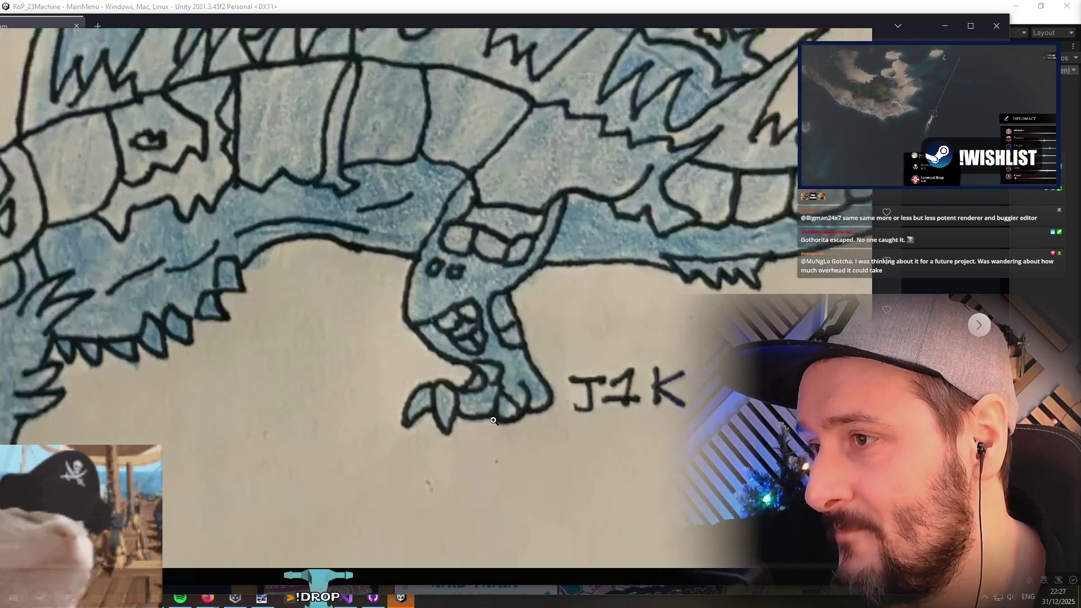
{"action": "left_click", "coordinate": [493, 420]}
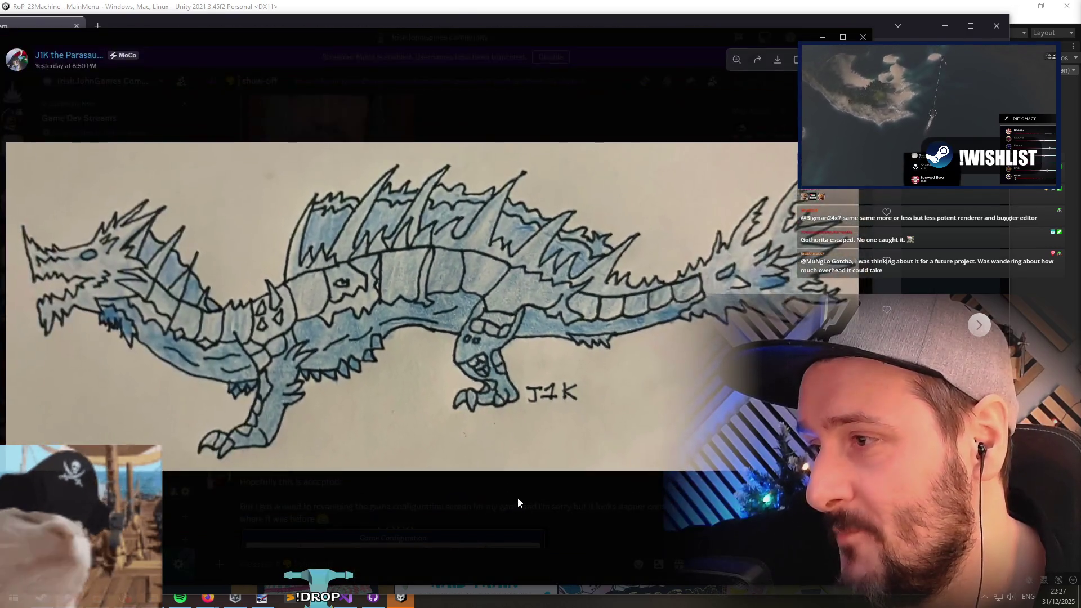
{"action": "left_click", "coordinate": [518, 498]}
{"action": "scroll", "coordinate": [505, 340], "scroll_direction": "up", "scroll_amount": 5}
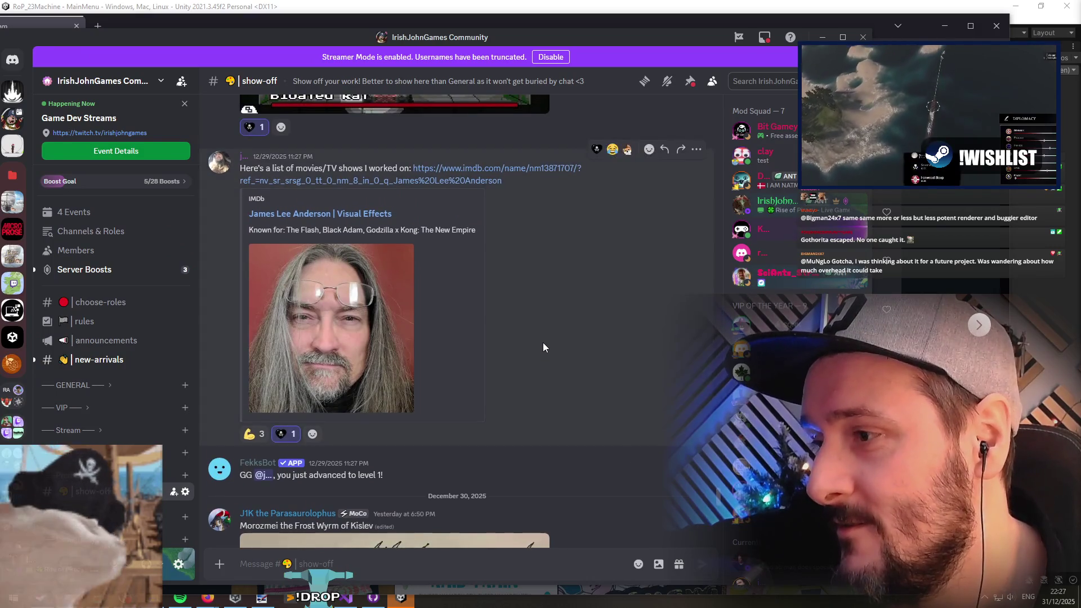
Step: Scroll up and view the Bloated Rat miniboss image enlarged, then close it
{"action": "scroll", "coordinate": [549, 255], "scroll_direction": "up", "scroll_amount": 2}
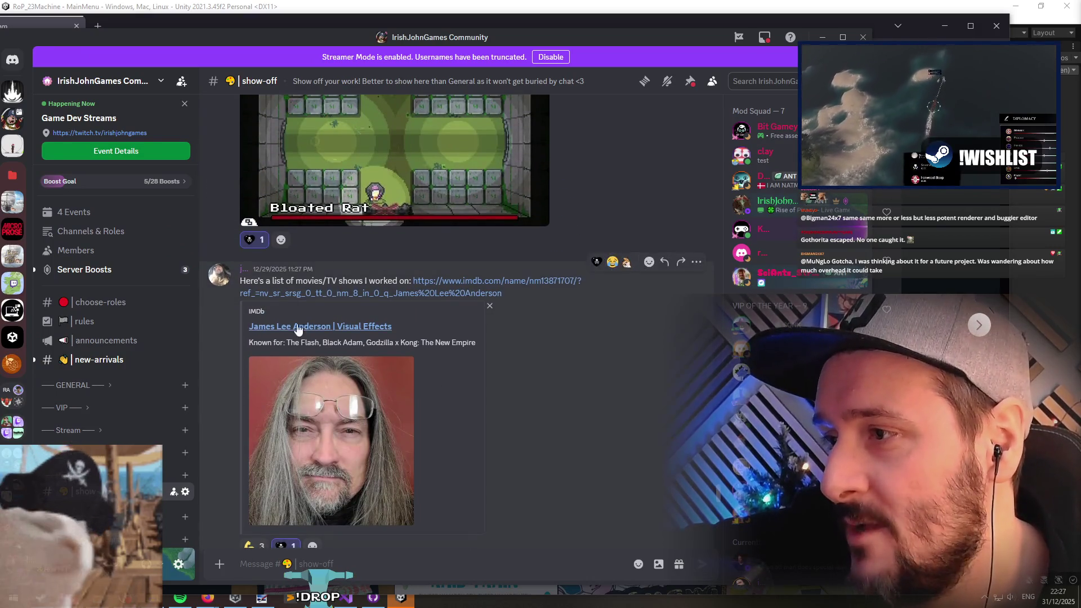
{"action": "scroll", "coordinate": [487, 373], "scroll_direction": "up", "scroll_amount": 3}
{"action": "scroll", "coordinate": [458, 420], "scroll_direction": "up", "scroll_amount": 2}
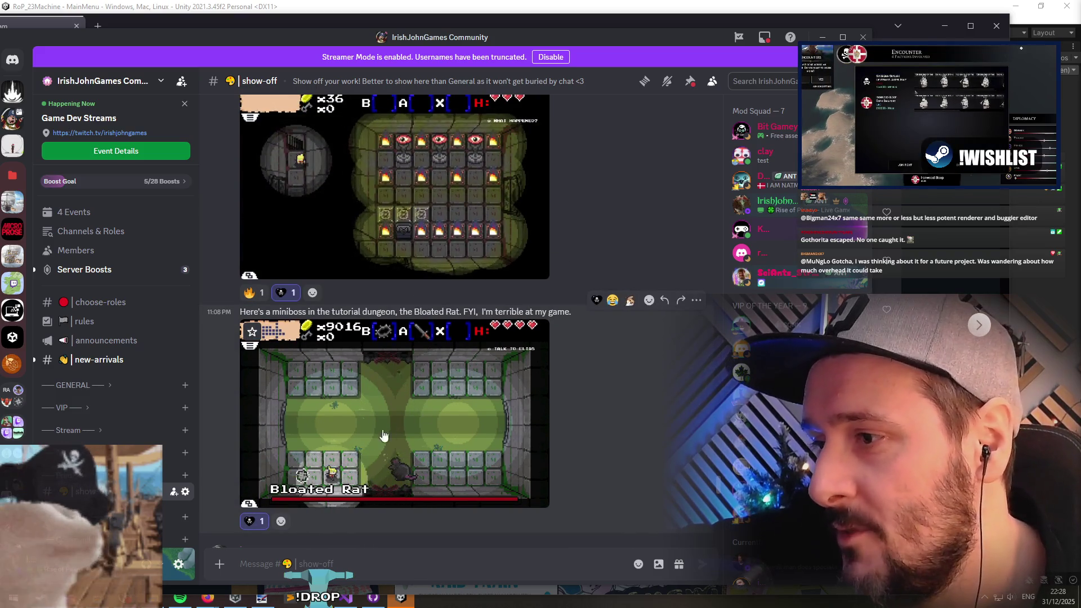
{"action": "left_click", "coordinate": [412, 420]}
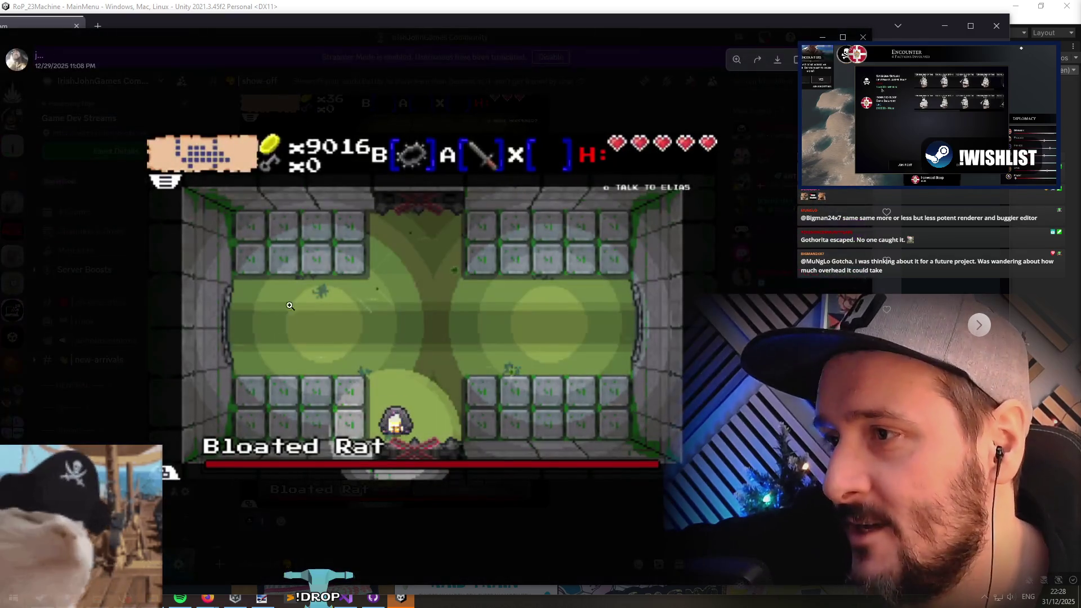
{"action": "left_click", "coordinate": [774, 286]}
Step: Scroll further up to the crafting screenshot and the Alpha 0.8.1 Map transitions update post
{"action": "scroll", "coordinate": [437, 355], "scroll_direction": "up", "scroll_amount": 4}
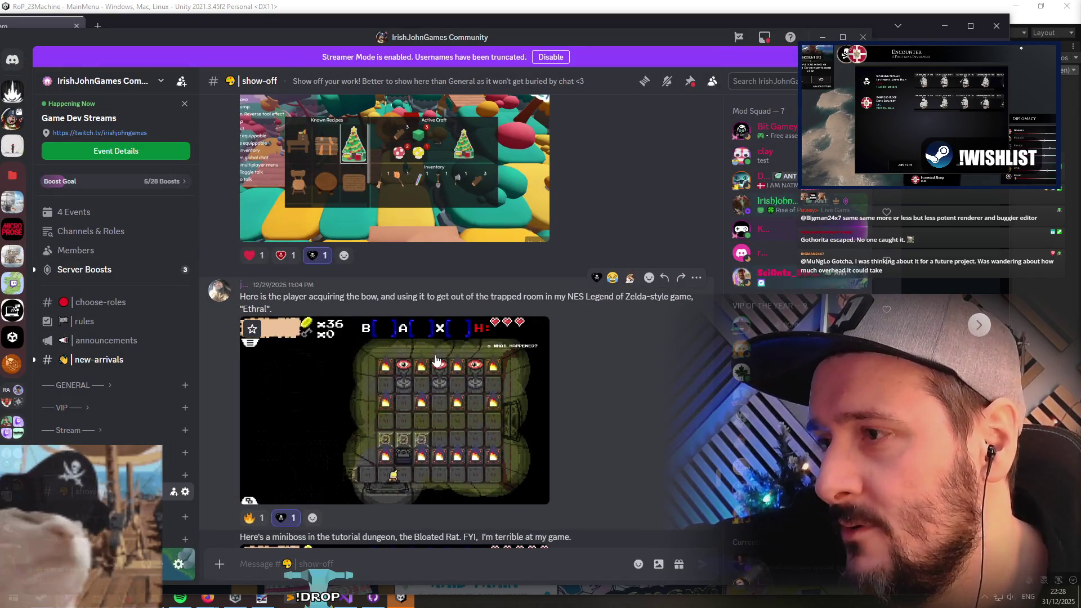
{"action": "scroll", "coordinate": [434, 350], "scroll_direction": "up", "scroll_amount": 3}
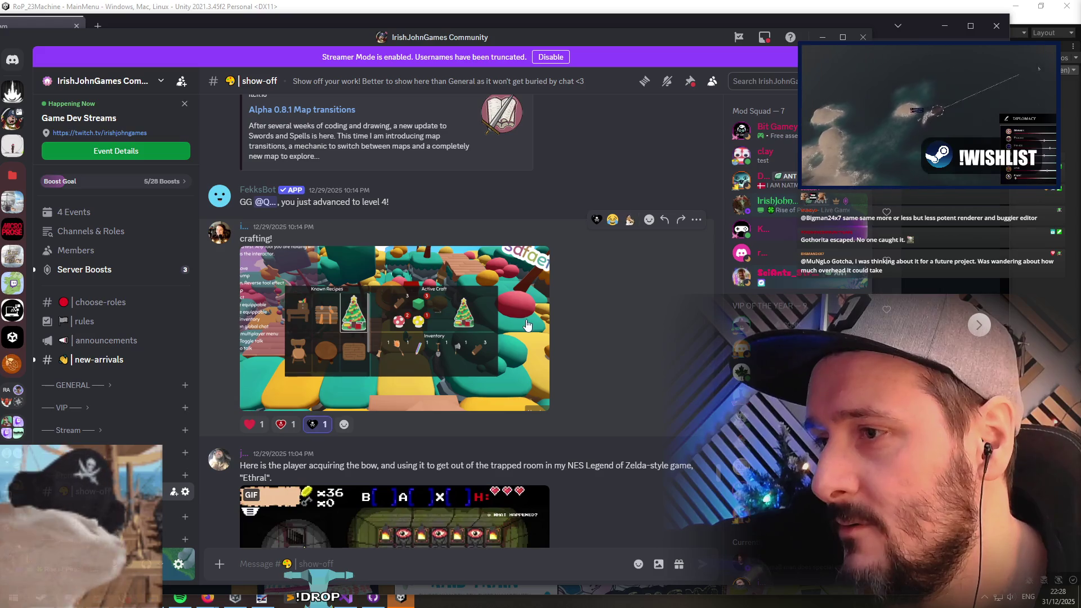
{"action": "scroll", "coordinate": [400, 332], "scroll_direction": "up", "scroll_amount": 4}
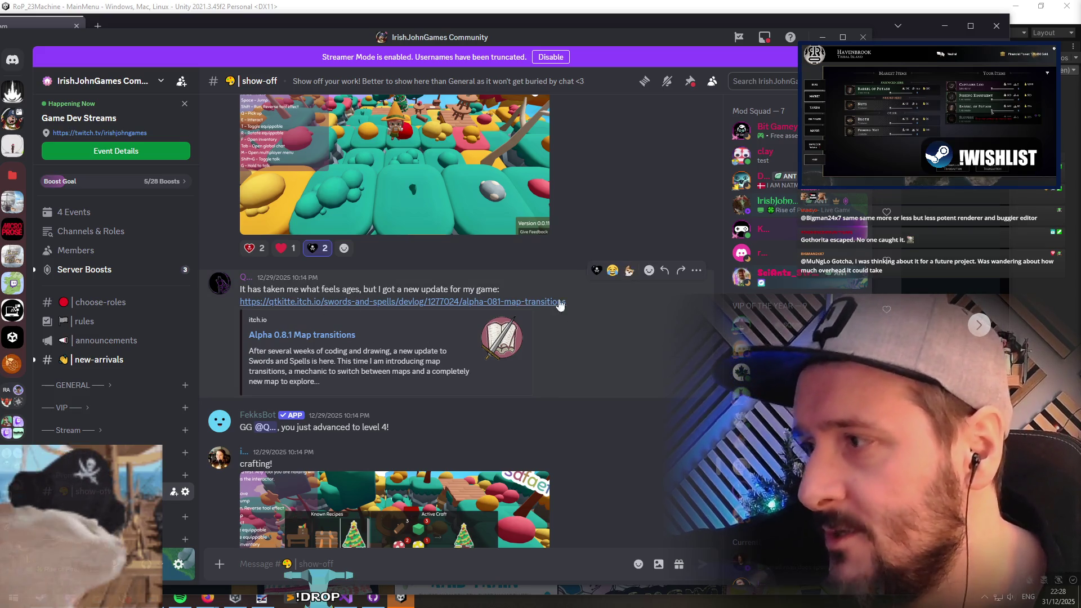
Step: Open the Commander X16 port post's Florida Man Saves the World title screen enlarged and zoomed in
{"action": "scroll", "coordinate": [591, 339], "scroll_direction": "down", "scroll_amount": 5}
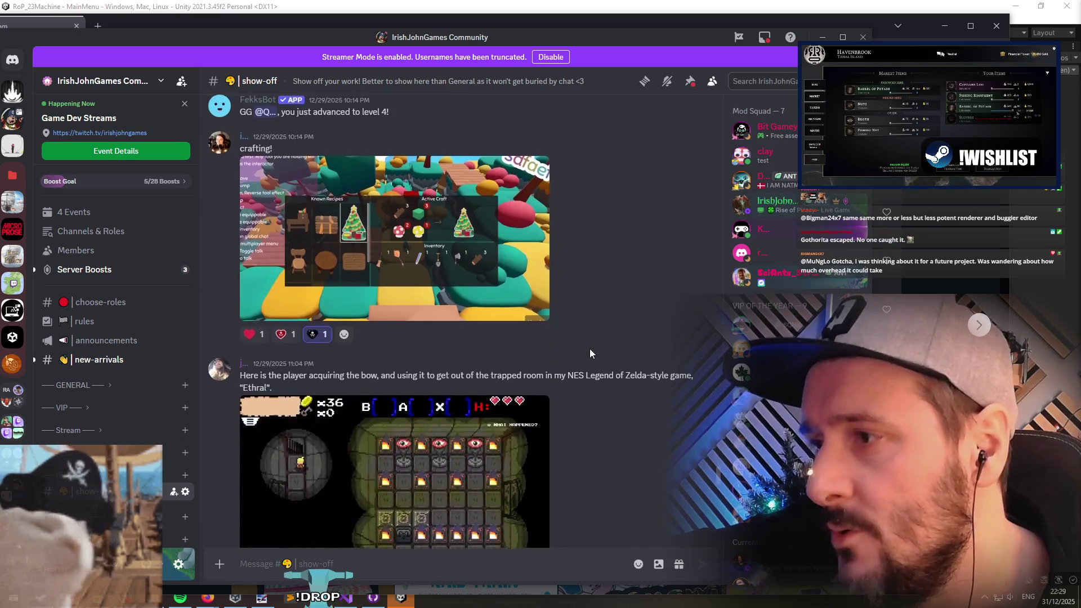
{"action": "scroll", "coordinate": [589, 350], "scroll_direction": "up", "scroll_amount": 8}
{"action": "scroll", "coordinate": [577, 365], "scroll_direction": "up", "scroll_amount": 6}
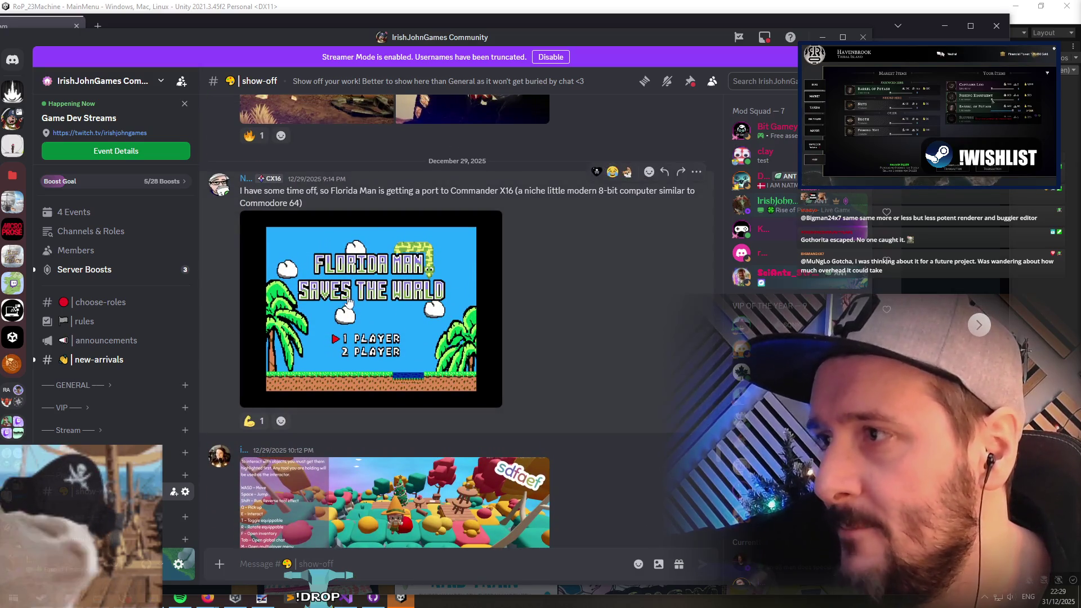
{"action": "scroll", "coordinate": [484, 332], "scroll_direction": "down", "scroll_amount": 2}
{"action": "scroll", "coordinate": [550, 306], "scroll_direction": "up", "scroll_amount": 1}
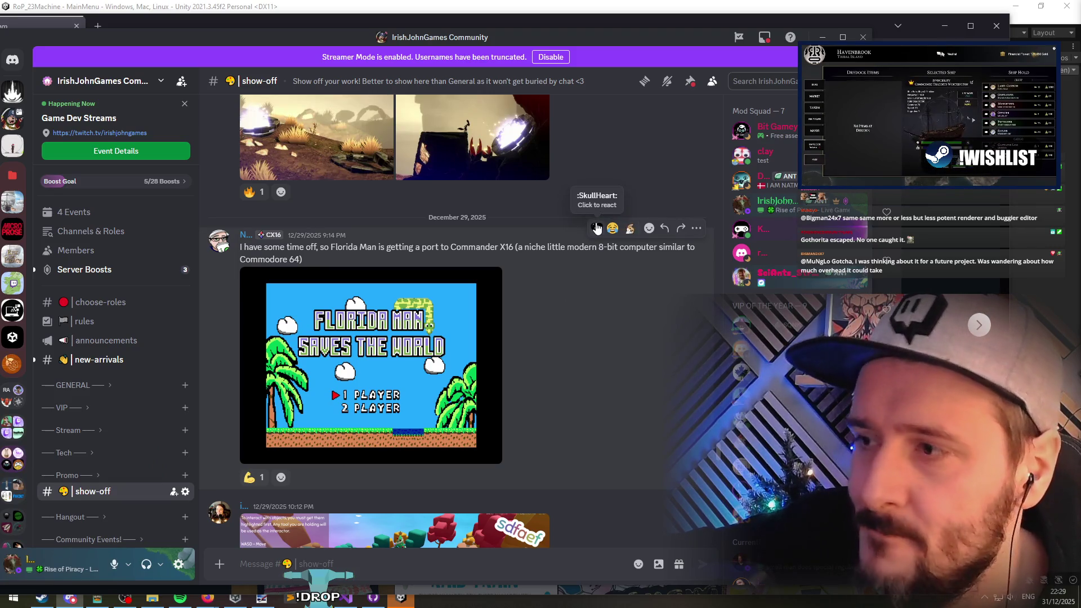
{"action": "left_click", "coordinate": [386, 356]}
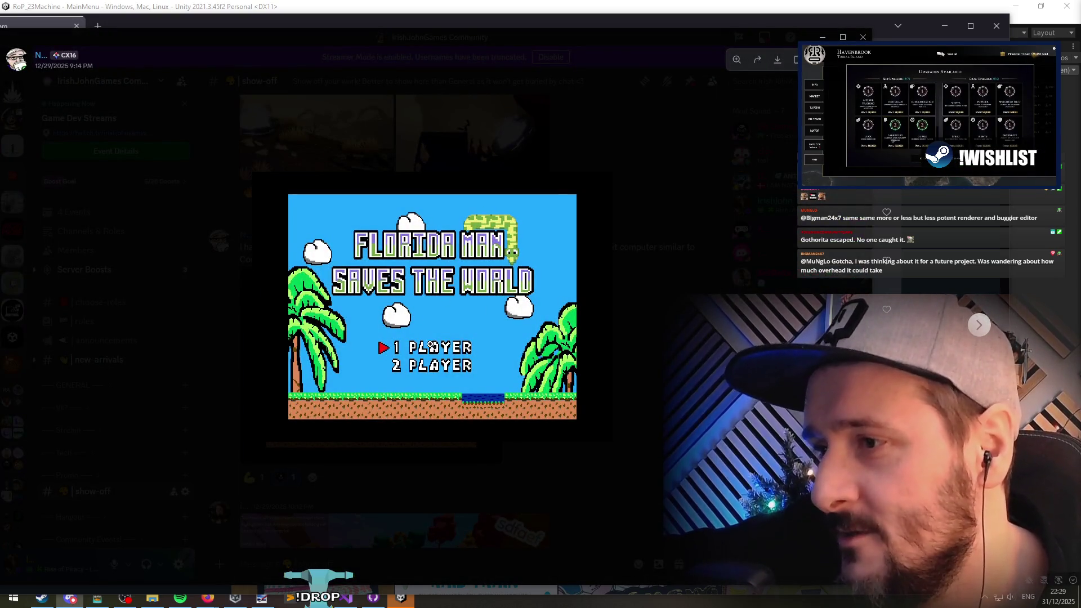
{"action": "left_click", "coordinate": [443, 338]}
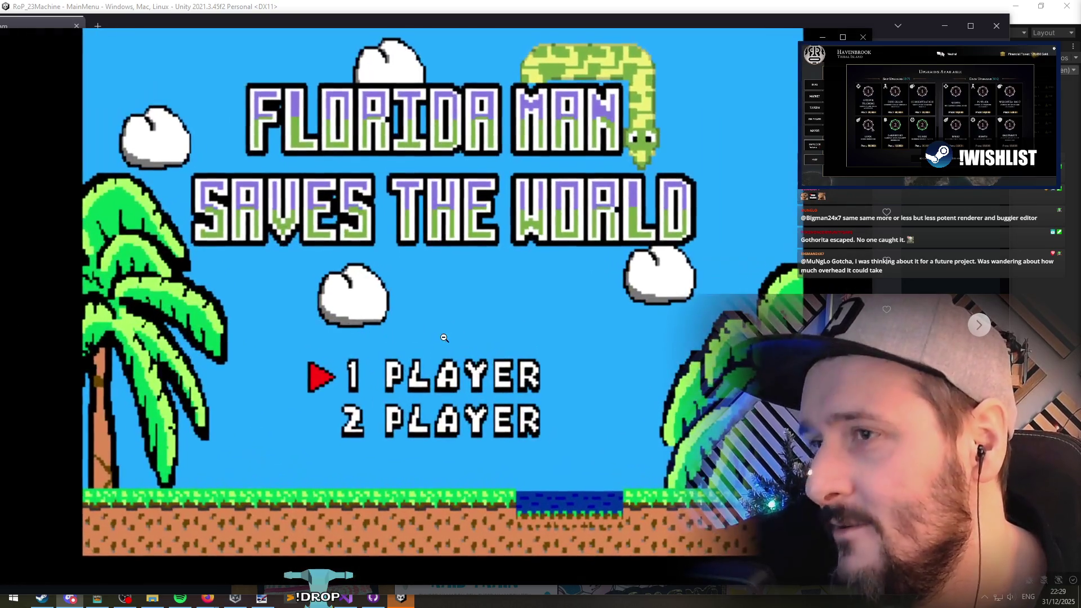